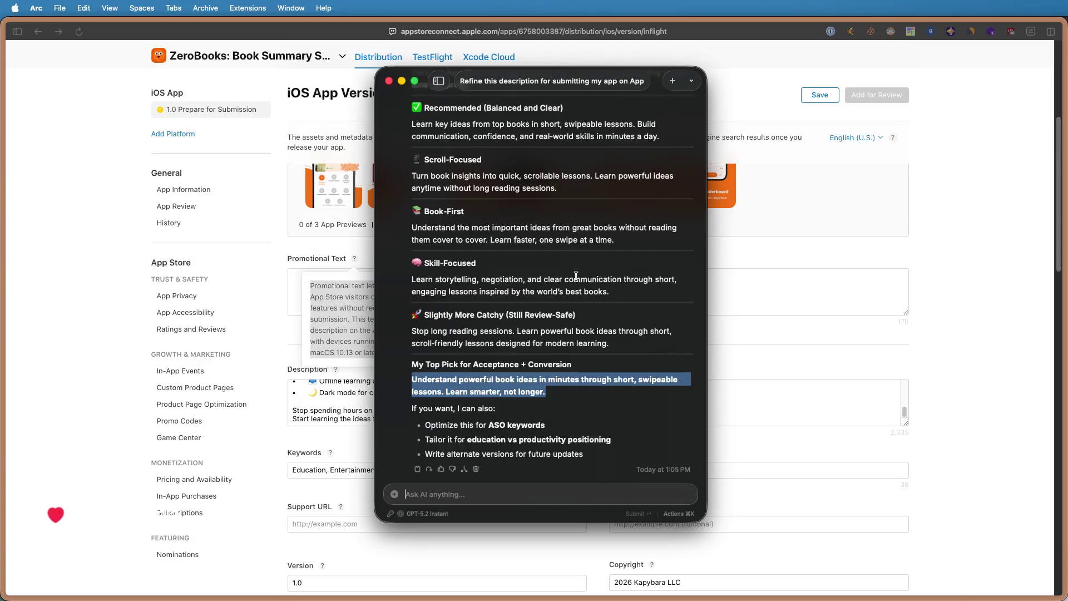
- Copy ChatGPT's top-pick promo sentence and paste it into the Promotional Text field
drag(614, 293, 417, 283)
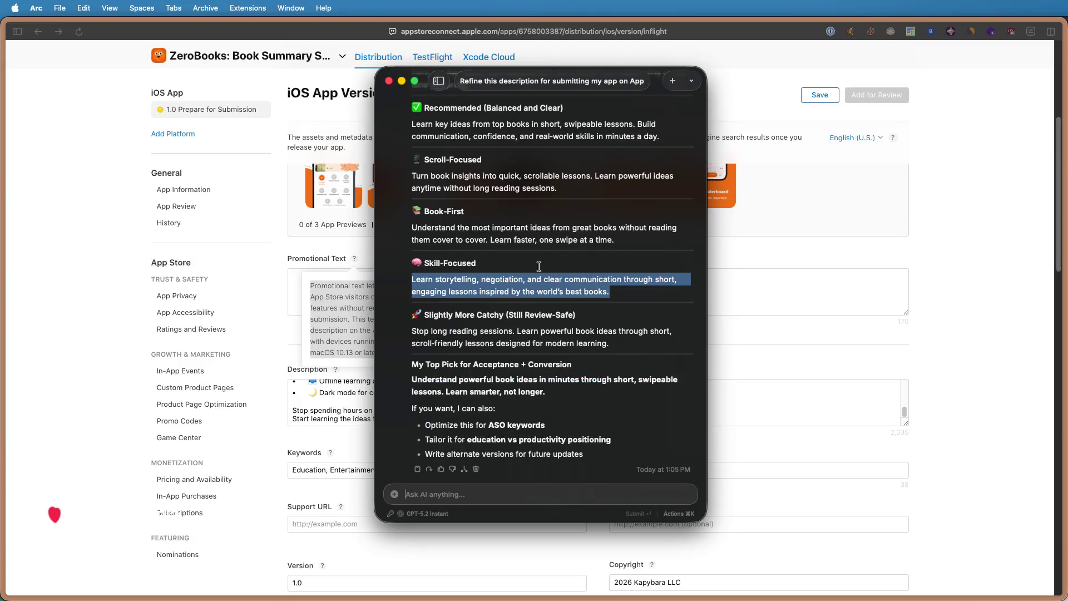
scroll(503, 256, up, 1)
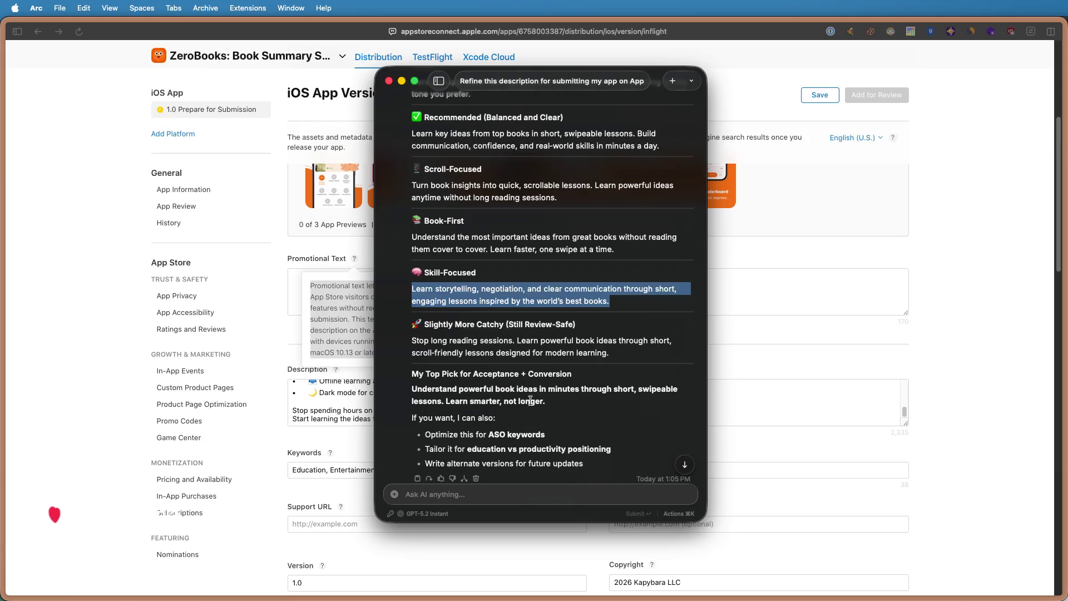
drag(444, 402, 402, 390)
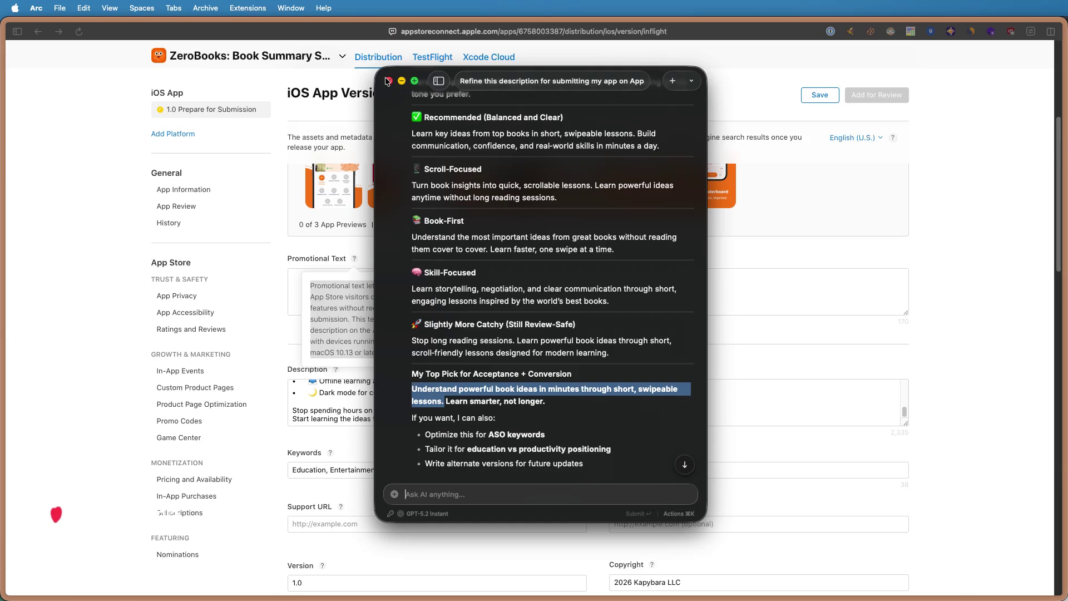
click(293, 293)
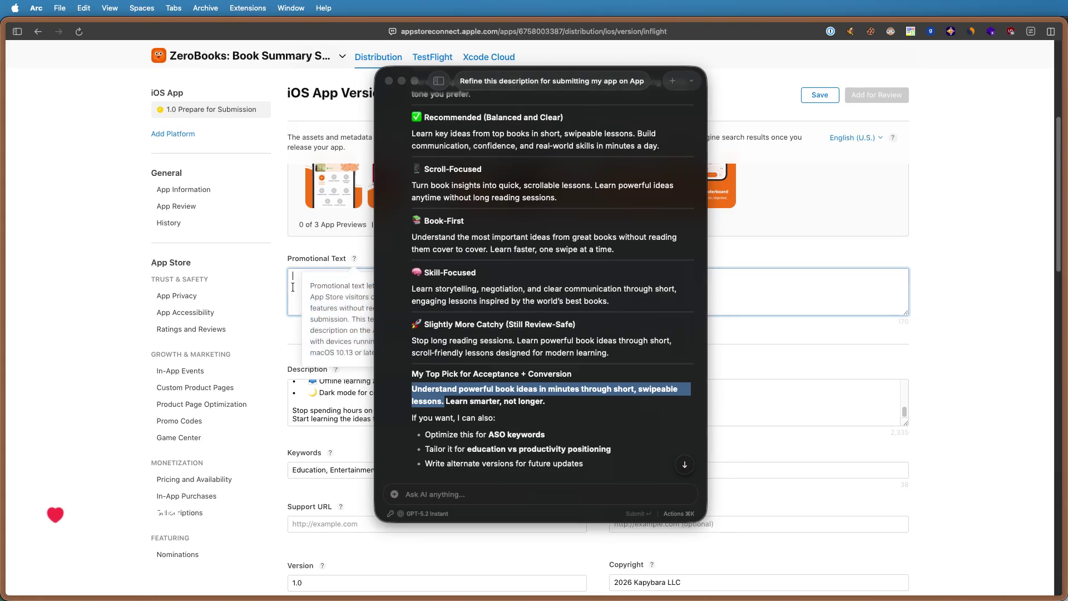
key(super+v)
mouse_move(595, 297)
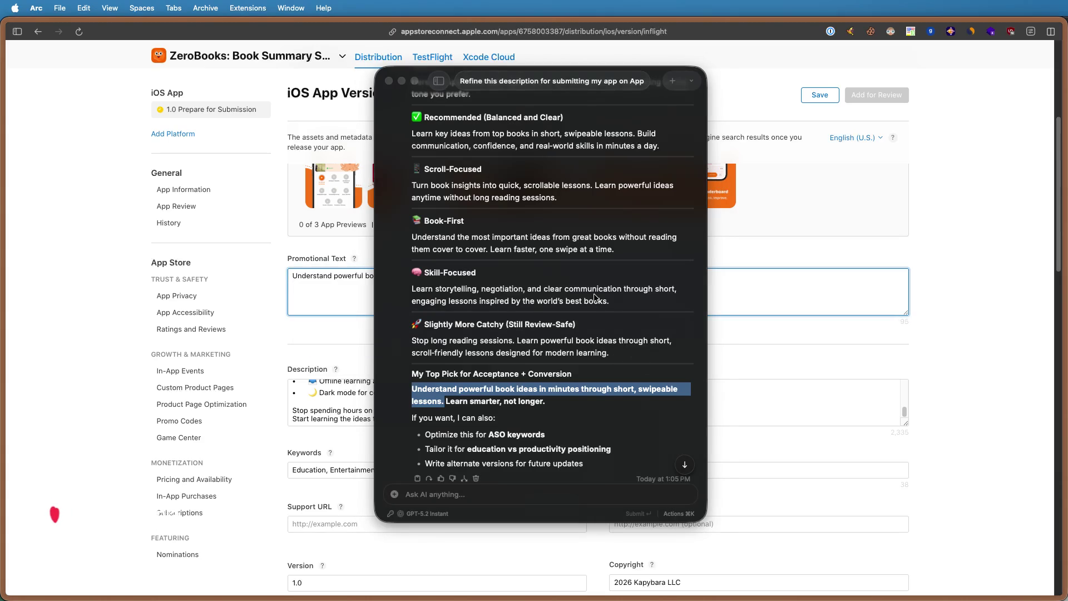
- Copy the phrase 'inspired by the world's best books' from the chat and close the chat window
click(524, 305)
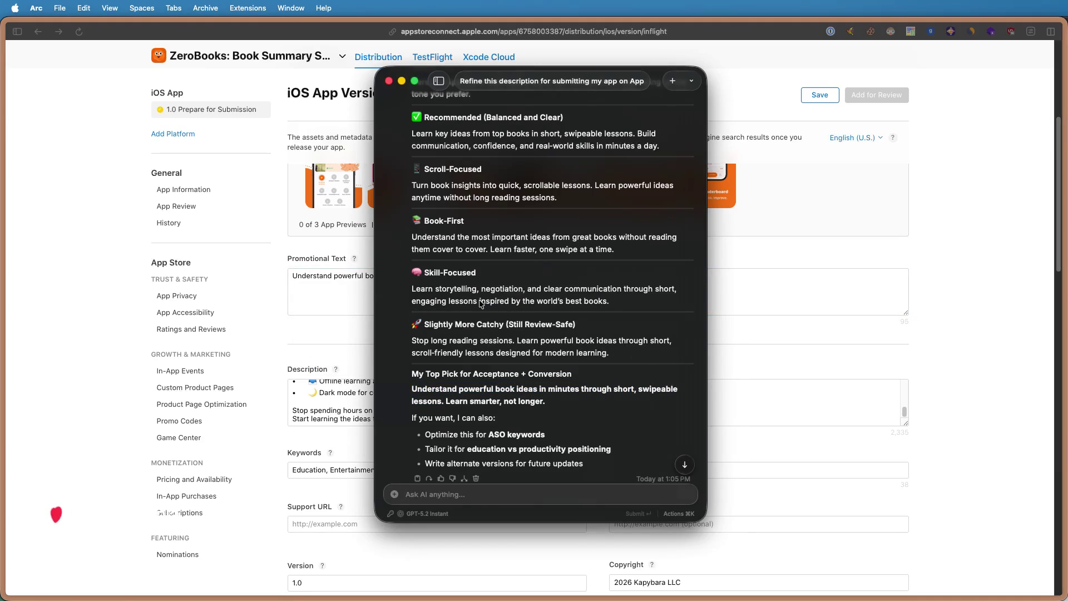
drag(480, 304, 613, 306)
key(super+c)
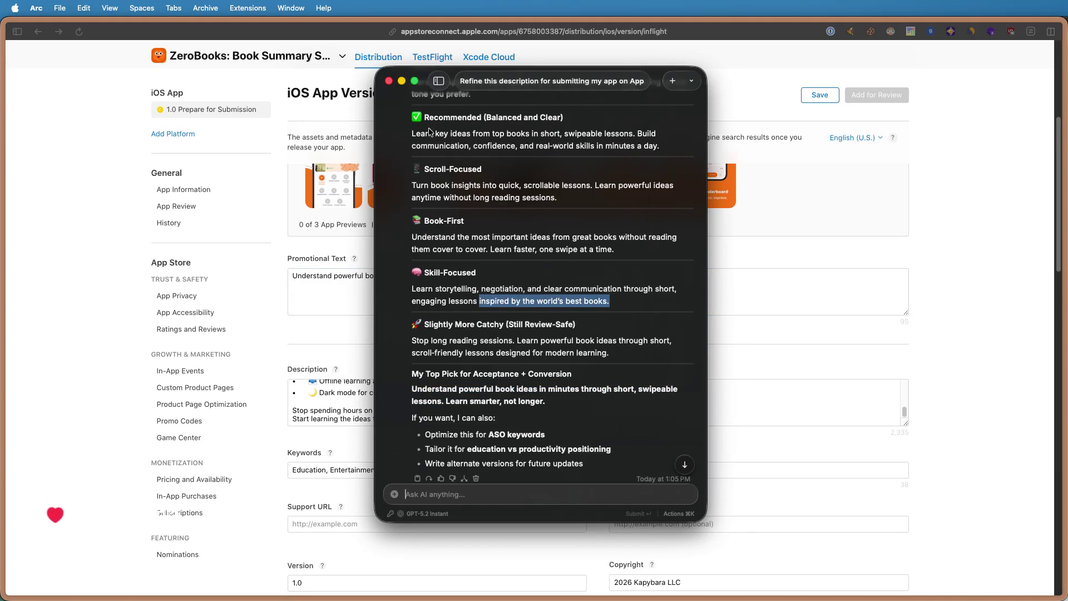
key(Escape)
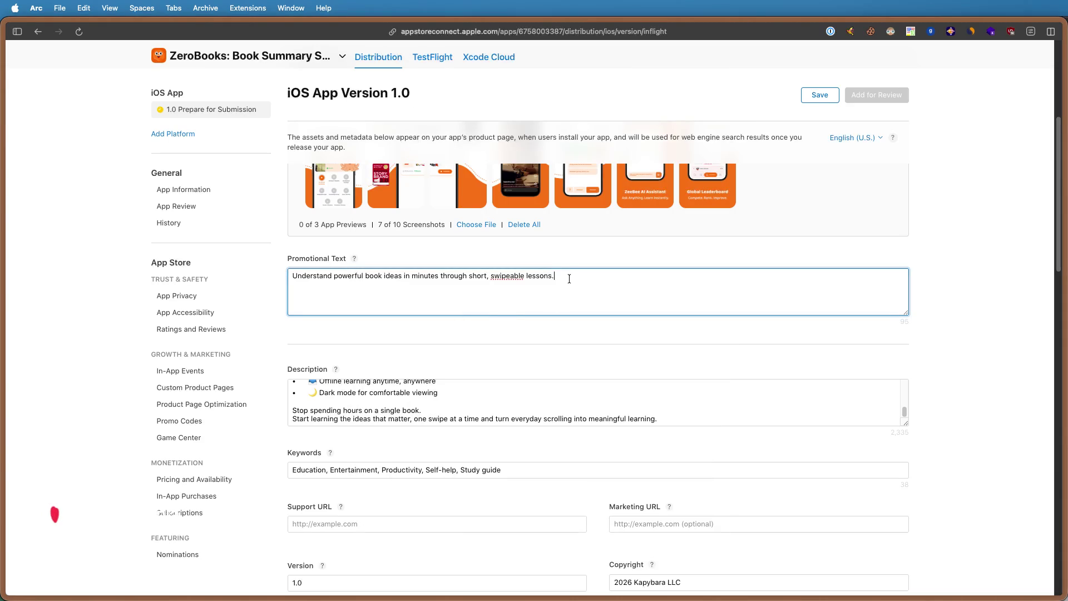
- Append the copied phrase after 'lessons' and correct the spelling of 'swipeable'
key(super+v)
key(BackSpace)
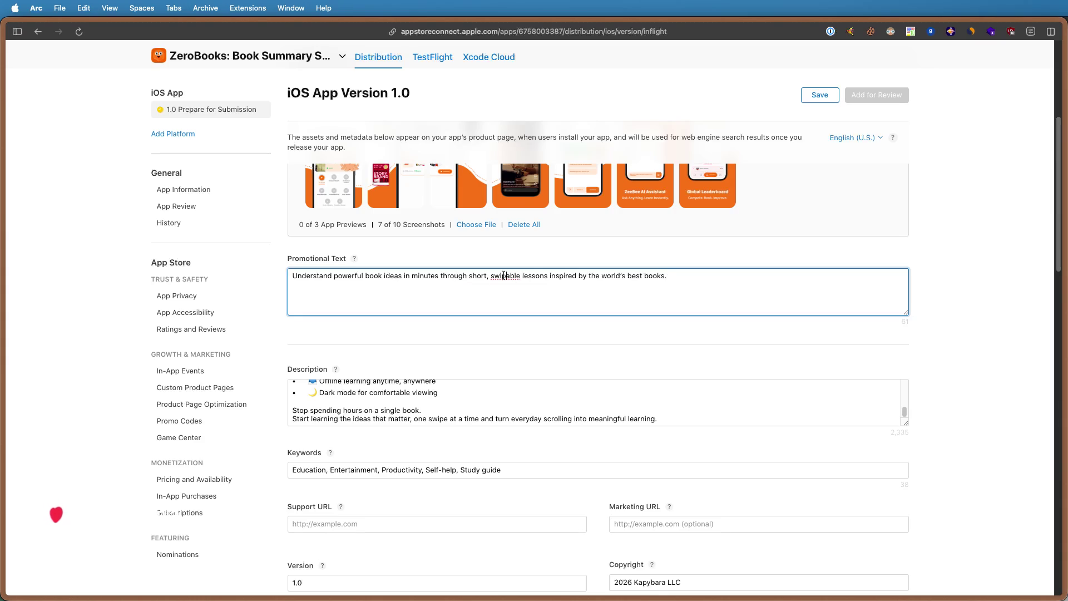
text(e)
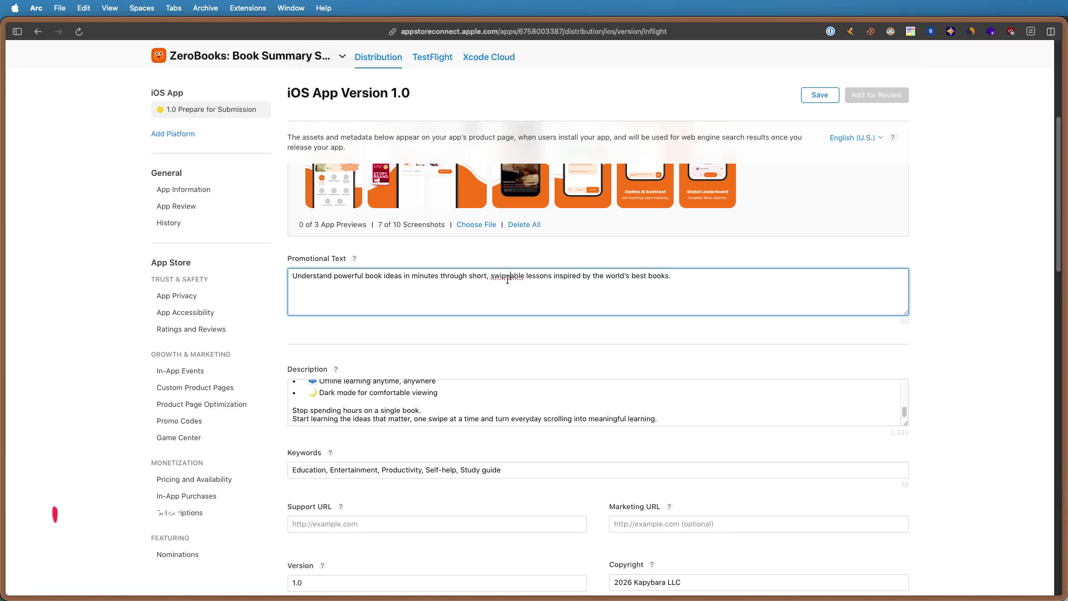
double_click(507, 279)
- Check 'swipeable' with a Google search in a side pane, then close the pane
key(ctrl+shift+equal)
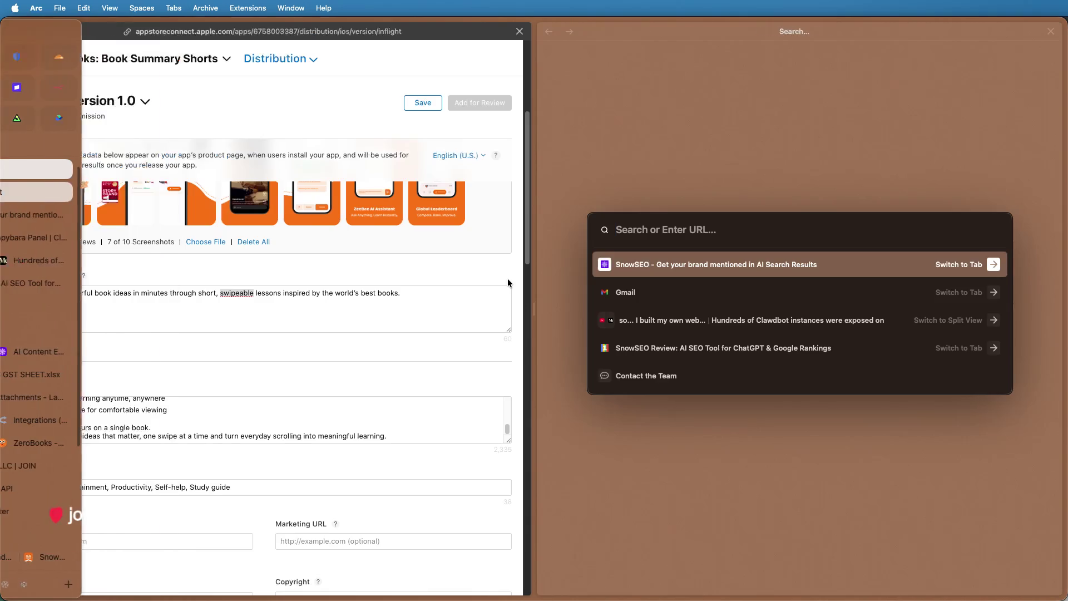
text(swipeable)
key(Return)
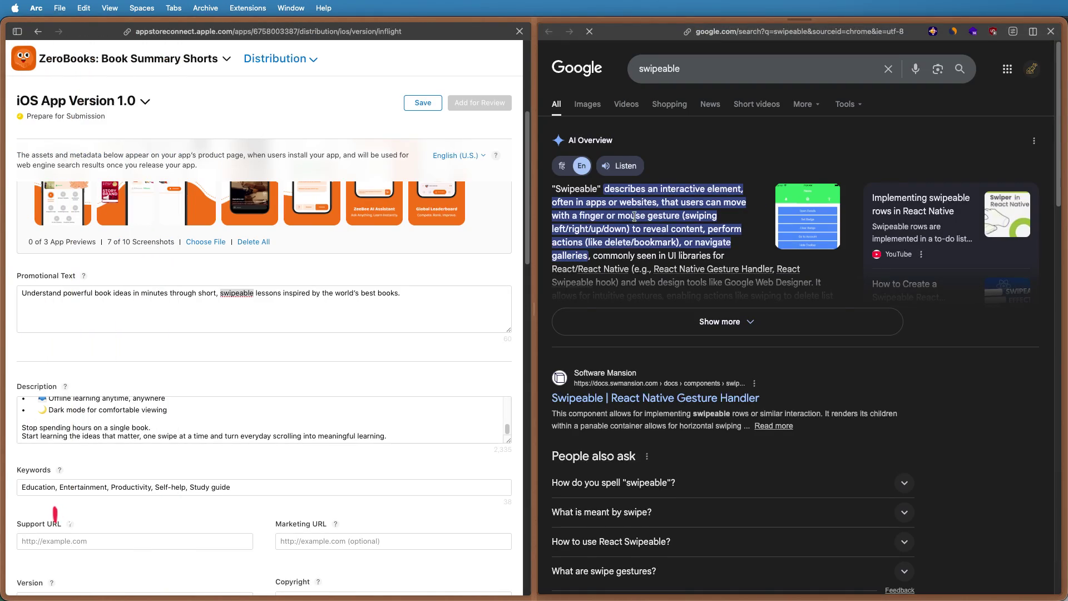
key(ctrl+w)
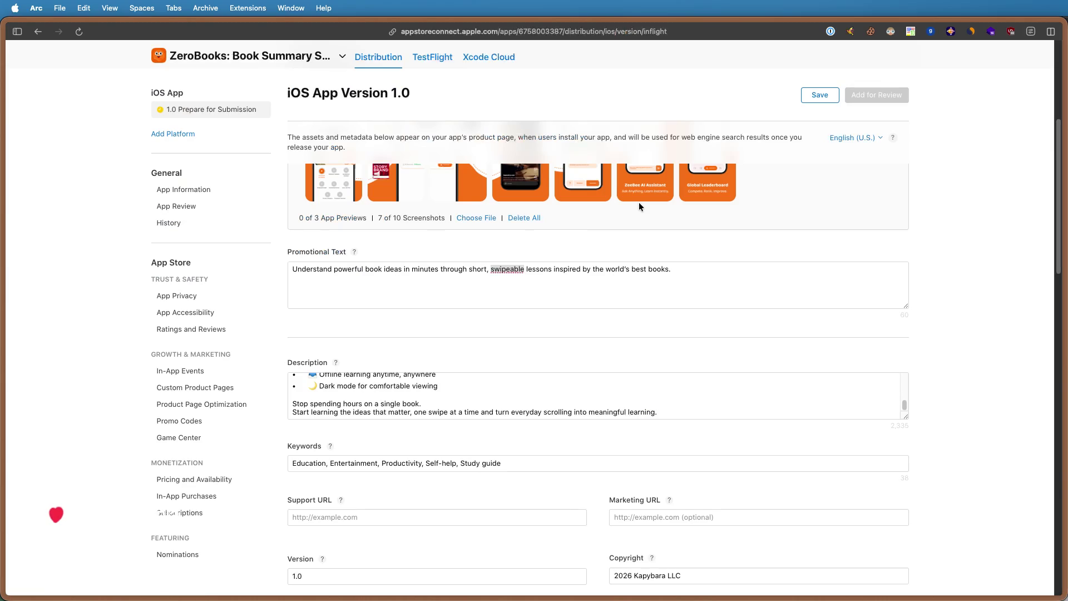
scroll(425, 347, down, 3)
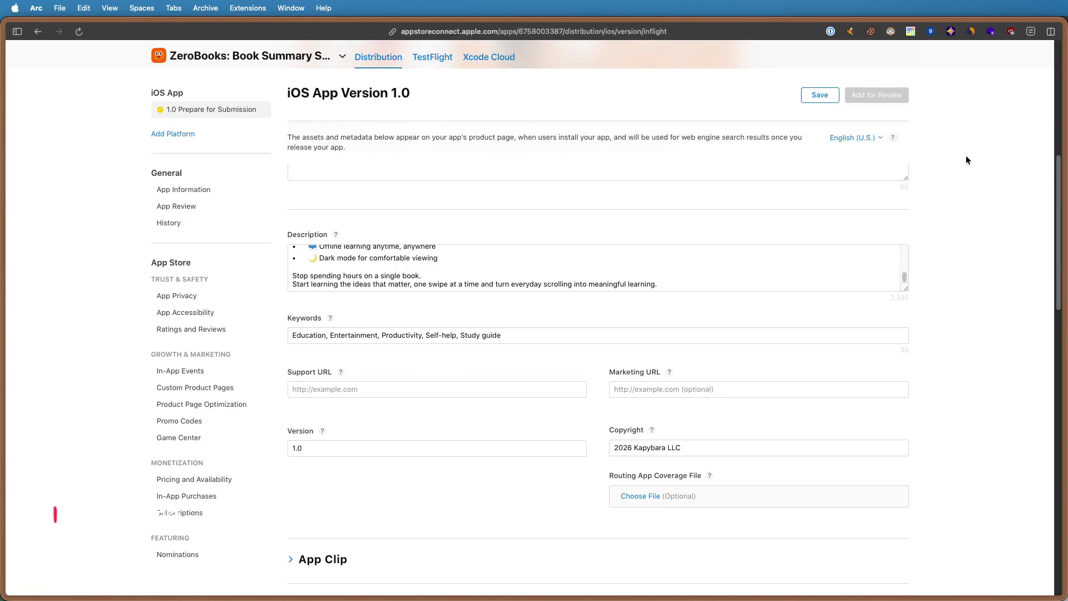
- Load zerobooks.app/support in a new side pane beside App Store Connect
key(ctrl+shift+equal)
text(zerob)
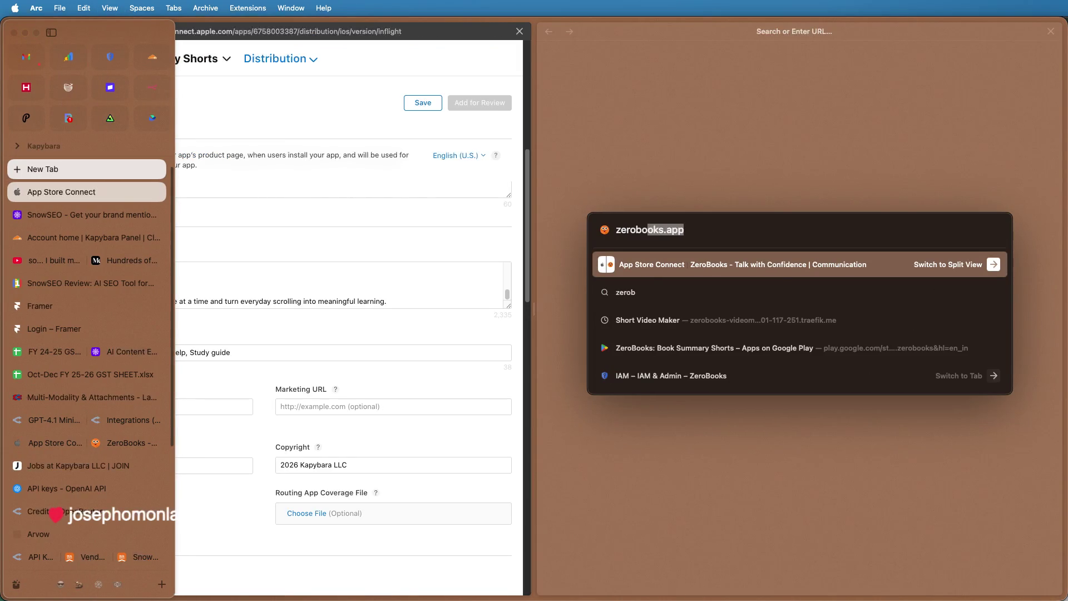
text(ooks.app)
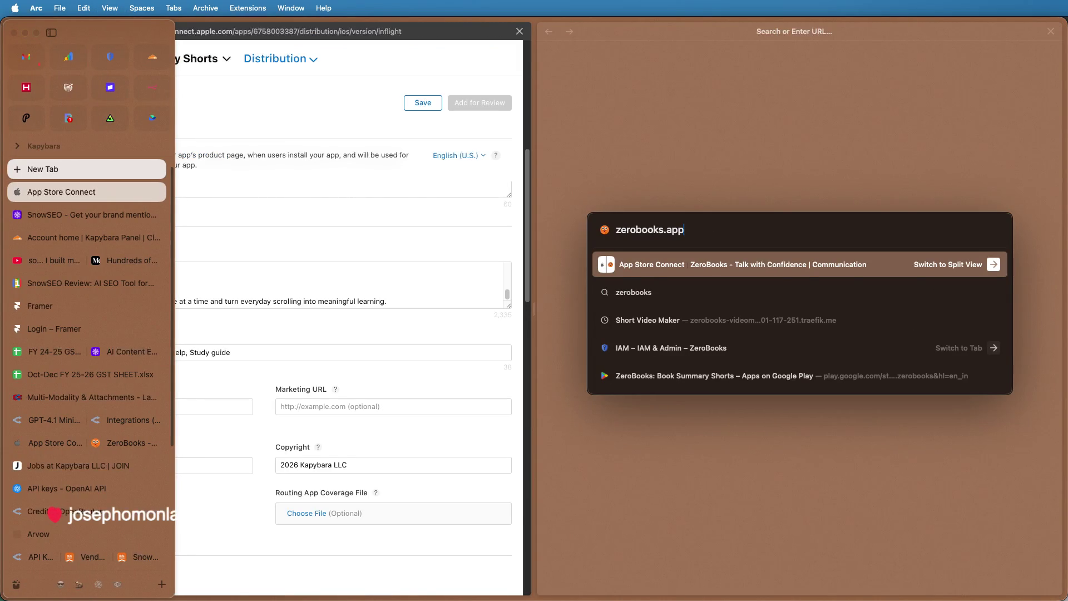
key(Down)
text(.app)
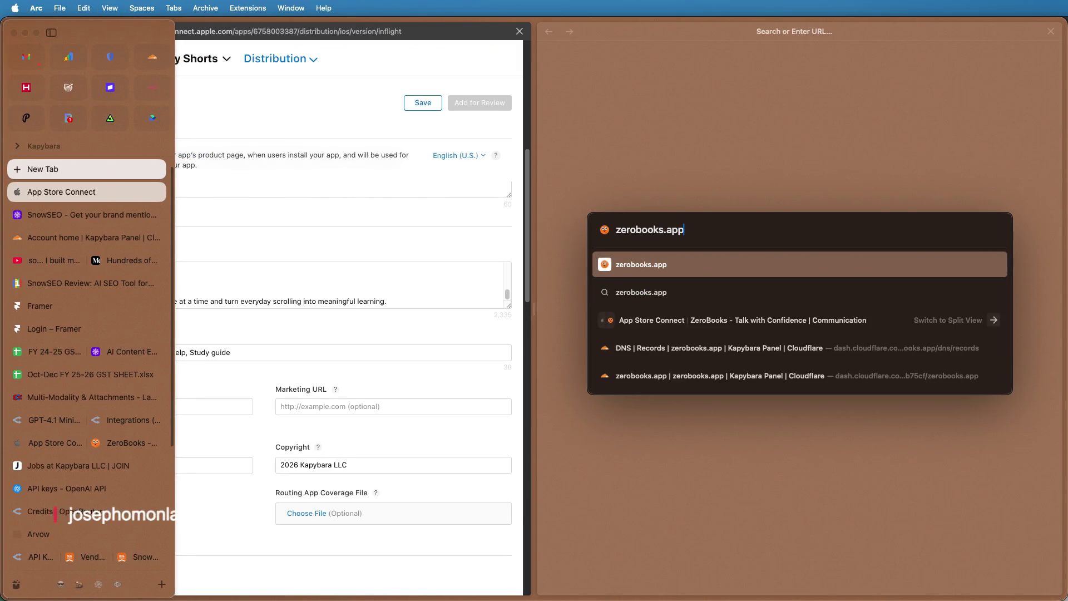
text(/support)
key(super+a)
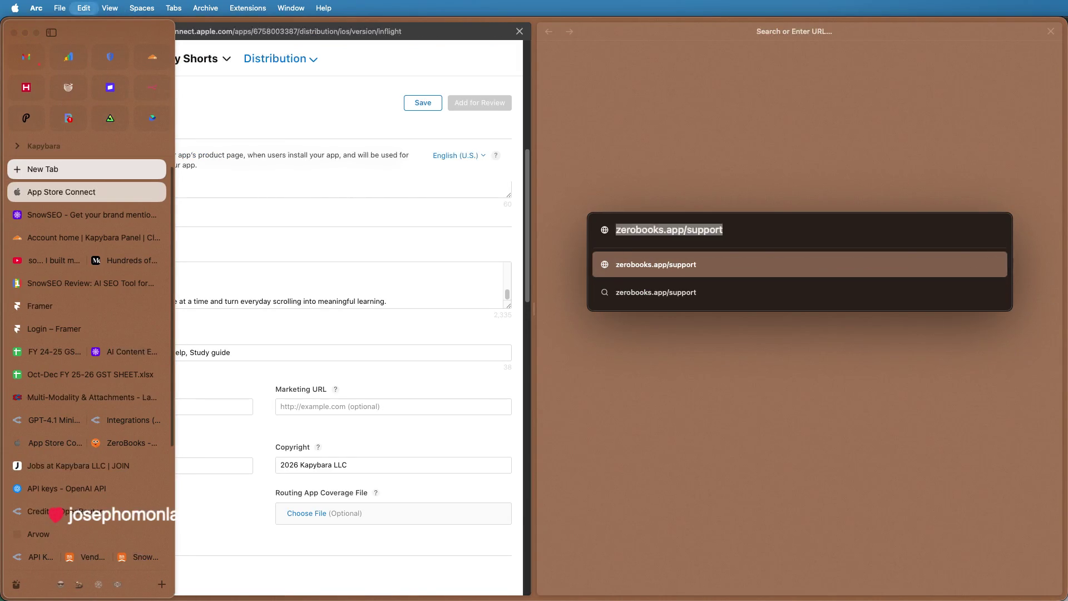
key(Return)
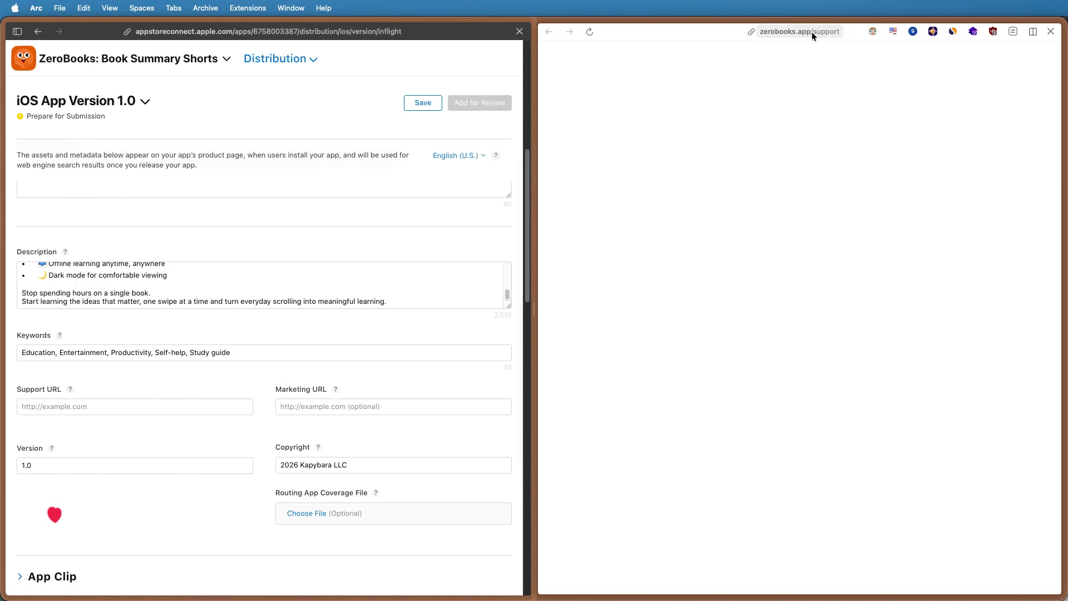
- Change the address to zerobooks.app/contact, load the Get in Touch page and select its URL
click(812, 32)
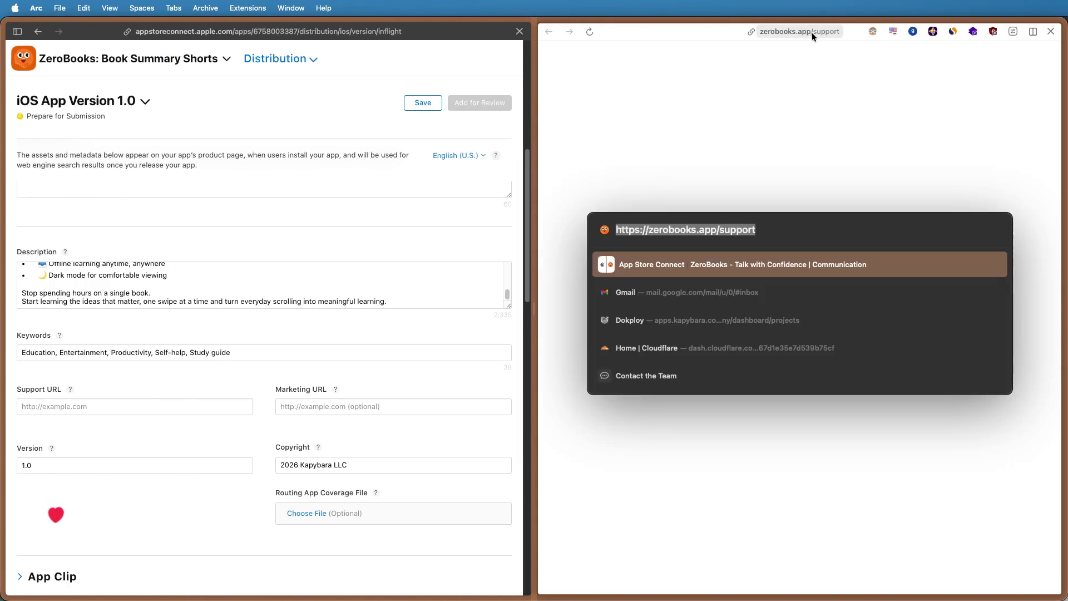
double_click(734, 230)
text(contac)
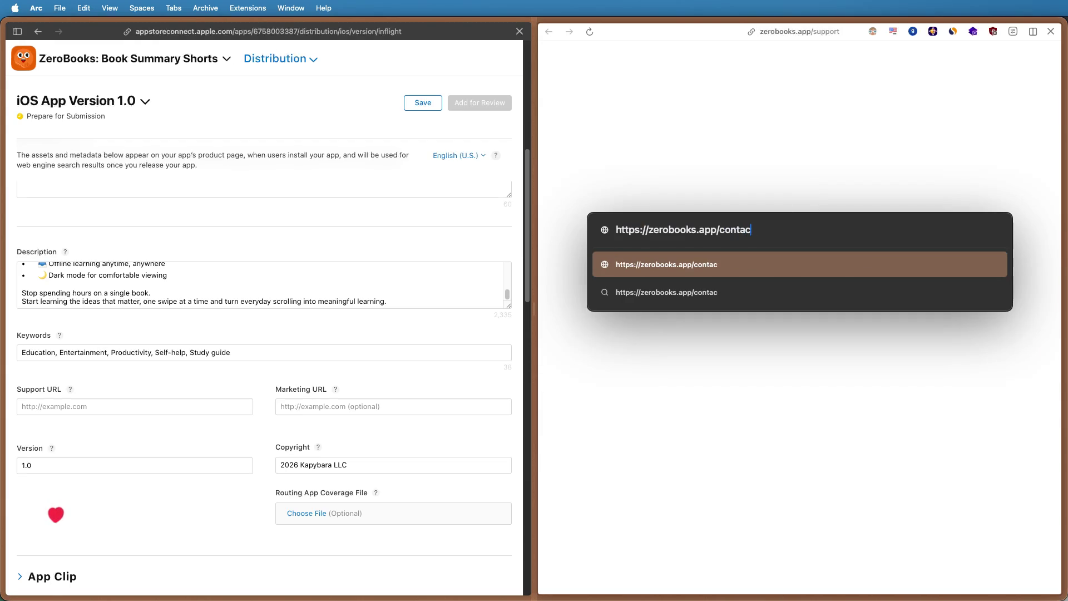
text(t)
key(Return)
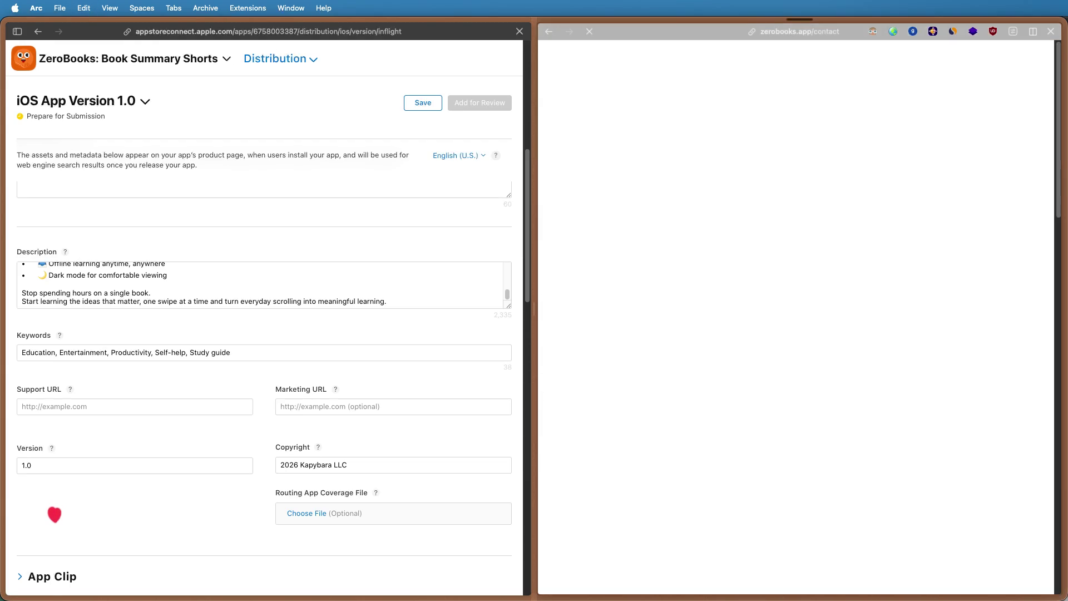
click(819, 31)
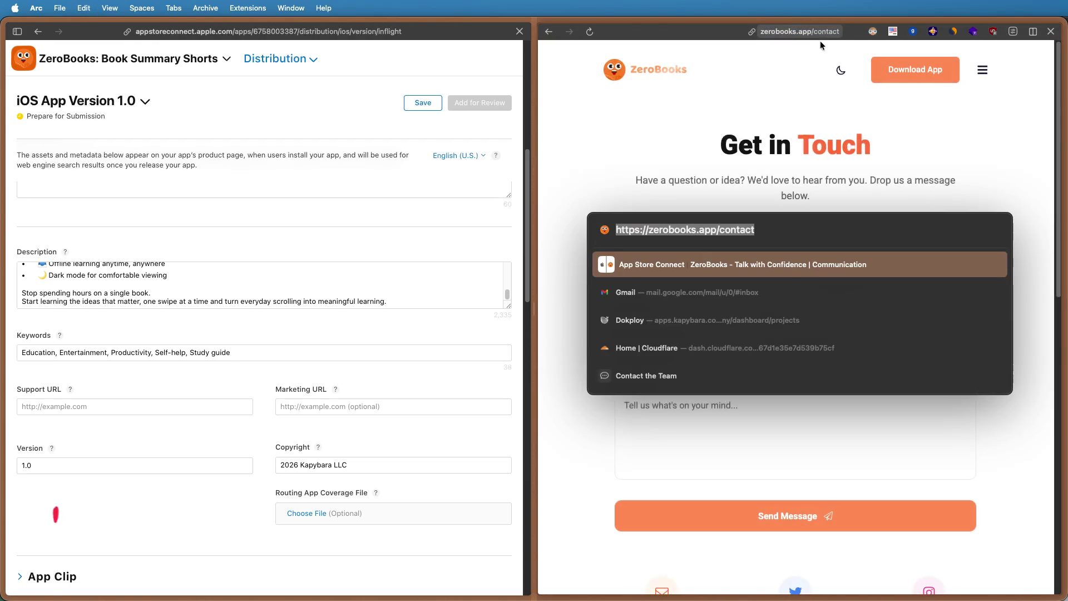
key(super+c)
click(805, 32)
key(super+c)
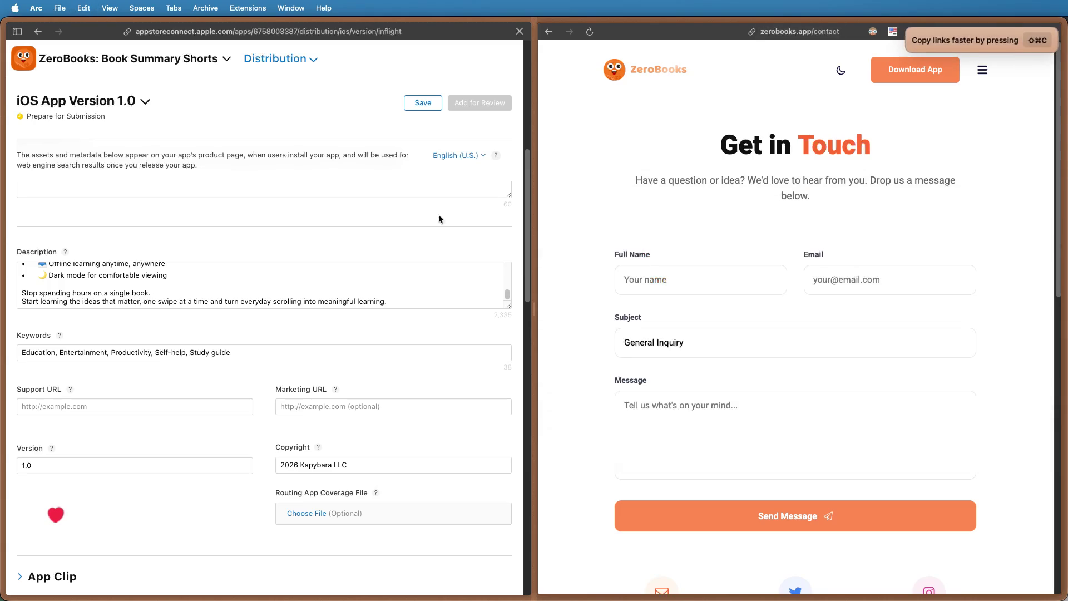
click(167, 407)
key(super+v)
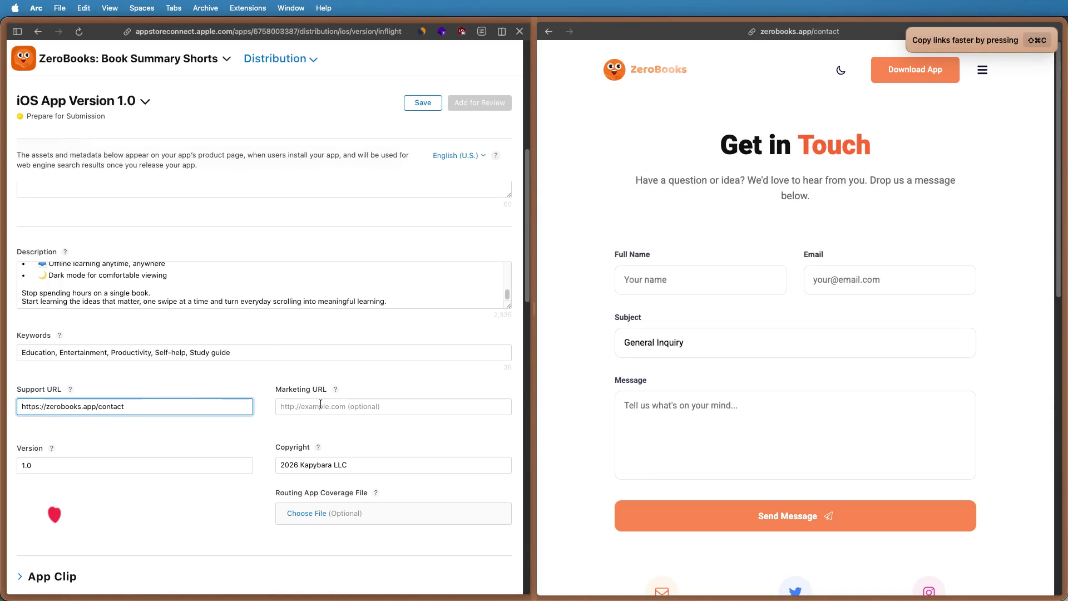
click(324, 406)
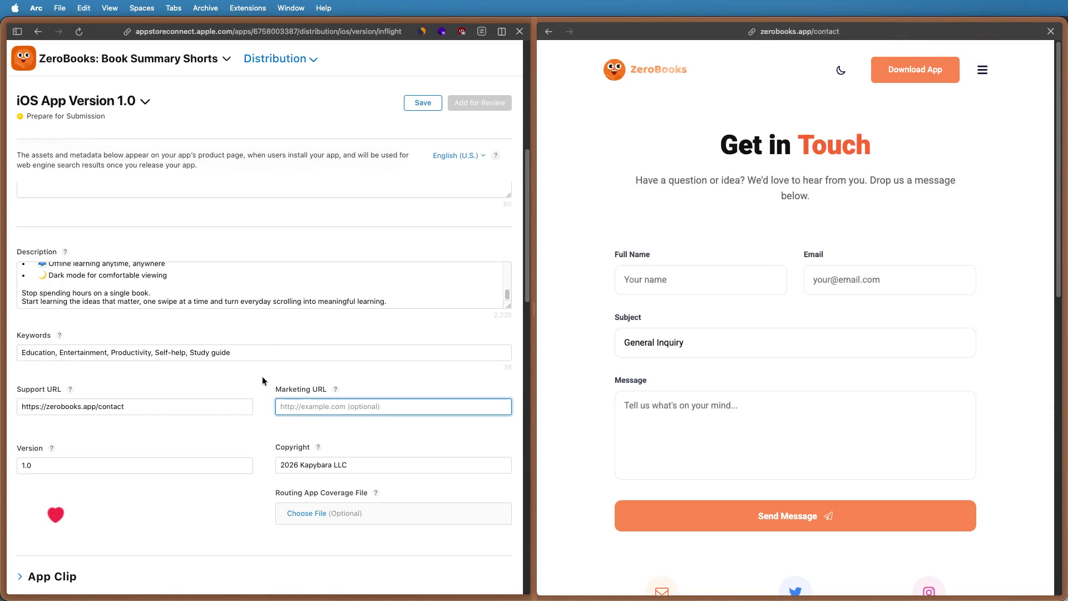
scroll(262, 378, down, 3)
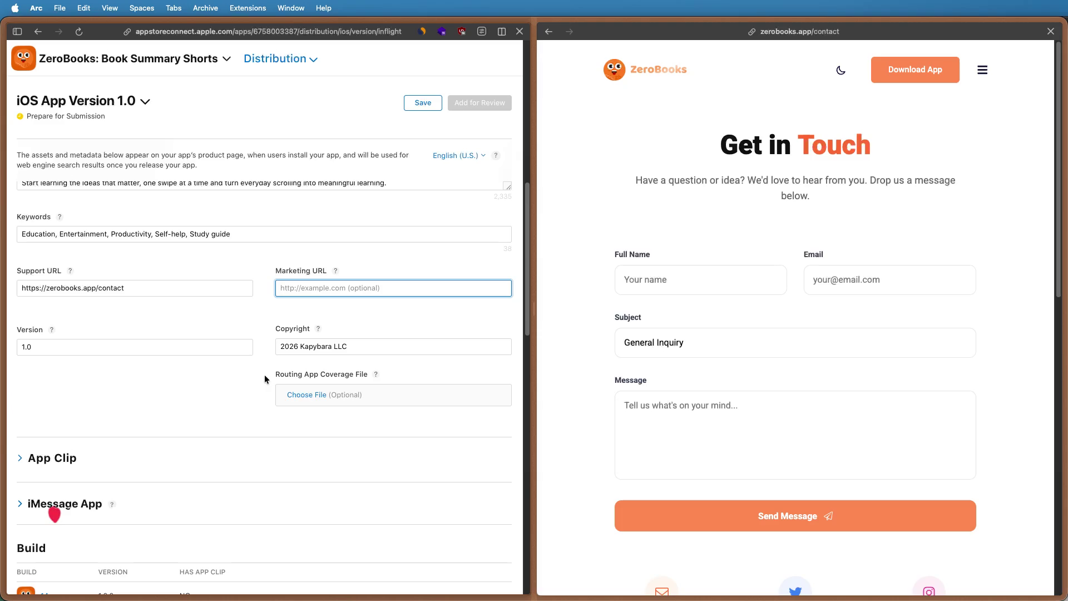
scroll(219, 389, down, 3)
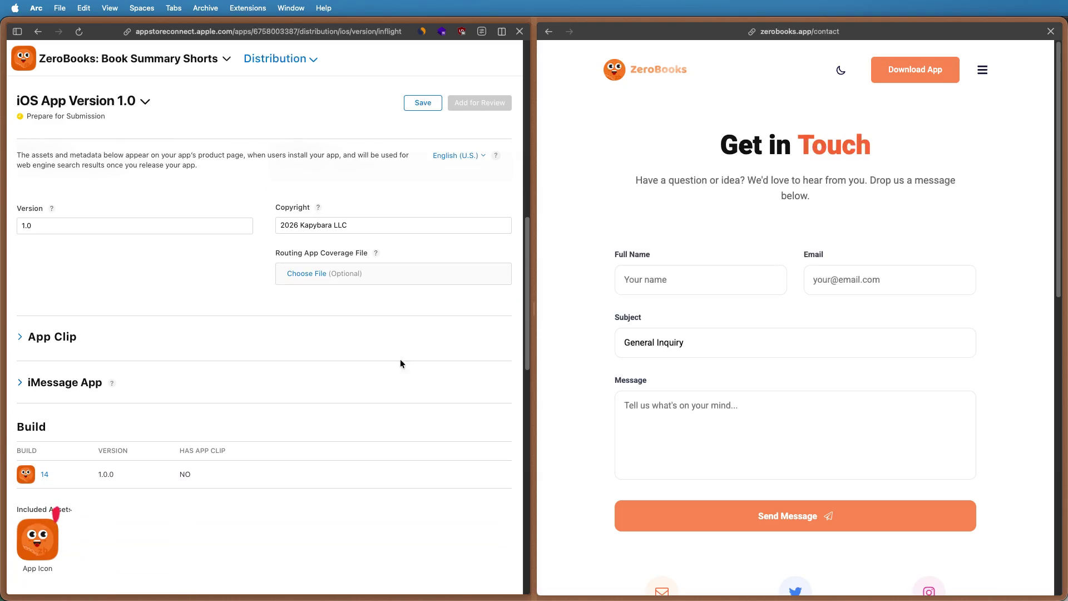
drag(532, 316, 818, 289)
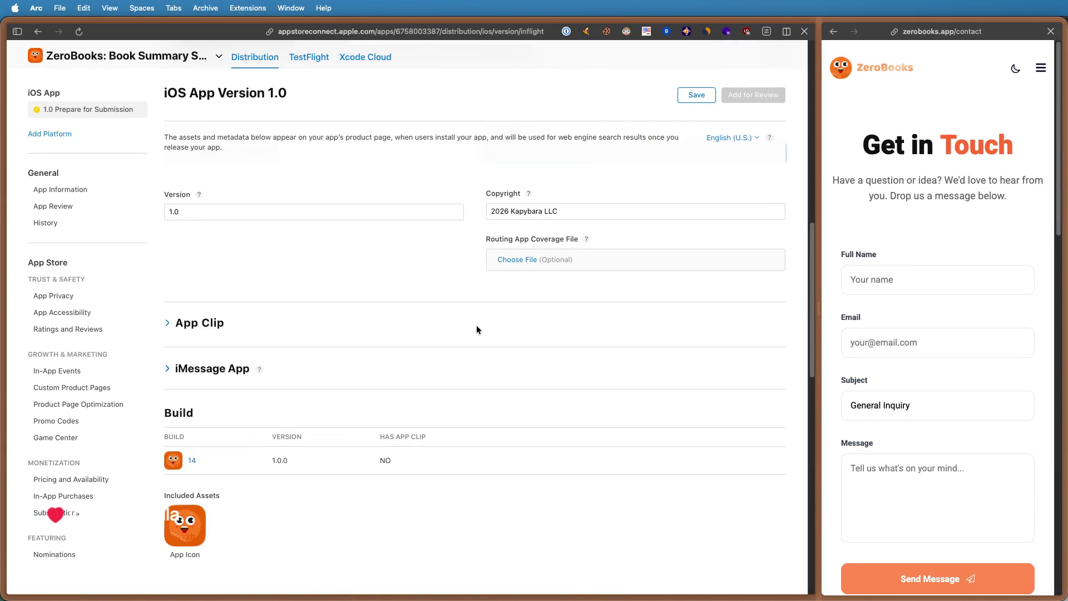
scroll(477, 325, down, 5)
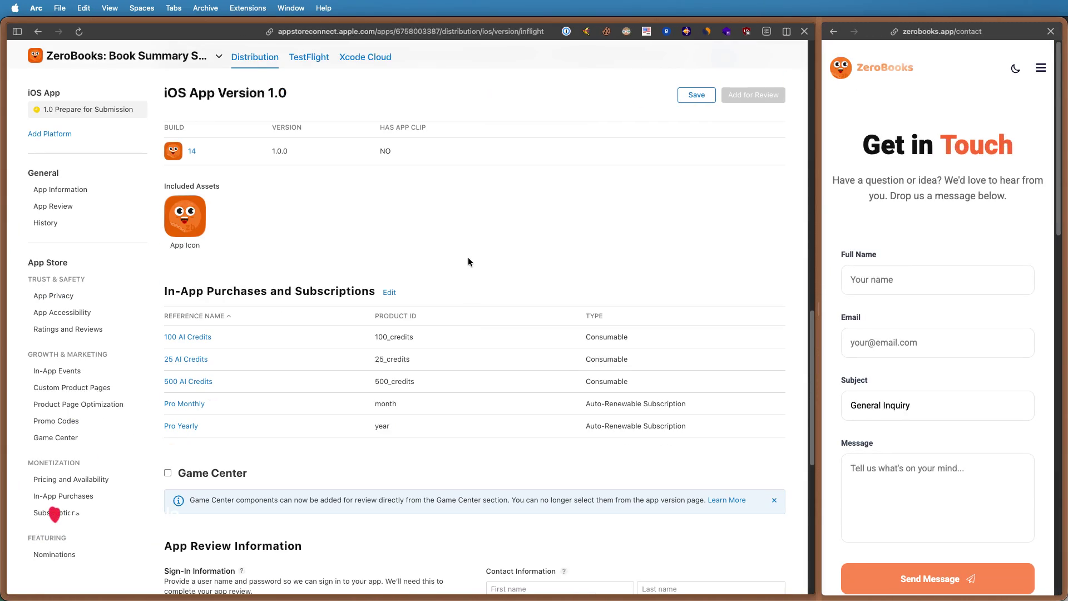
scroll(469, 261, down, 2)
scroll(452, 337, down, 2)
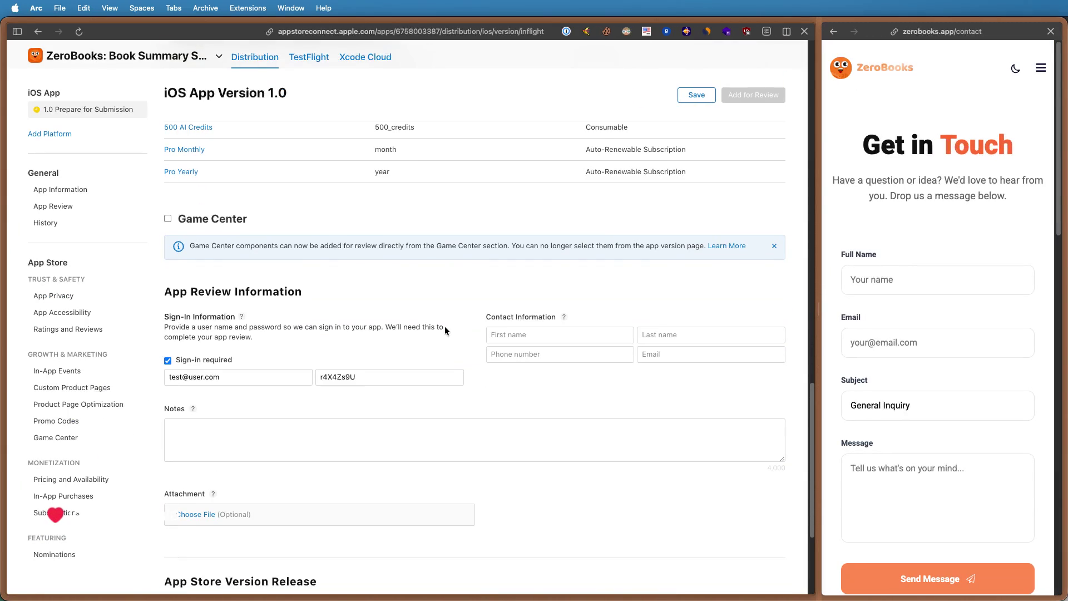
- Enter the App Review contact's first name, last name and email, and start the phone number with '+'
click(564, 338)
text(Sanjay)
key(Tab)
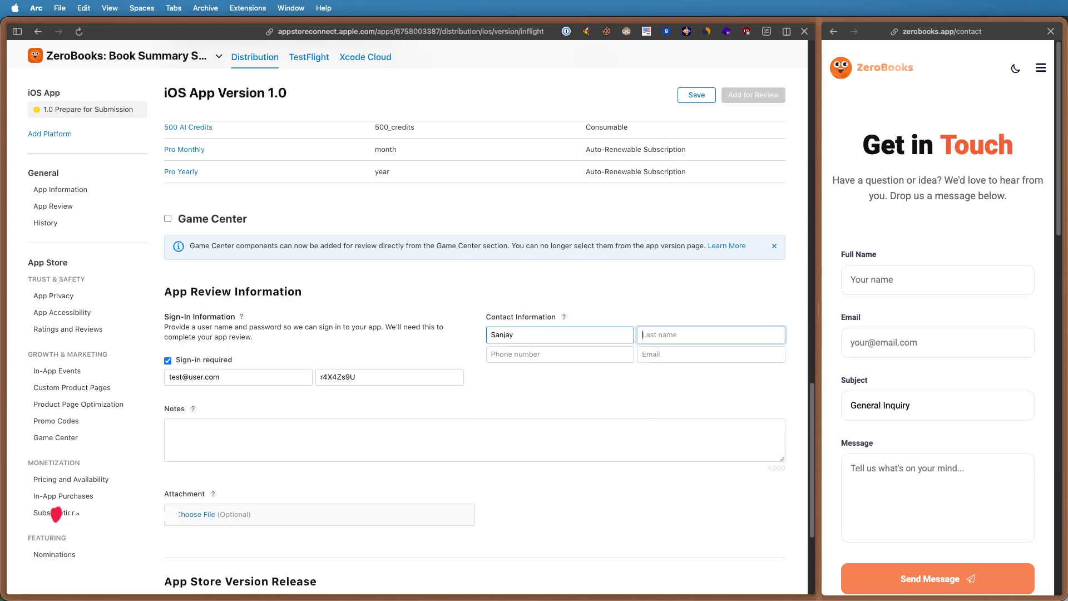
text(Kholiya)
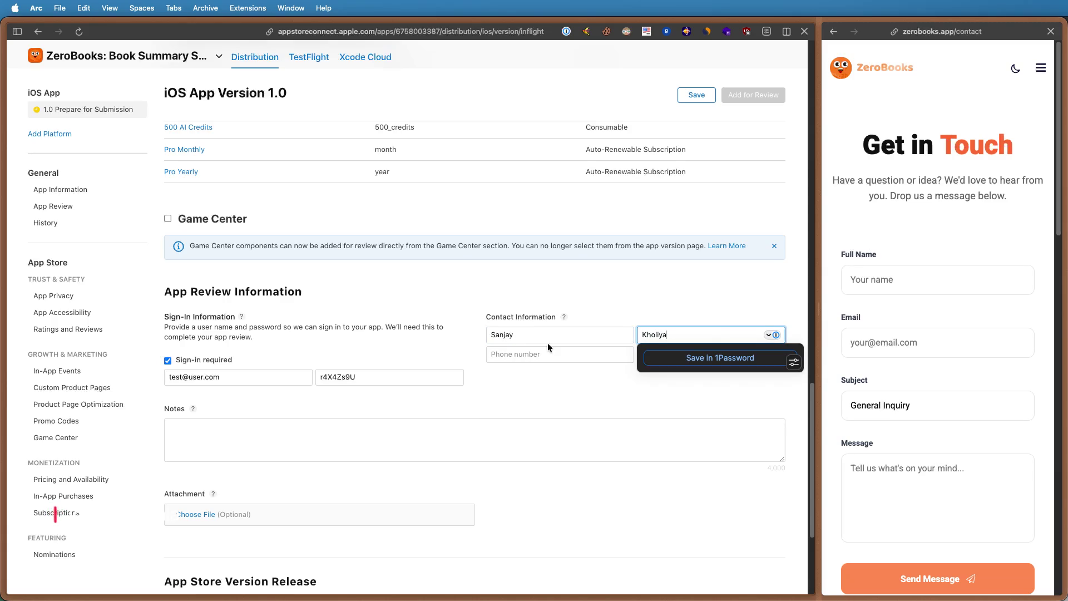
click(547, 351)
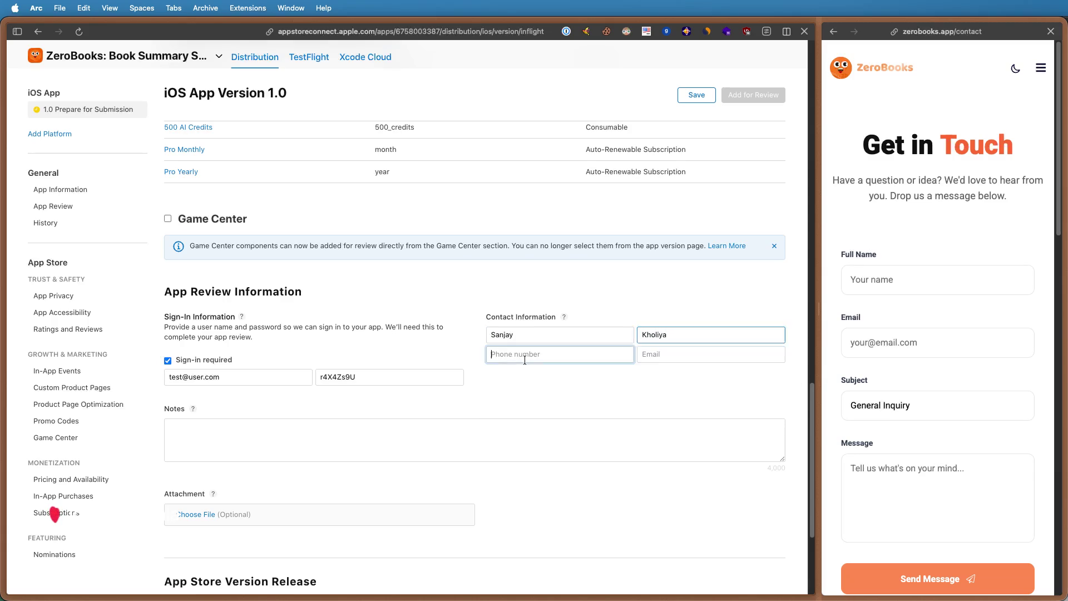
click(675, 357)
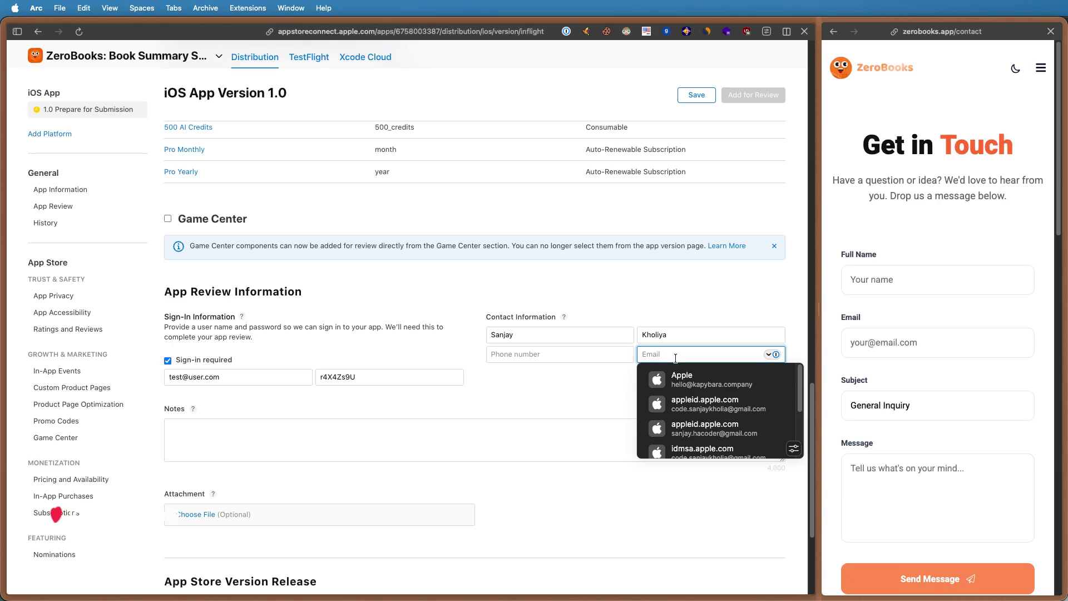
text(sanjay@kapybara.company)
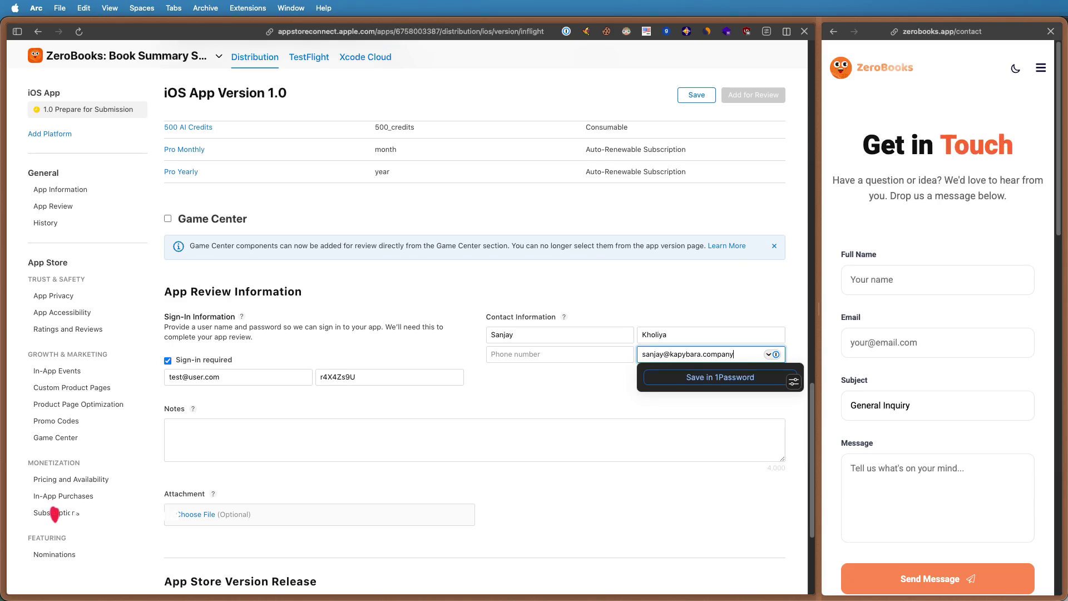
click(588, 320)
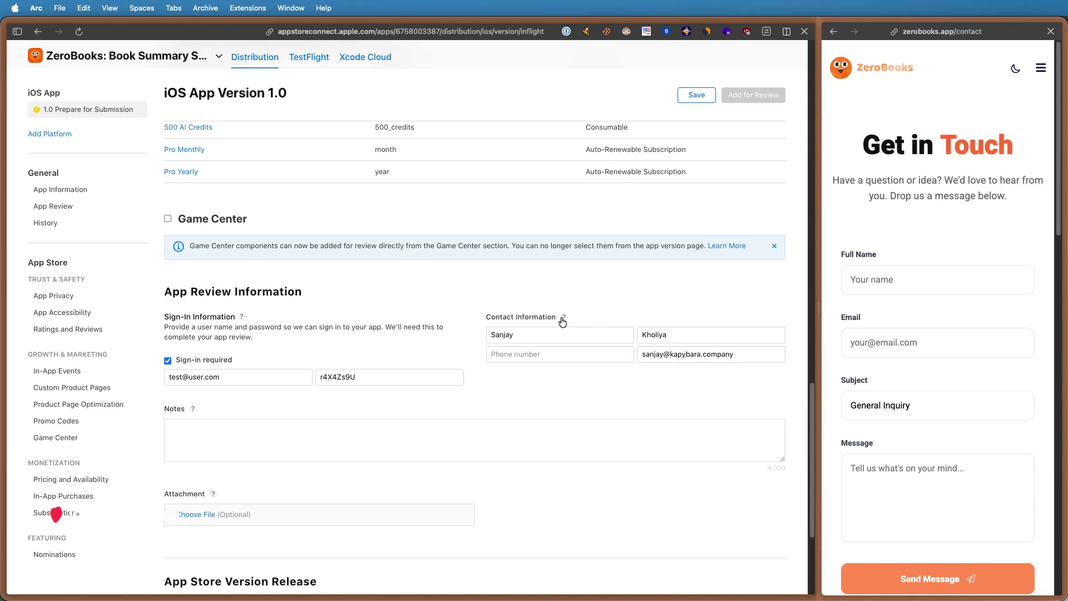
mouse_move(563, 317)
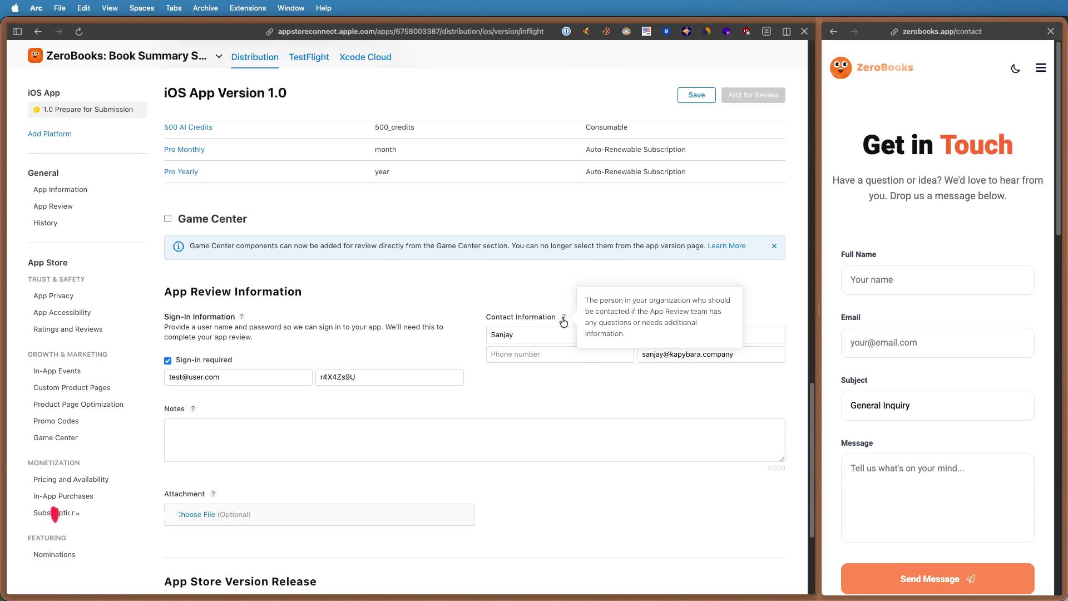
click(520, 354)
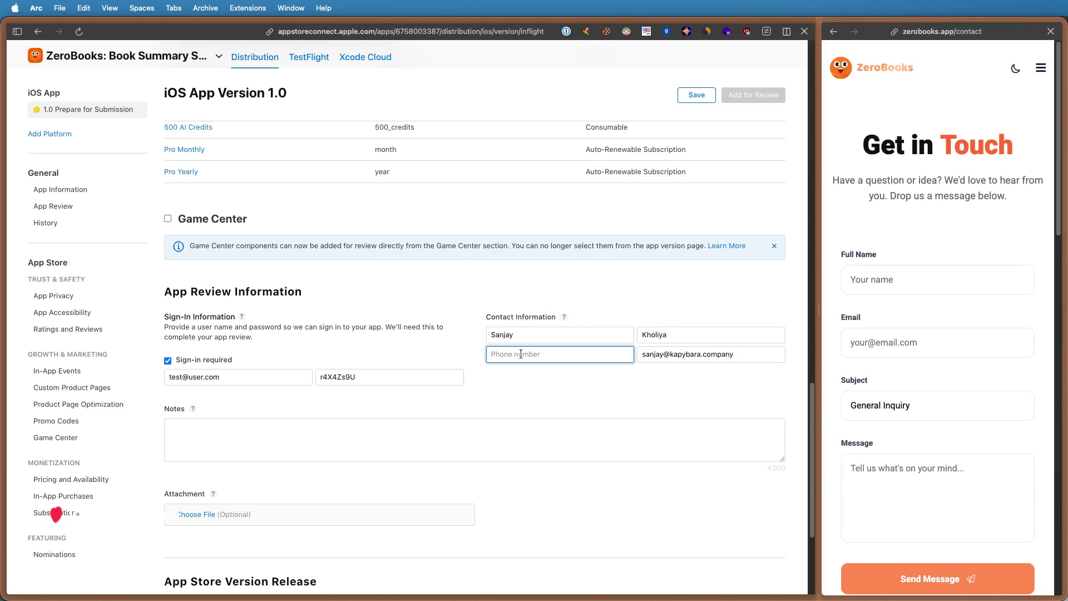
text(+)
key(super+Tab)
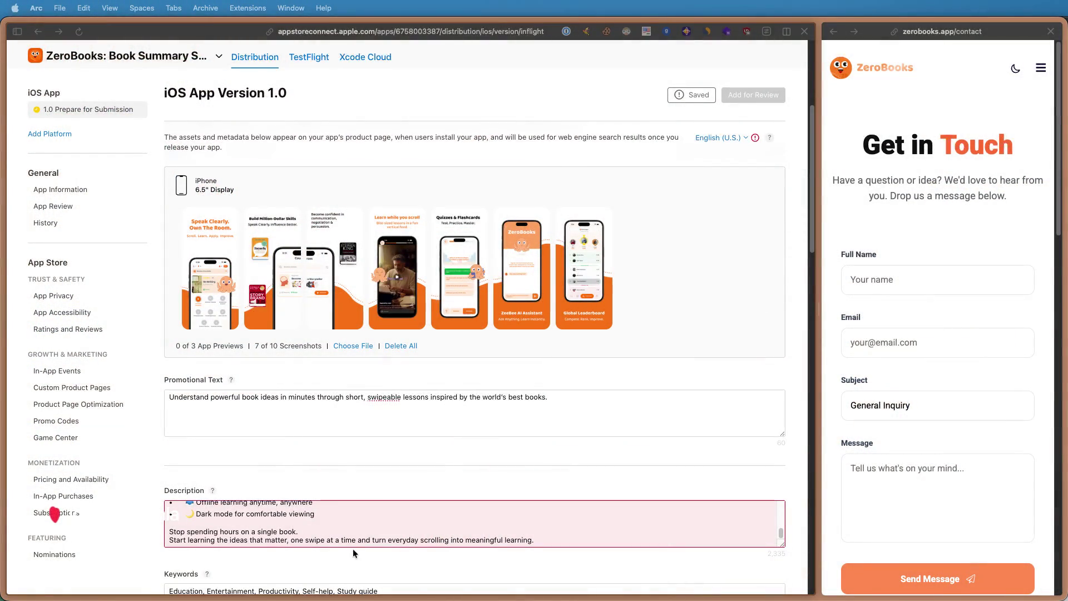
scroll(419, 436, up, 5)
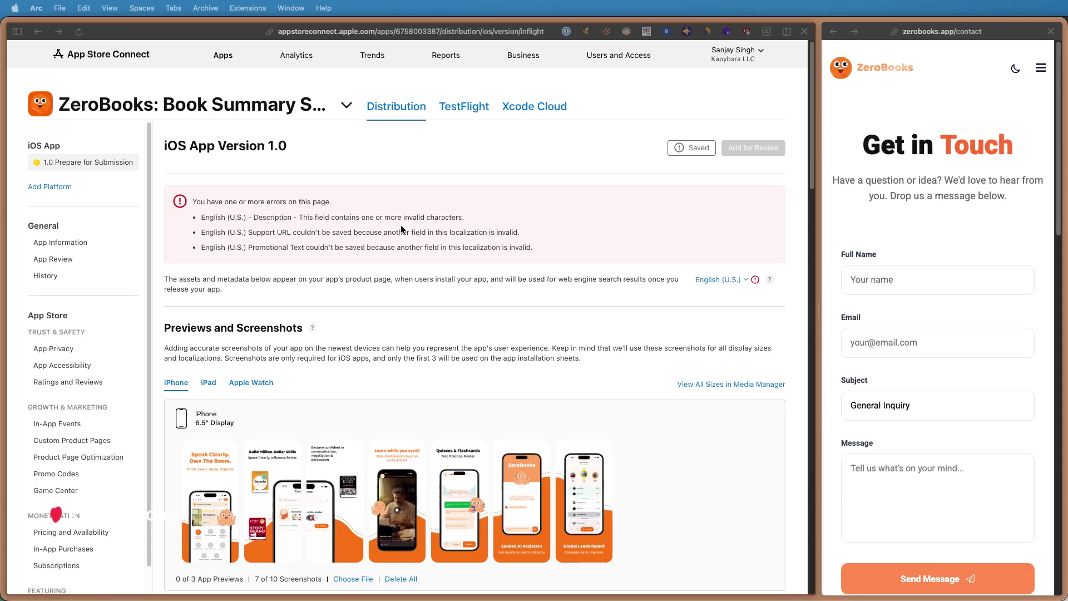
scroll(401, 224, down, 5)
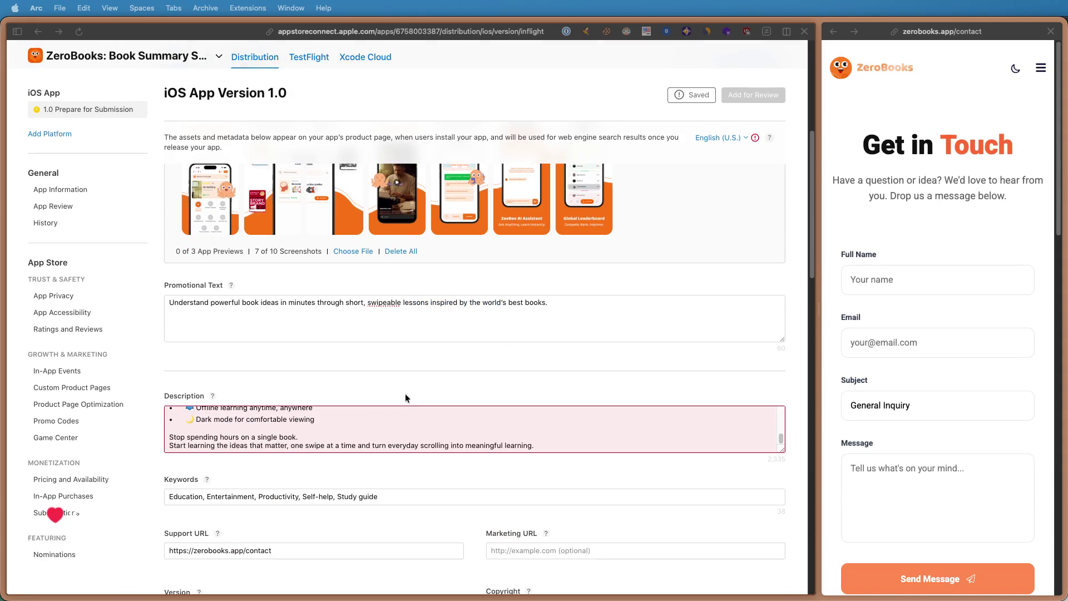
scroll(406, 393, up, 5)
- Delete the emoji before the Offline, Dark mode, Apply, Explore, Clarify and ZeeBee bullets in the Description
drag(475, 215, 198, 219)
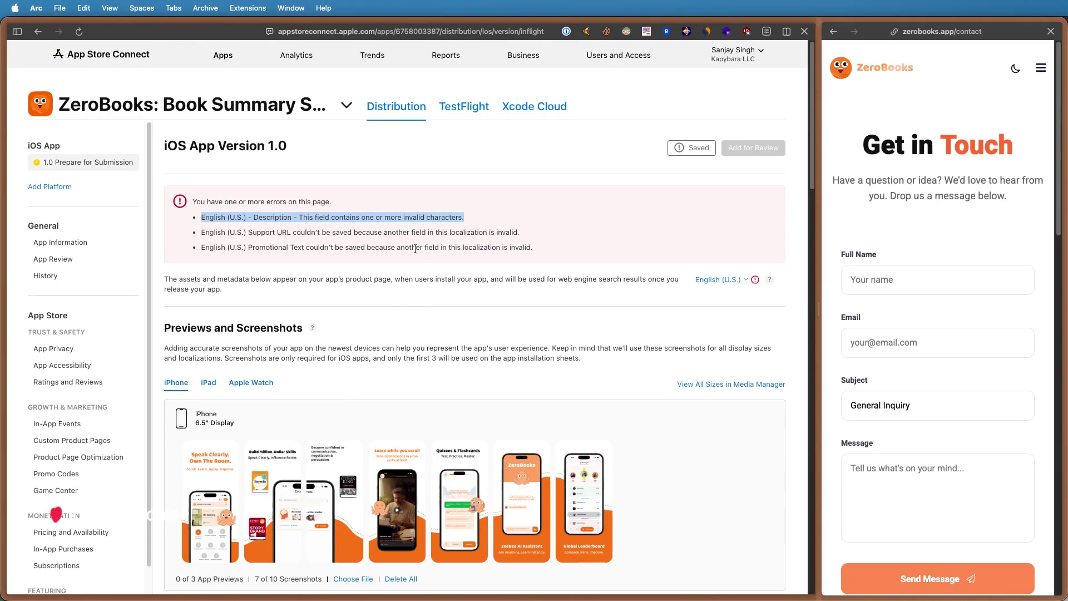
scroll(406, 304, down, 4)
mouse_move(474, 474)
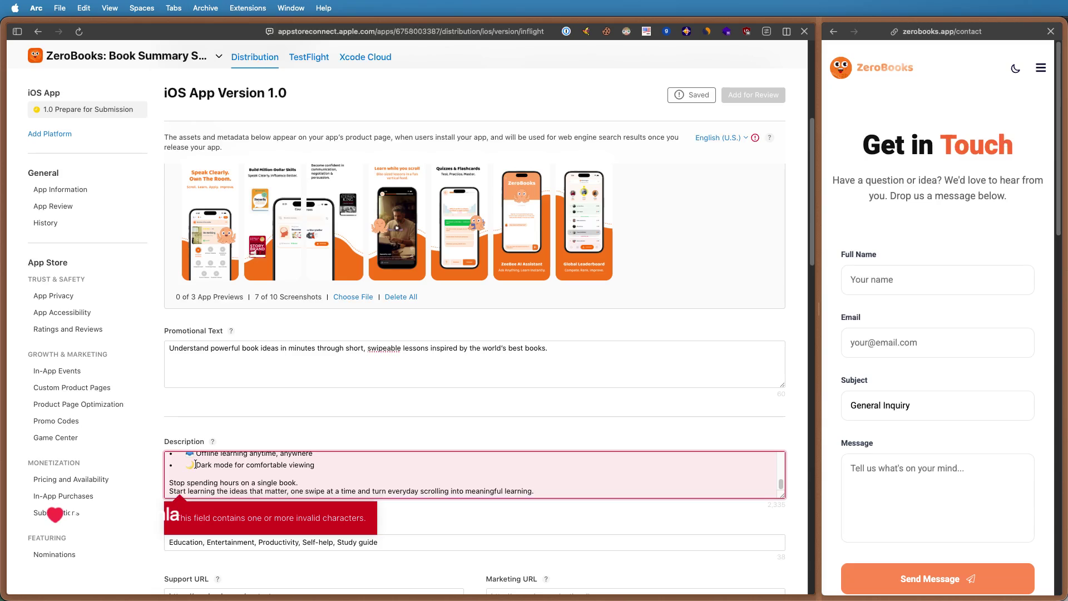
click(199, 469)
key(BackSpace)
key(Up)
key(BackSpace)
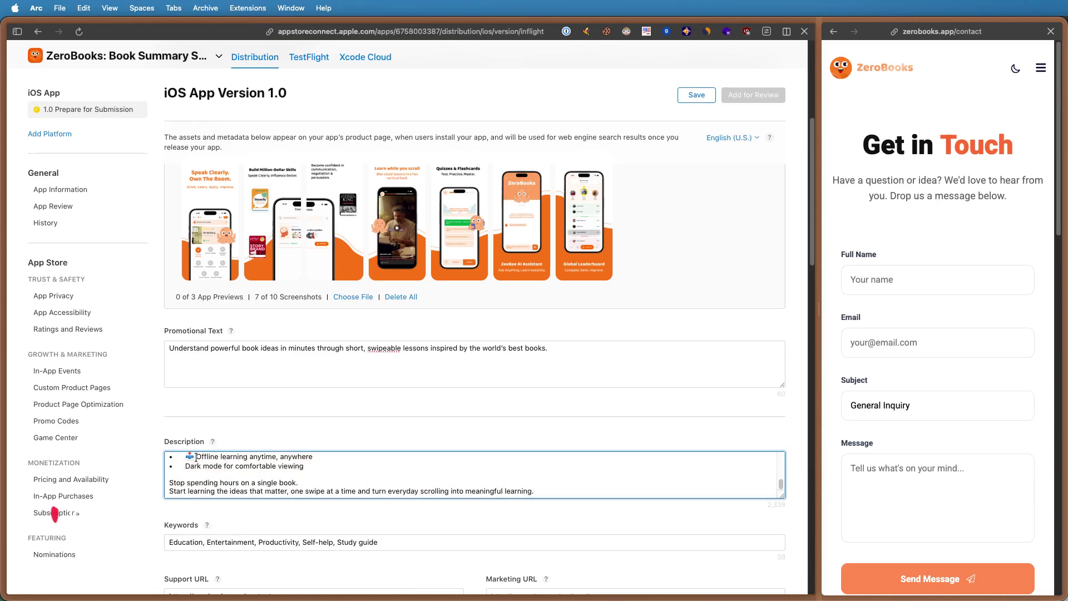
scroll(201, 472, up, 2)
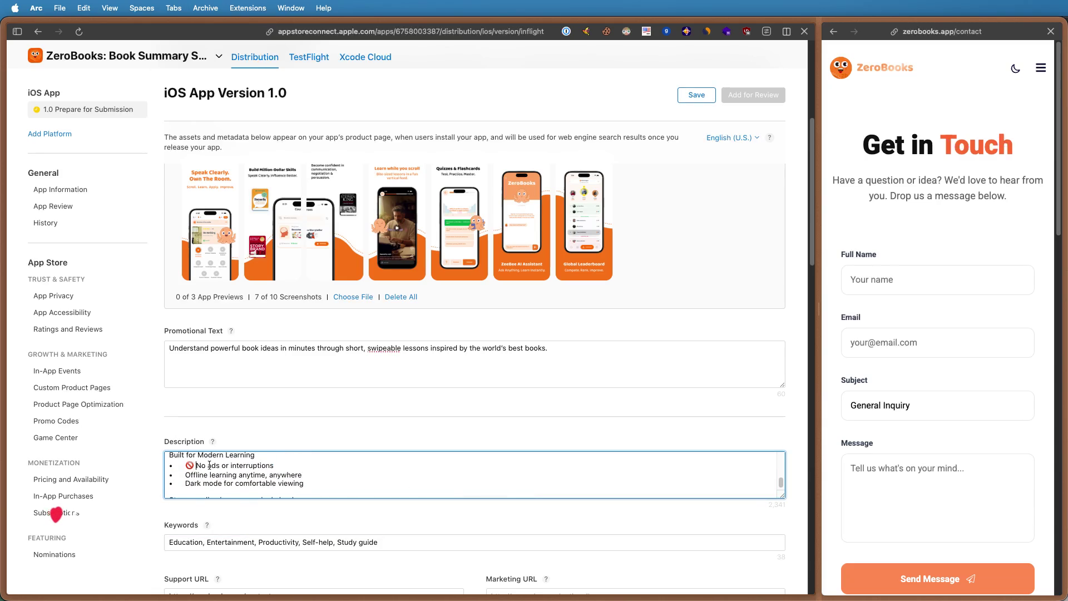
scroll(216, 471, up, 2)
click(189, 480)
key(BackSpace)
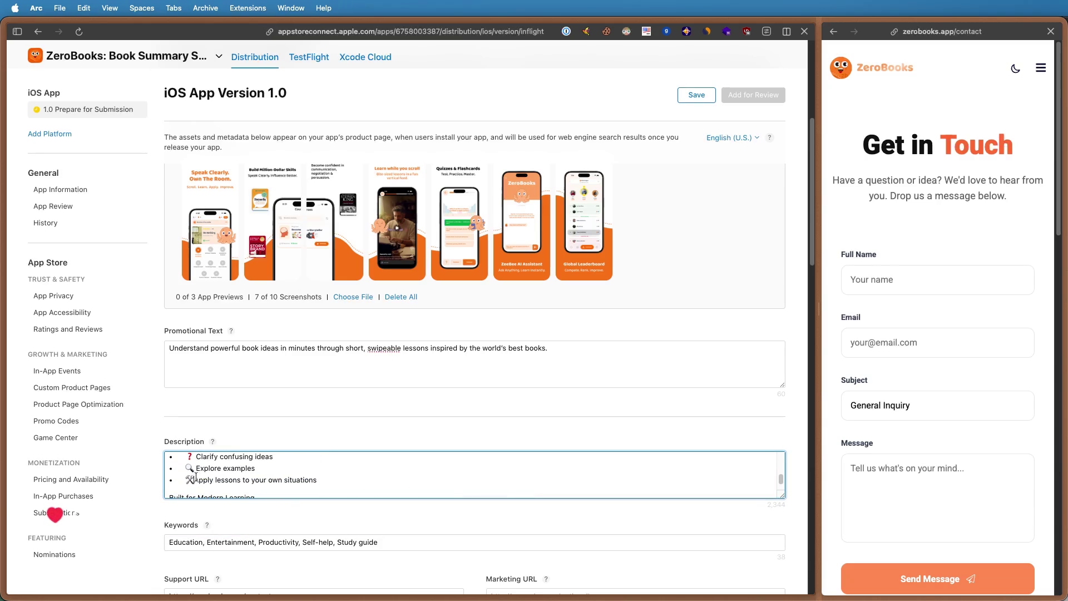
key(Up)
key(BackSpace)
key(Up)
key(BackSpace)
scroll(203, 481, up, 1)
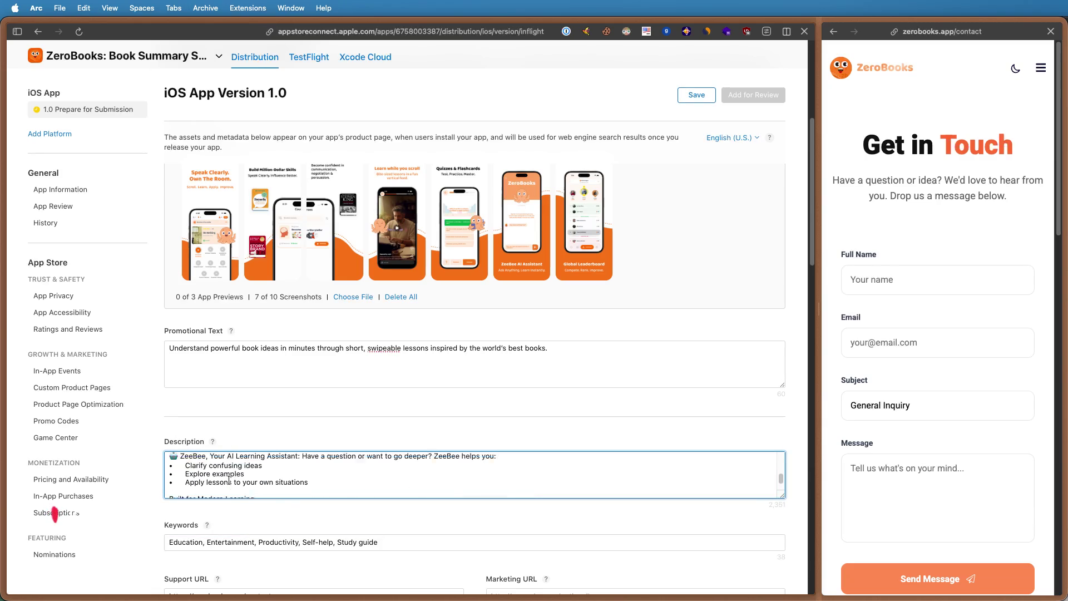
click(180, 474)
key(BackSpace)
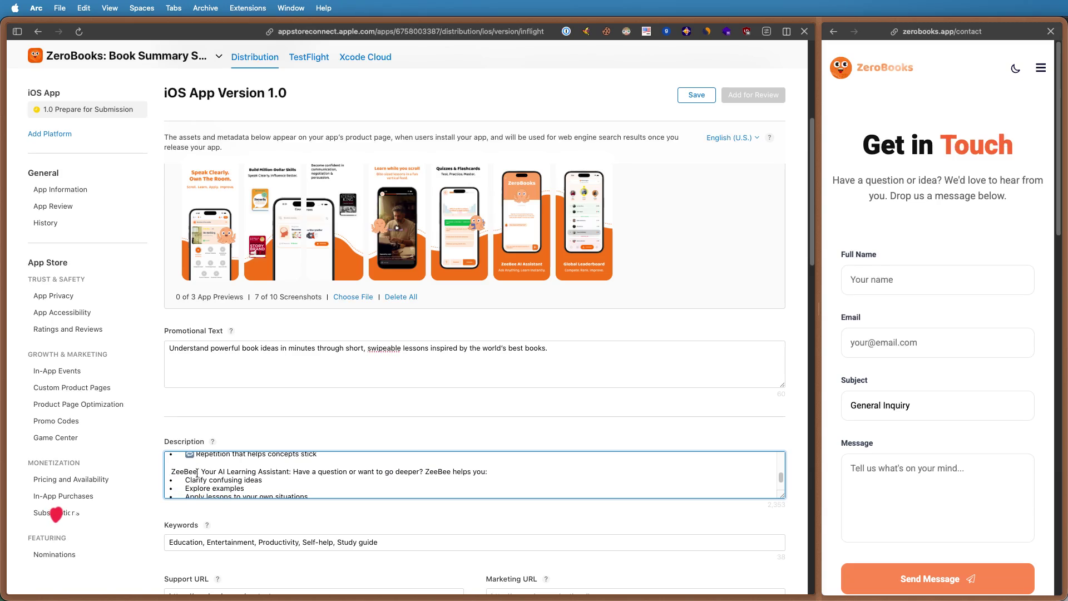
scroll(214, 472, down, 2)
scroll(218, 468, down, 2)
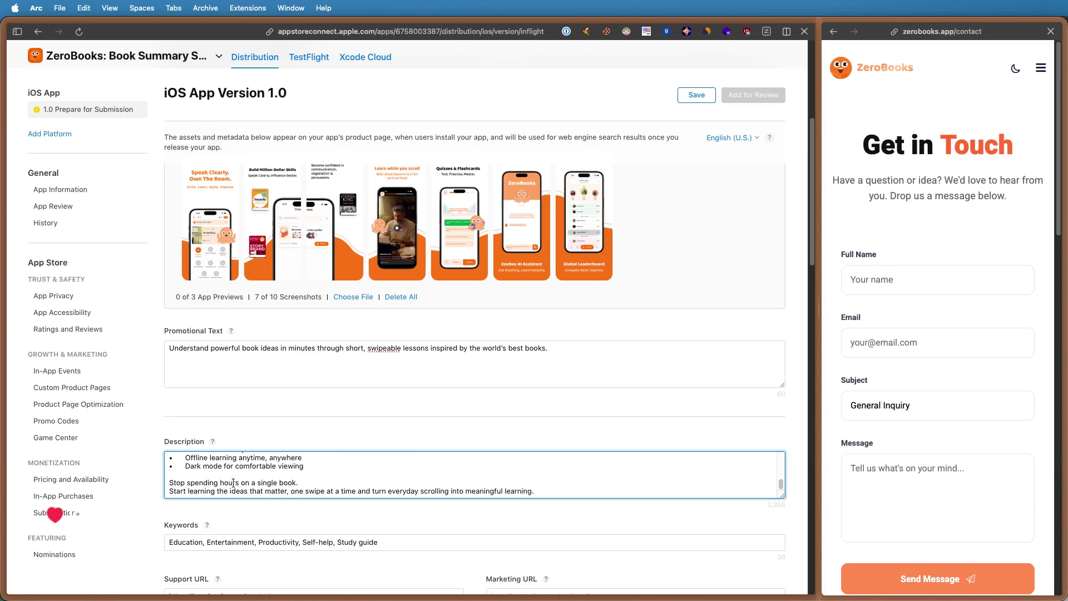
scroll(224, 456, down, 2)
scroll(227, 447, up, 2)
scroll(199, 456, up, 2)
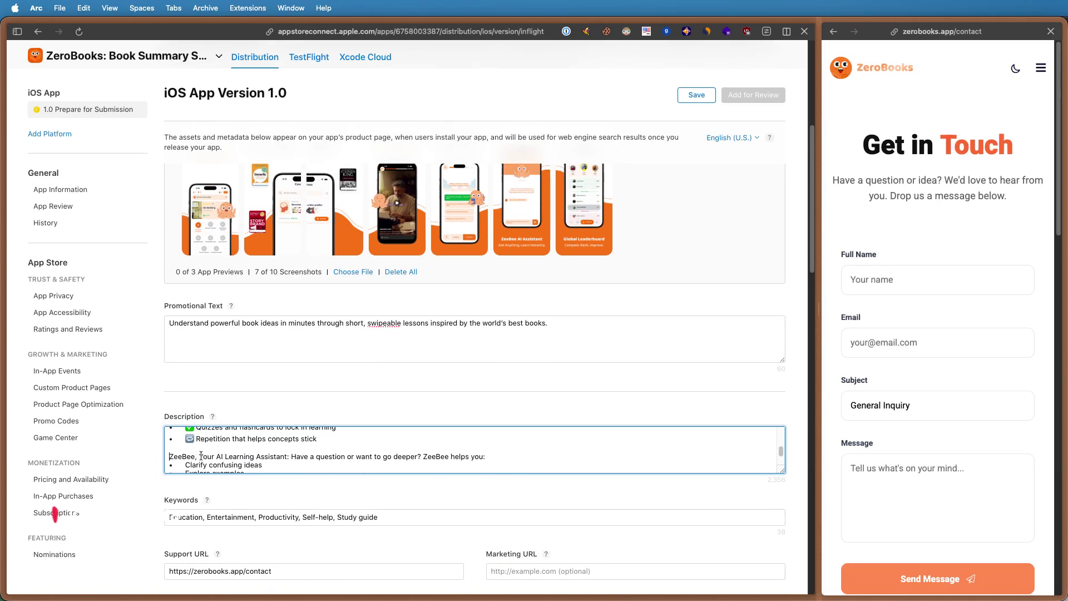
- Delete the emoji before the Repetition, Quizzes, Simple explanations bullets and the Understand Faster heading
click(196, 435)
key(BackSpace)
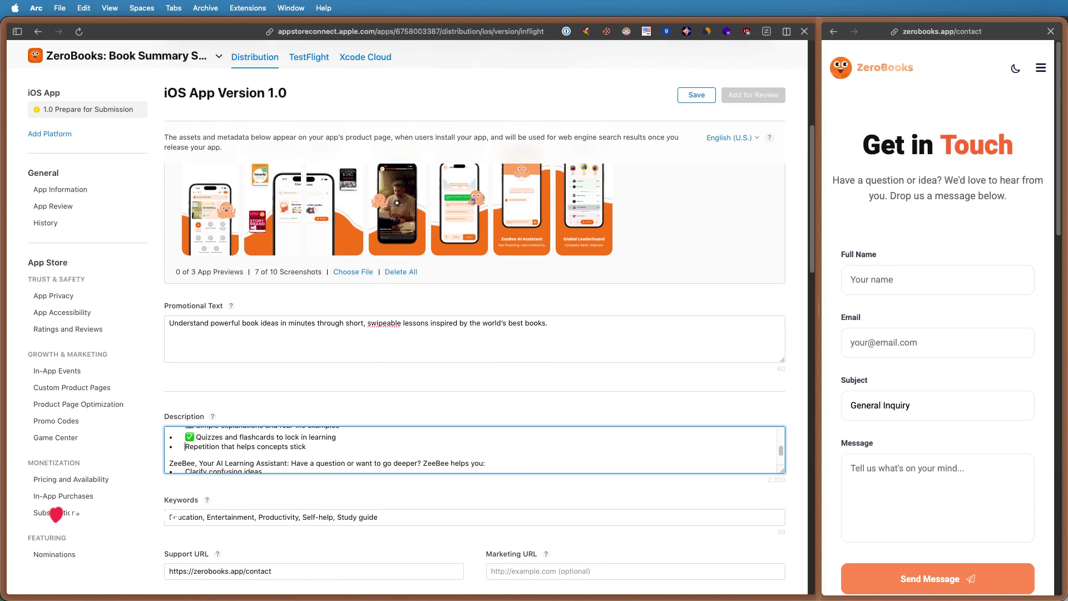
click(197, 438)
key(BackSpace)
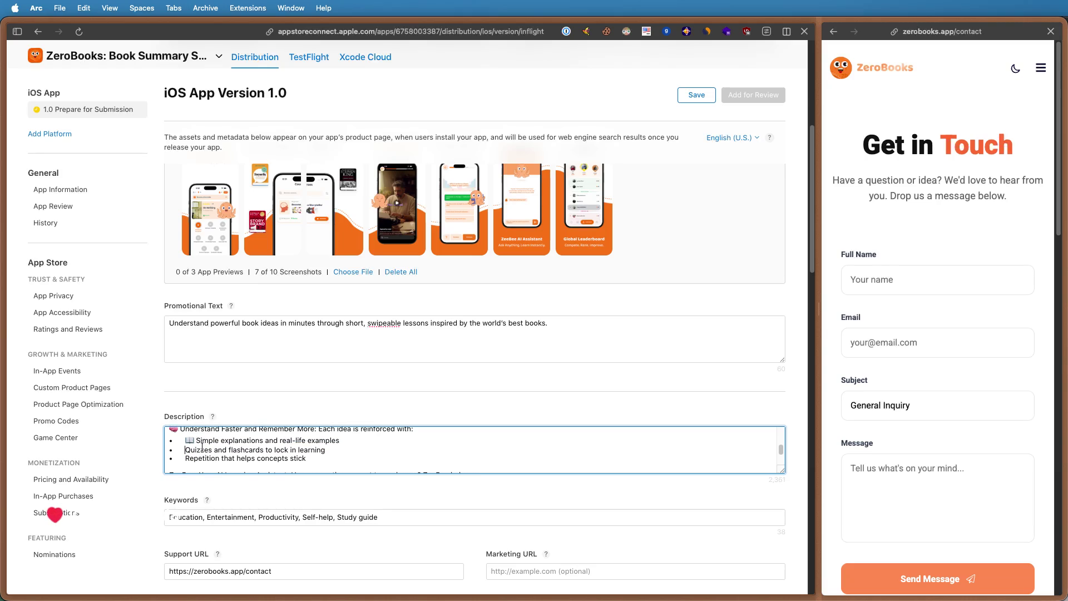
click(197, 441)
key(BackSpace)
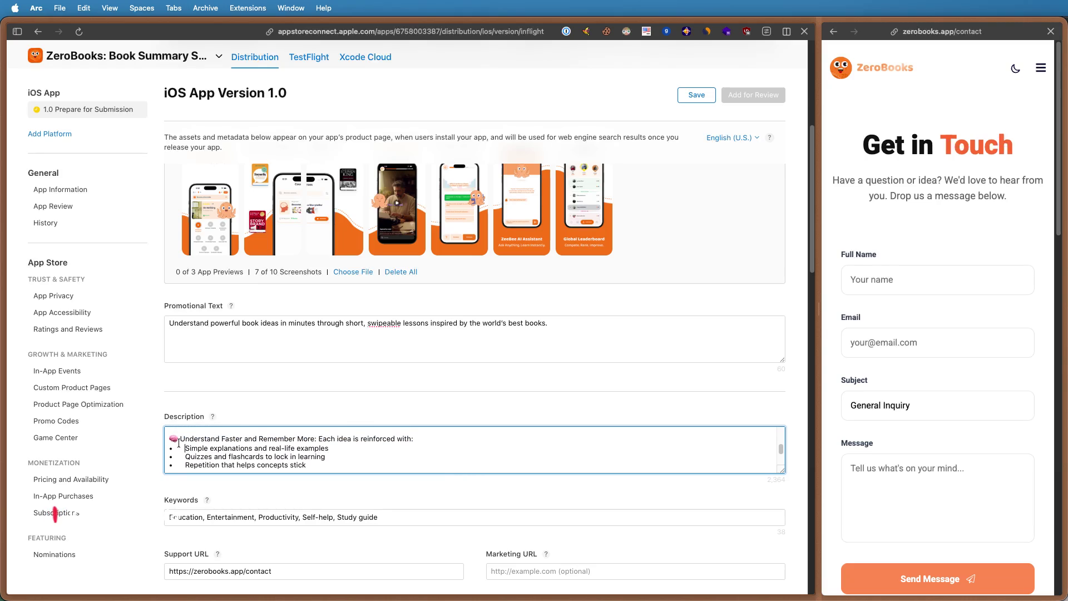
click(180, 439)
key(BackSpace)
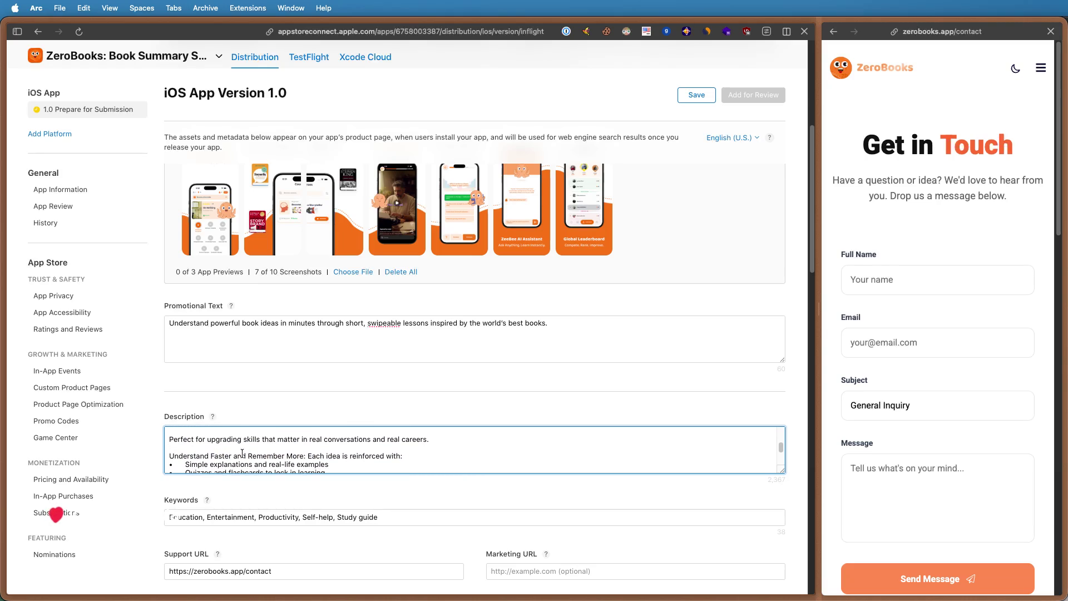
scroll(242, 454, up, 2)
- Delete the emoji before Confidence, Clear thinking, Persuasion, Negotiation, Storytelling, Best Books and Scrollable Format
click(196, 447)
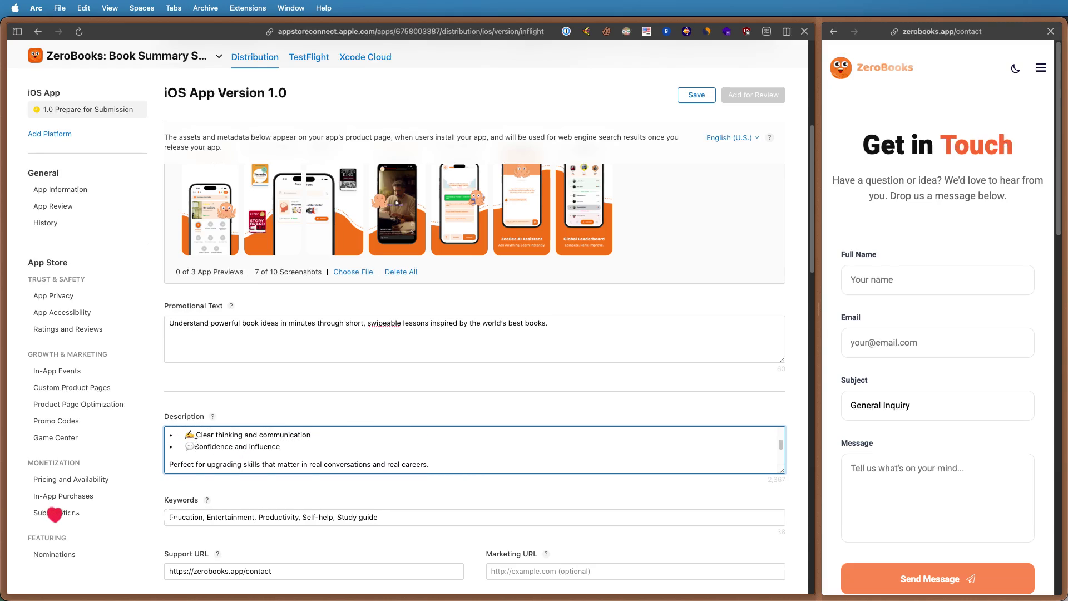
key(BackSpace)
click(196, 435)
key(BackSpace)
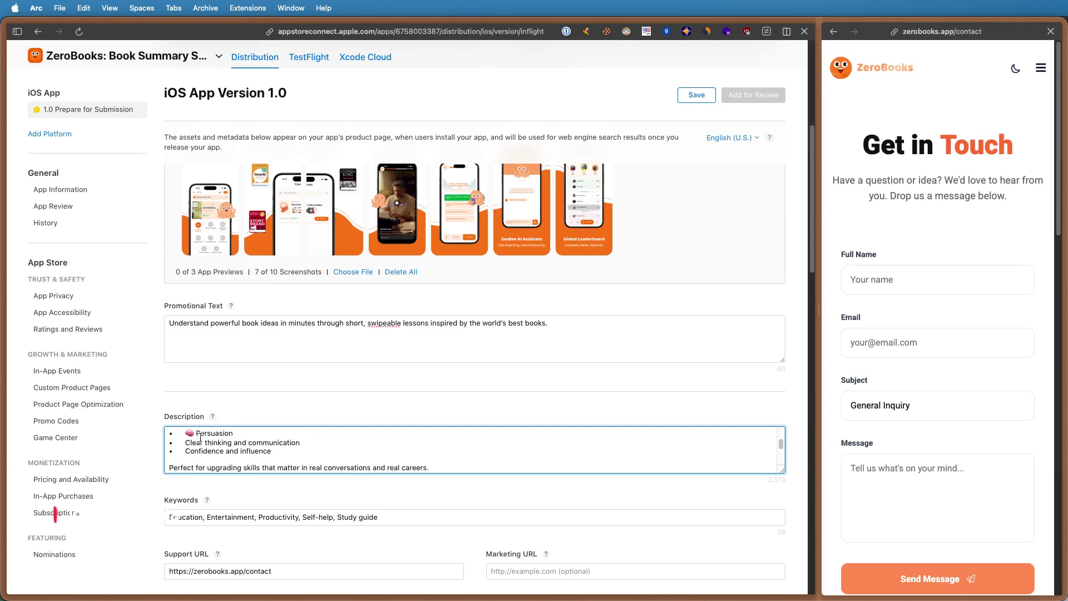
click(196, 434)
key(BackSpace)
scroll(267, 458, up, 1)
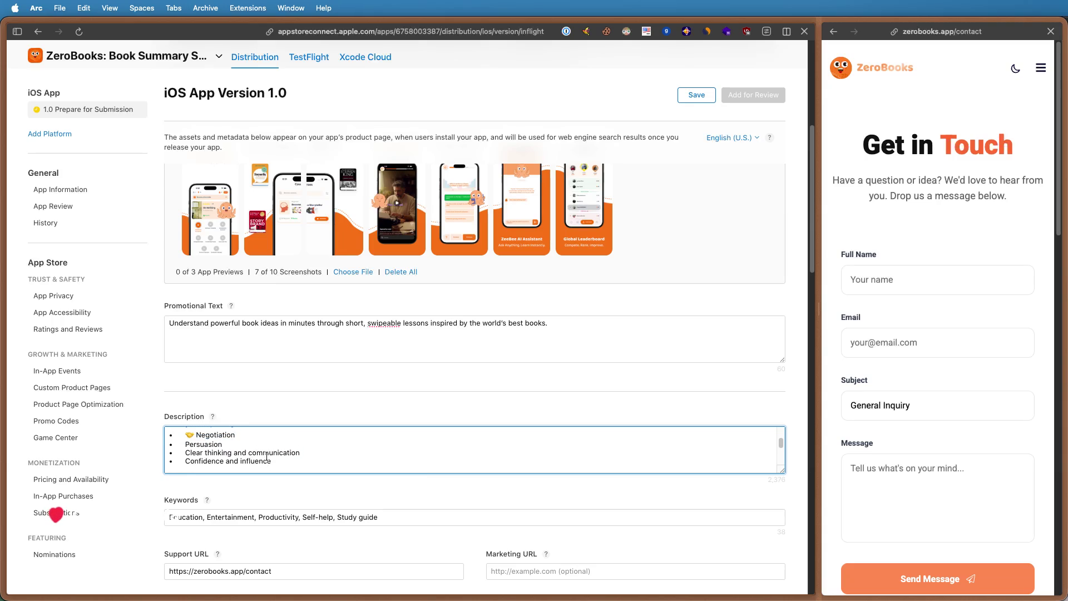
click(195, 435)
key(BackSpace)
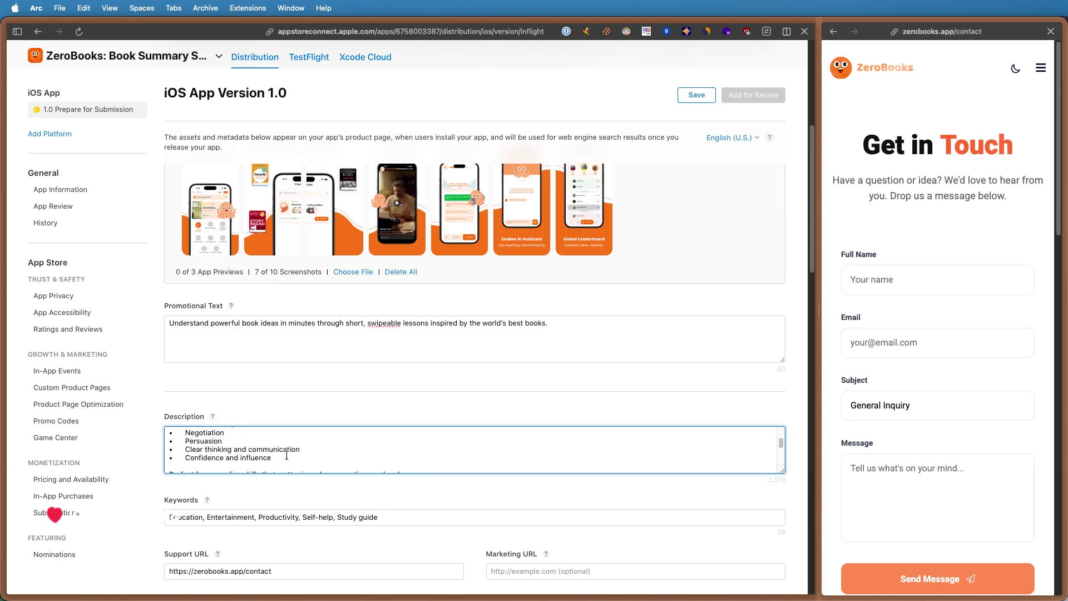
scroll(190, 436, up, 1)
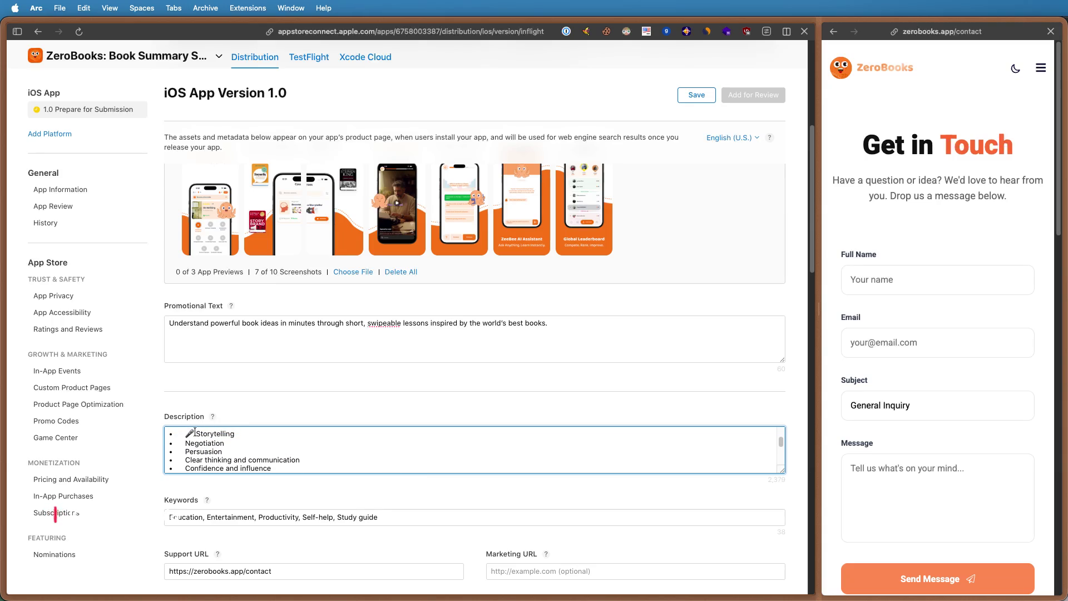
click(196, 433)
key(BackSpace)
scroll(197, 439, up, 1)
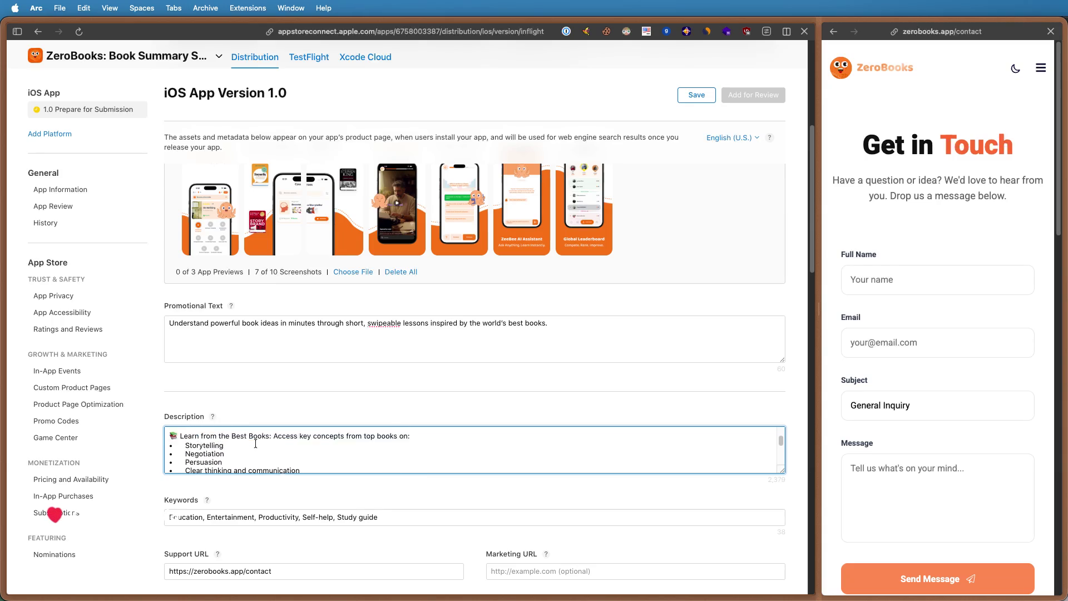
click(180, 443)
key(BackSpace)
scroll(181, 451, up, 2)
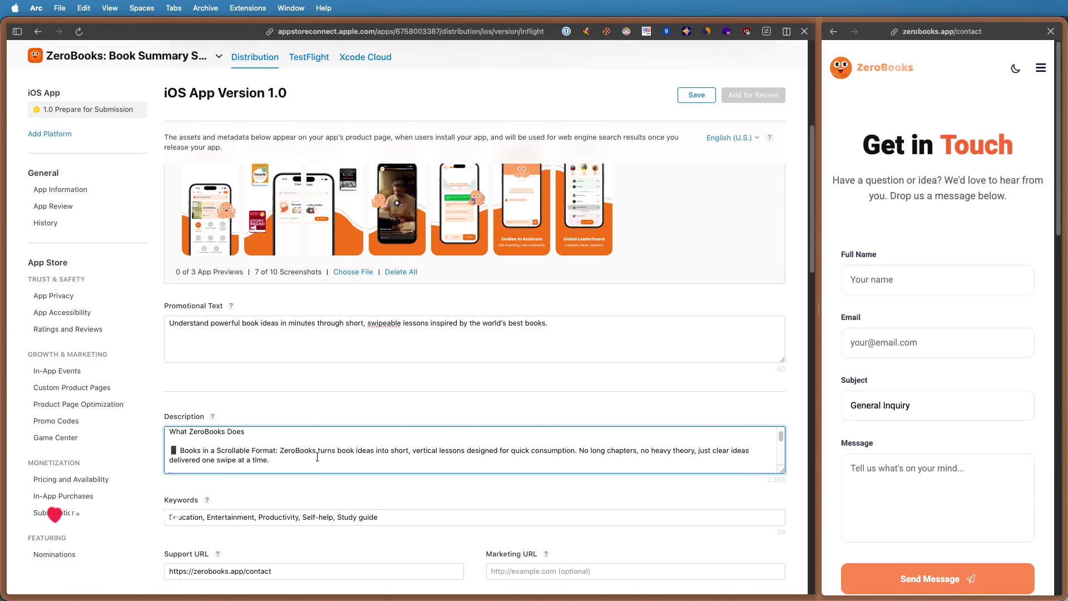
click(179, 459)
key(BackSpace)
scroll(250, 454, up, 3)
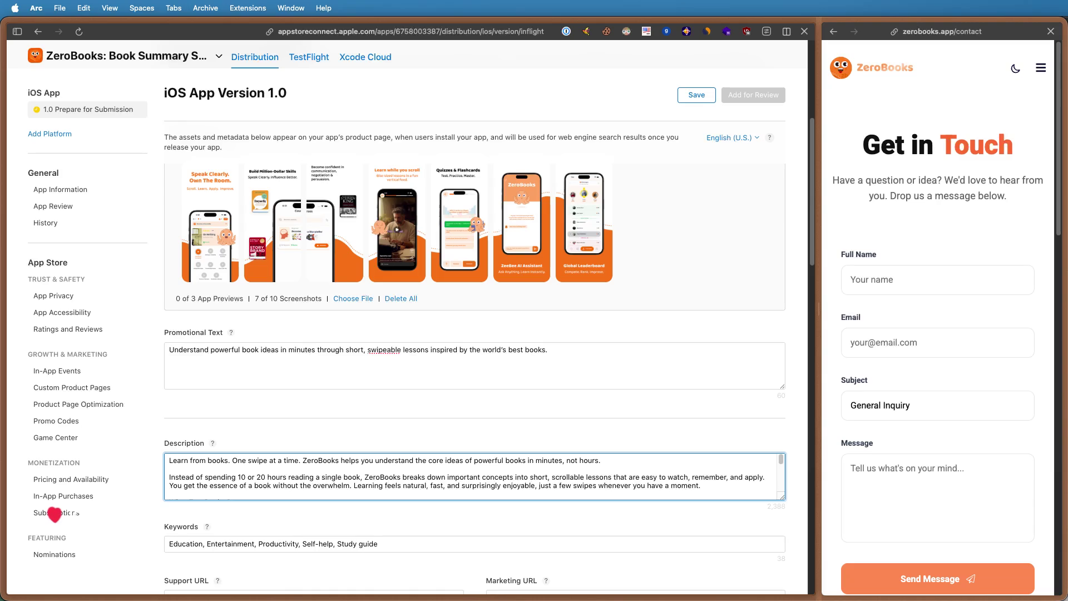
- Replace the whole Description with the new feature-list copy and save, which reports invalid characters
click(55, 515)
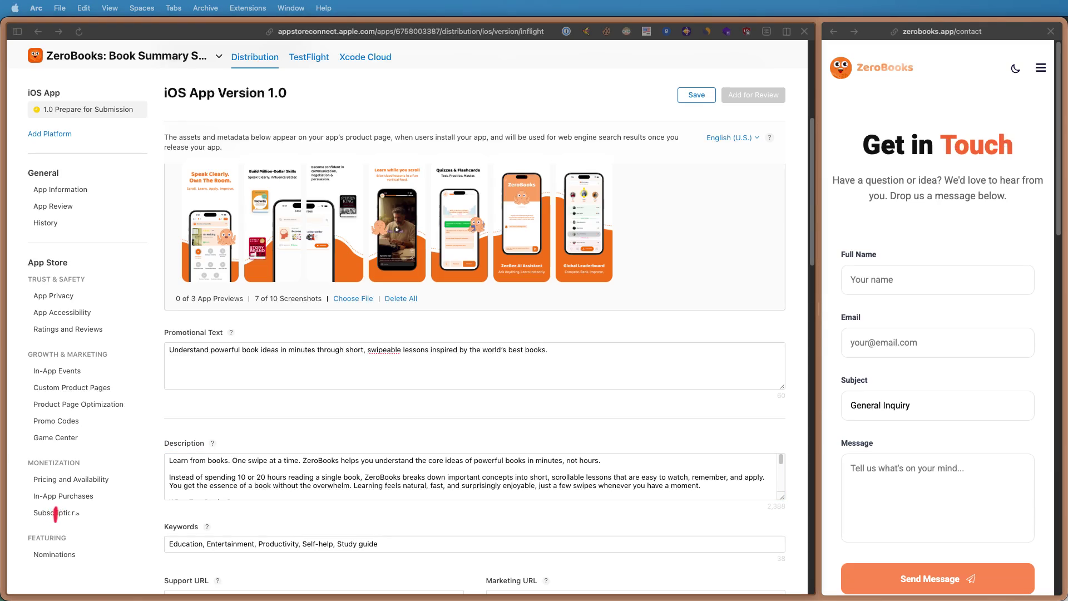
click(304, 478)
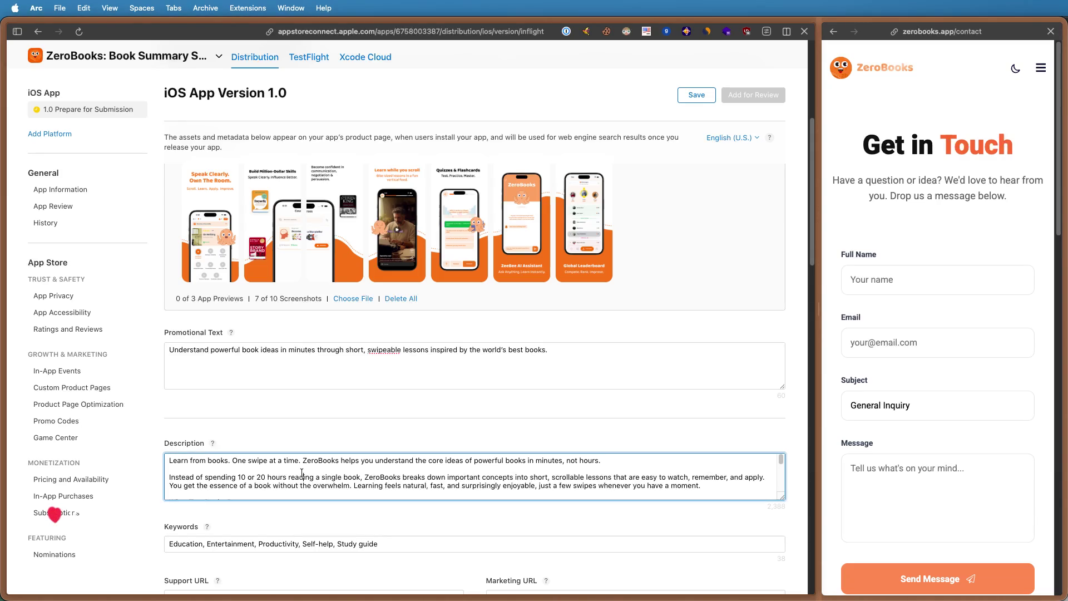
key(super+a)
key(super+v)
scroll(302, 474, down, 3)
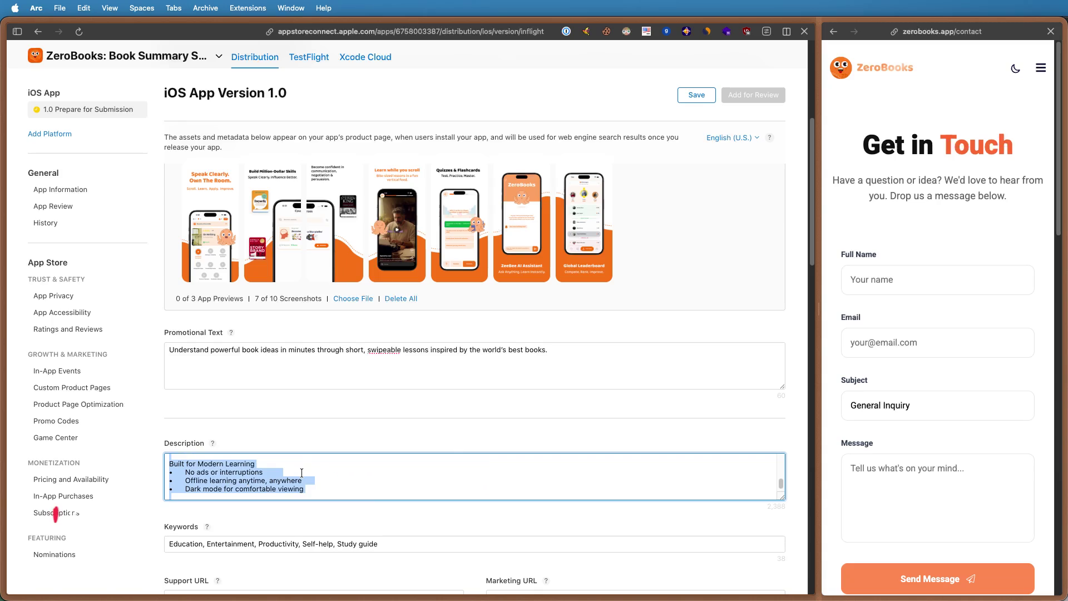
scroll(302, 474, down, 3)
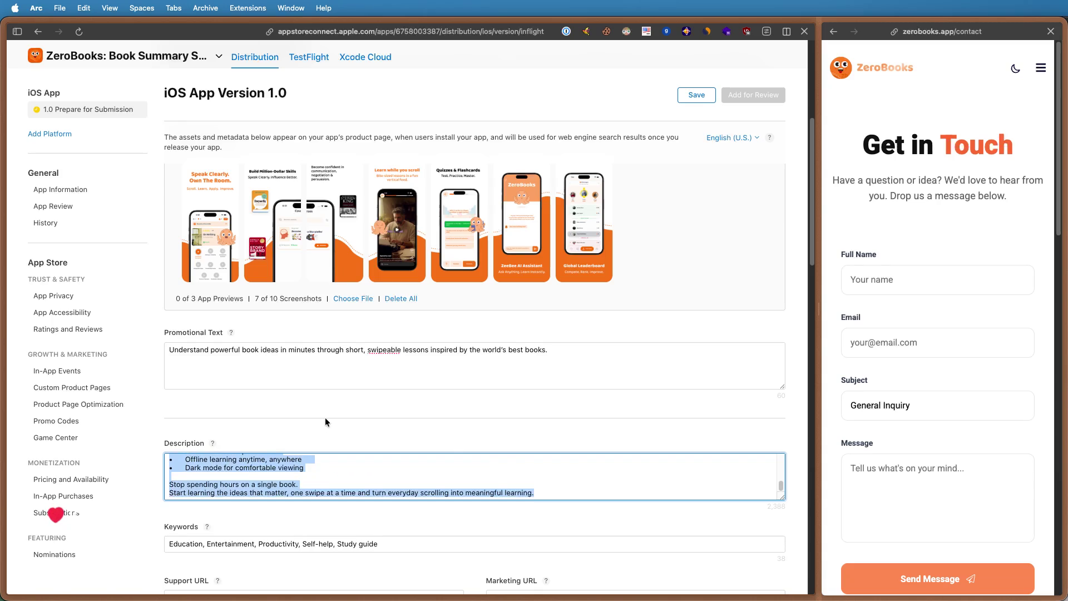
key(super+s)
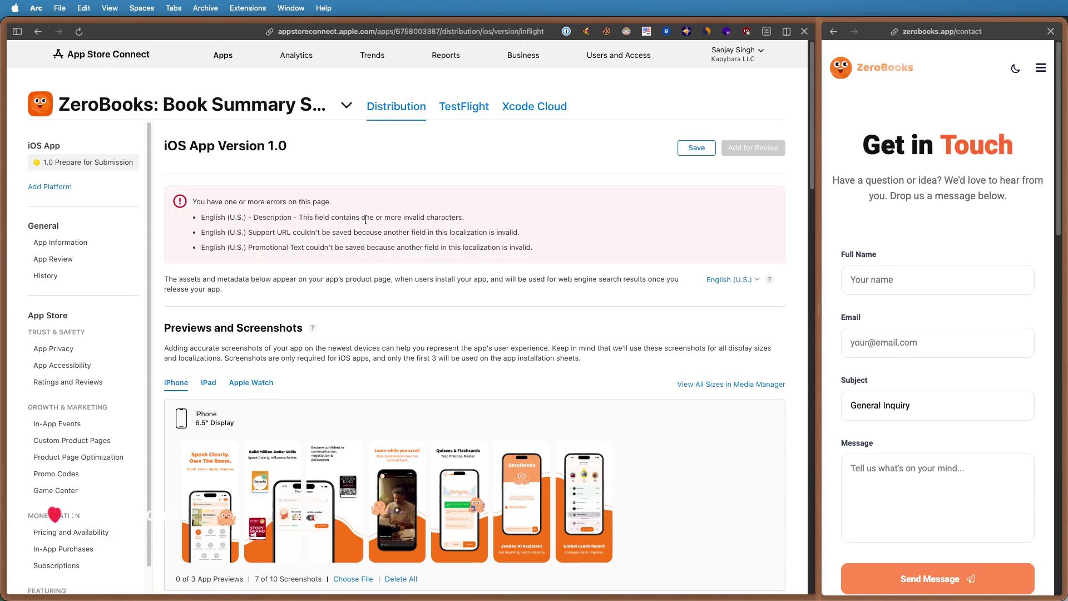
scroll(389, 318, down, 5)
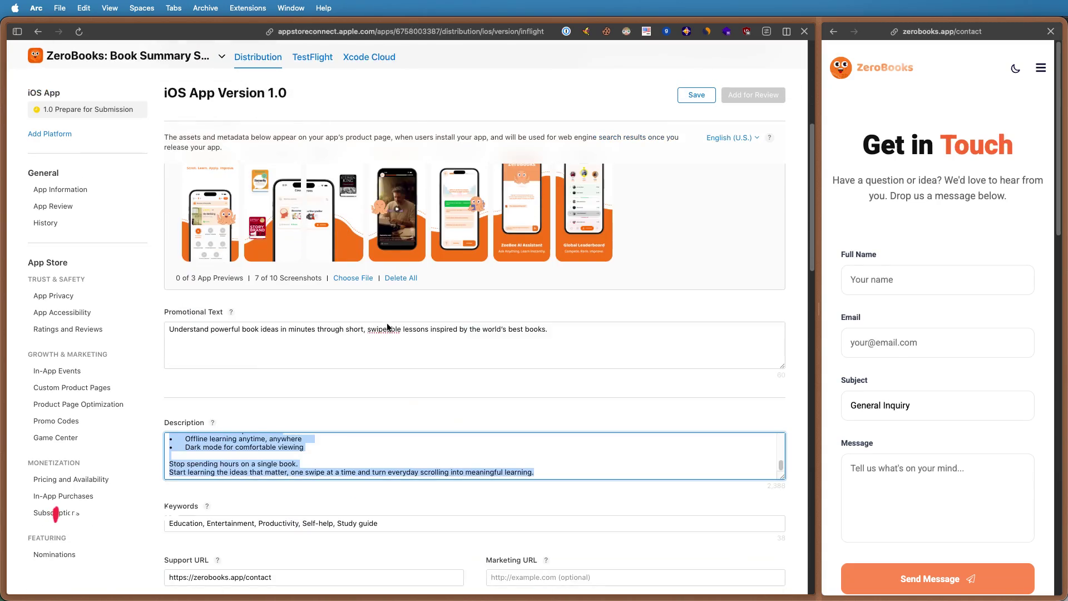
scroll(370, 421, down, 10)
scroll(342, 422, down, 2)
scroll(597, 340, up, 15)
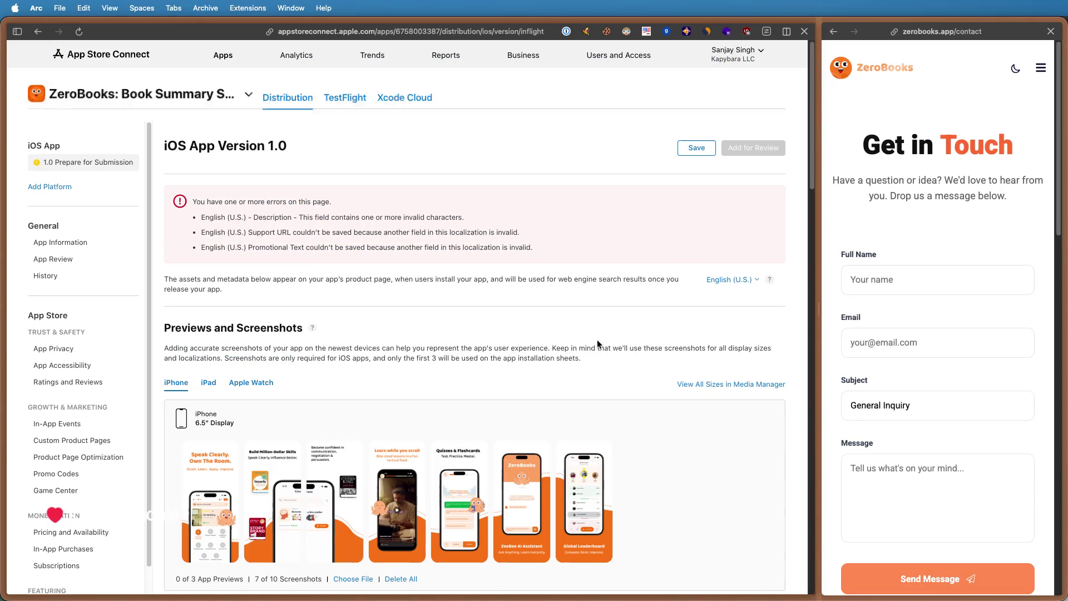
- Save the version 1.0 page again, now succeeding without errors
click(694, 151)
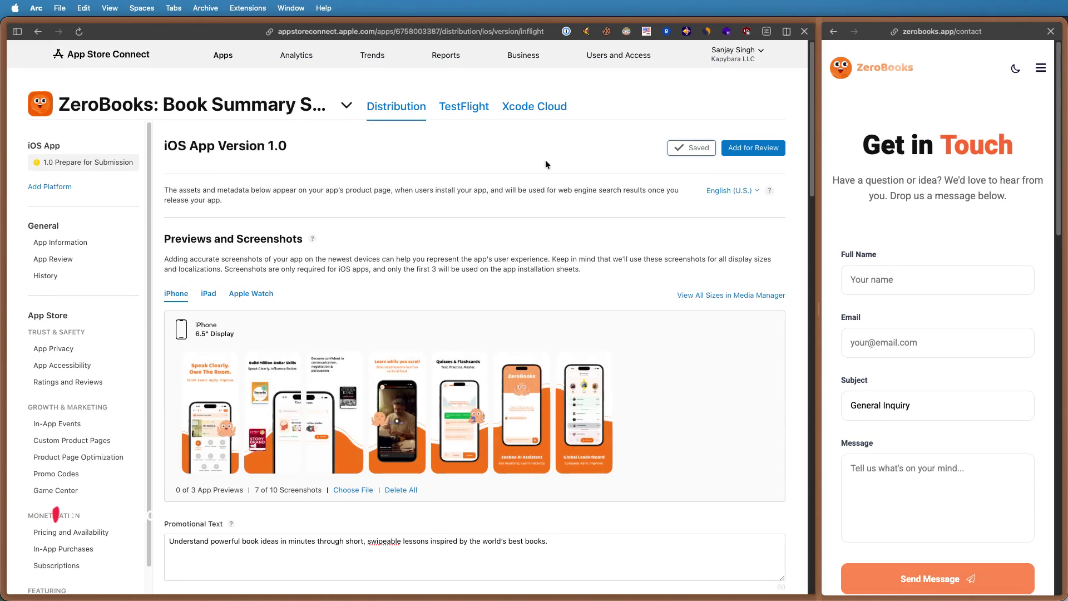
scroll(578, 239, down, 10)
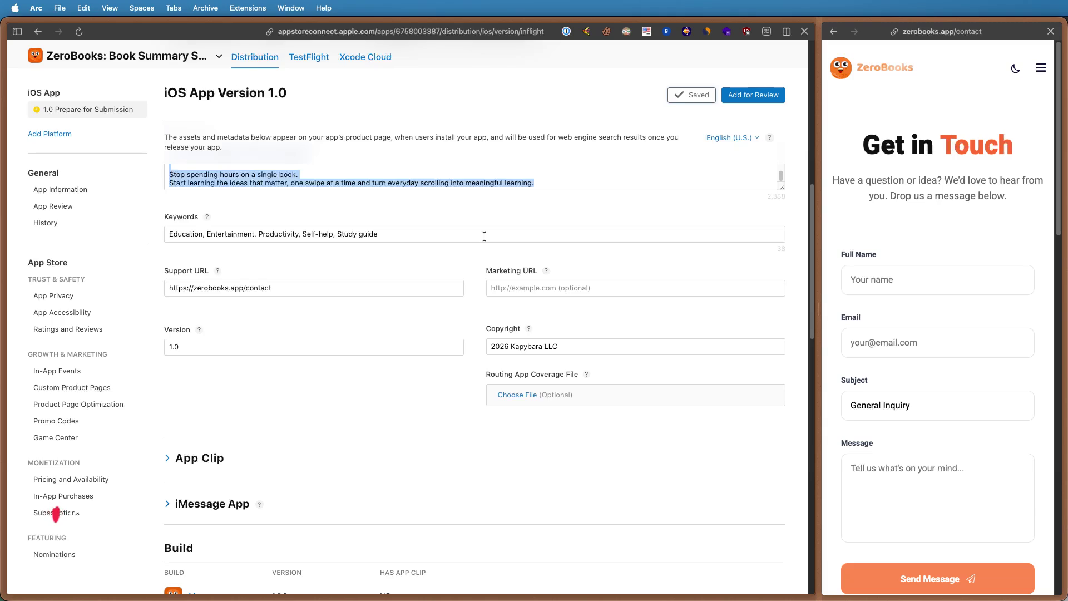
scroll(473, 234, down, 5)
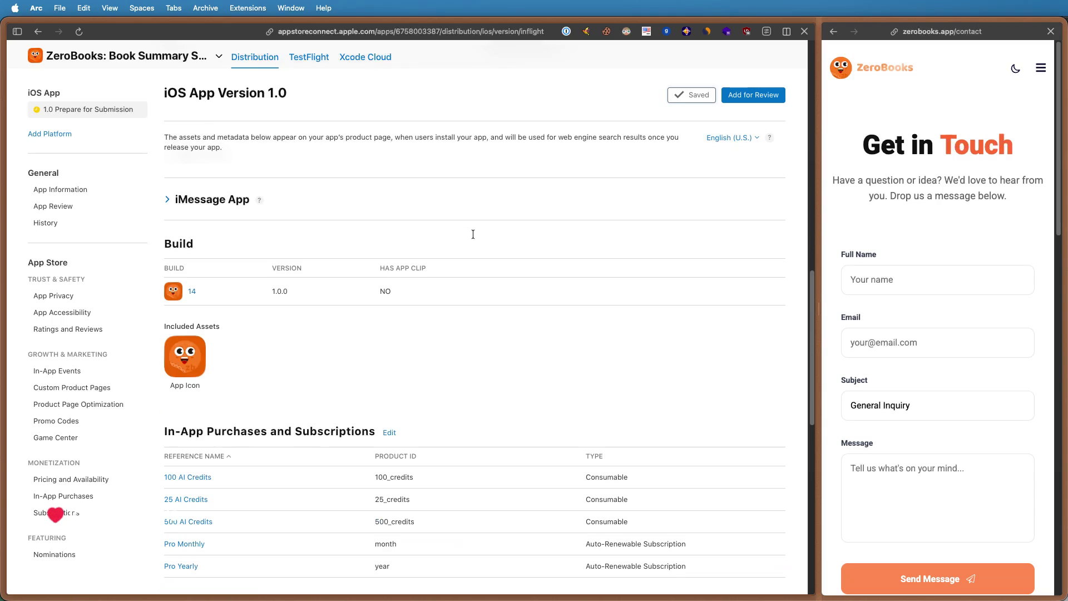
scroll(473, 234, down, 5)
scroll(474, 234, down, 5)
scroll(474, 234, up, 20)
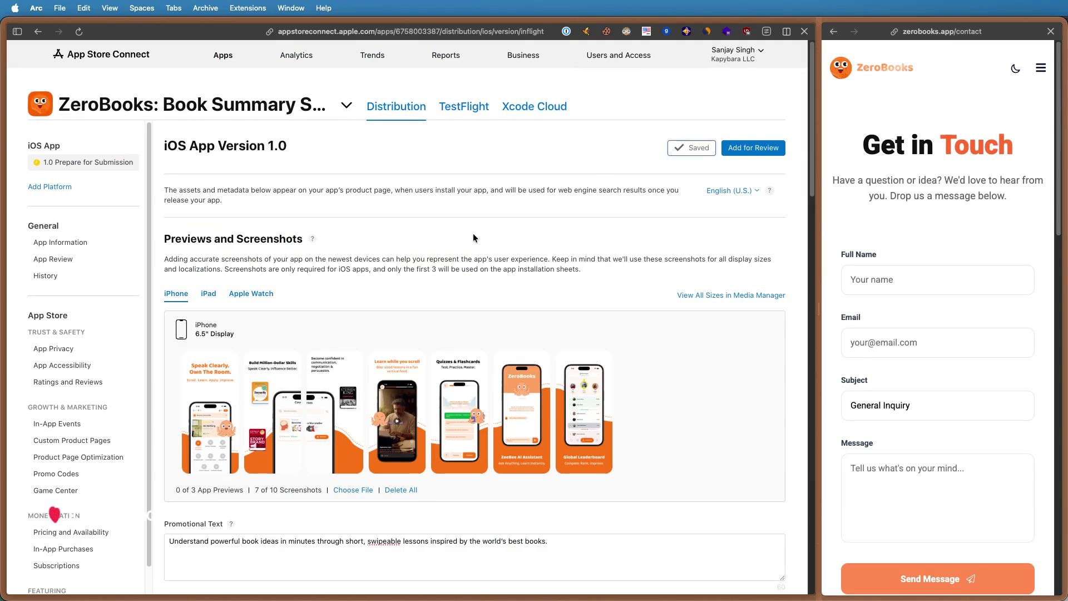
- Add version 1.0 for review, hitting the five-missing-items banner, and get options for the App Information link
click(754, 148)
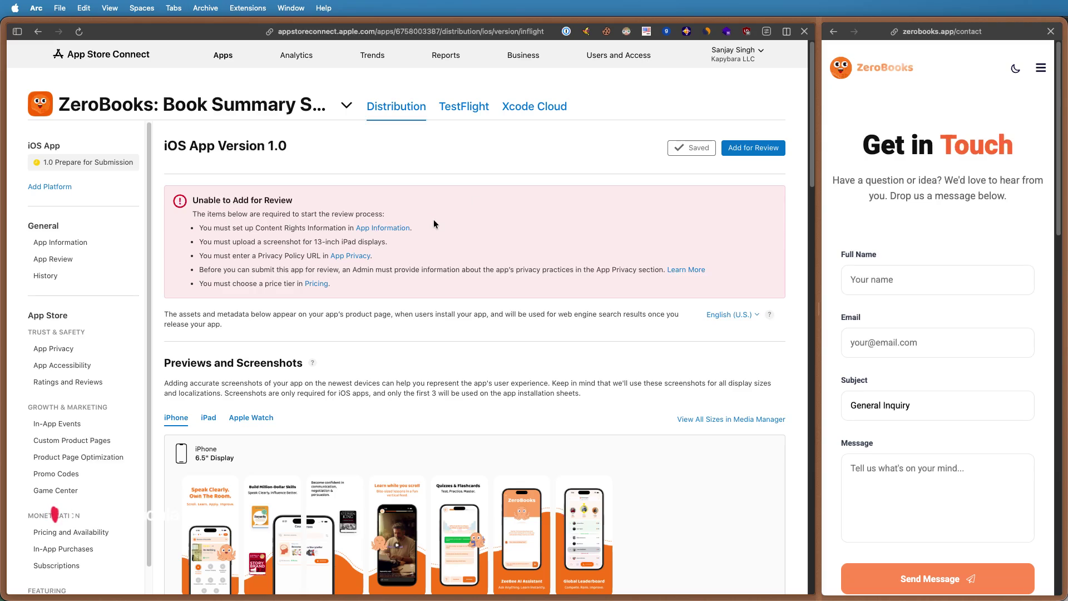
right_click(370, 228)
- Open App Information in split view and reach its Content Rights section
click(434, 264)
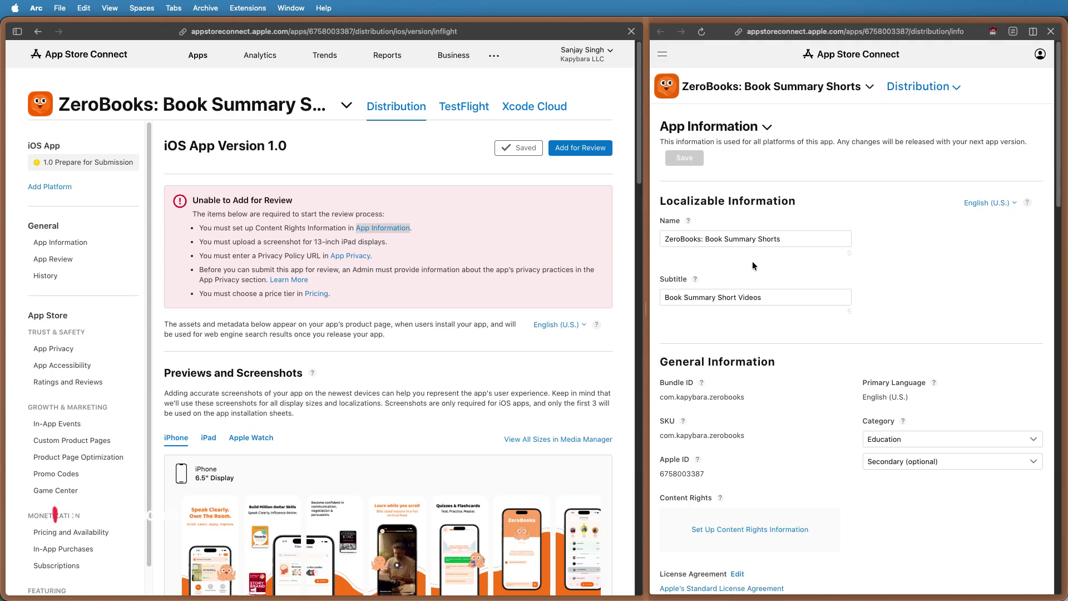
scroll(752, 266, down, 2)
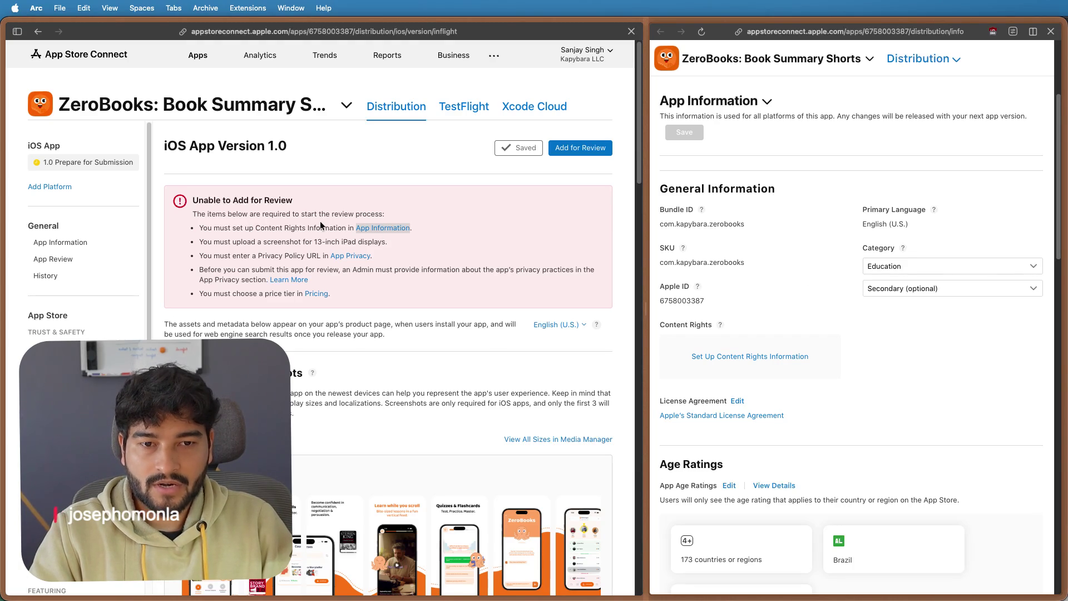
scroll(843, 254, down, 3)
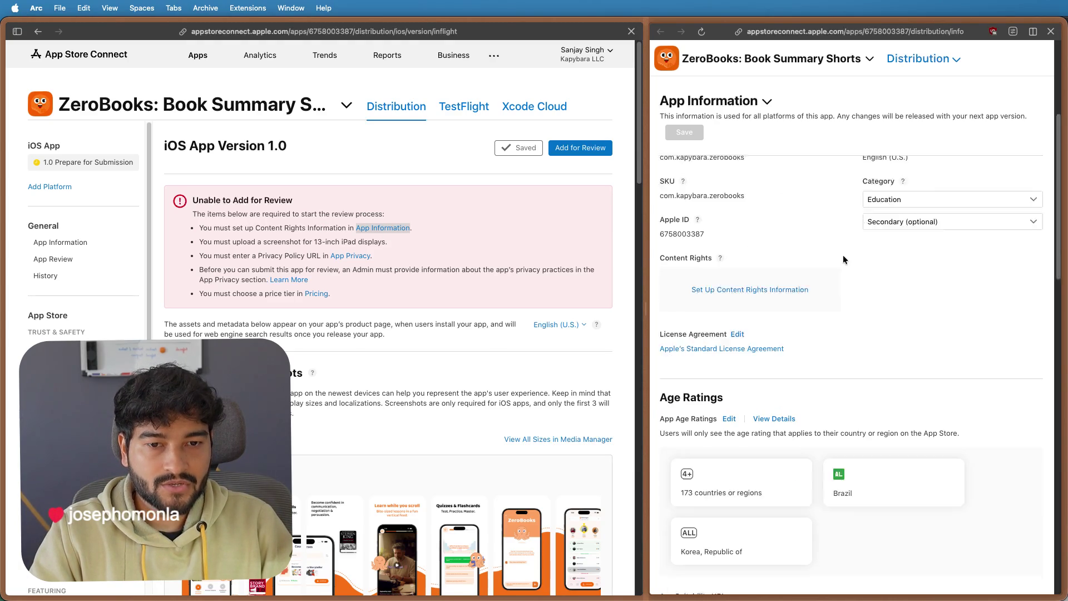
scroll(751, 217, down, 1)
scroll(754, 226, up, 3)
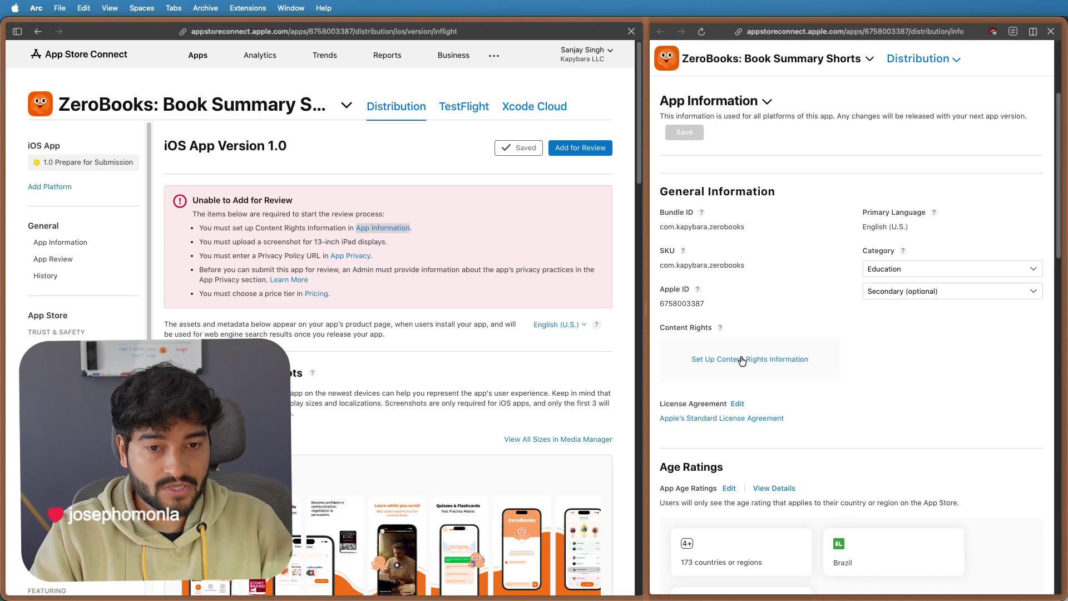
- Set Content Rights to no third-party content and save the App Information change
click(741, 357)
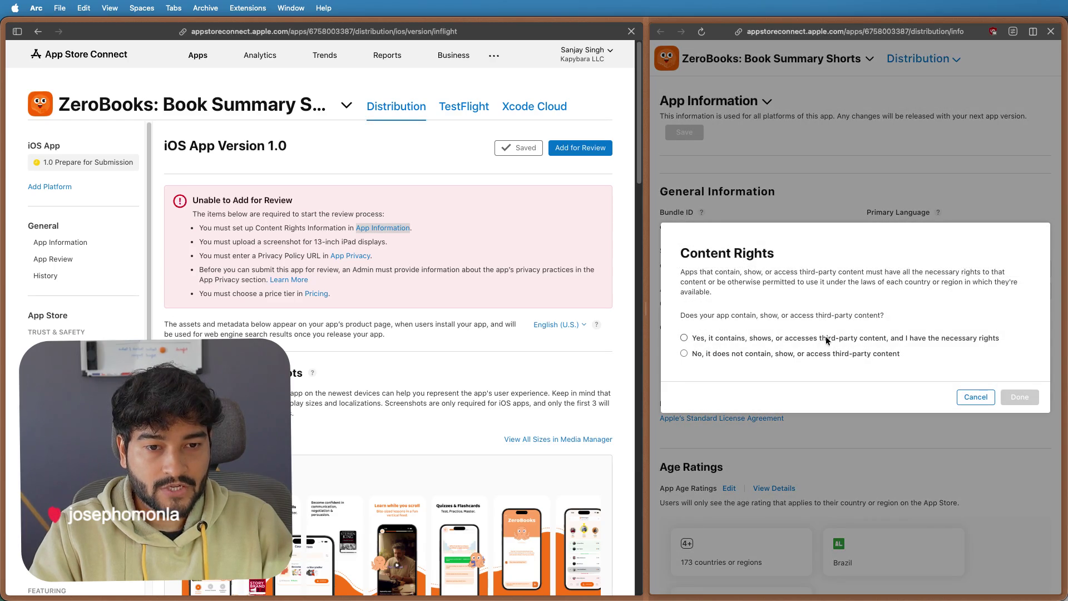
click(822, 354)
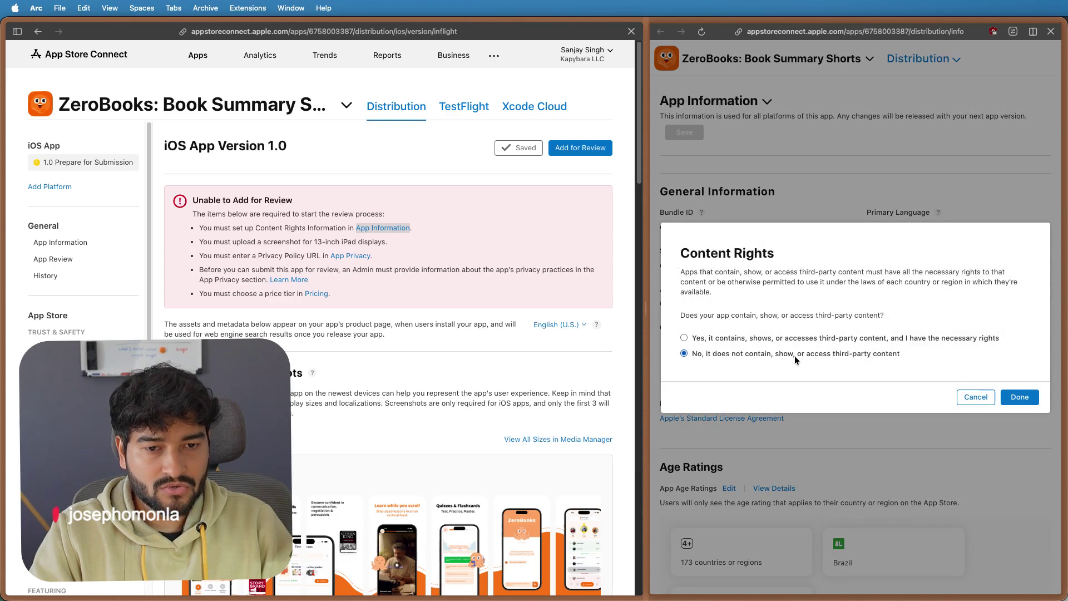
click(1020, 397)
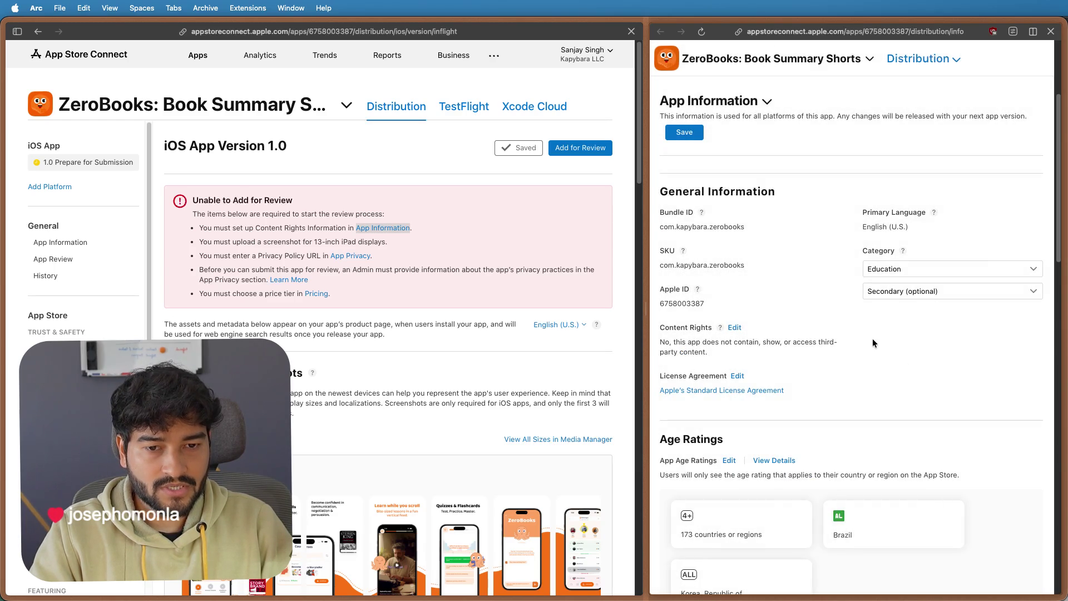
scroll(872, 342, down, 5)
scroll(872, 339, up, 5)
click(684, 142)
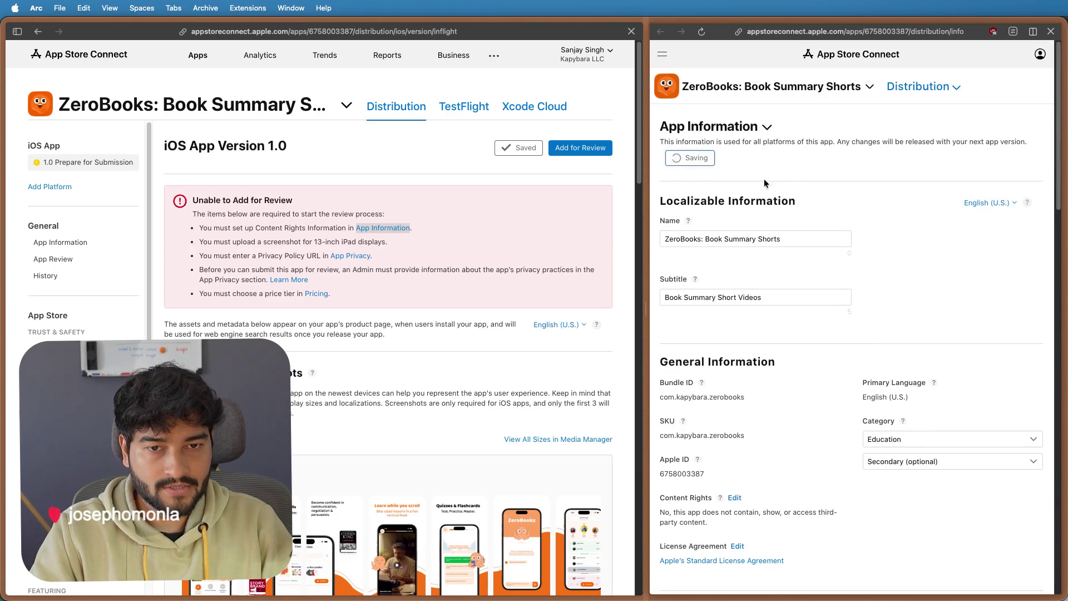
scroll(822, 246, down, 2)
scroll(822, 247, down, 3)
scroll(823, 247, up, 2)
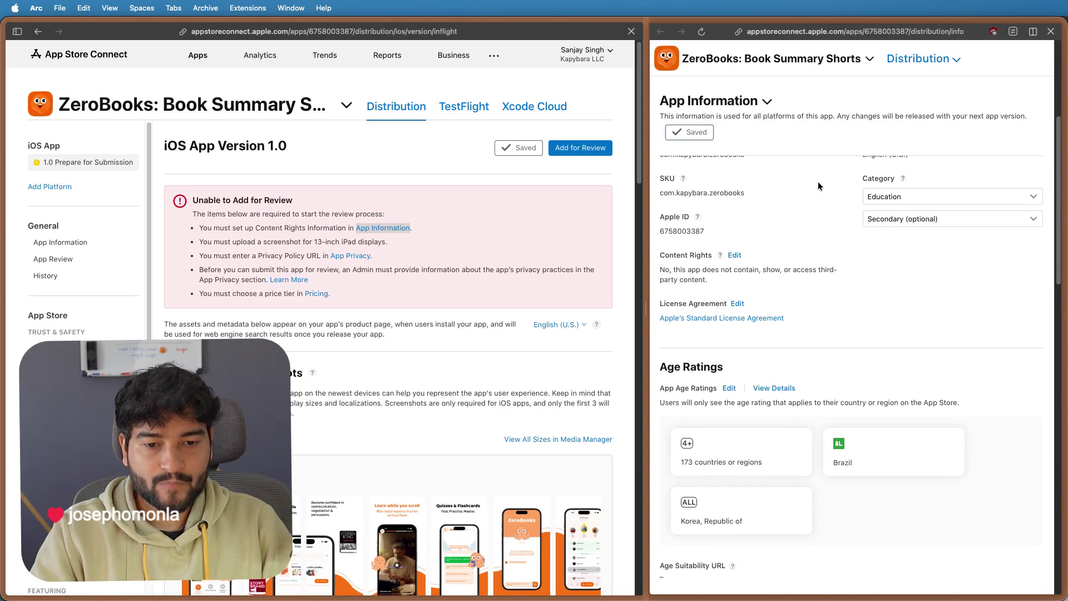
scroll(818, 185, up, 3)
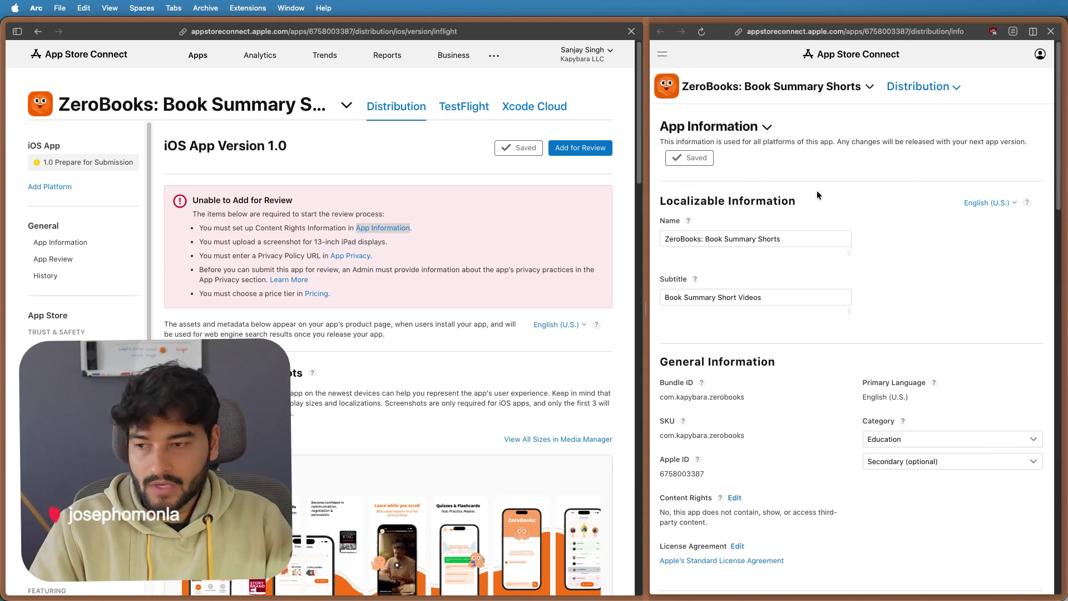
key(super+w)
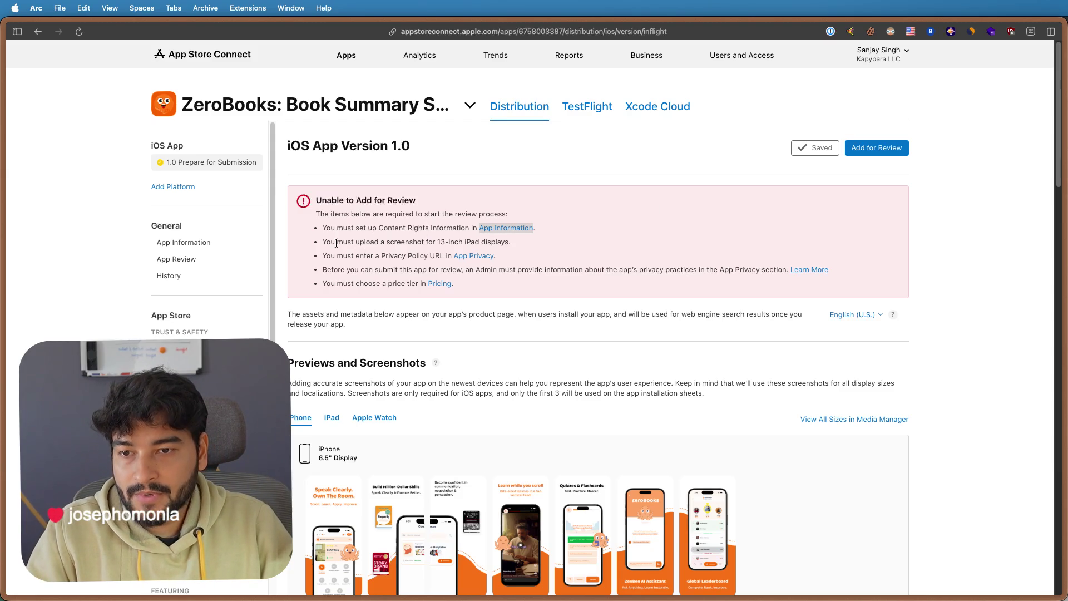
- Open the App Privacy link in a split view beside the version page
right_click(473, 255)
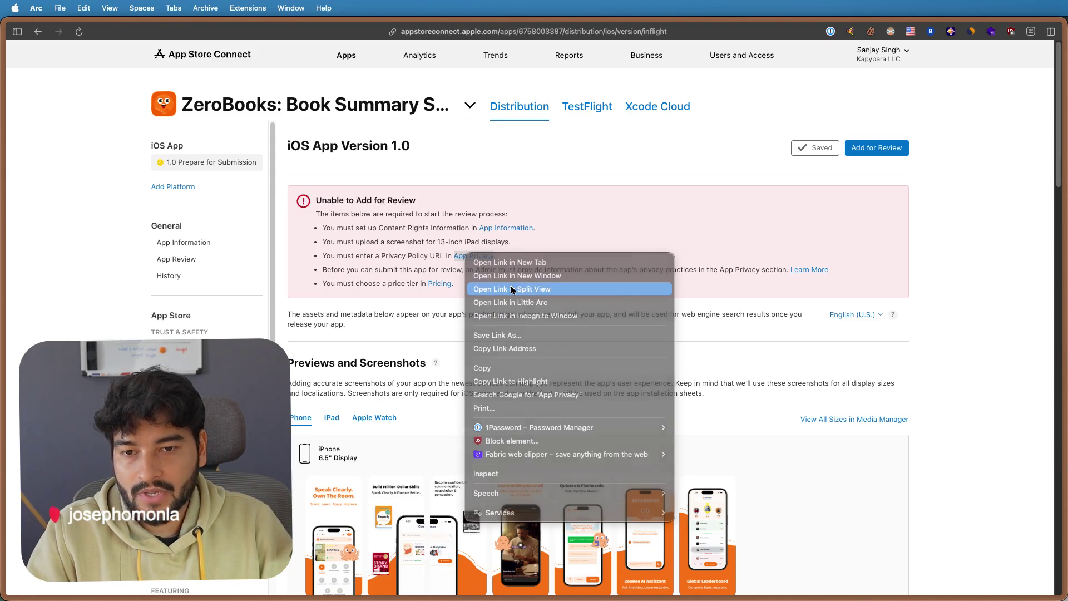
click(511, 288)
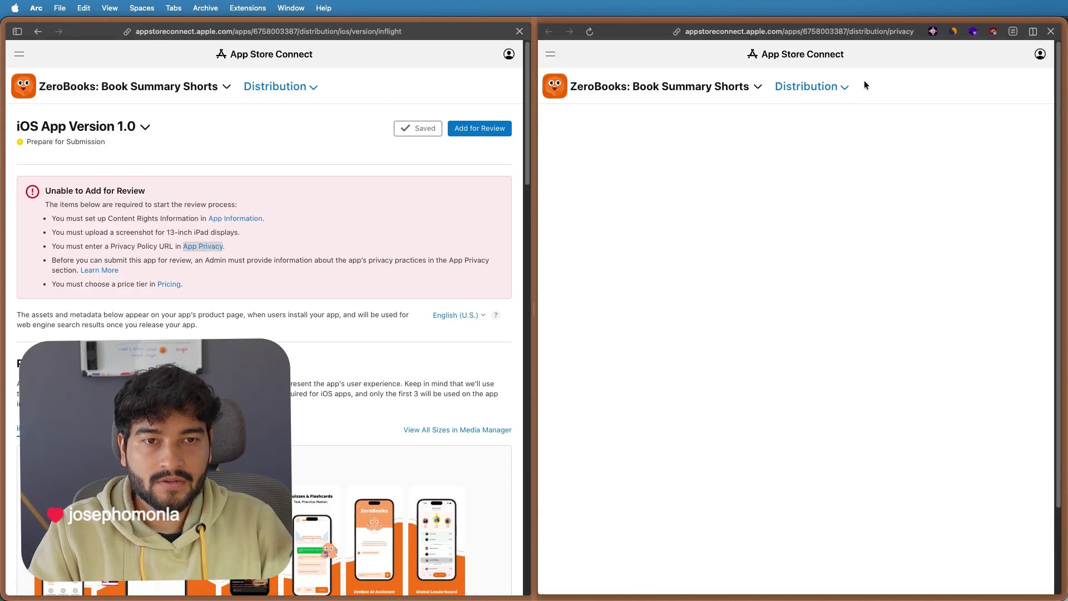
- Load the ZeroBooks privacy policy website in a new pane and copy its address
key(ctrl+shift+equal)
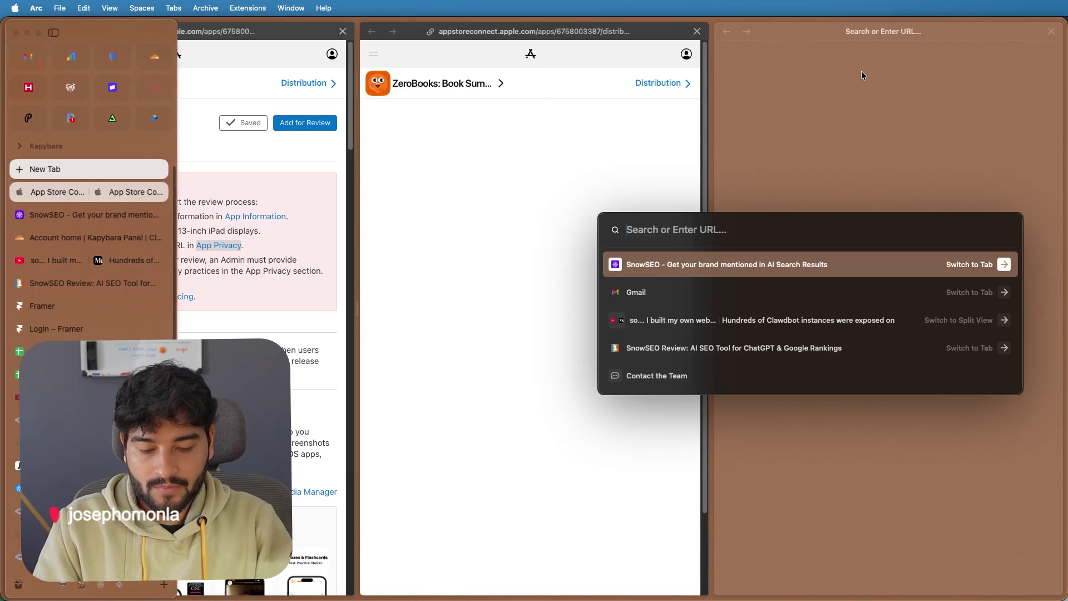
text(zerobook)
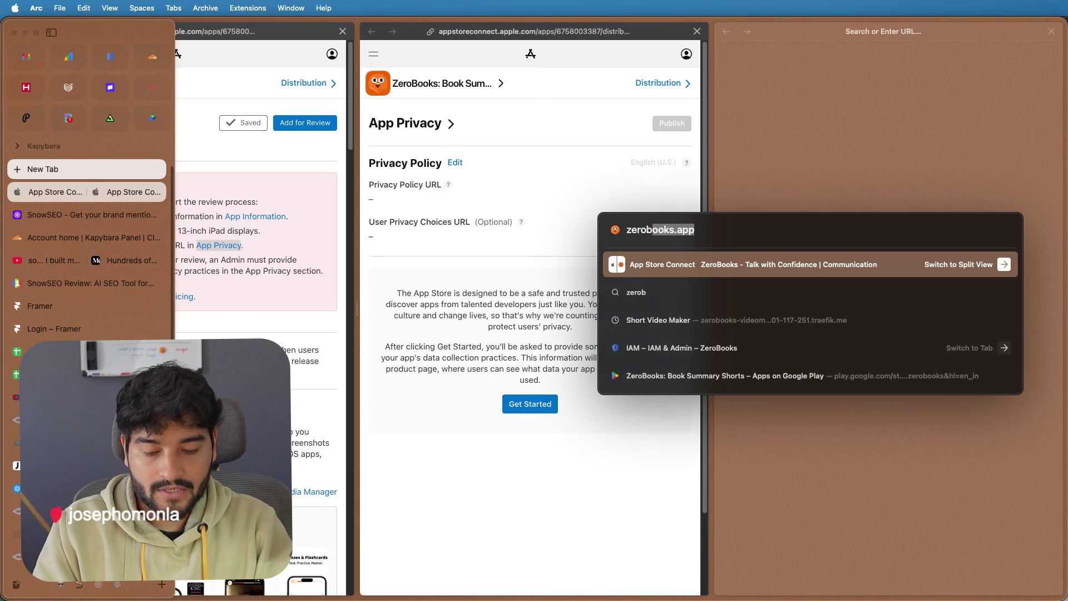
text(s.app/pri)
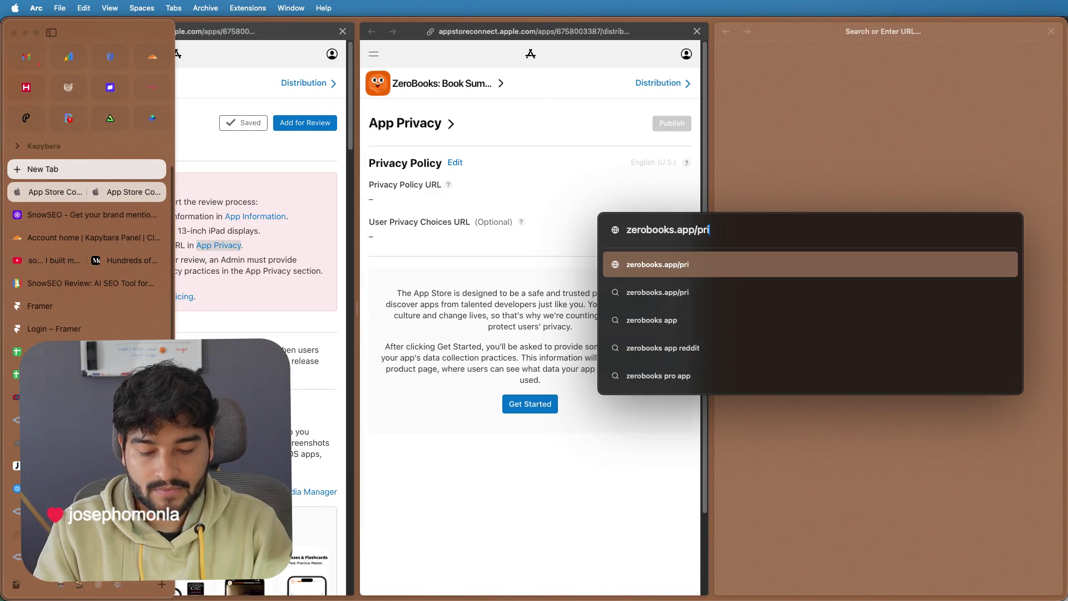
text(vacy)
key(Return)
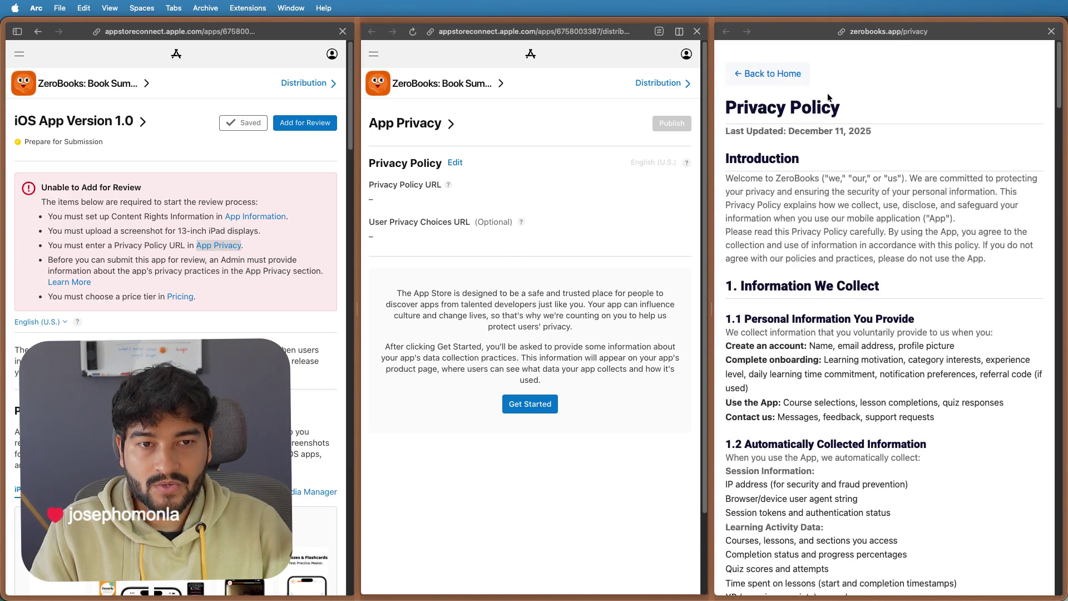
click(889, 31)
key(super+c)
key(Escape)
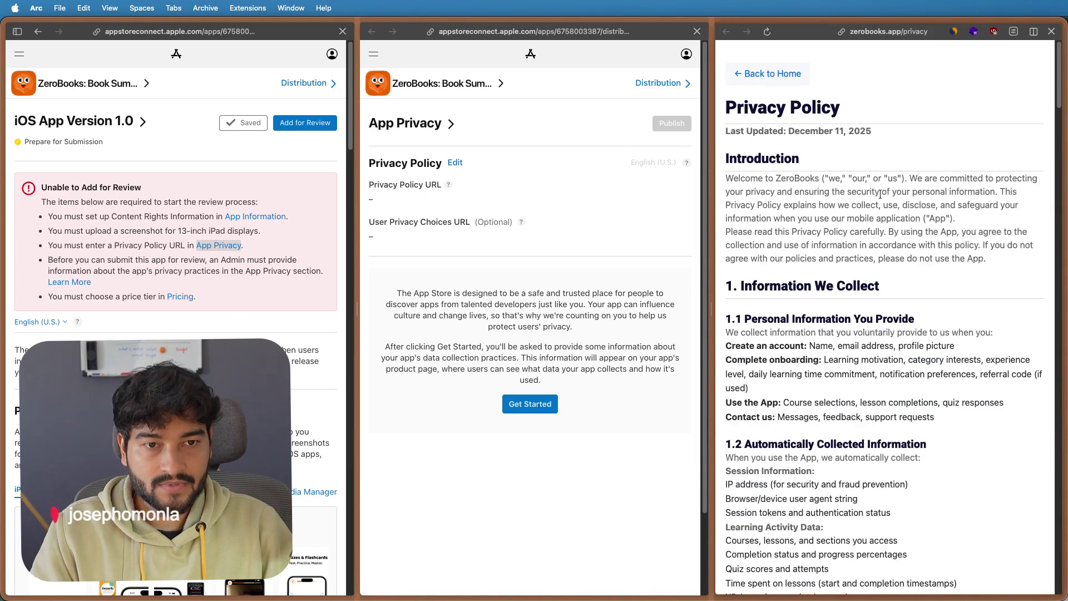
key(super+w)
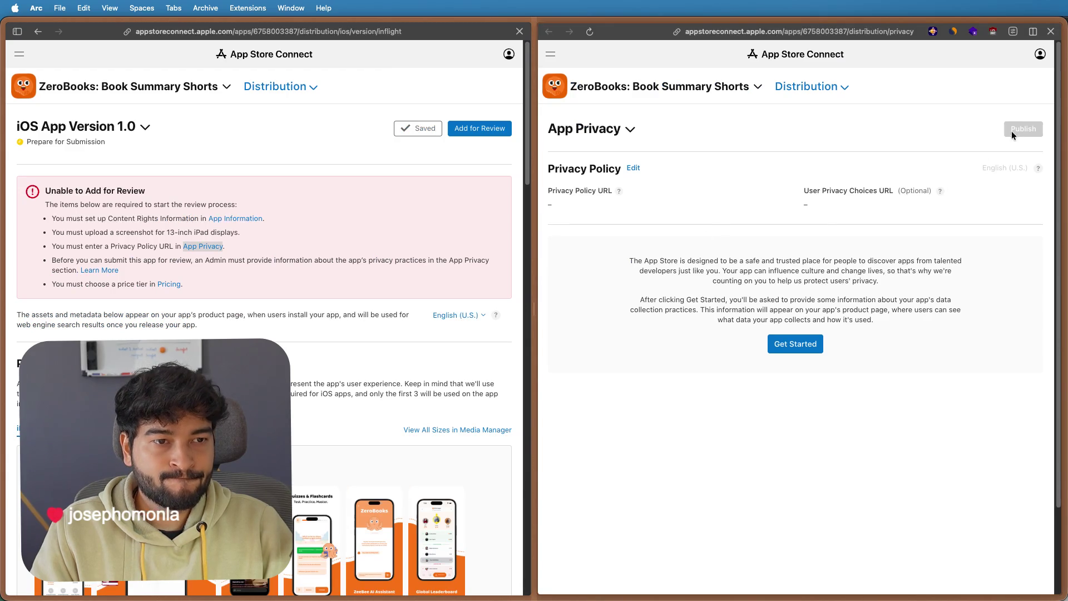
click(634, 168)
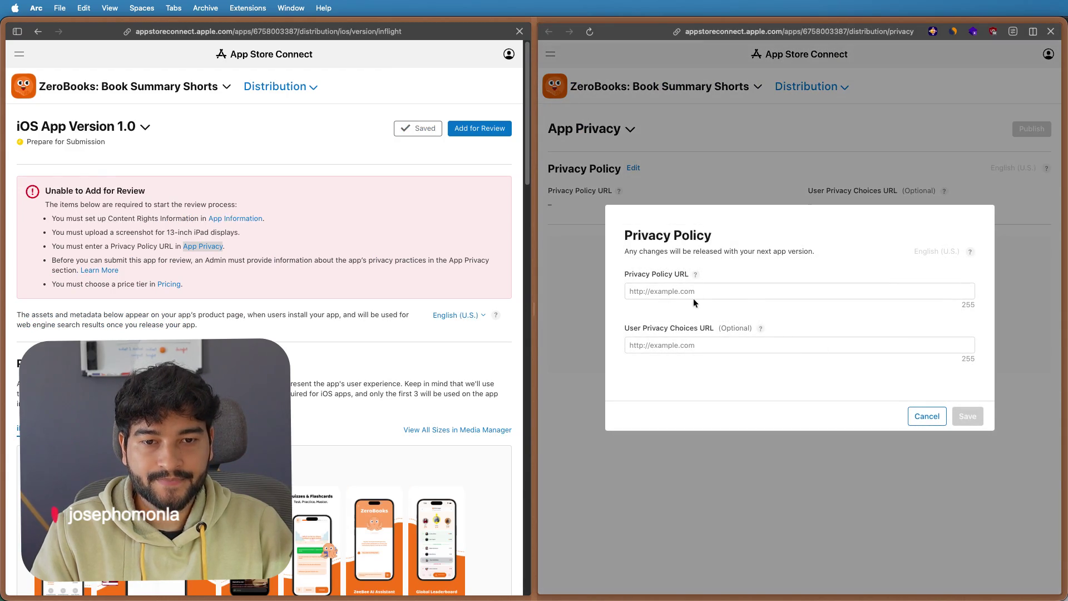
click(676, 290)
key(super+v)
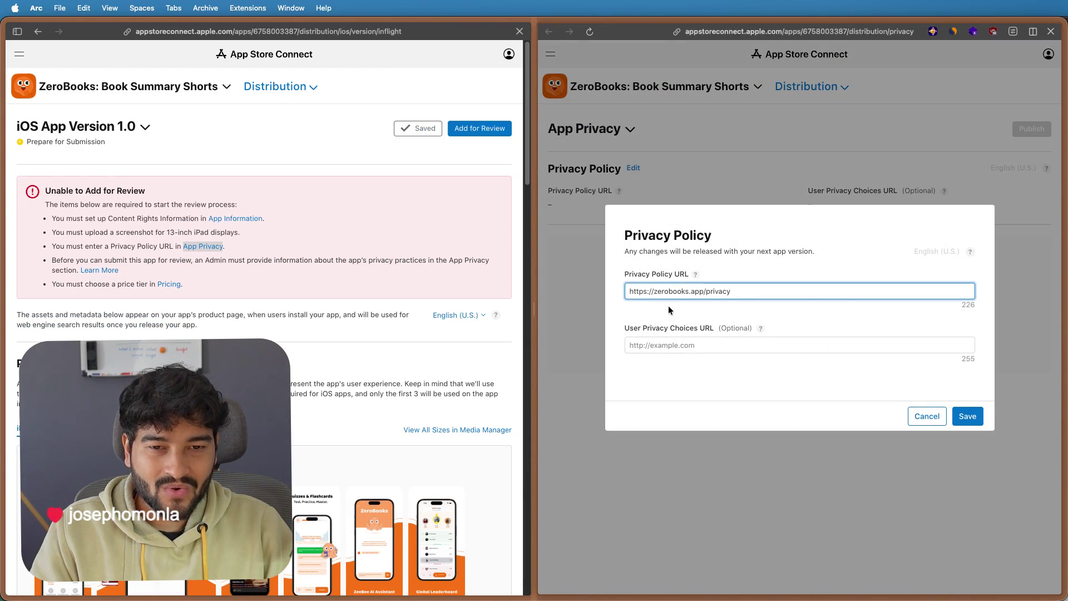
click(965, 419)
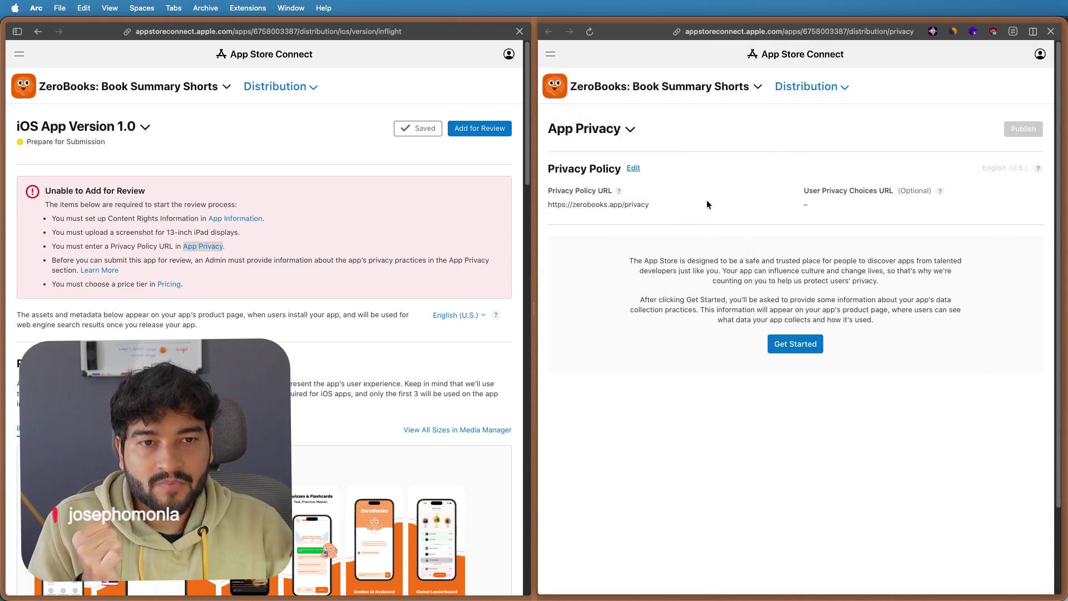
key(super+w)
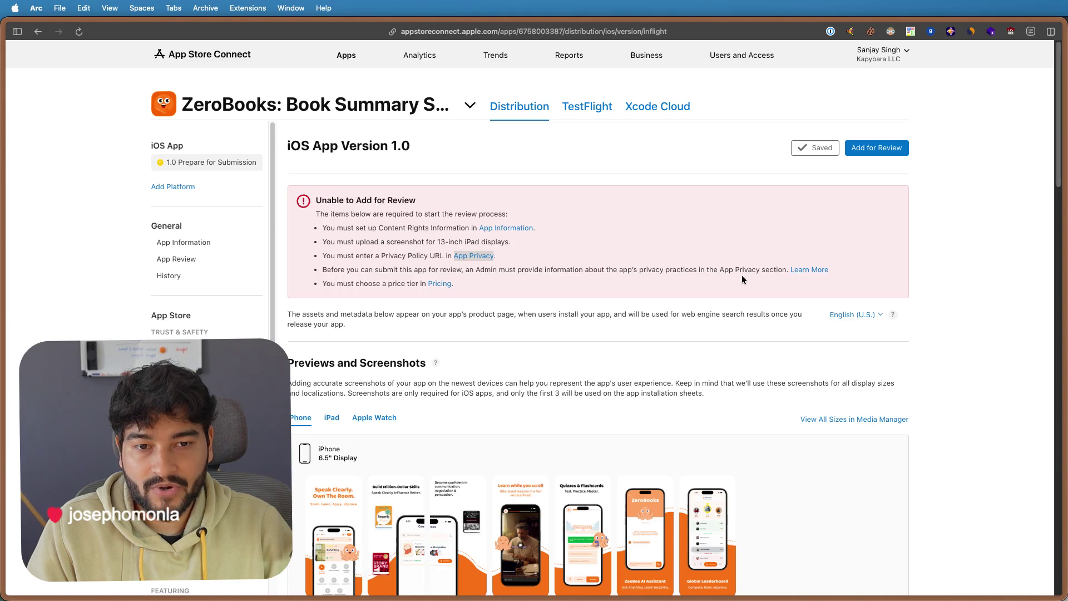
- Open the Manage app privacy help in split view and expand Answering app privacy questions
right_click(791, 270)
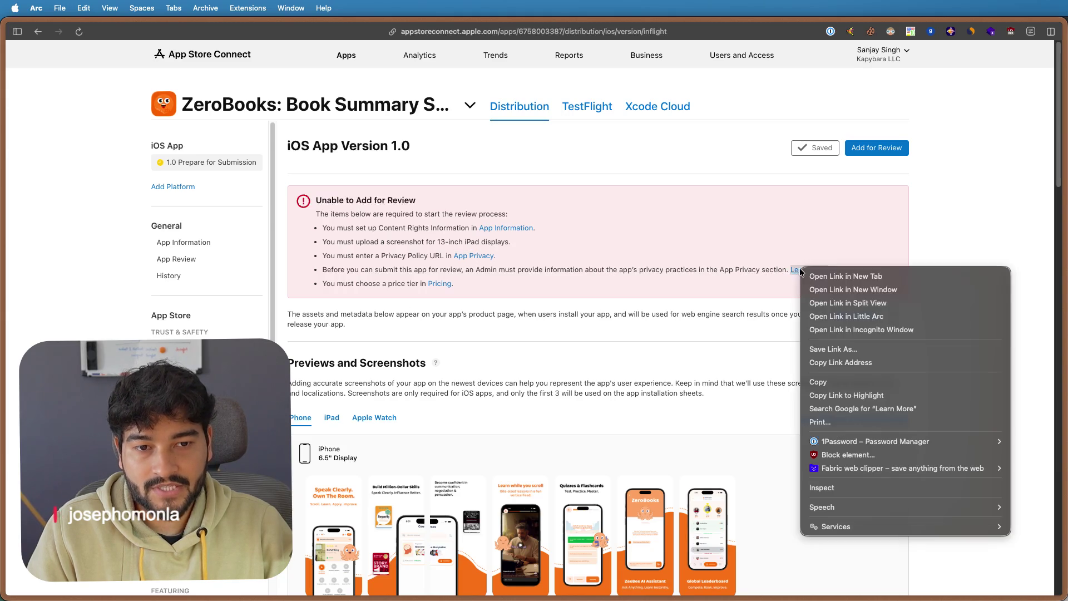
click(855, 300)
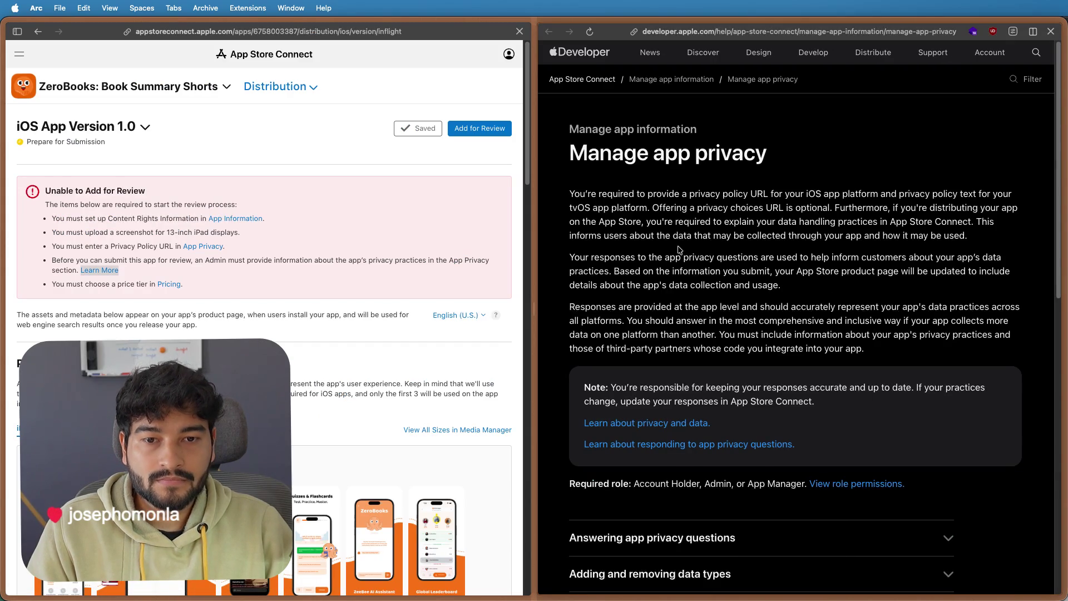
scroll(808, 293, down, 3)
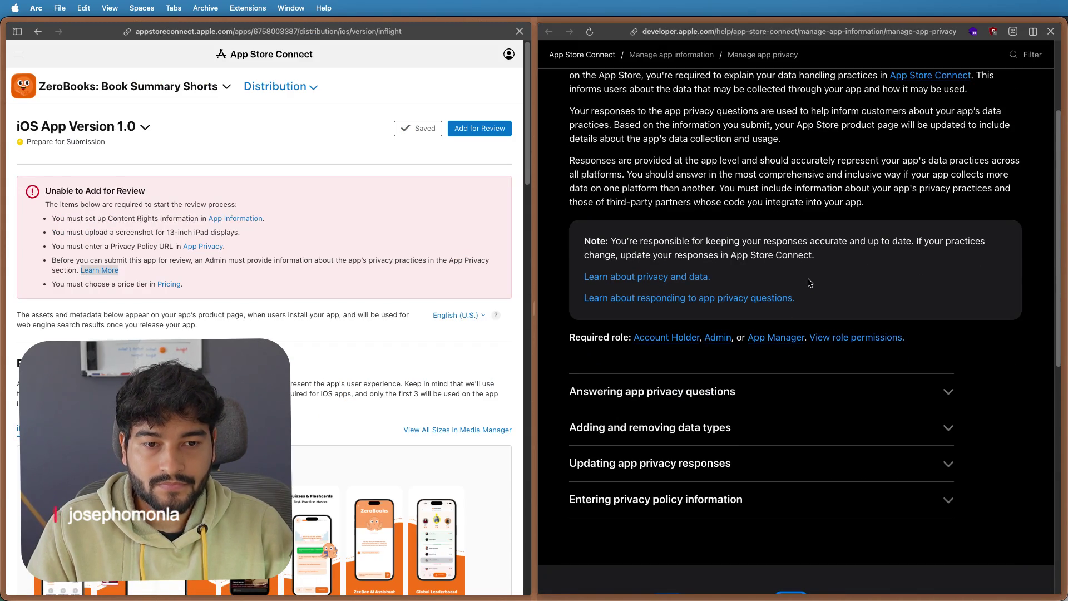
scroll(808, 283, down, 5)
scroll(750, 219, up, 8)
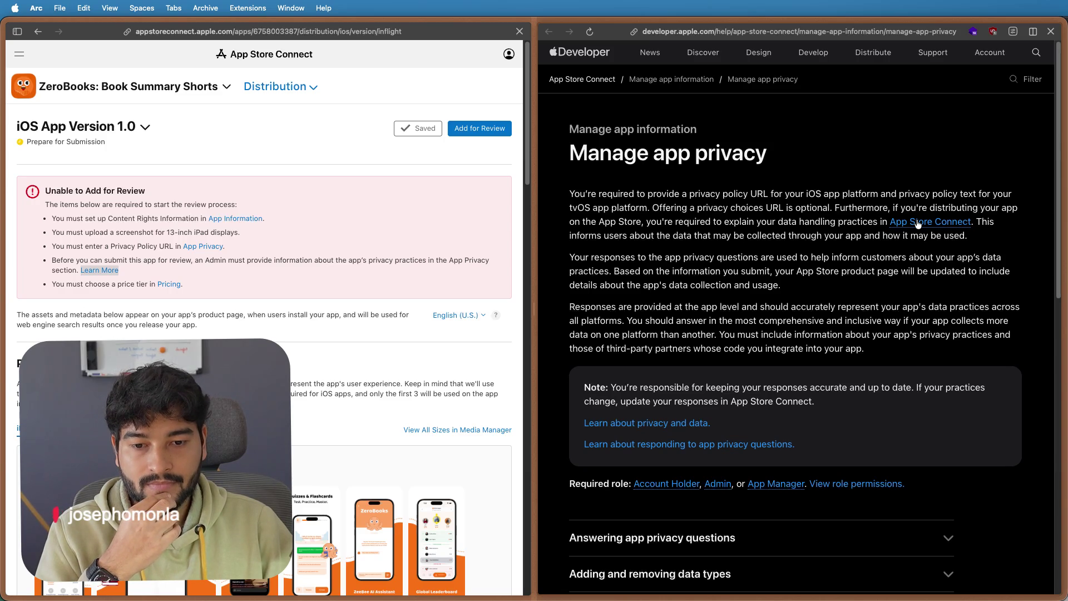
scroll(918, 224, down, 5)
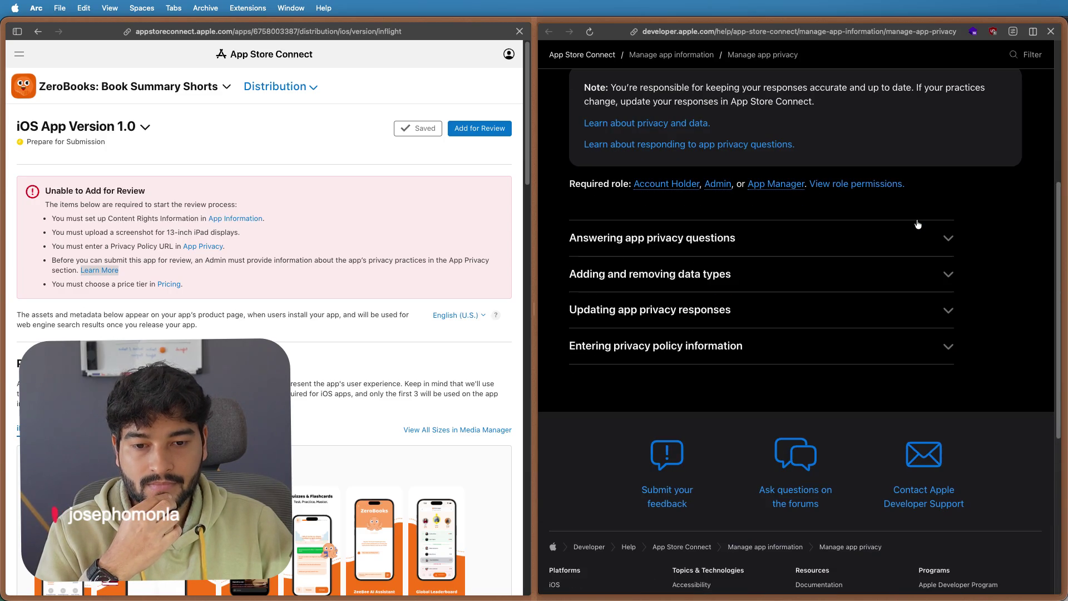
click(868, 241)
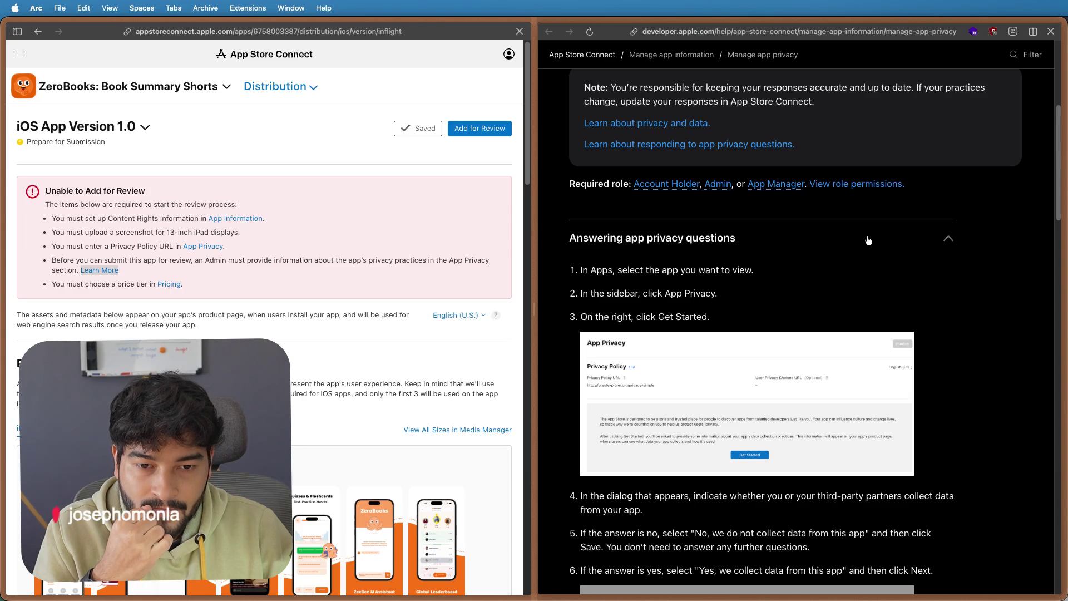
scroll(695, 256, down, 3)
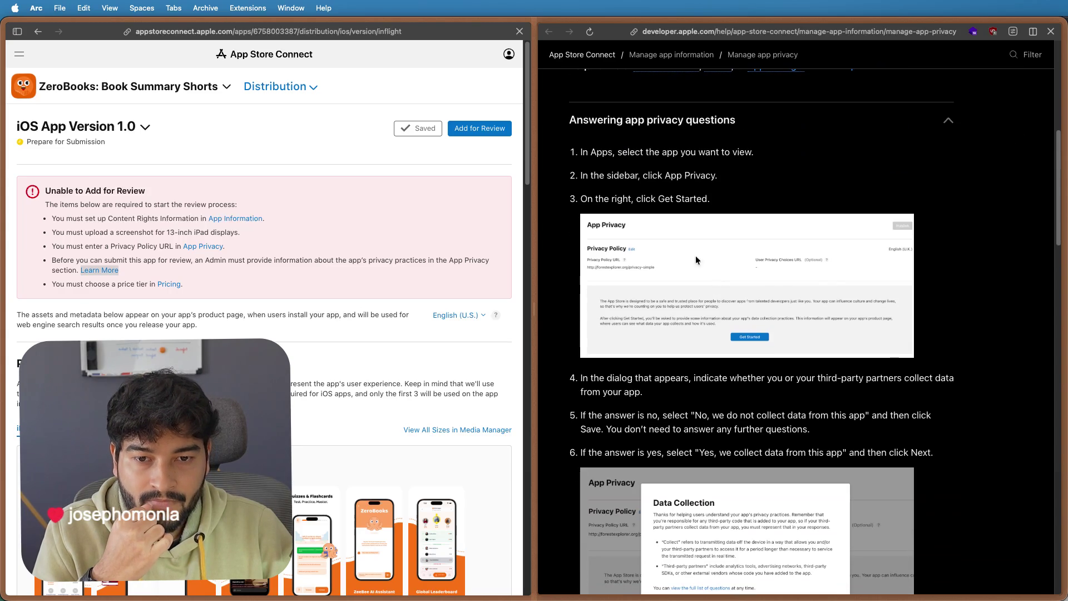
scroll(772, 317, down, 1)
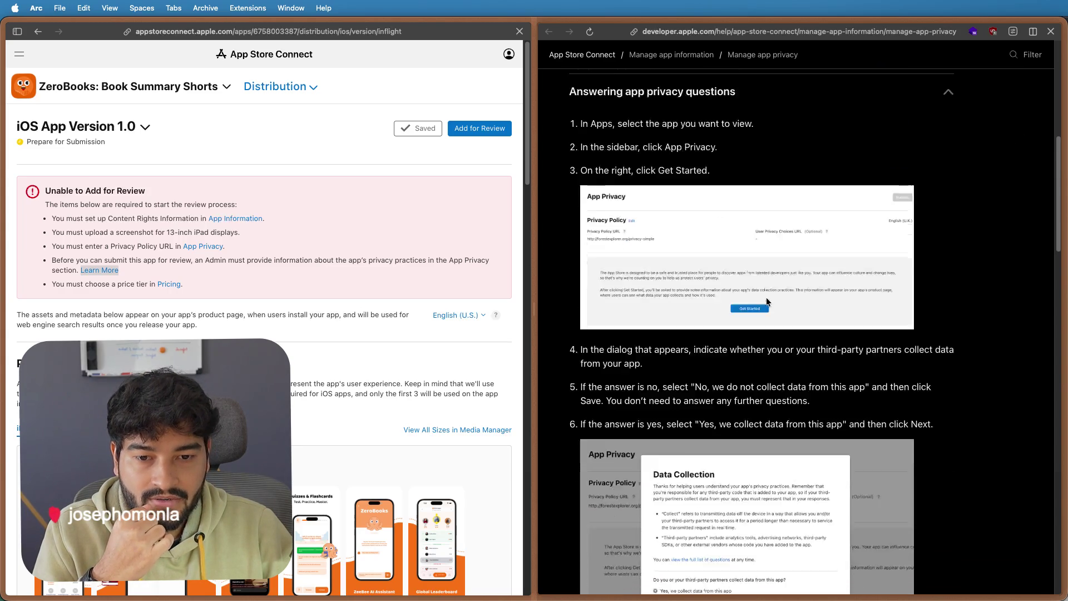
scroll(766, 297, down, 4)
scroll(766, 298, down, 5)
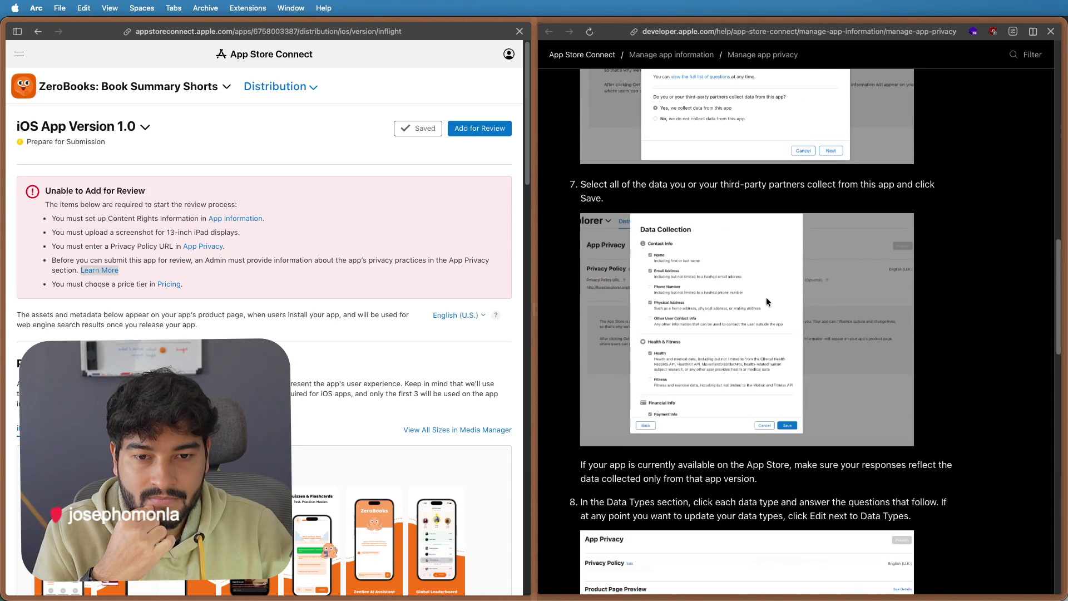
scroll(767, 298, up, 10)
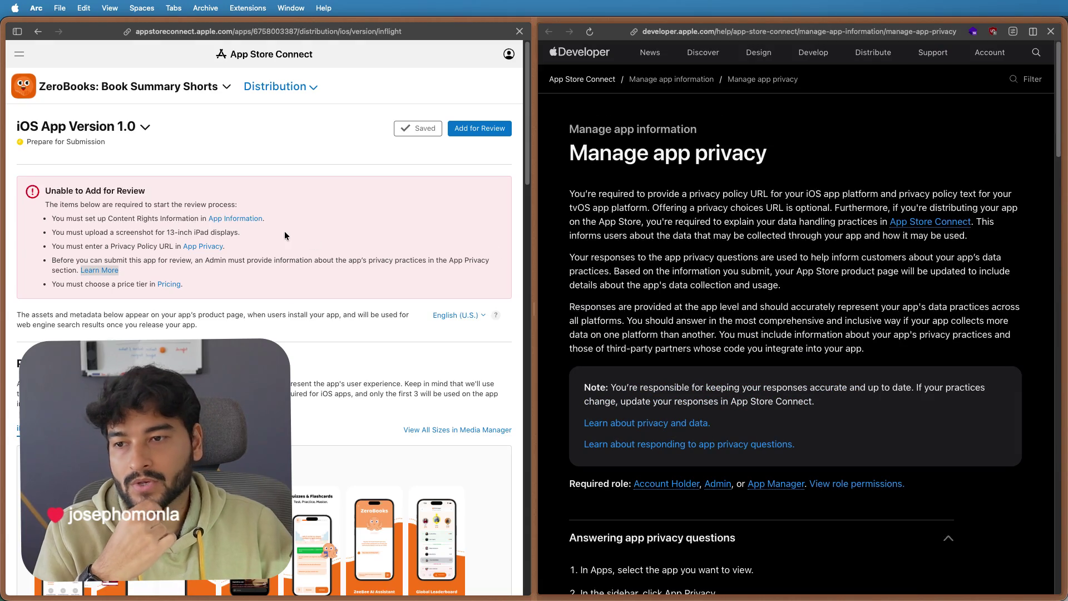
- Open App Privacy beside the version page, start the questionnaire and answer that the app collects data
right_click(203, 247)
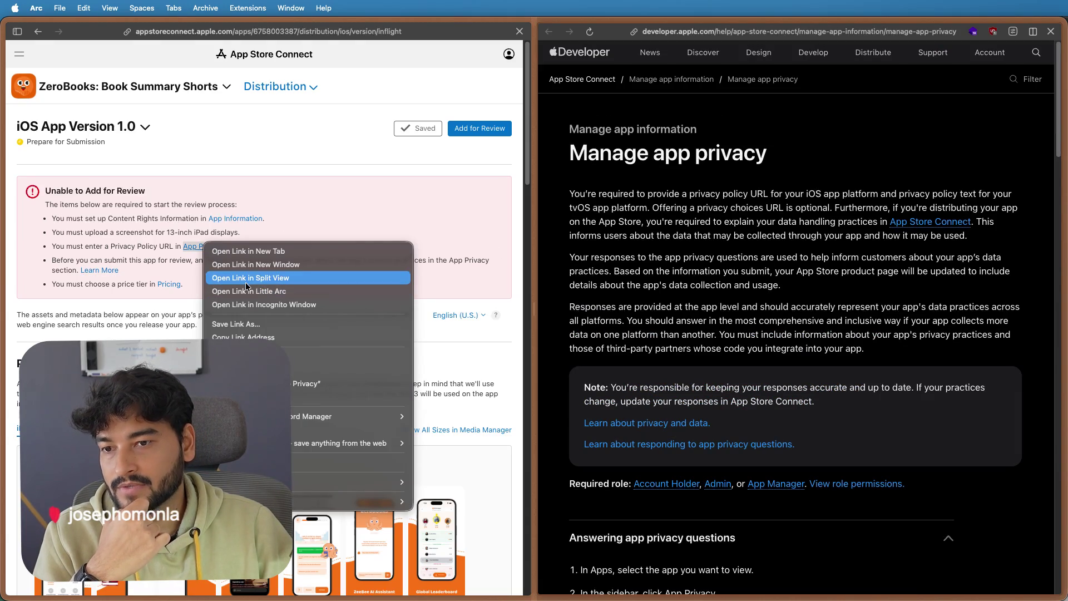
click(695, 224)
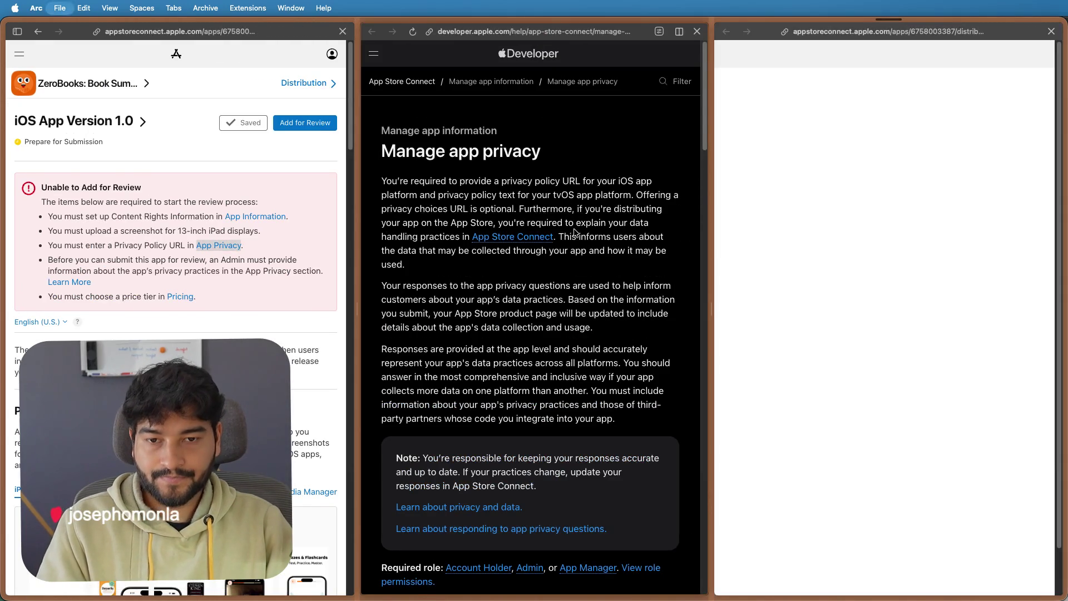
key(super+w)
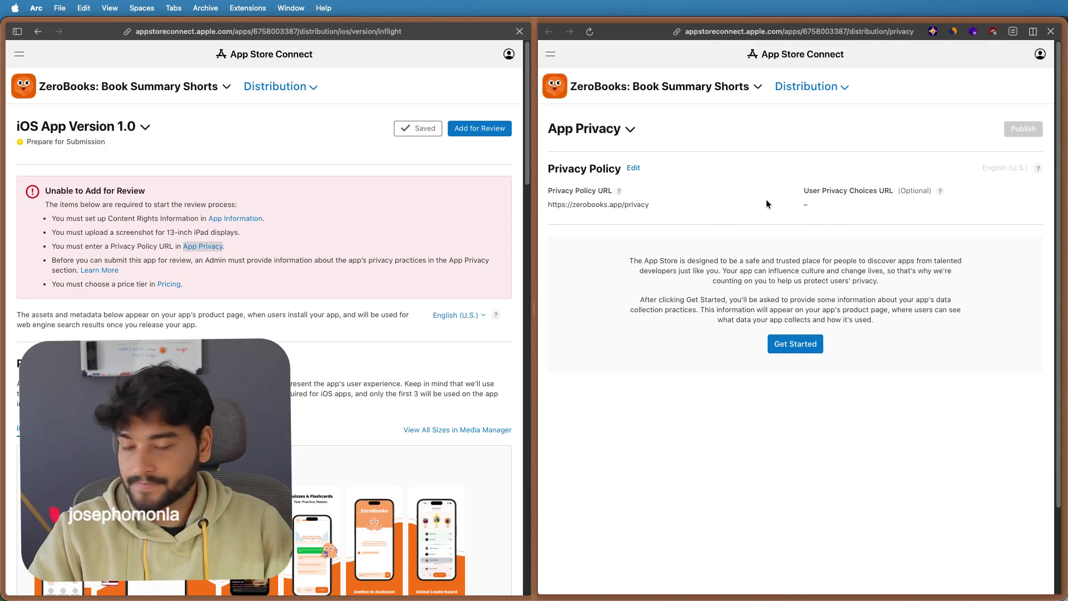
click(788, 342)
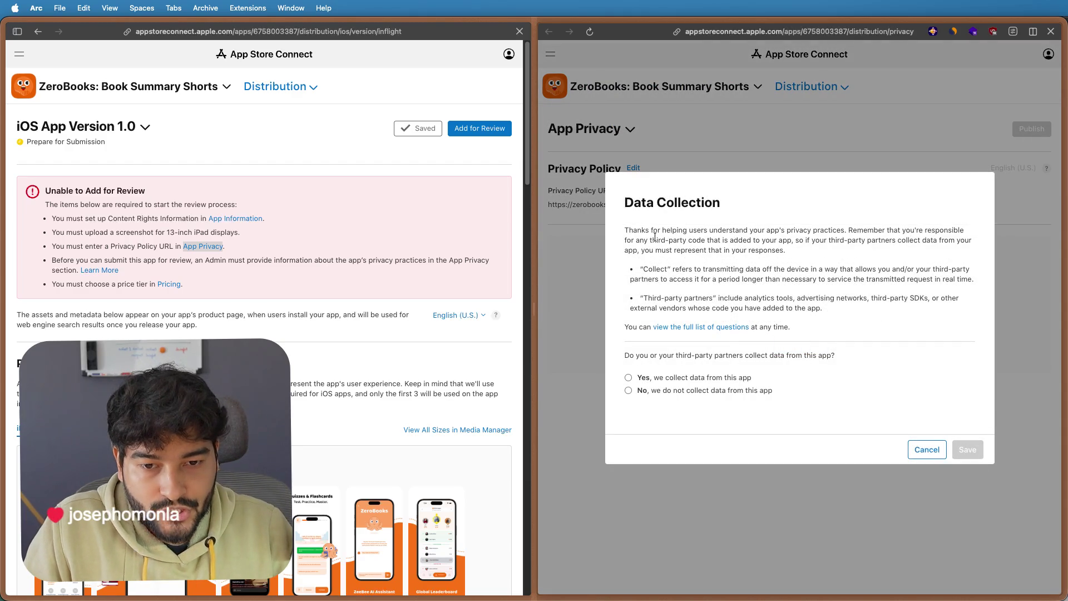
click(630, 378)
- Tick Name, Email Address and Customer Support as collected data types
click(965, 451)
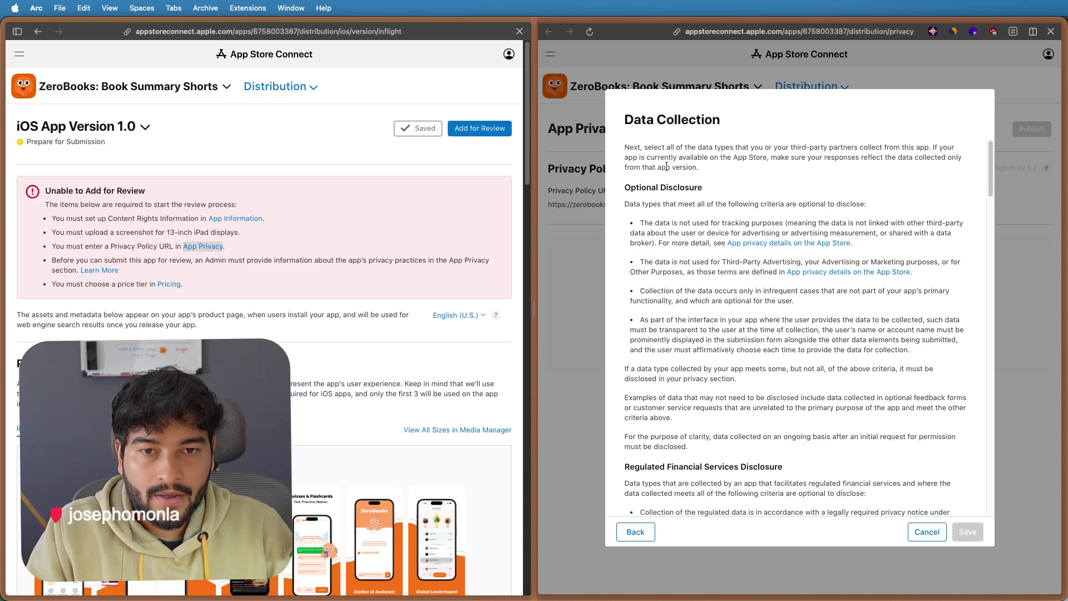
scroll(685, 315, down, 5)
scroll(668, 301, down, 2)
scroll(656, 272, down, 2)
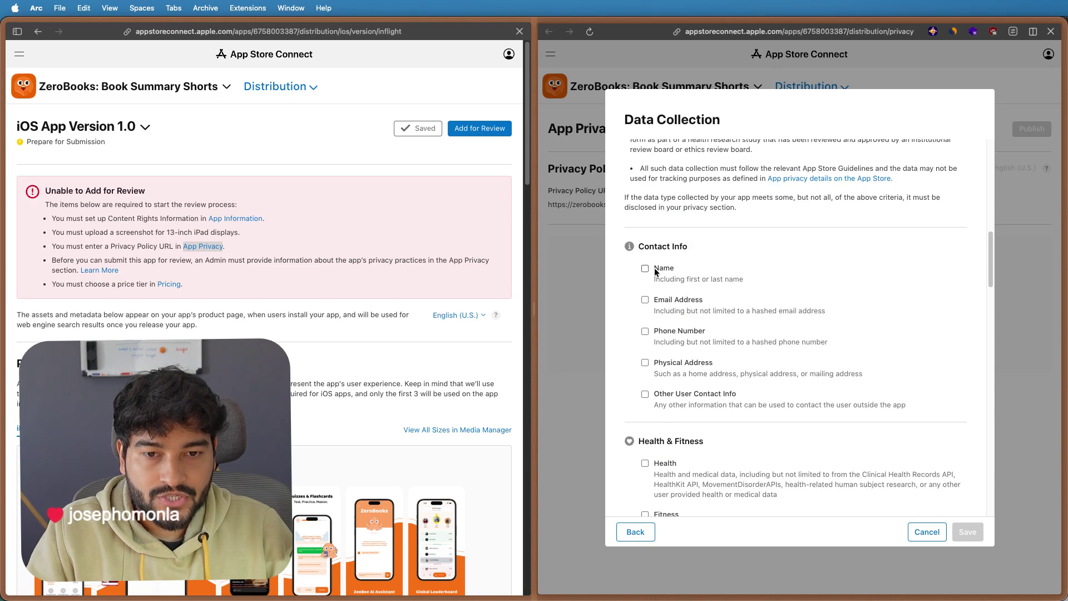
click(645, 268)
click(644, 300)
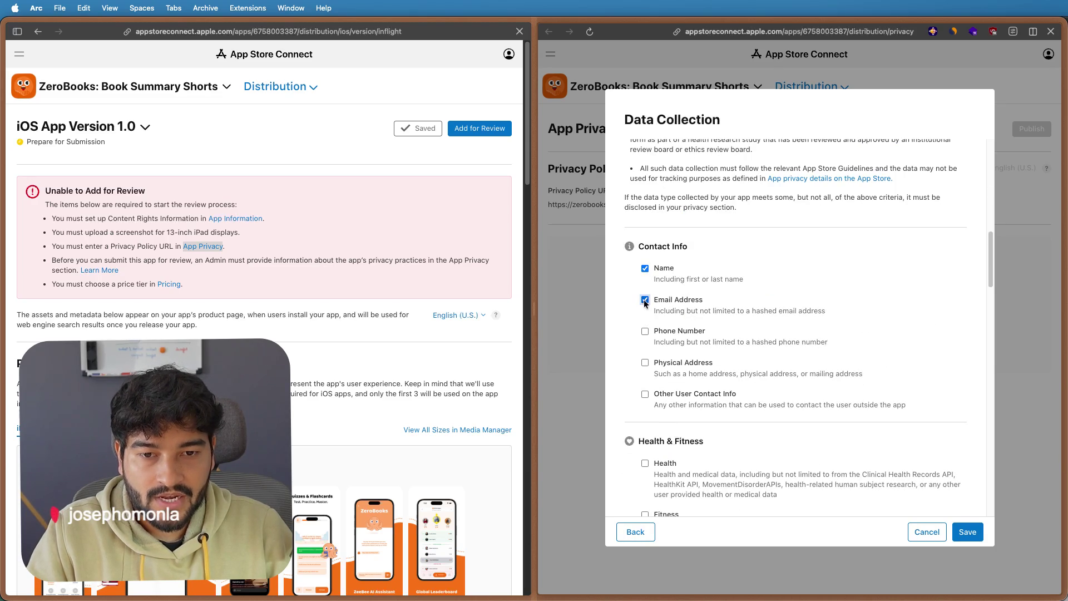
scroll(647, 313, down, 1)
scroll(641, 342, down, 1)
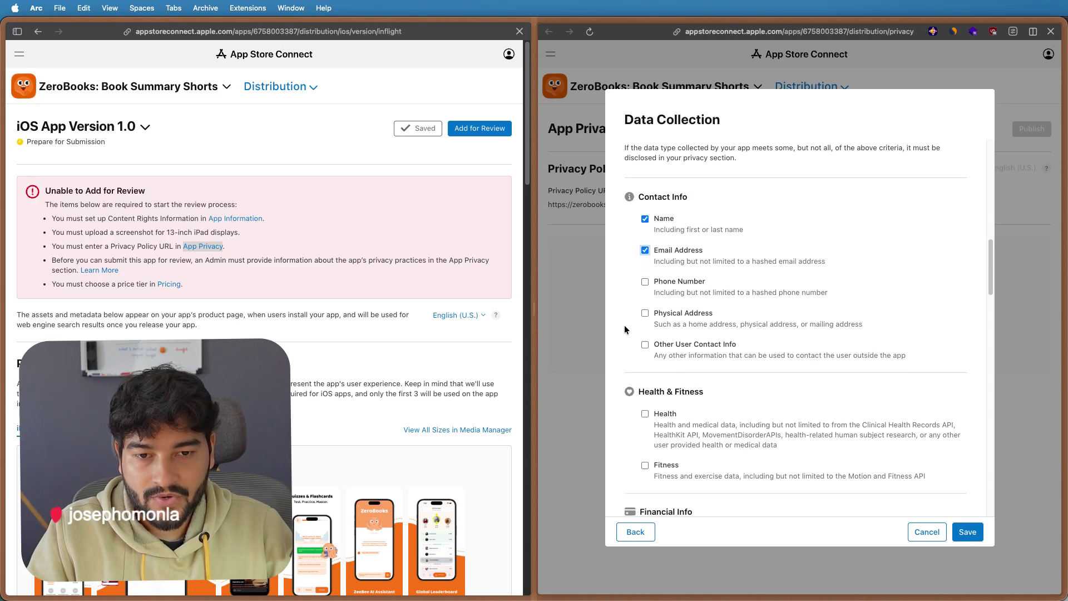
scroll(636, 353, down, 3)
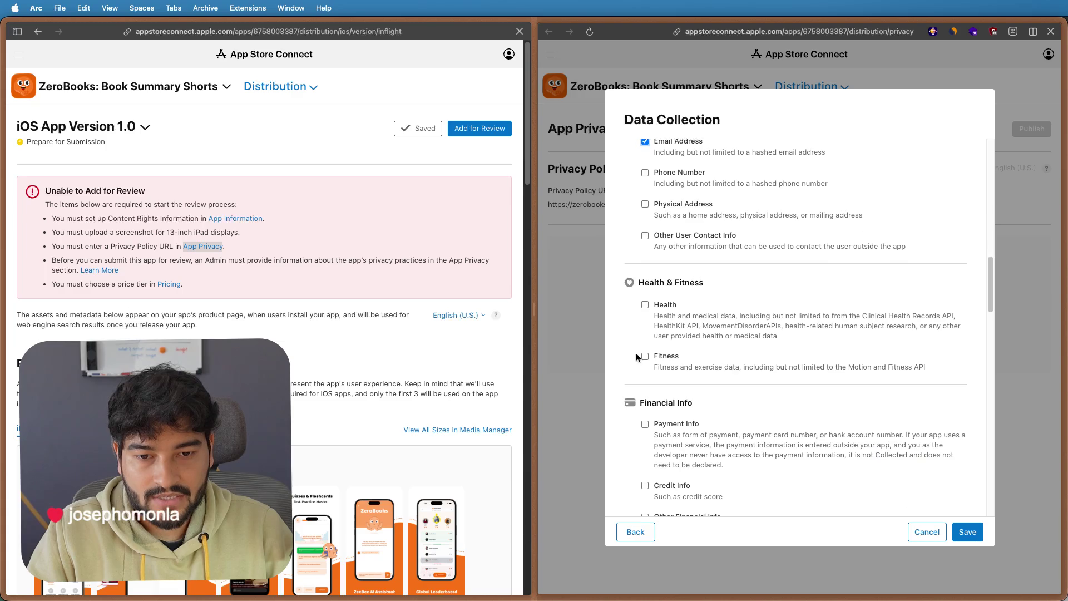
scroll(629, 323, down, 3)
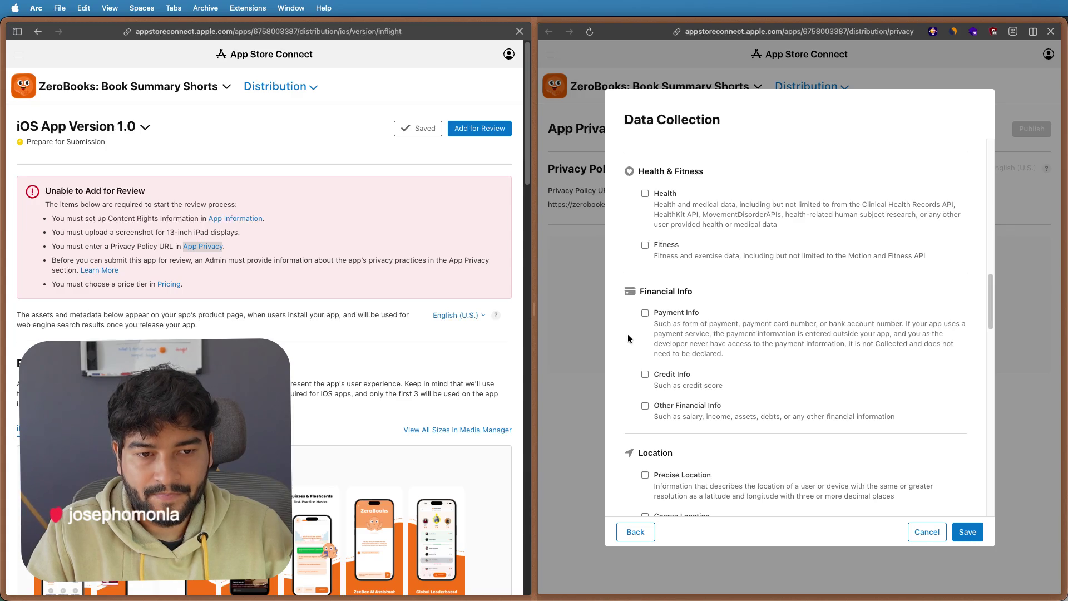
scroll(629, 338, down, 2)
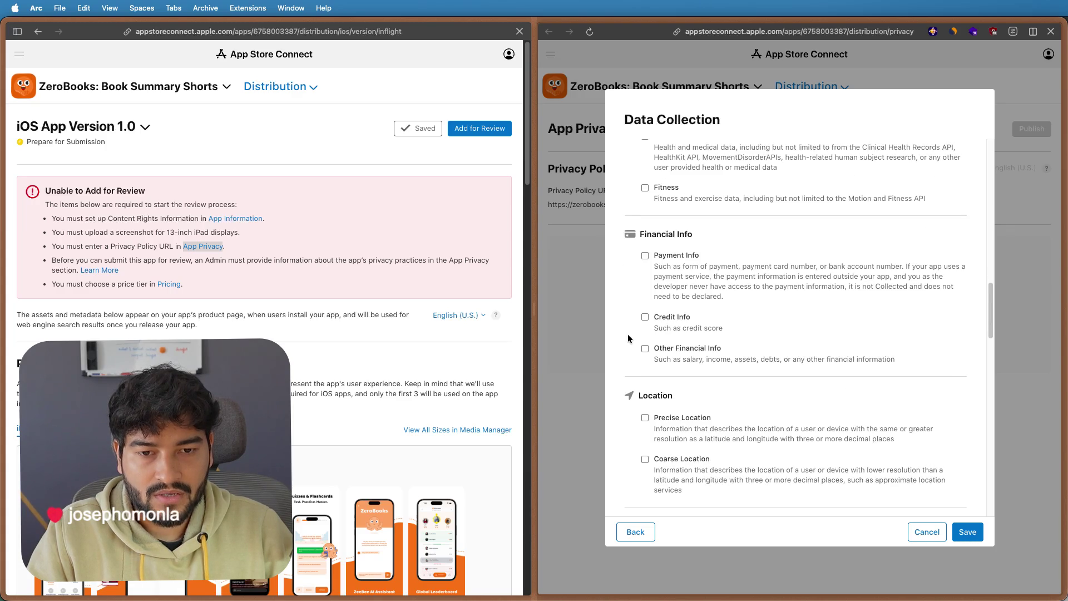
scroll(628, 337, down, 2)
scroll(628, 337, down, 2)
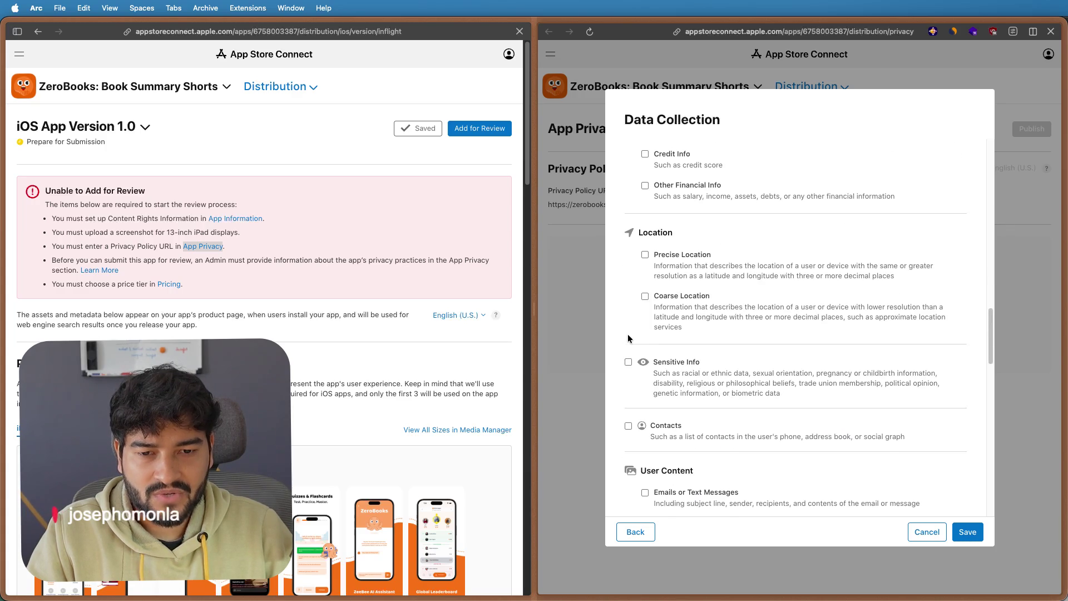
scroll(628, 337, down, 2)
scroll(628, 338, down, 2)
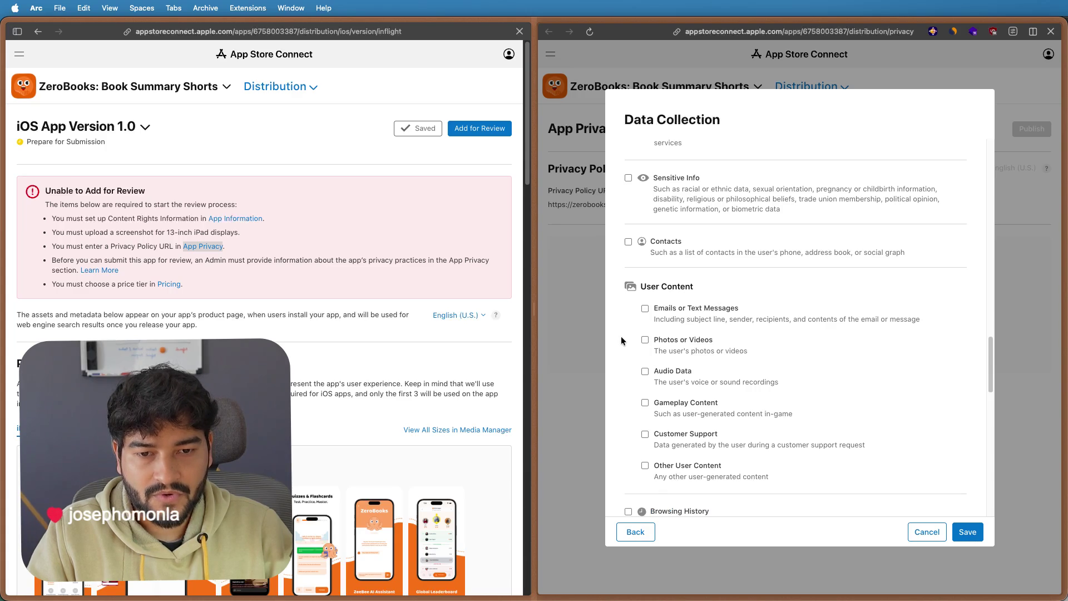
scroll(621, 340, down, 1)
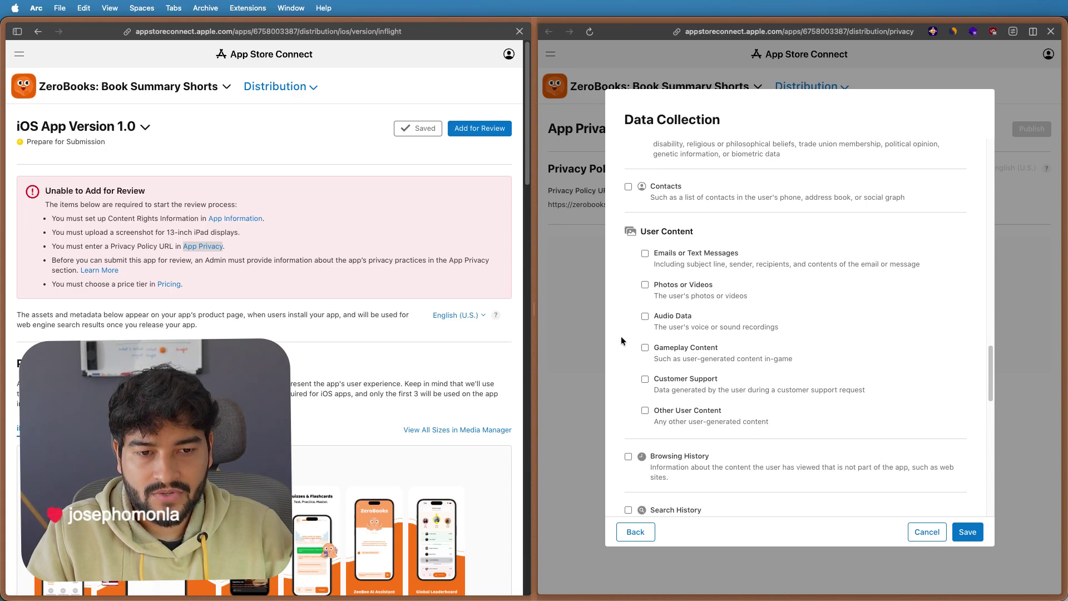
click(645, 379)
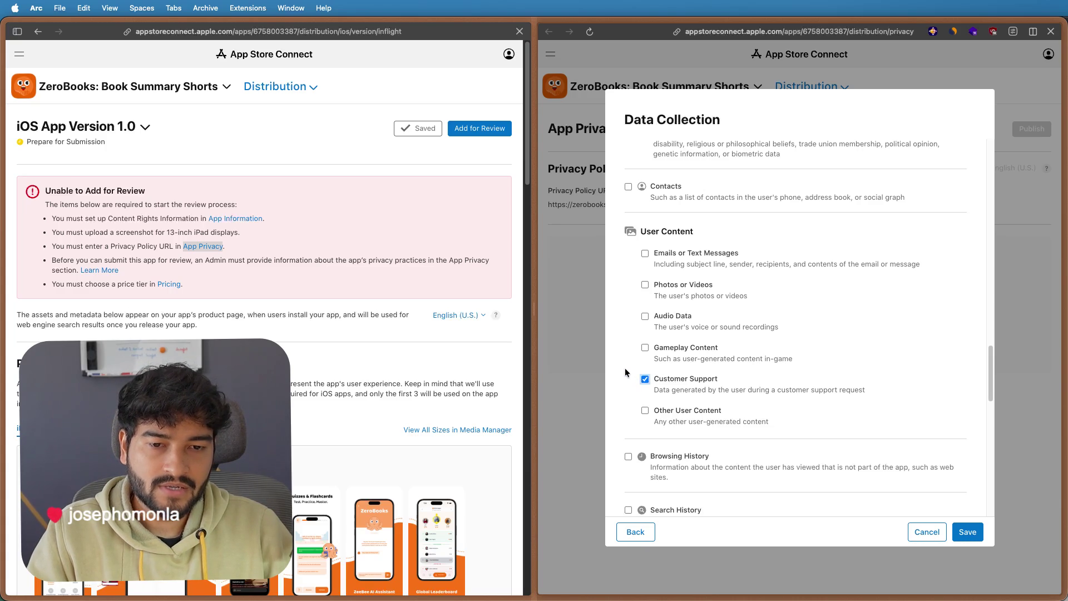
scroll(625, 372, down, 2)
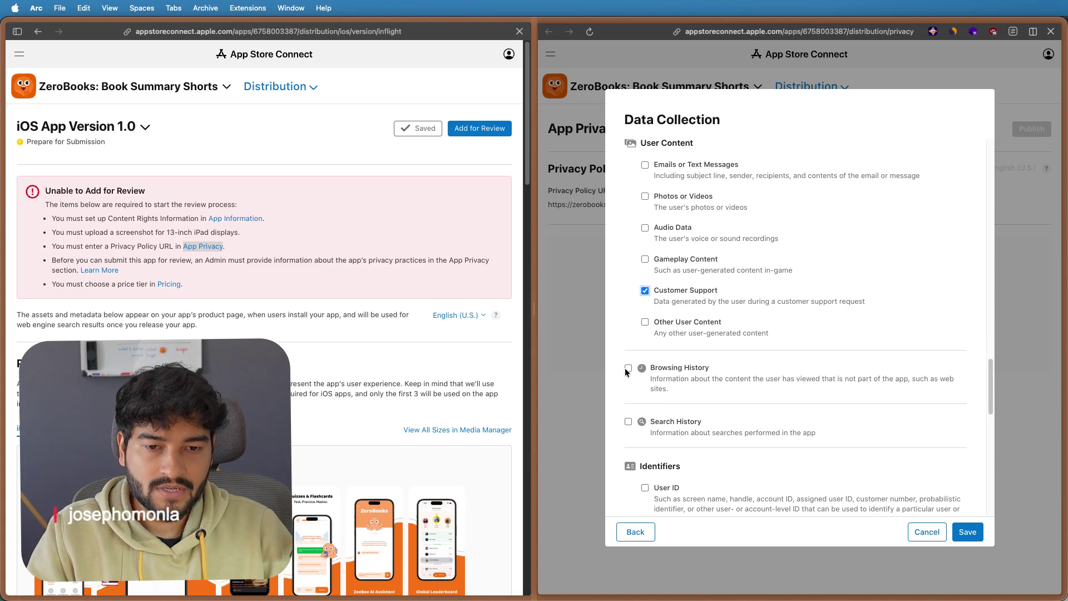
scroll(620, 350, down, 1)
scroll(621, 349, down, 2)
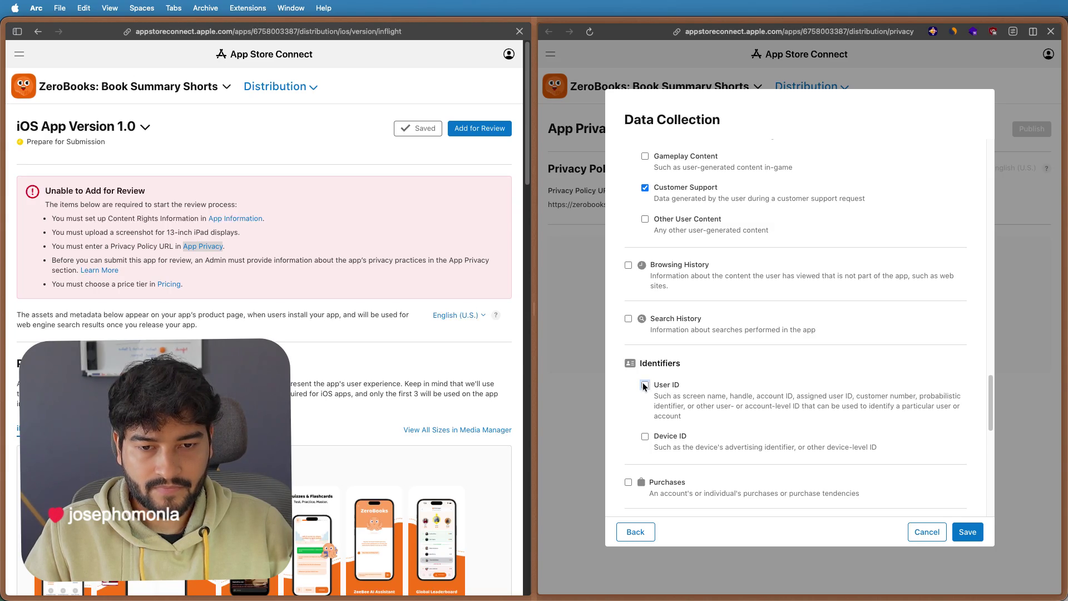
- Tick Crash Data and Performance Data under Diagnostics as collected
click(644, 385)
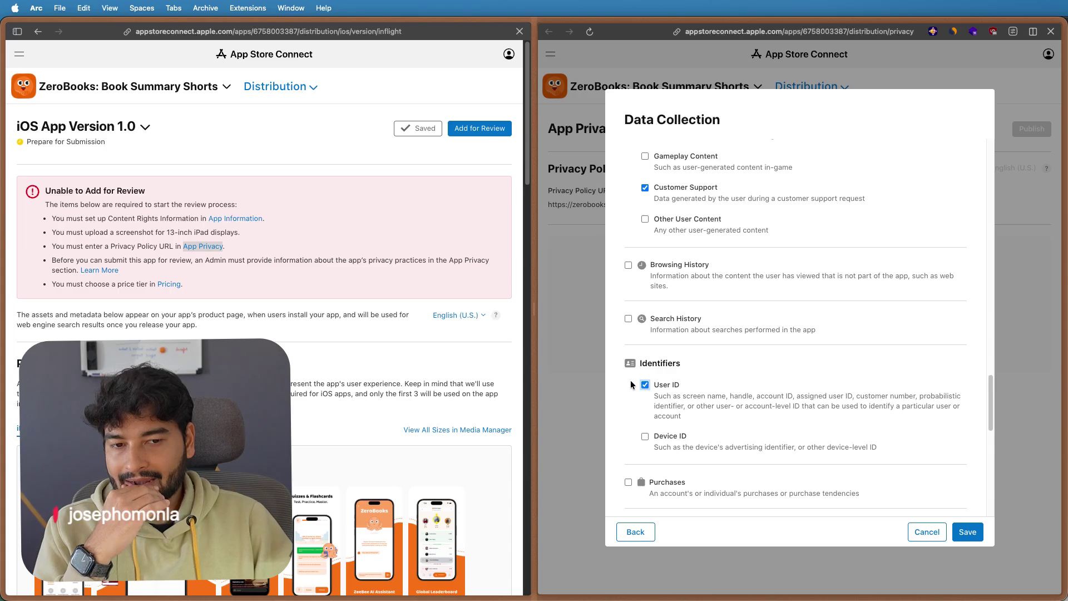
scroll(629, 384, down, 2)
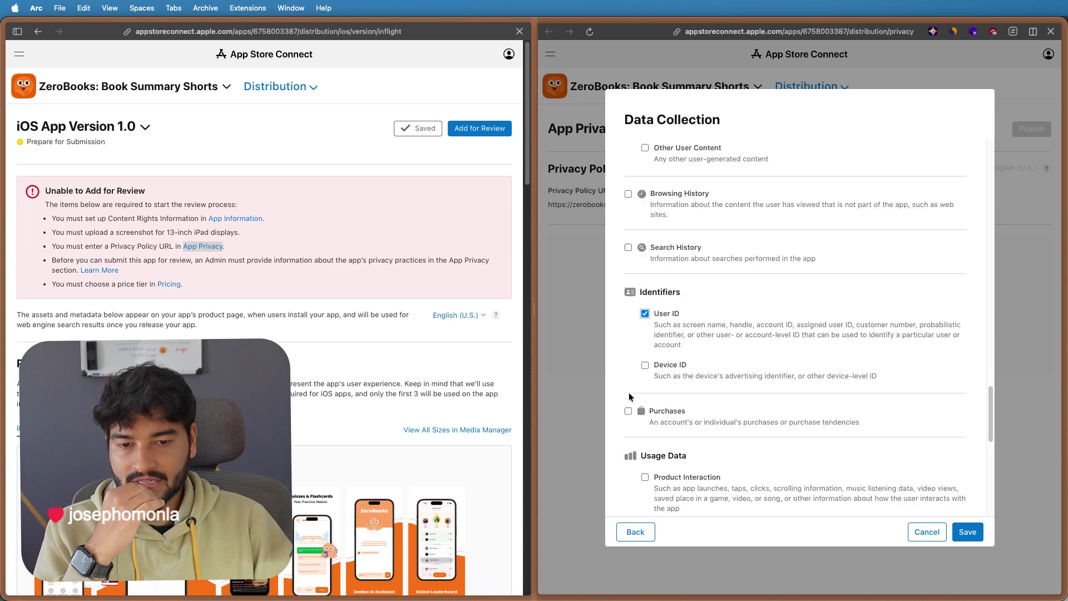
scroll(628, 397, down, 1)
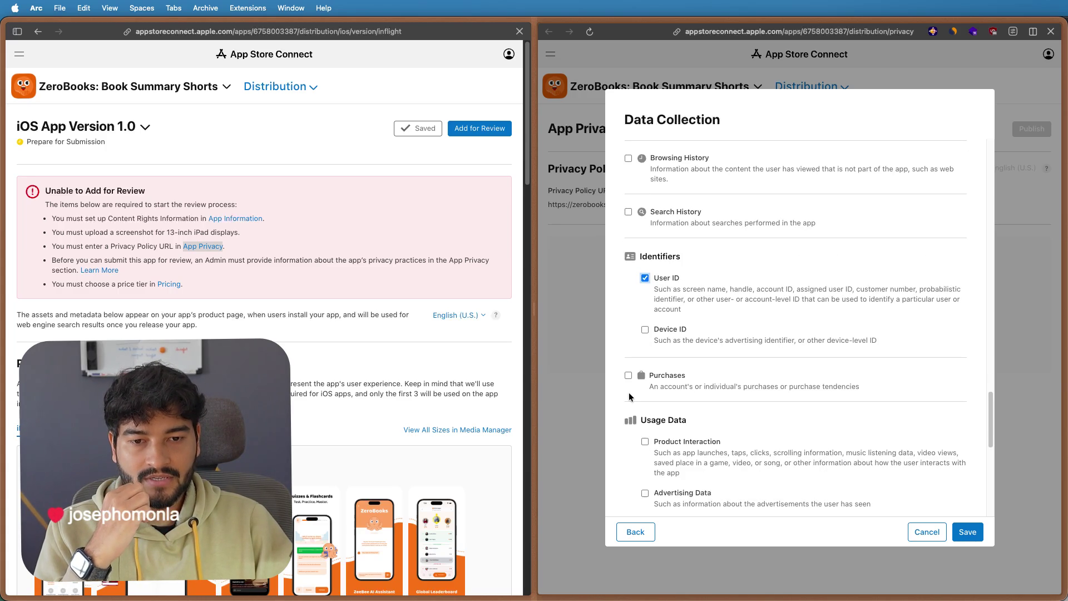
scroll(628, 396, down, 2)
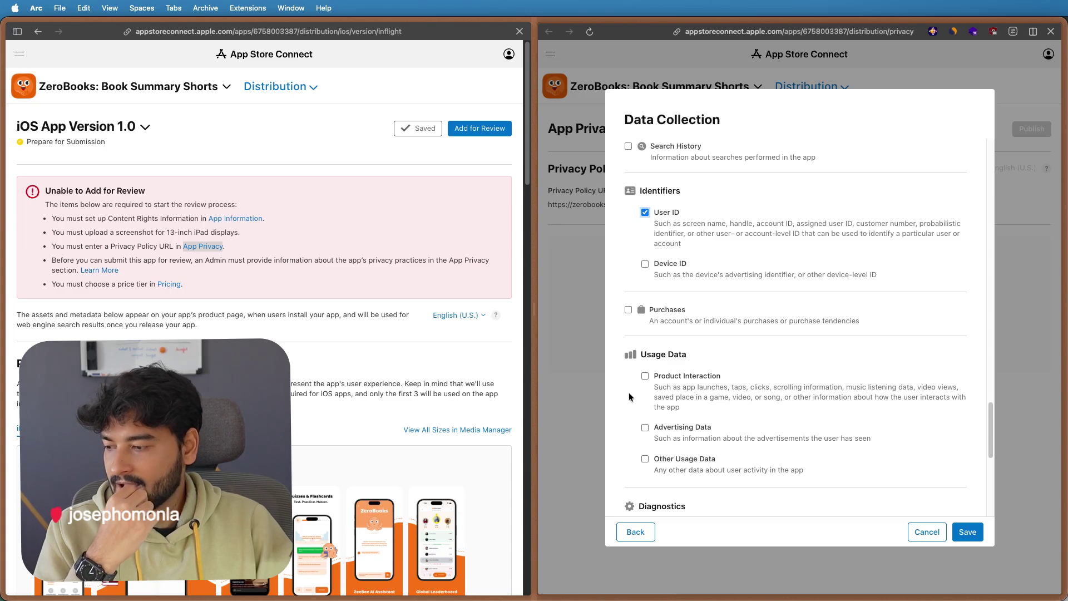
scroll(629, 392, down, 3)
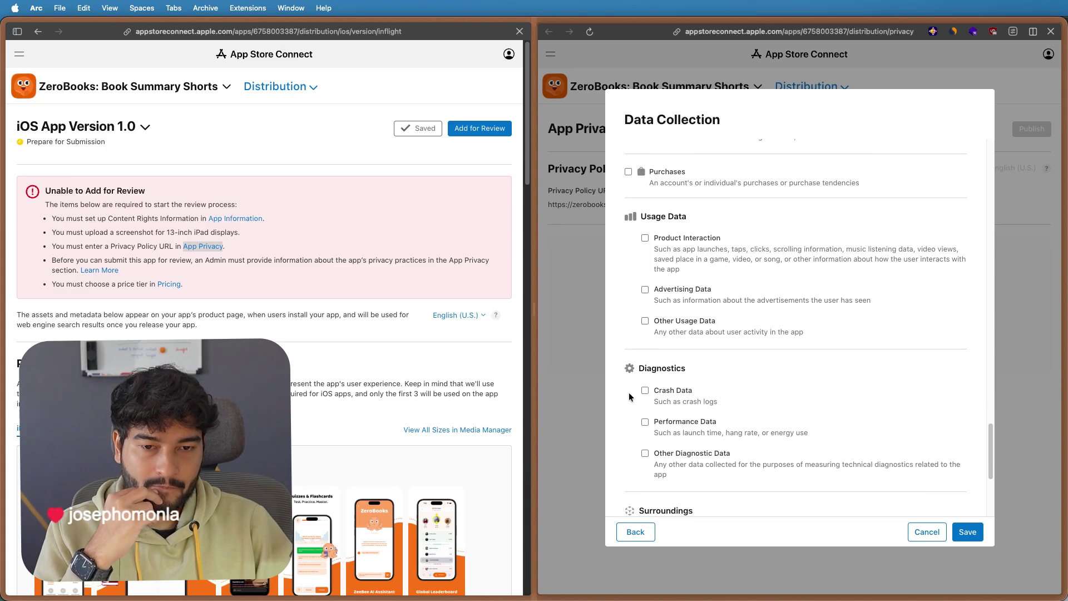
scroll(629, 393, down, 2)
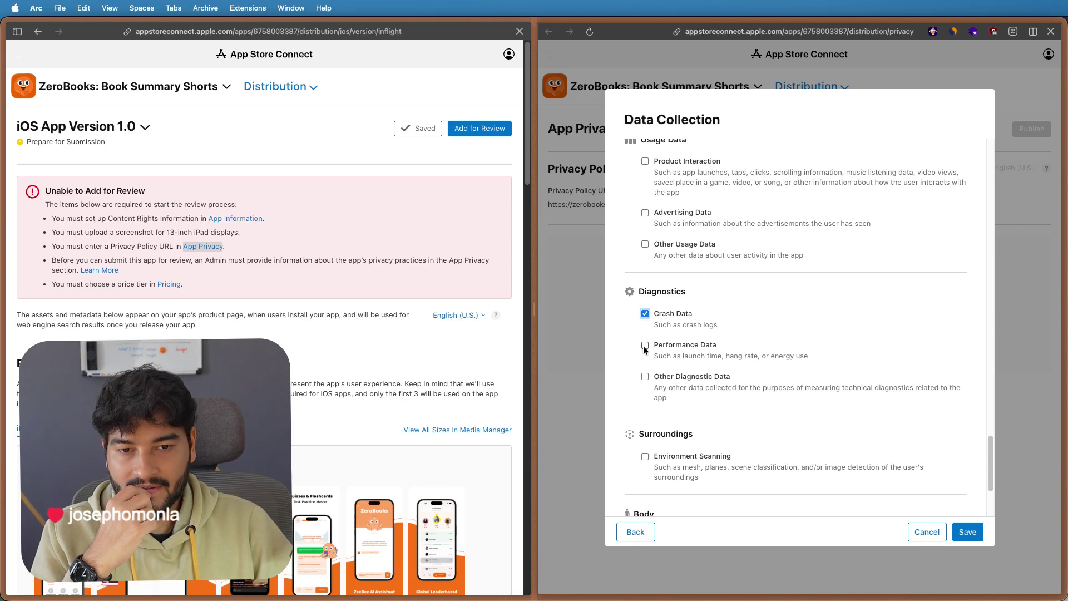
click(644, 345)
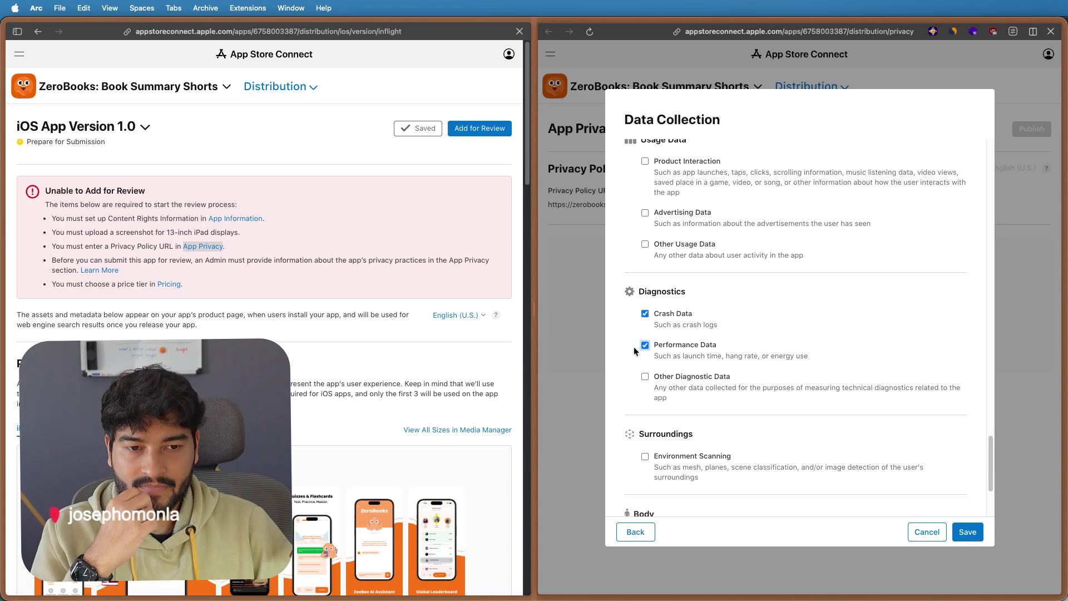
scroll(633, 351, down, 2)
scroll(634, 351, down, 2)
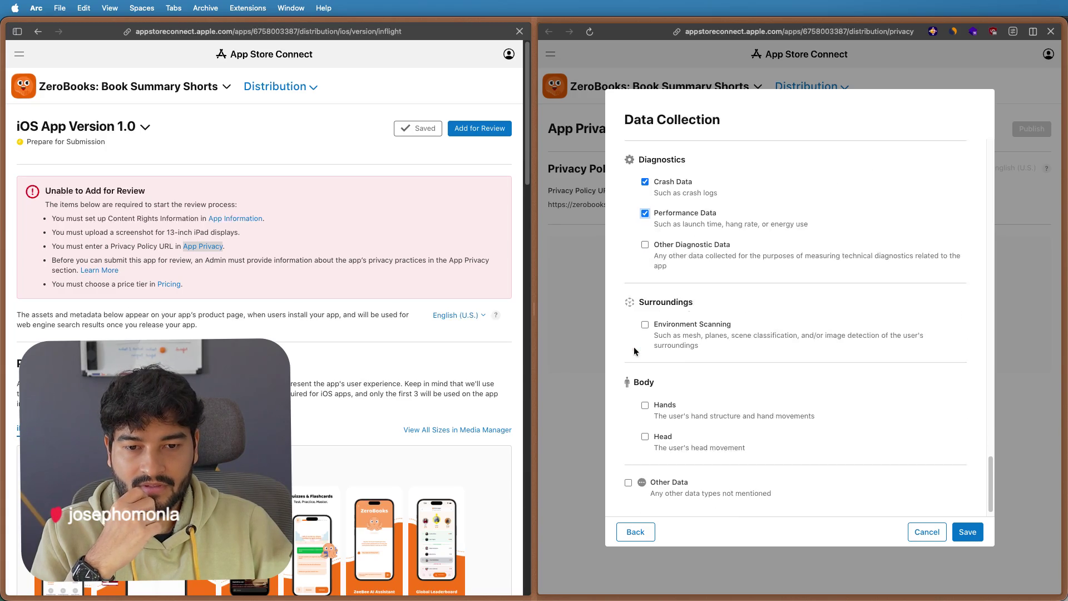
scroll(634, 351, up, 1)
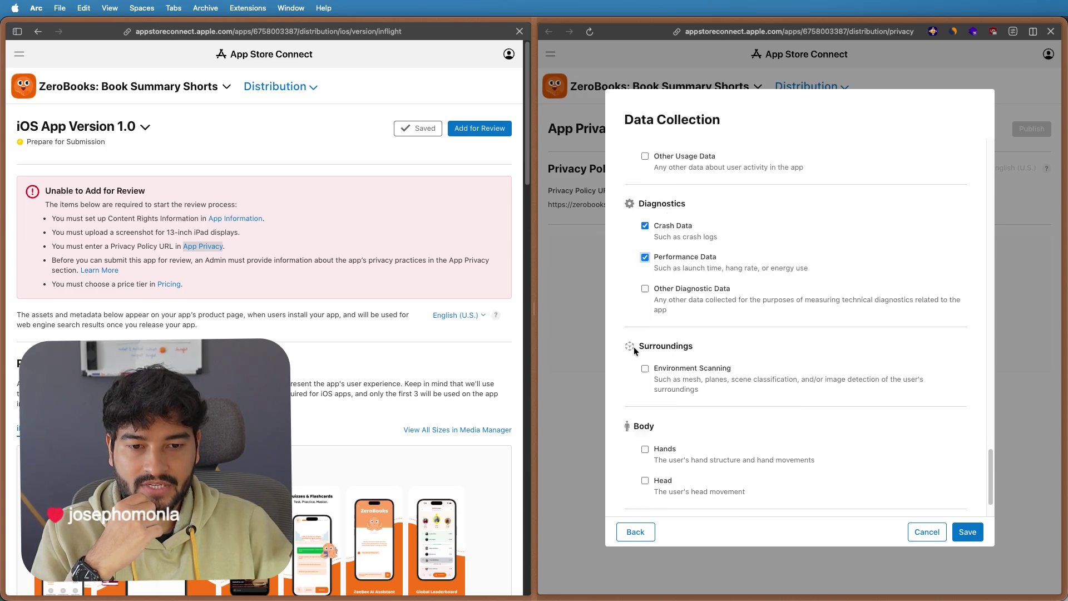
scroll(634, 351, up, 3)
scroll(634, 352, up, 2)
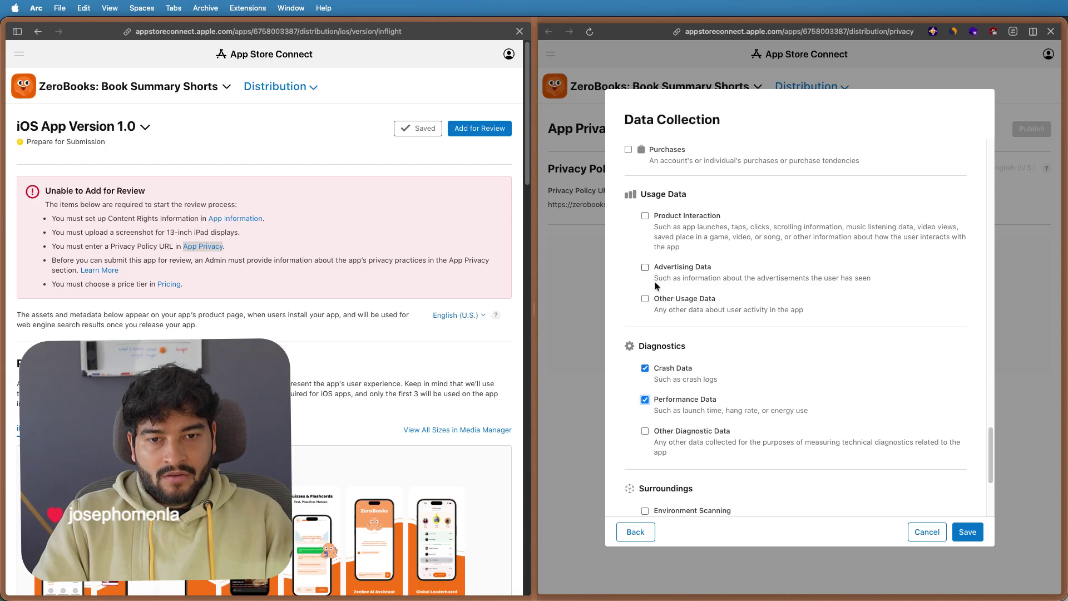
scroll(634, 251, up, 3)
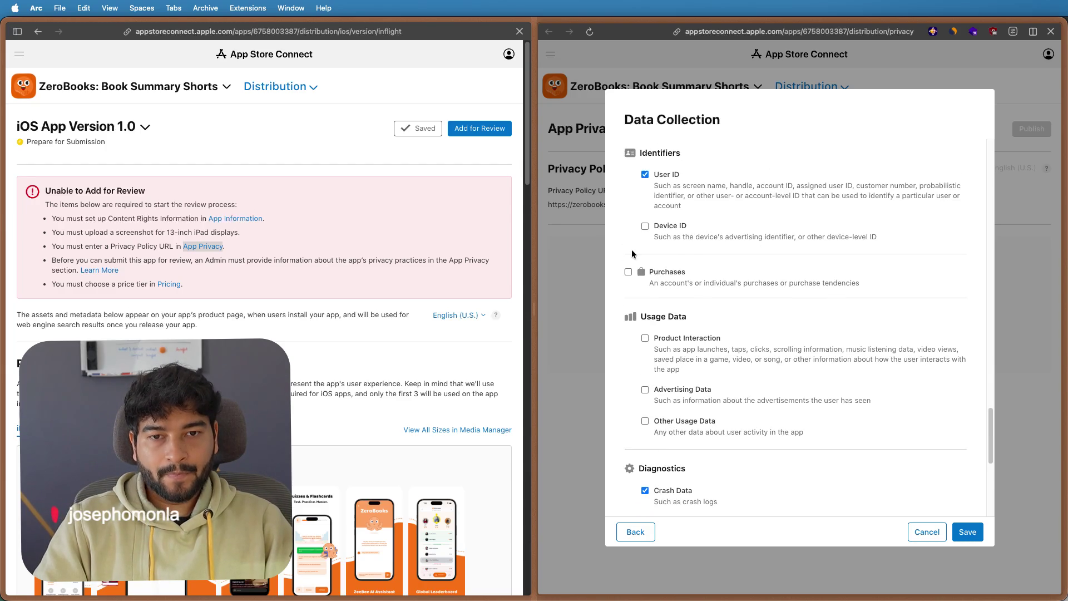
scroll(630, 248, up, 1)
scroll(629, 241, up, 1)
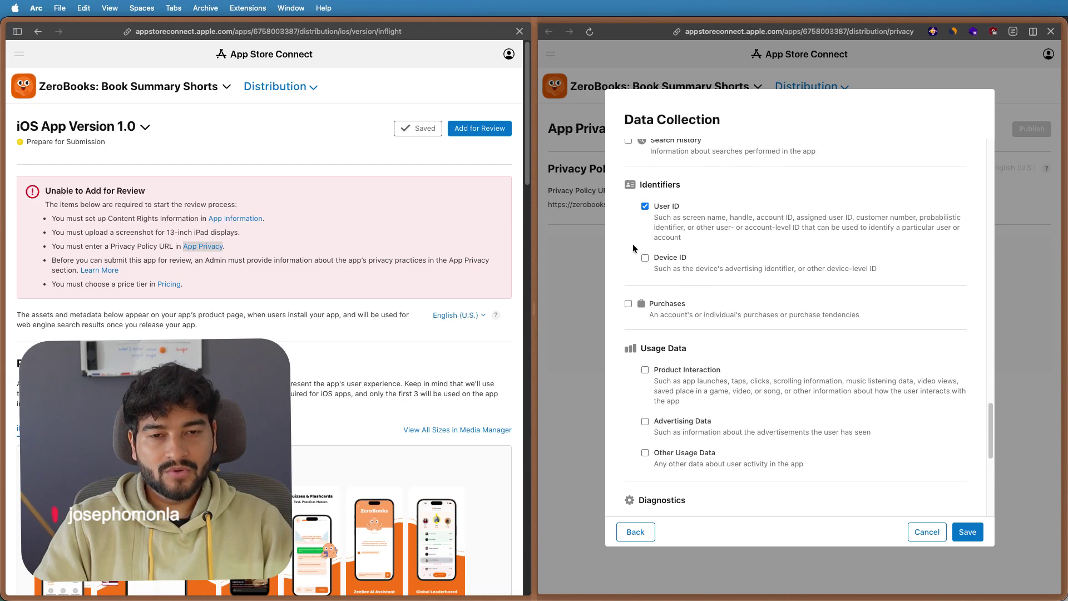
scroll(633, 244, up, 1)
scroll(633, 243, up, 4)
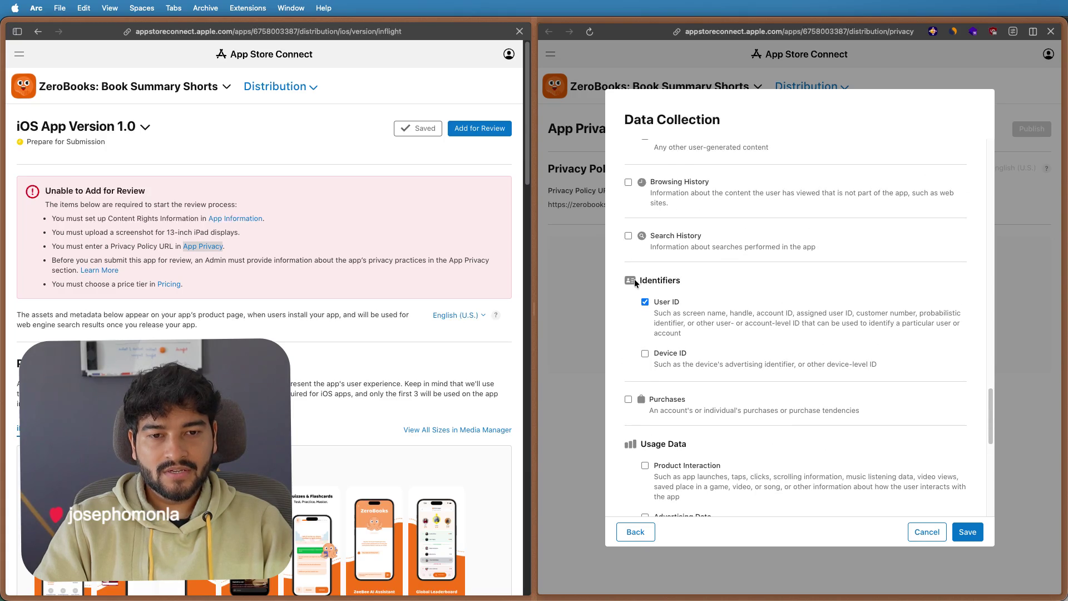
scroll(635, 280, up, 1)
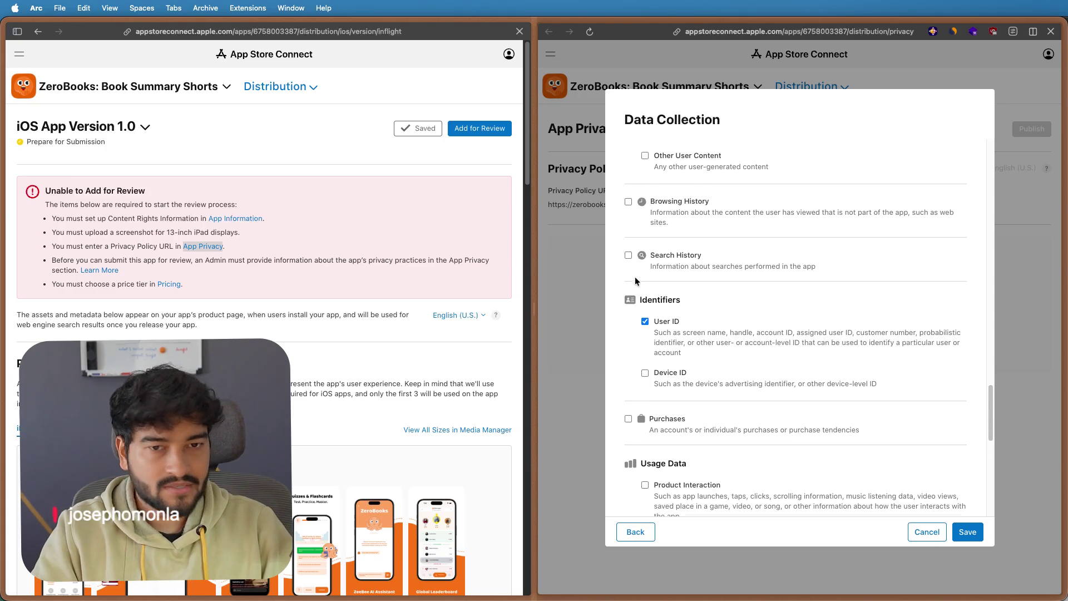
scroll(635, 281, up, 1)
scroll(635, 280, up, 4)
scroll(635, 281, up, 1)
scroll(635, 281, up, 3)
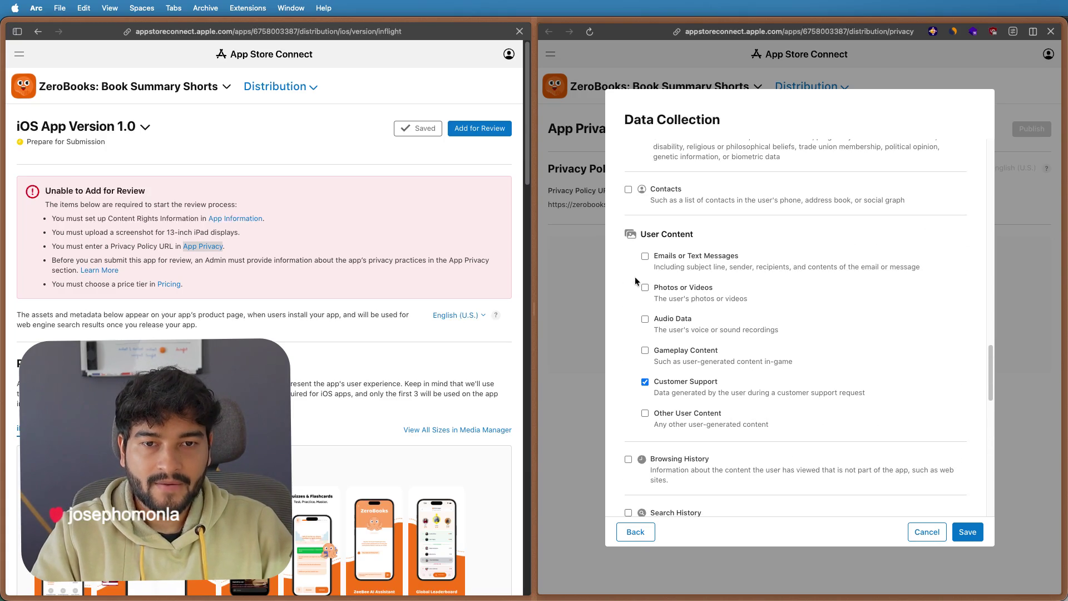
scroll(635, 280, up, 1)
scroll(635, 277, up, 4)
scroll(636, 277, up, 1)
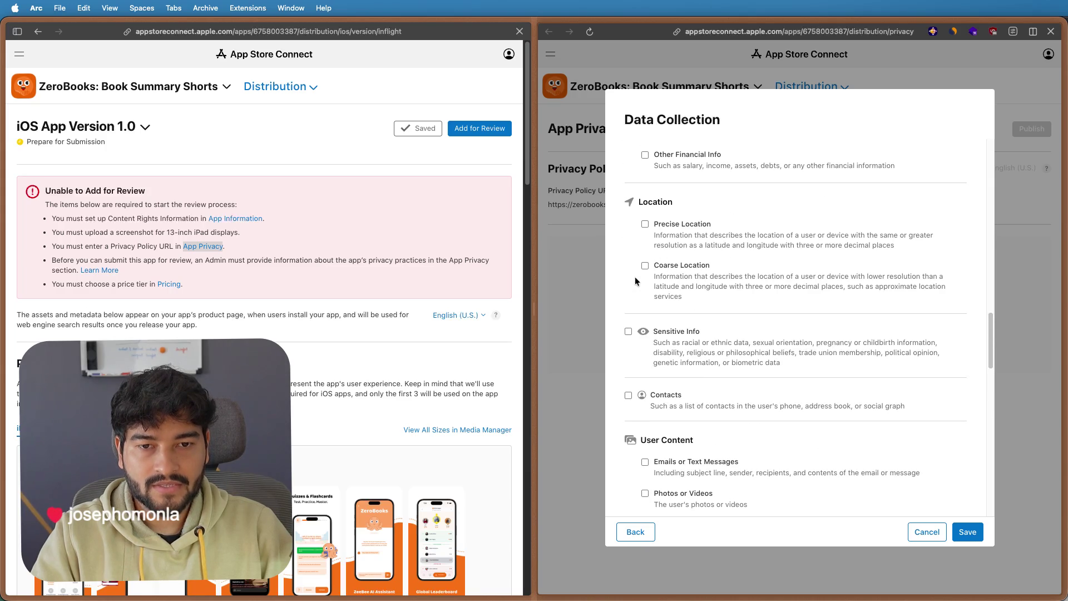
scroll(635, 277, up, 1)
scroll(635, 276, up, 2)
scroll(636, 276, up, 1)
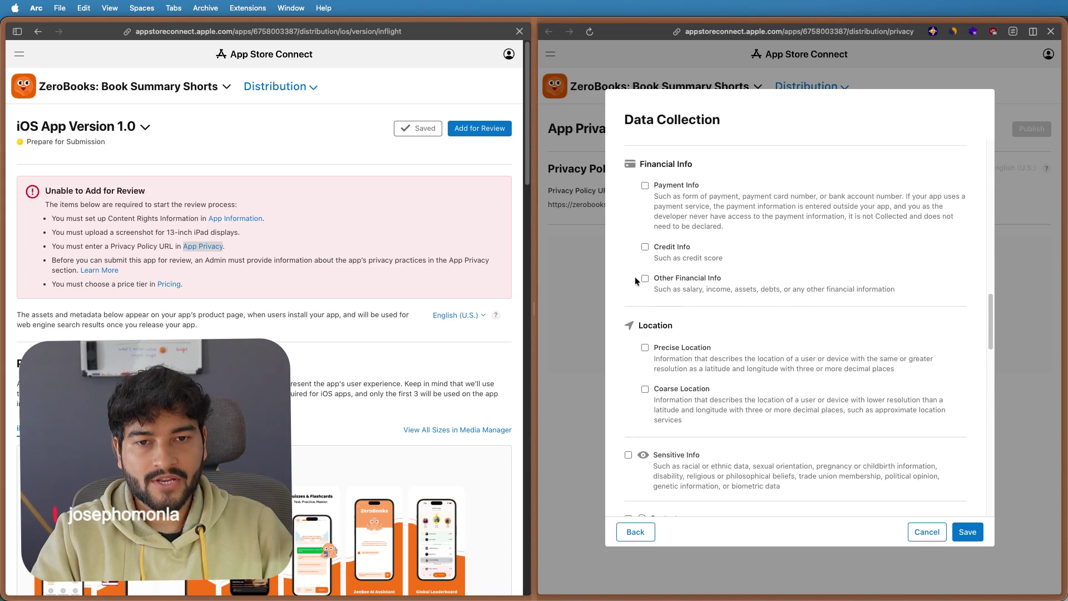
scroll(636, 276, up, 1)
scroll(636, 276, up, 4)
scroll(635, 277, up, 2)
scroll(635, 276, up, 3)
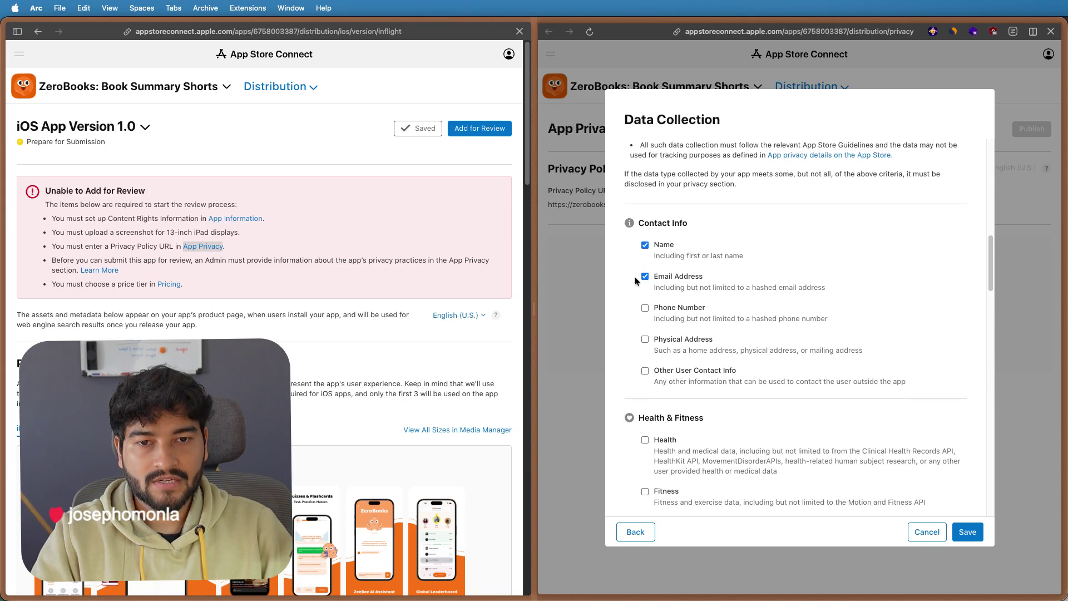
scroll(635, 277, up, 2)
scroll(635, 282, up, 3)
scroll(635, 282, up, 3)
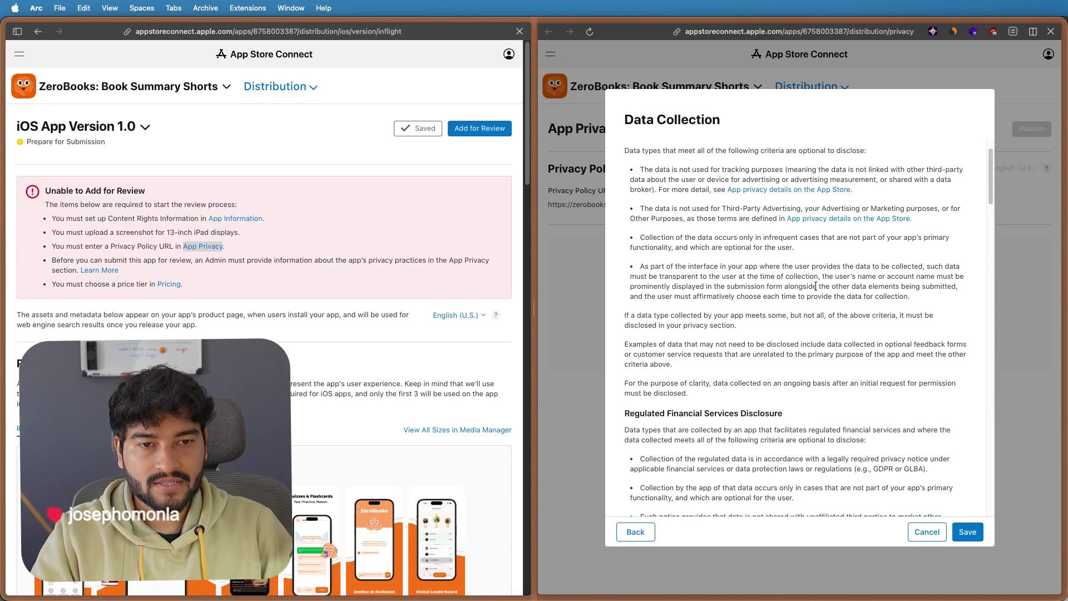
scroll(636, 283, up, 3)
- Save the data collection choices and dismiss the Additional Setup Required alert
click(964, 531)
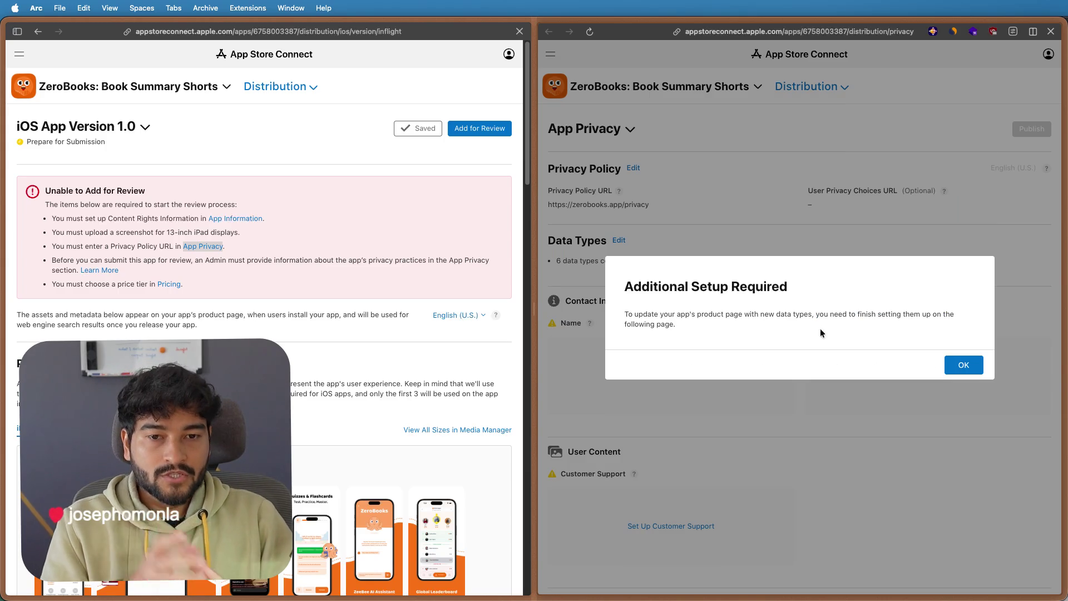
click(961, 365)
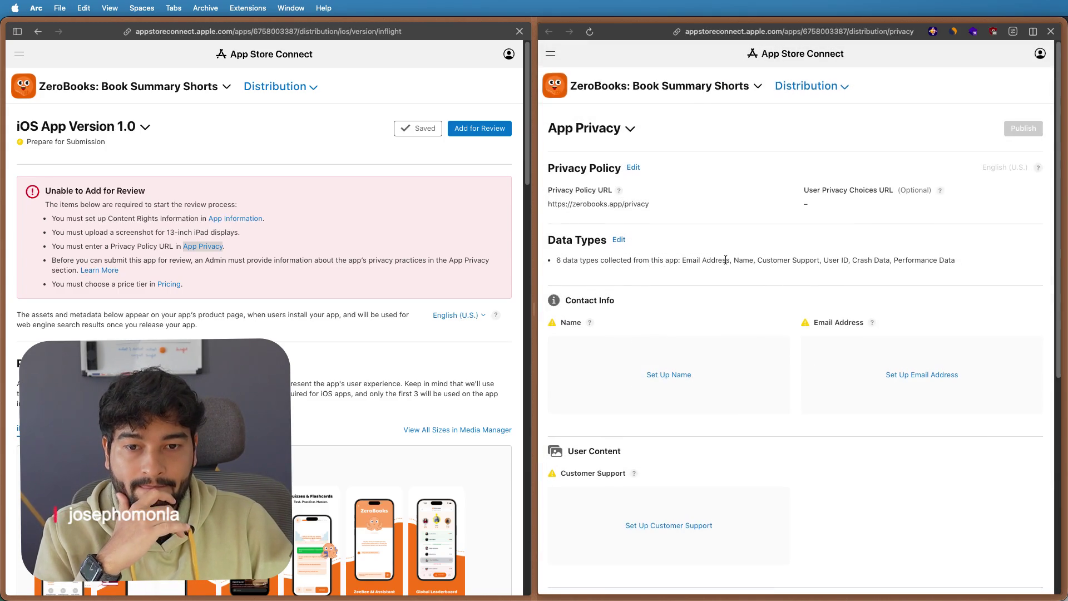
scroll(725, 261, down, 3)
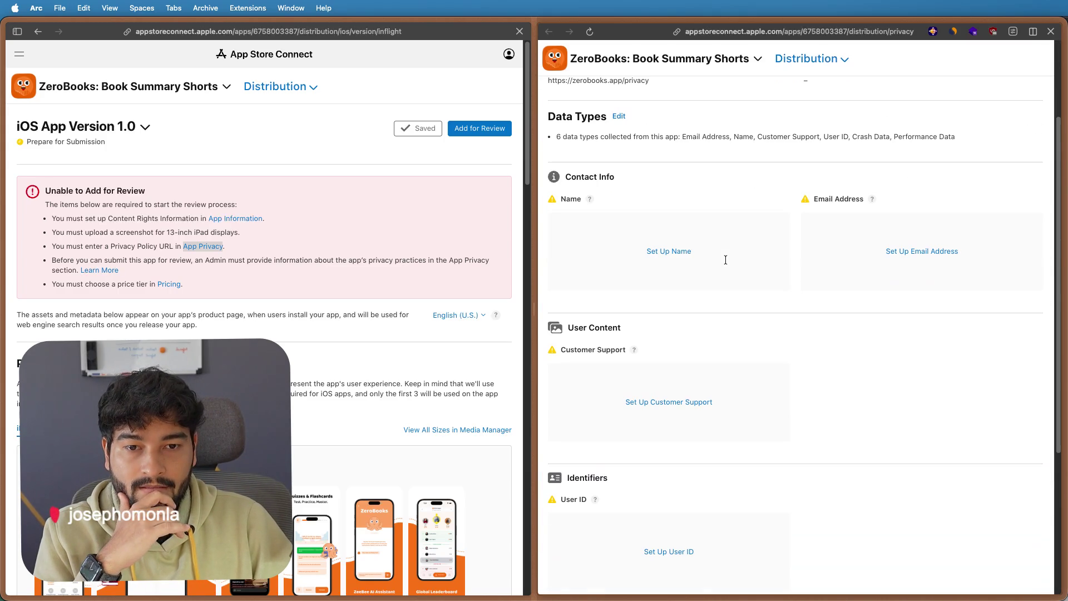
- Set Name's uses to Analytics, Product Personalization and App Functionality
click(681, 254)
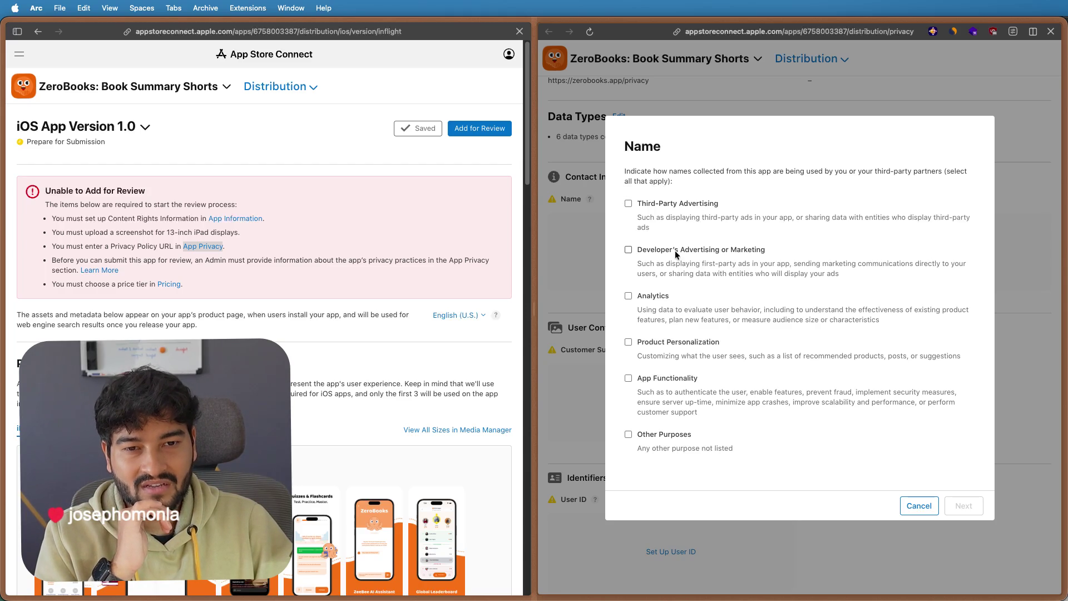
click(644, 298)
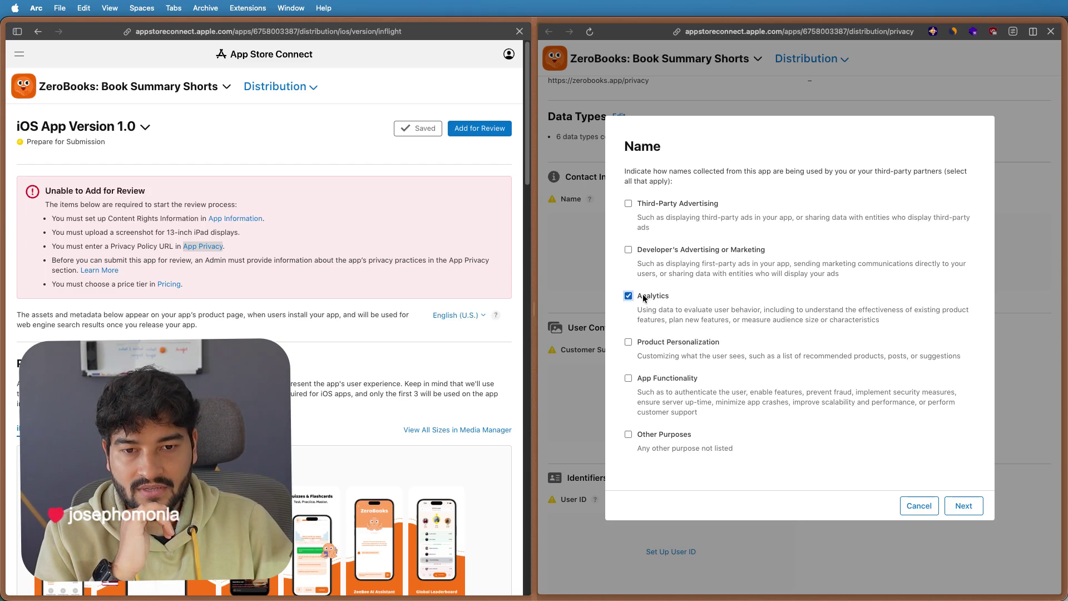
click(641, 345)
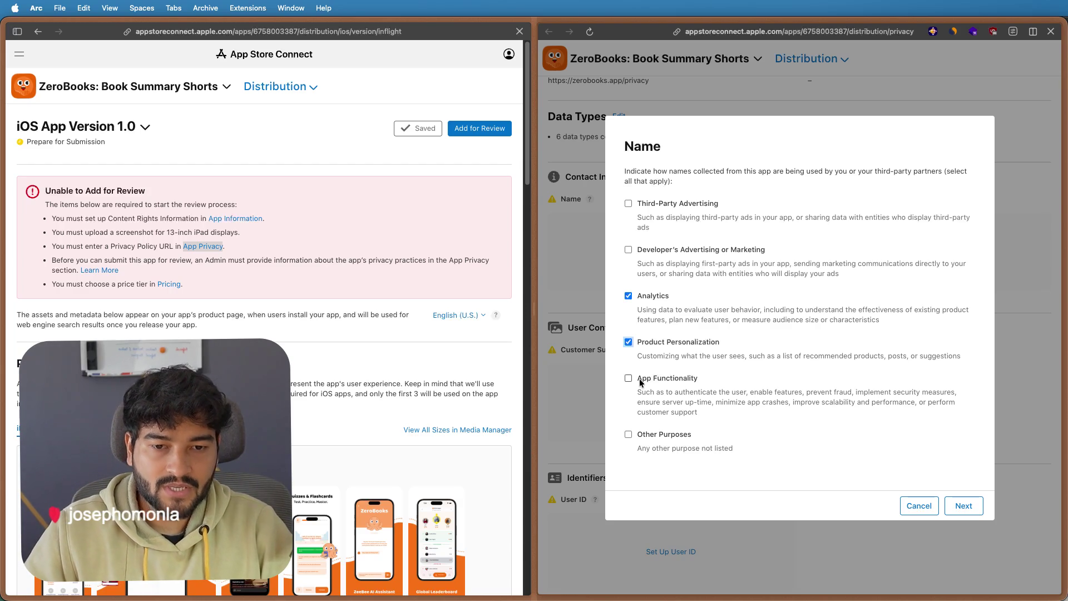
click(640, 382)
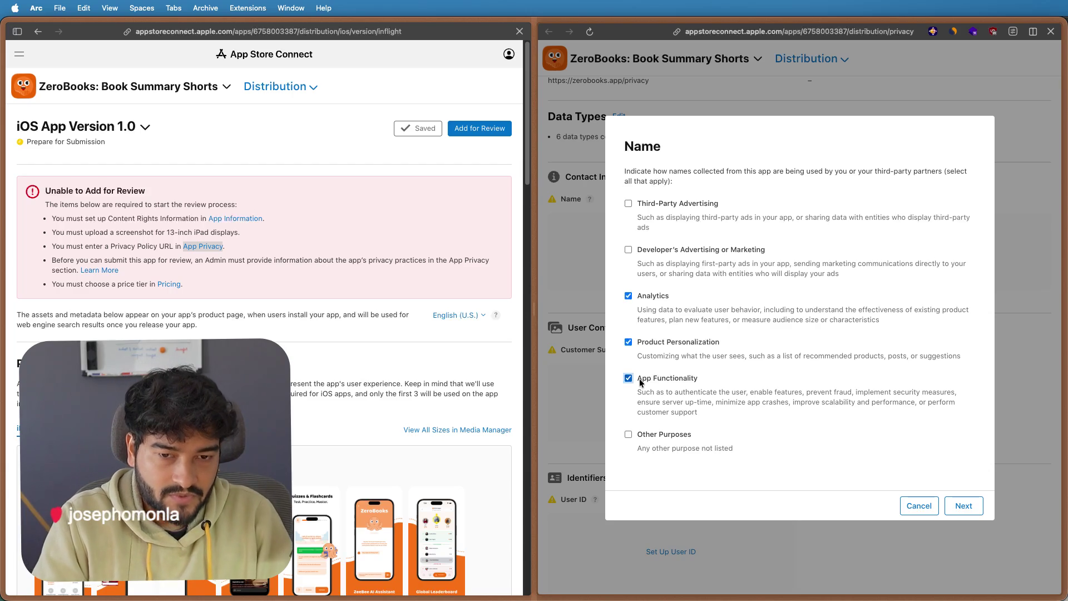
click(965, 506)
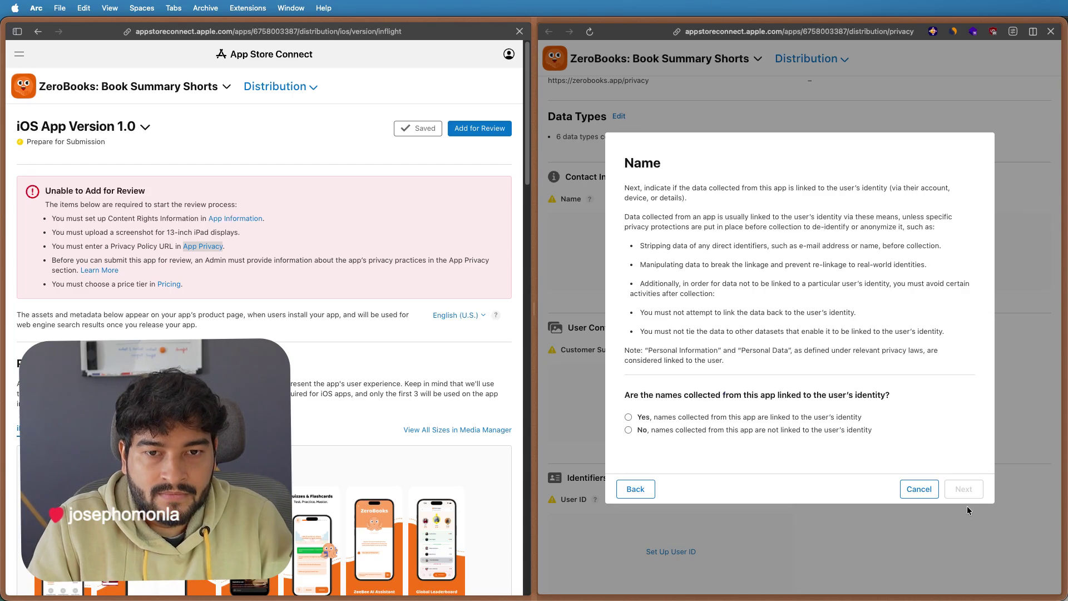
- Answer that names are linked to identity and not used for tracking, then save
click(735, 418)
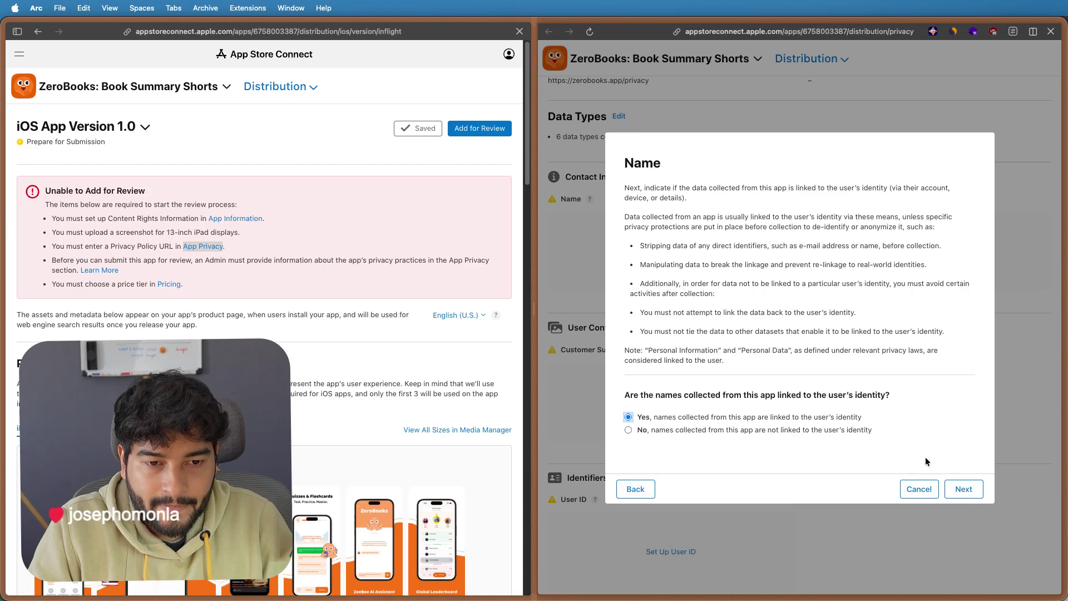
click(965, 489)
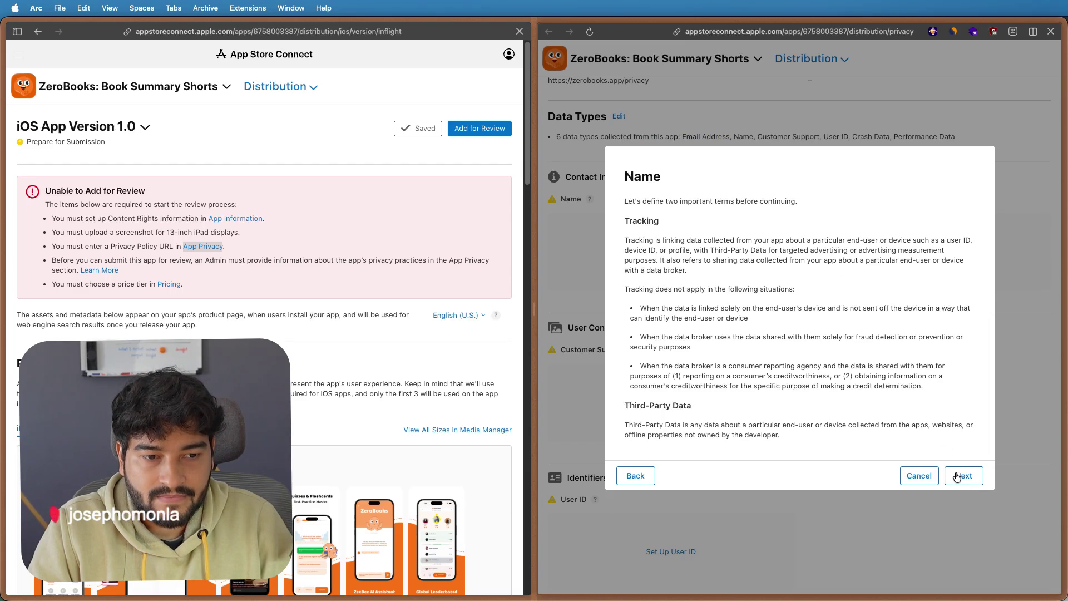
click(958, 475)
click(958, 437)
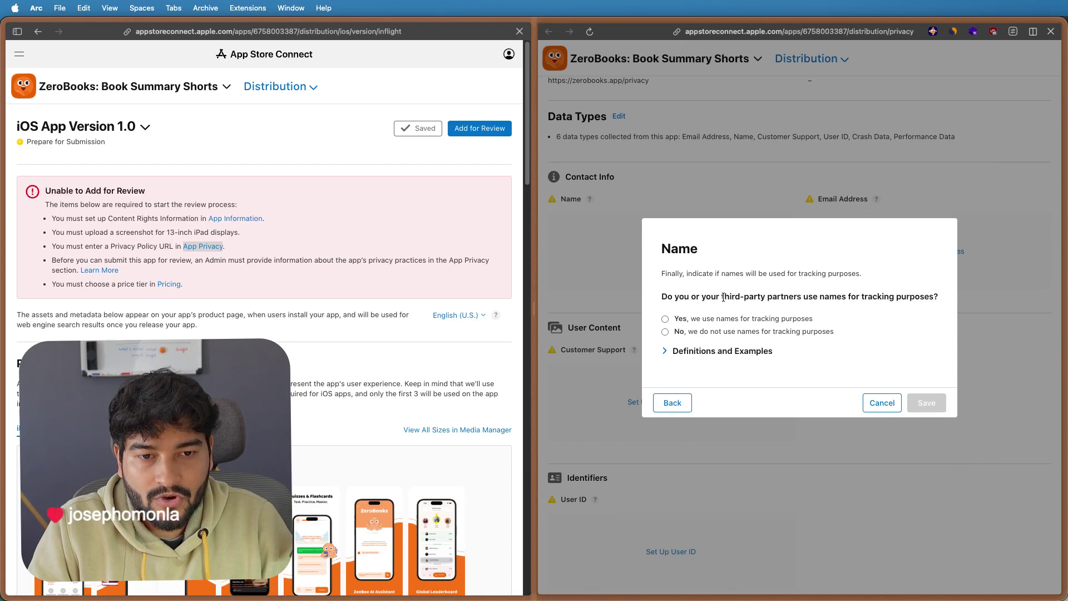
click(665, 331)
click(942, 409)
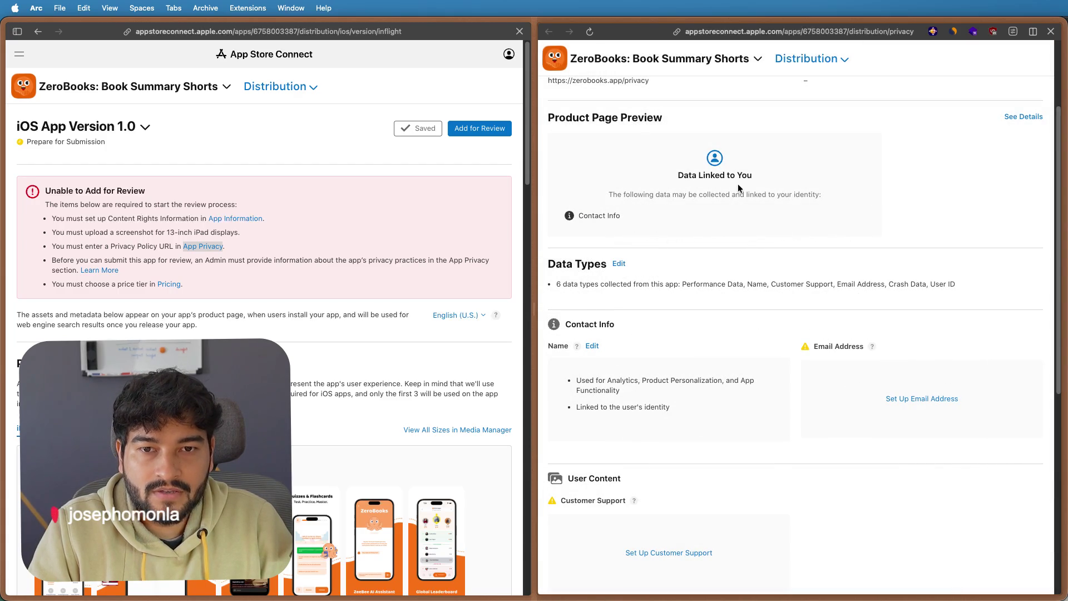
scroll(739, 188, up, 1)
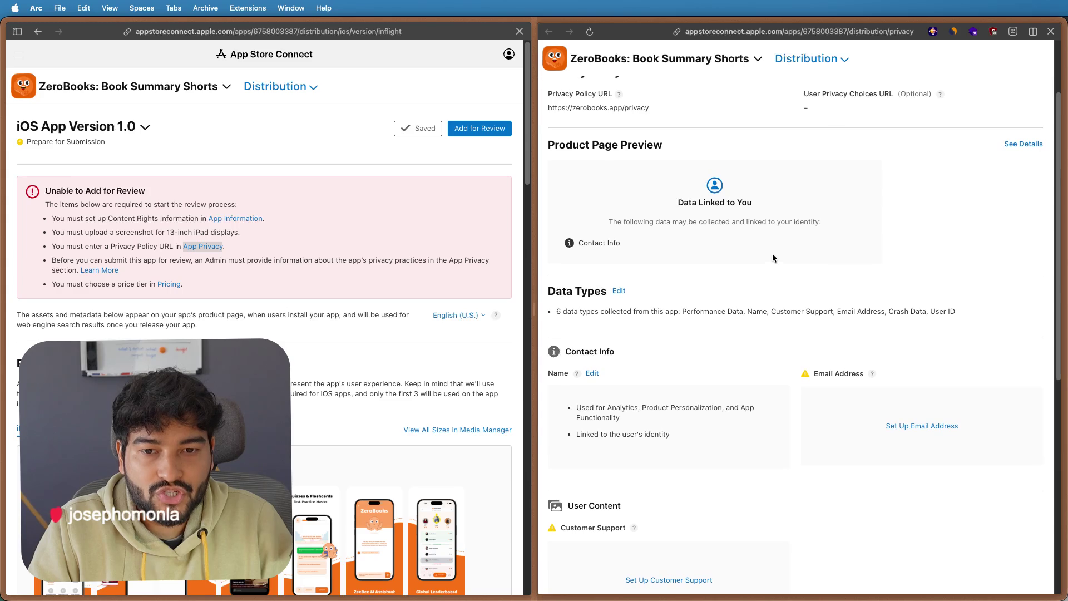
scroll(773, 258, down, 3)
scroll(772, 259, up, 4)
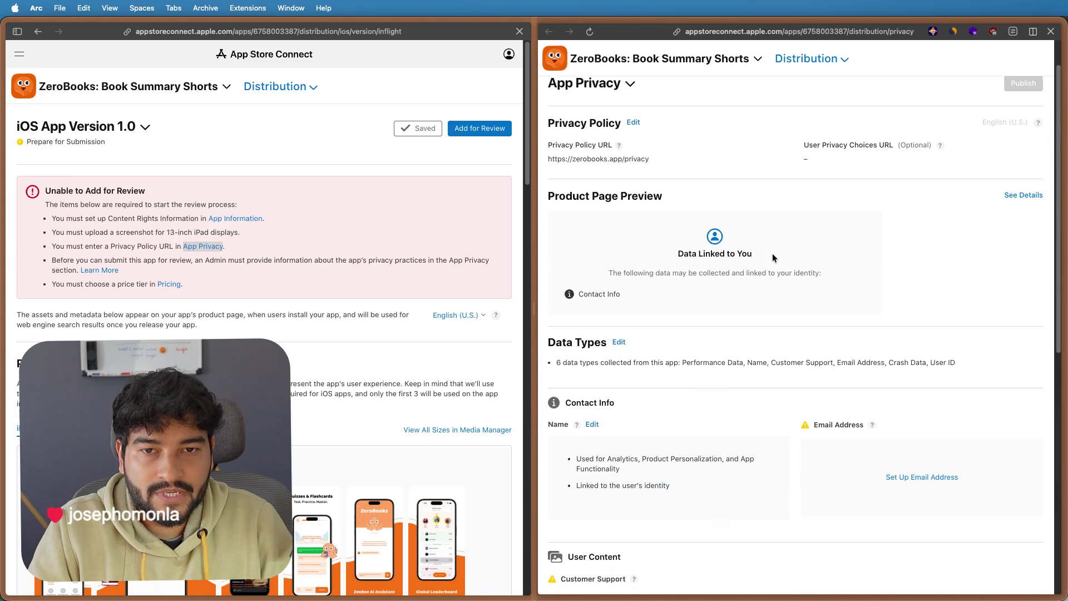
scroll(773, 259, down, 2)
scroll(772, 258, down, 3)
scroll(773, 258, down, 3)
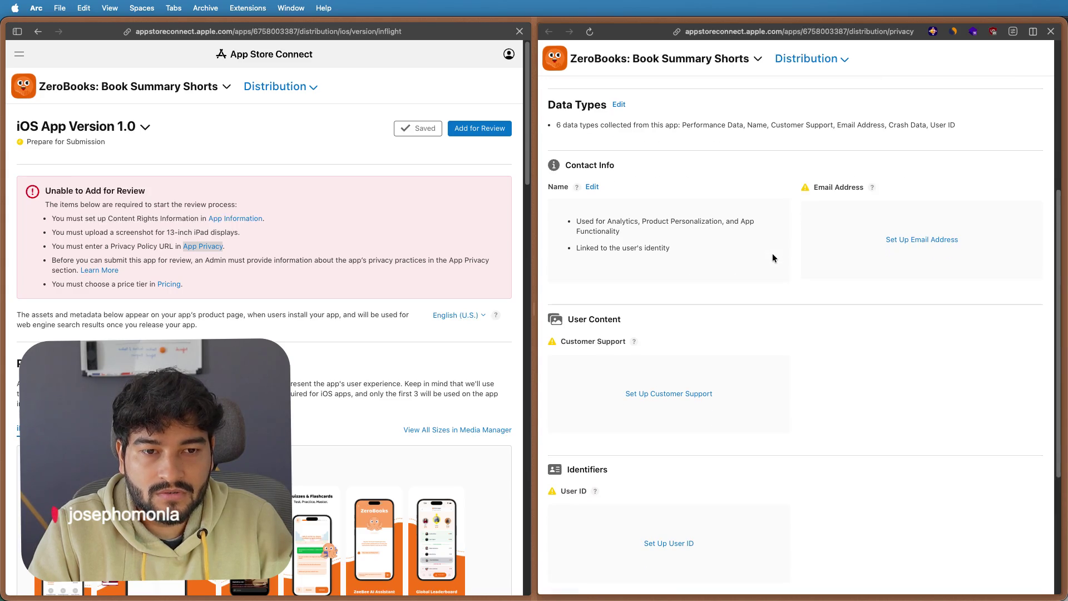
- Start the Set Up Email Address usage questionnaire
click(921, 237)
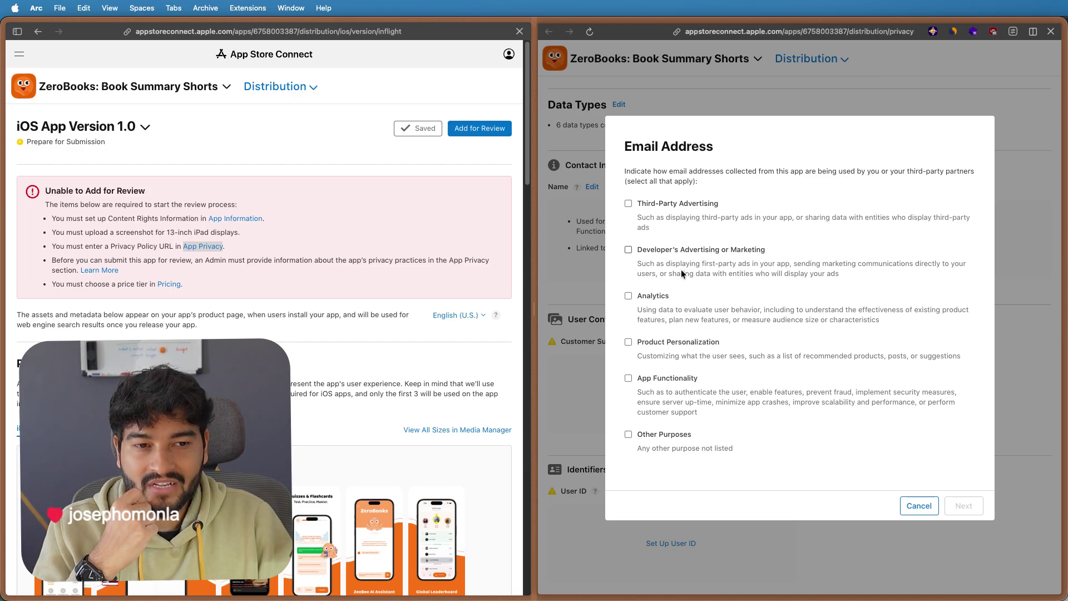
- Mark email addresses as used for marketing, analytics, app functionality and product personalization
click(629, 250)
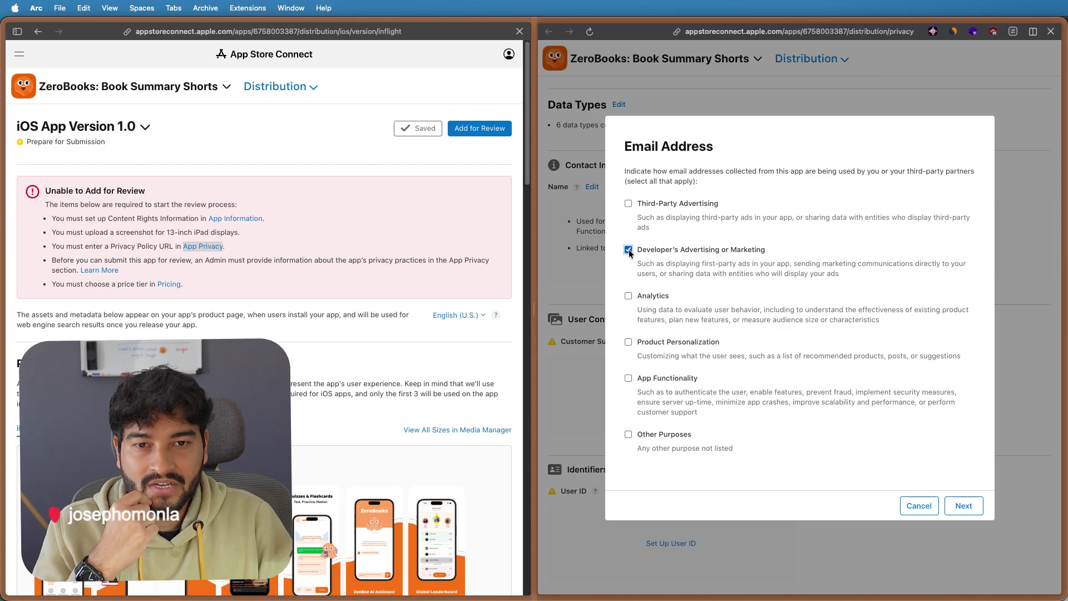
click(629, 295)
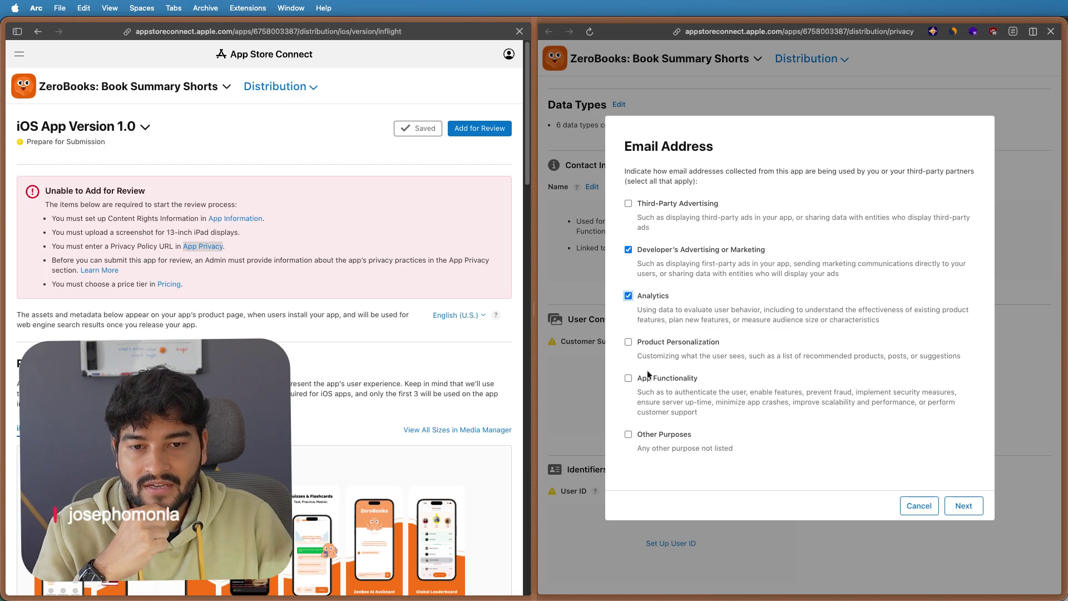
click(630, 378)
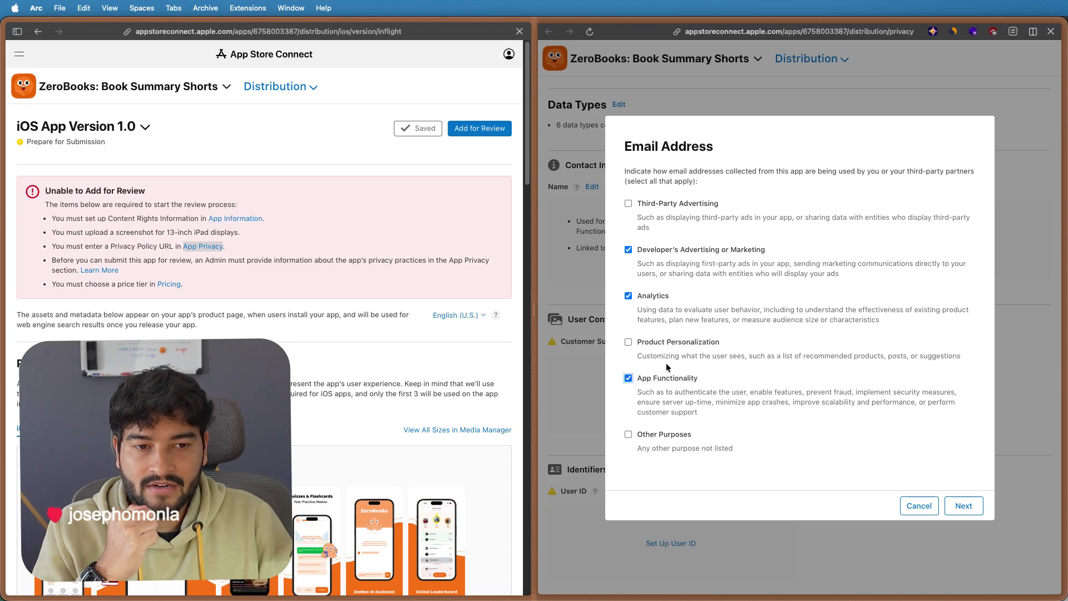
click(629, 343)
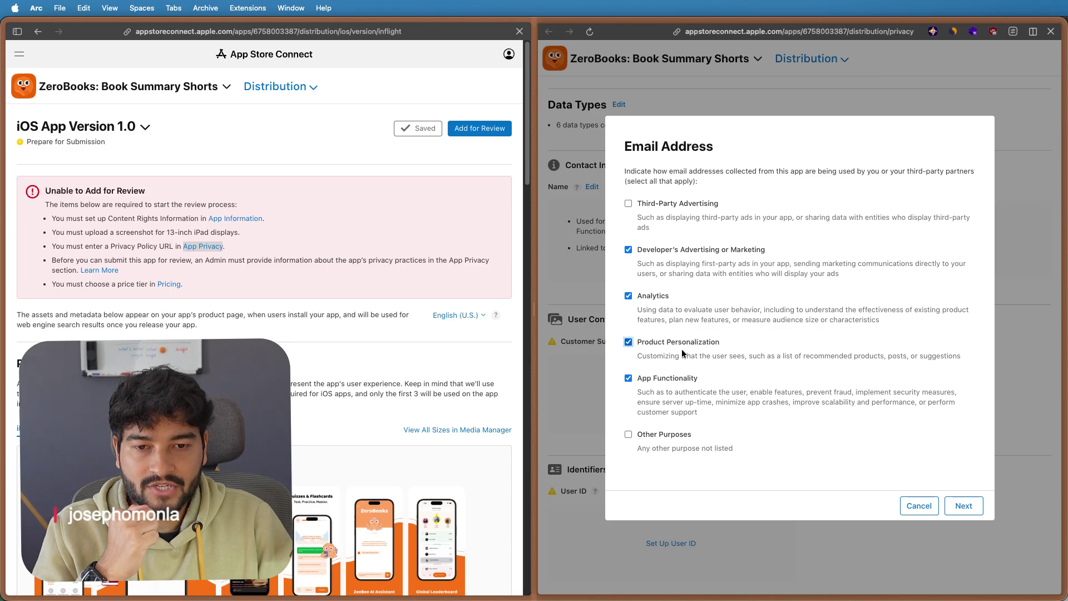
click(963, 506)
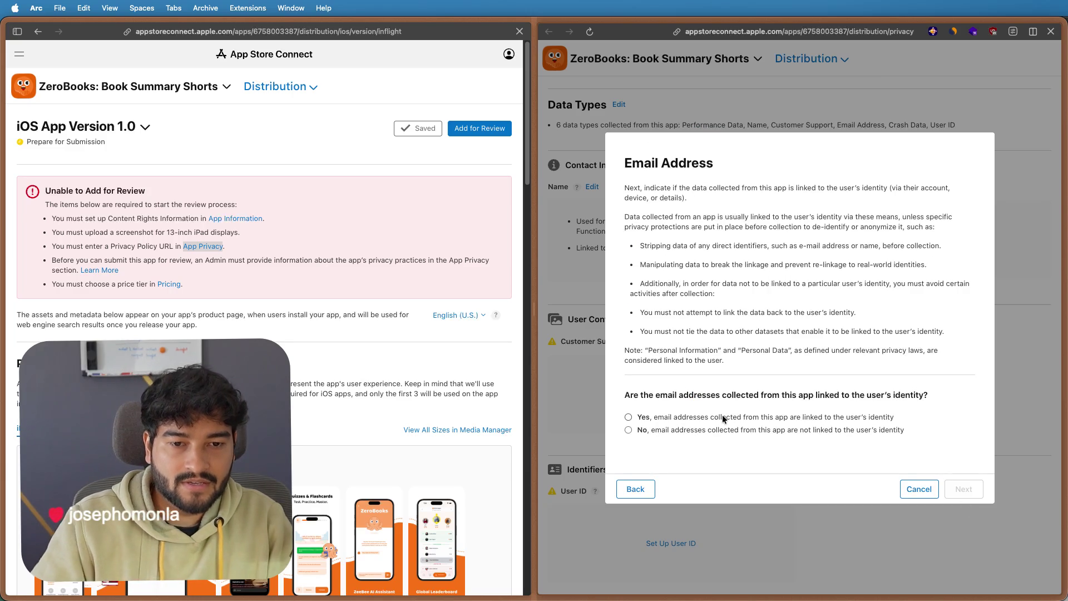
- Declare email addresses linked to identity and not used for tracking, then save
click(722, 417)
click(962, 491)
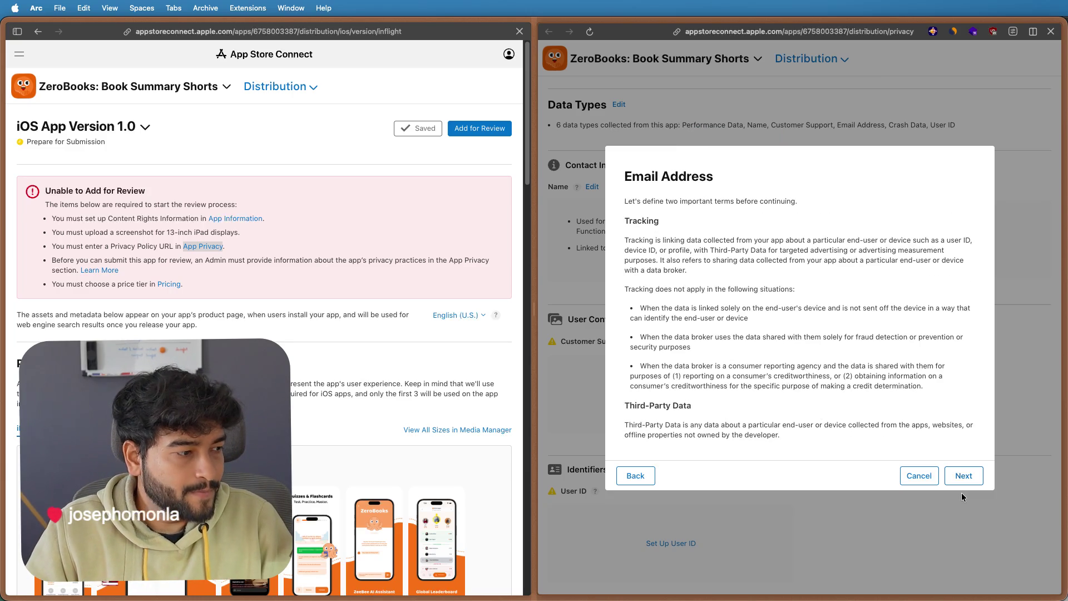
click(962, 479)
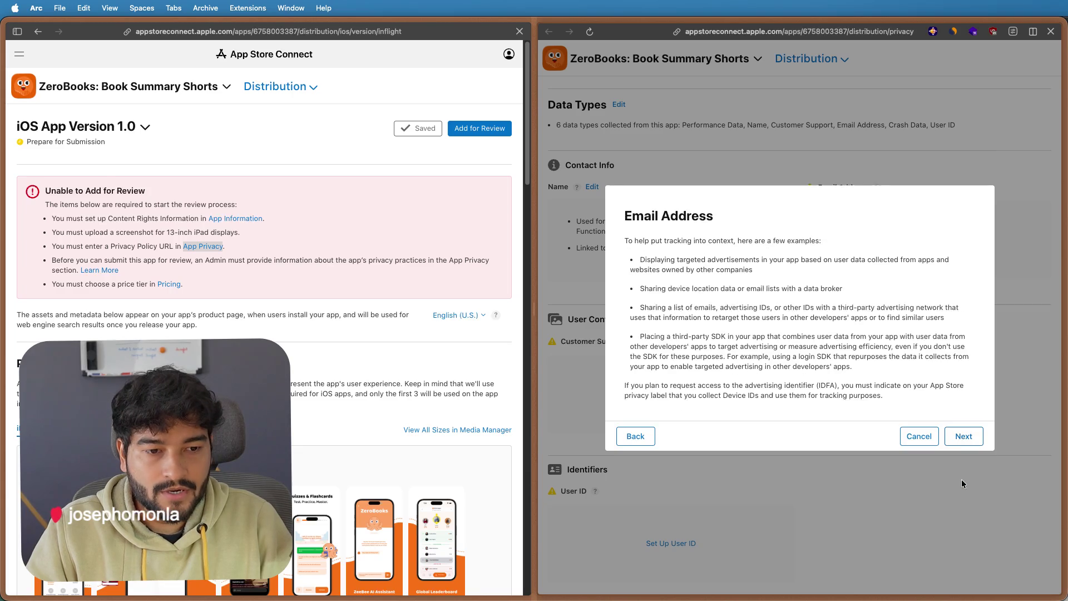
click(961, 436)
click(712, 318)
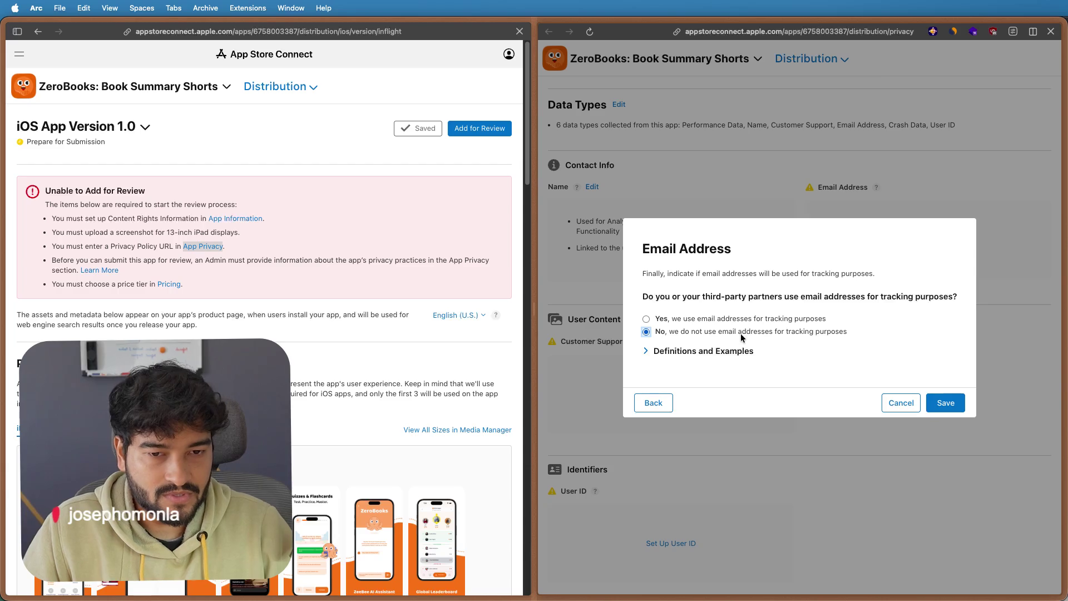
click(708, 352)
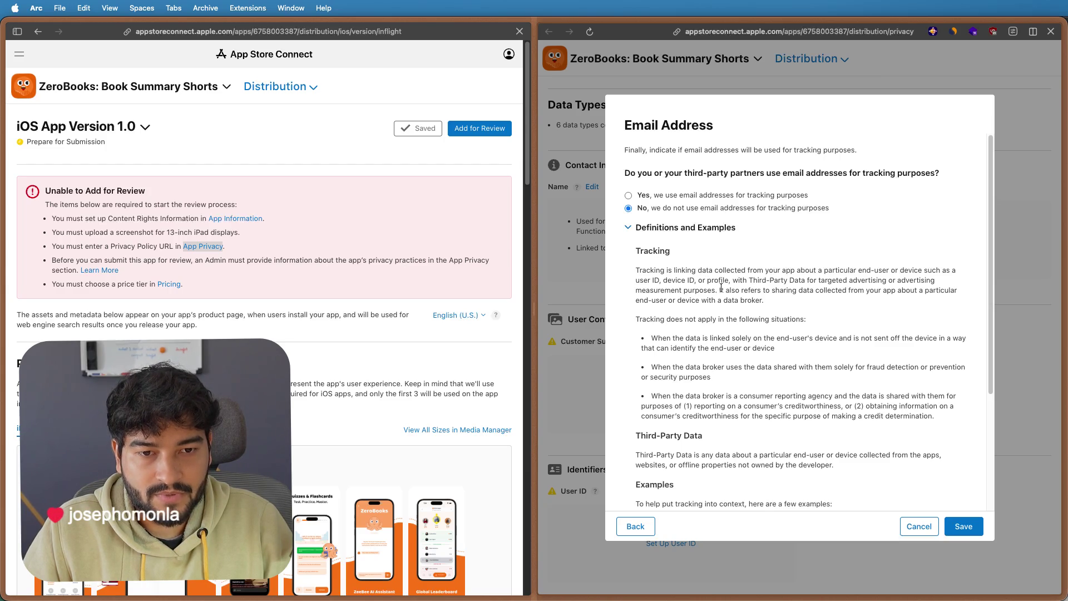
scroll(722, 288, down, 3)
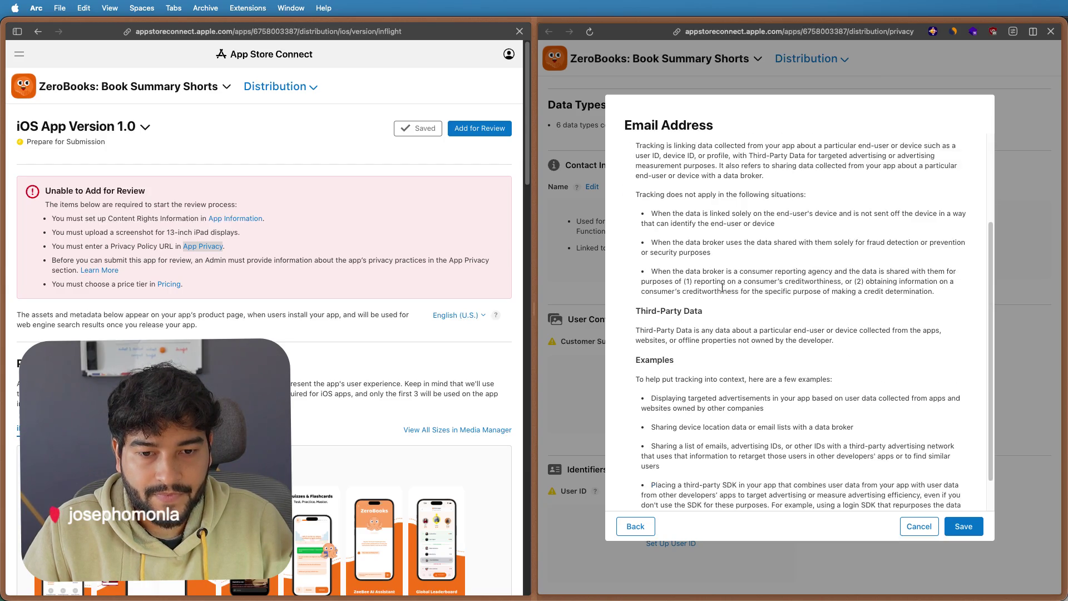
scroll(701, 276, down, 1)
scroll(666, 253, up, 4)
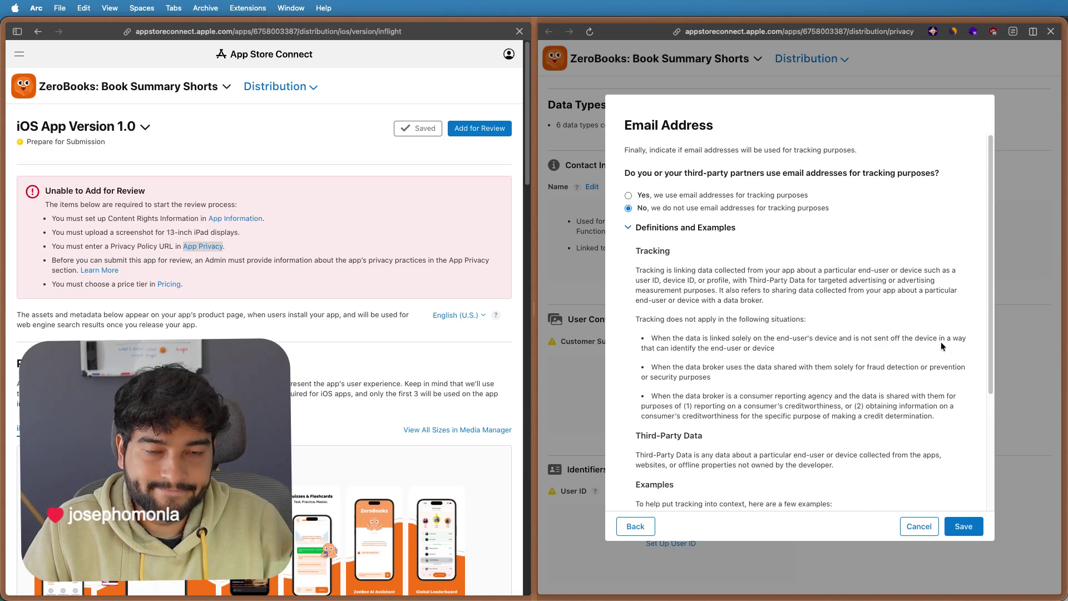
click(960, 528)
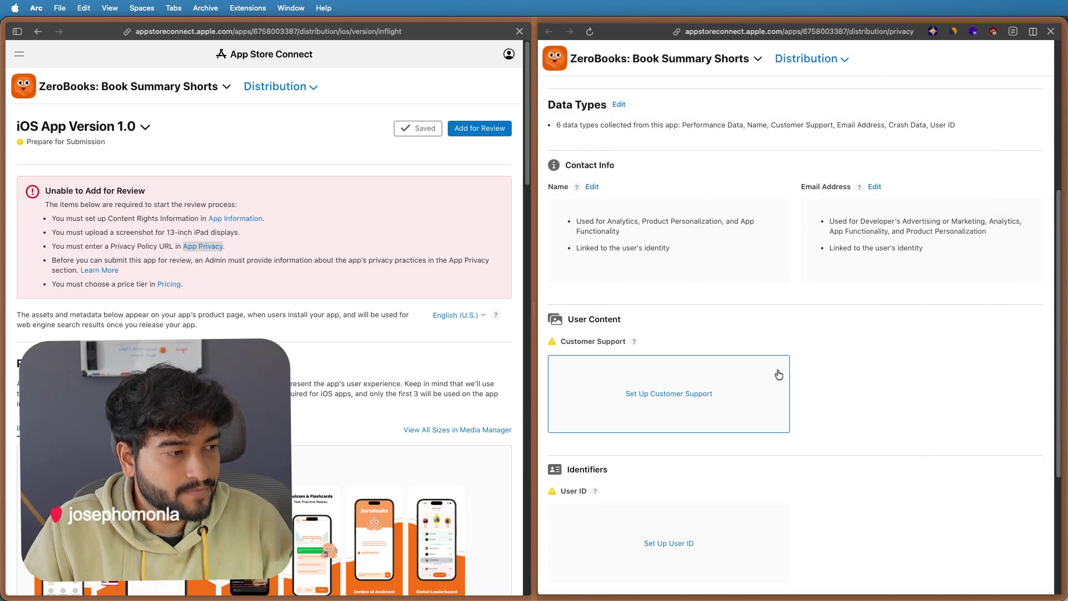
scroll(749, 318, down, 3)
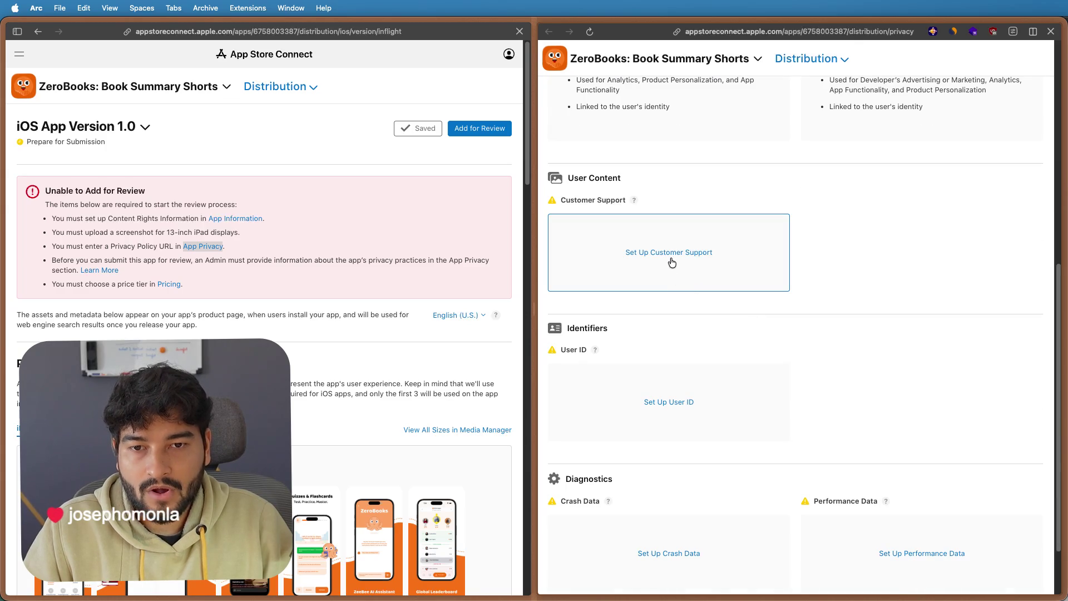
- Mark customer support data as used only for app functionality
click(670, 258)
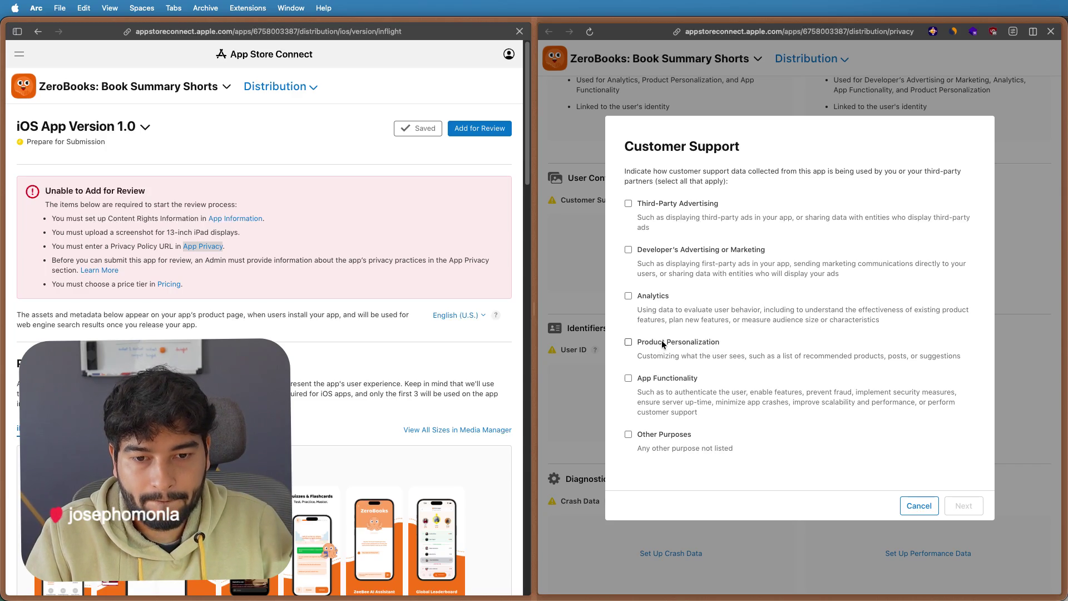
click(653, 378)
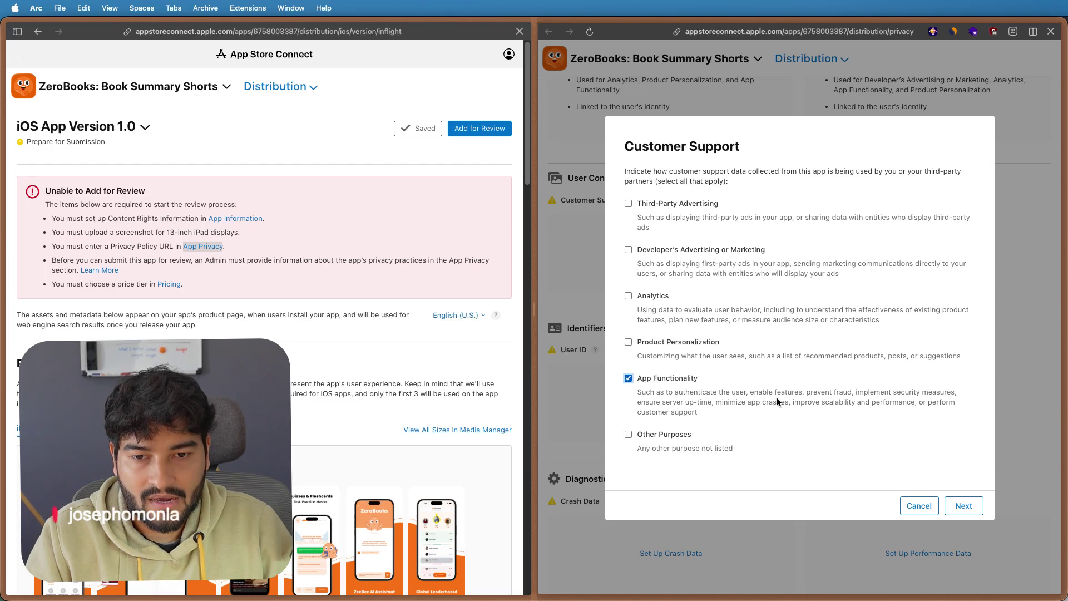
click(964, 505)
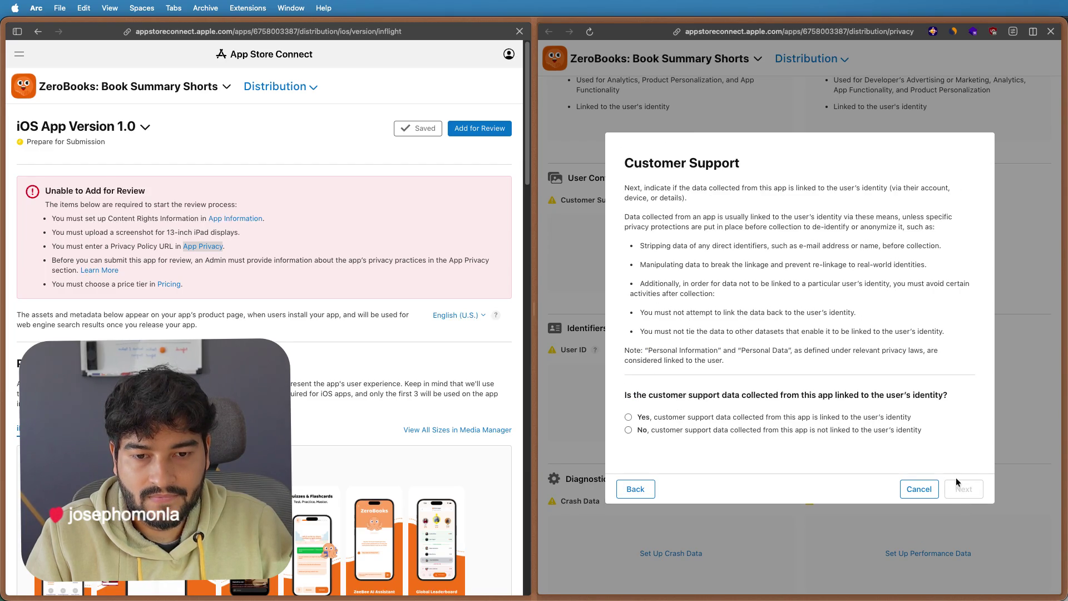
- Declare customer support data linked to identity and not used for tracking, then save
click(809, 417)
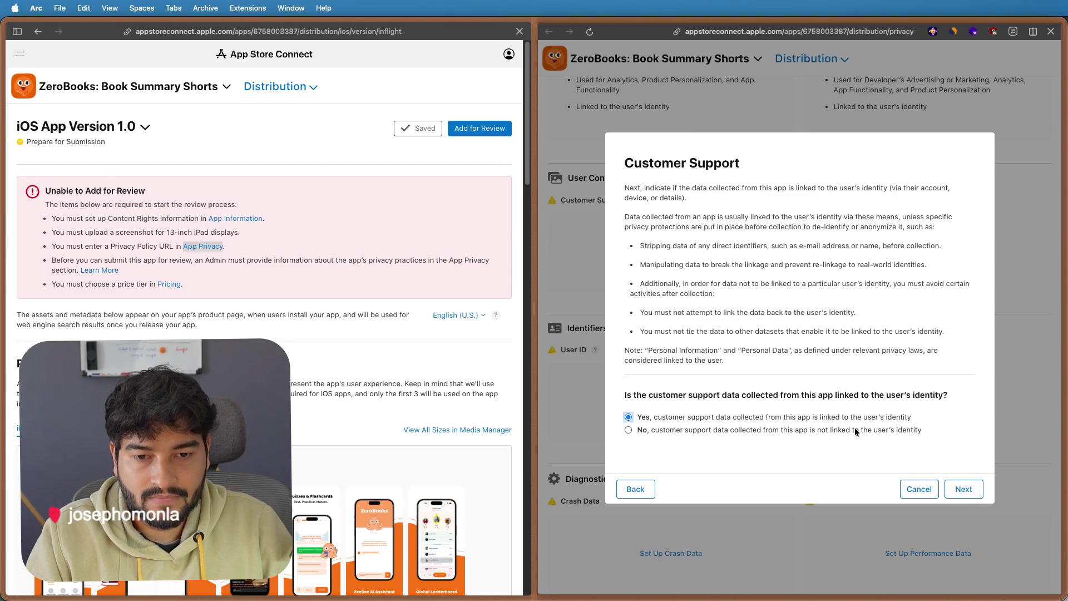
click(959, 489)
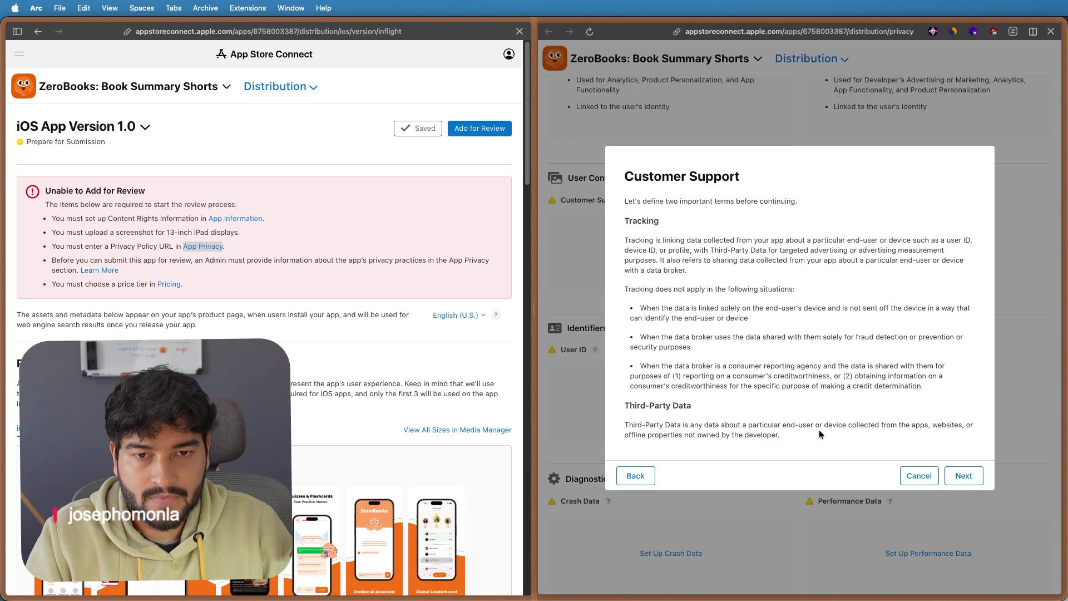
click(970, 474)
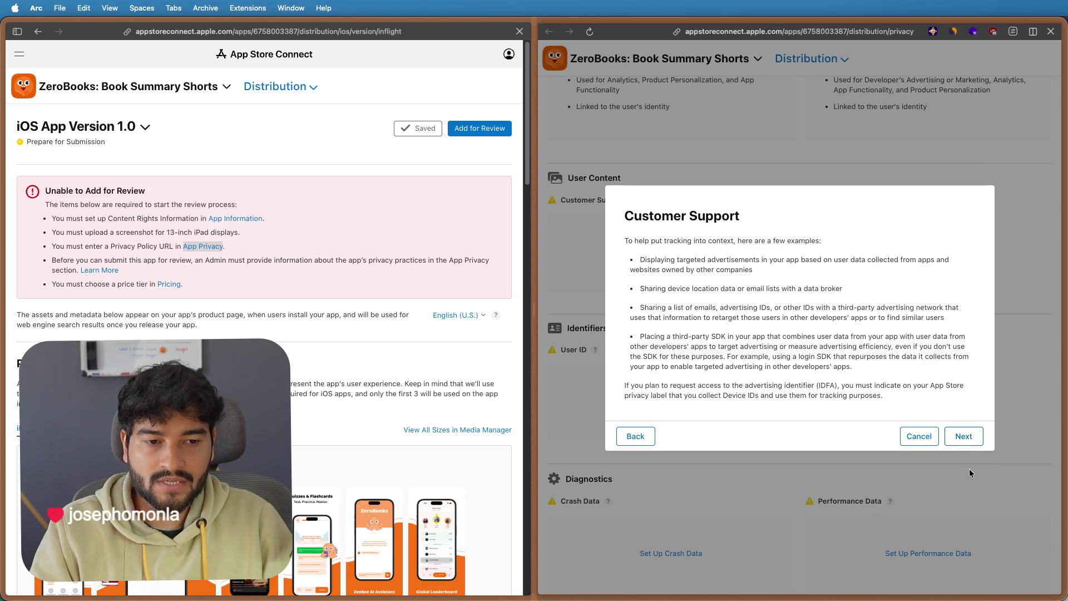
click(963, 437)
click(706, 329)
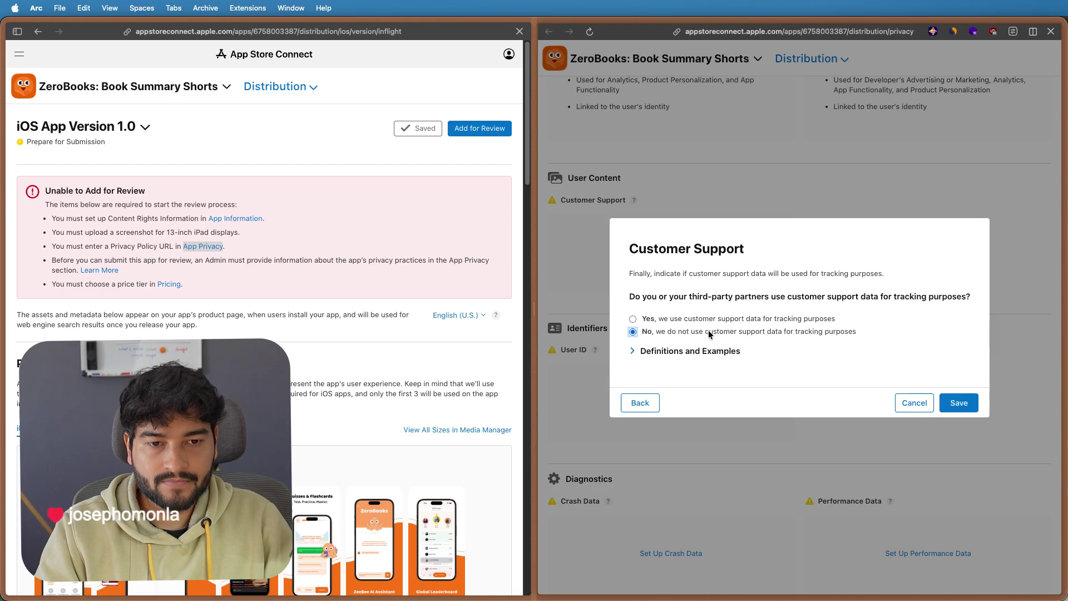
click(960, 402)
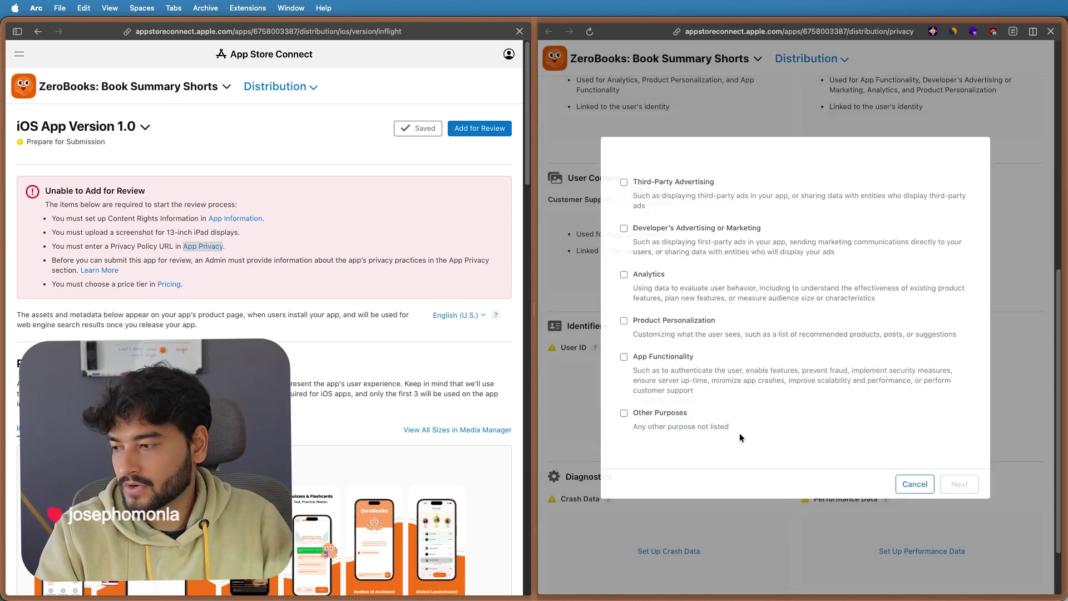
scroll(740, 406, down, 2)
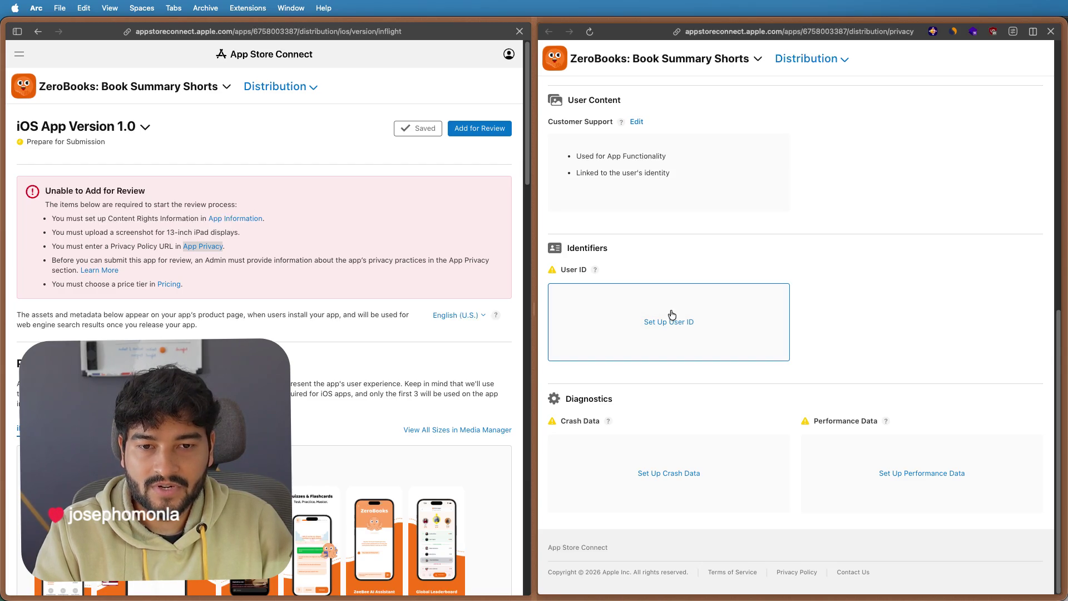
- Mark user IDs as used for app functionality and product personalization
click(656, 307)
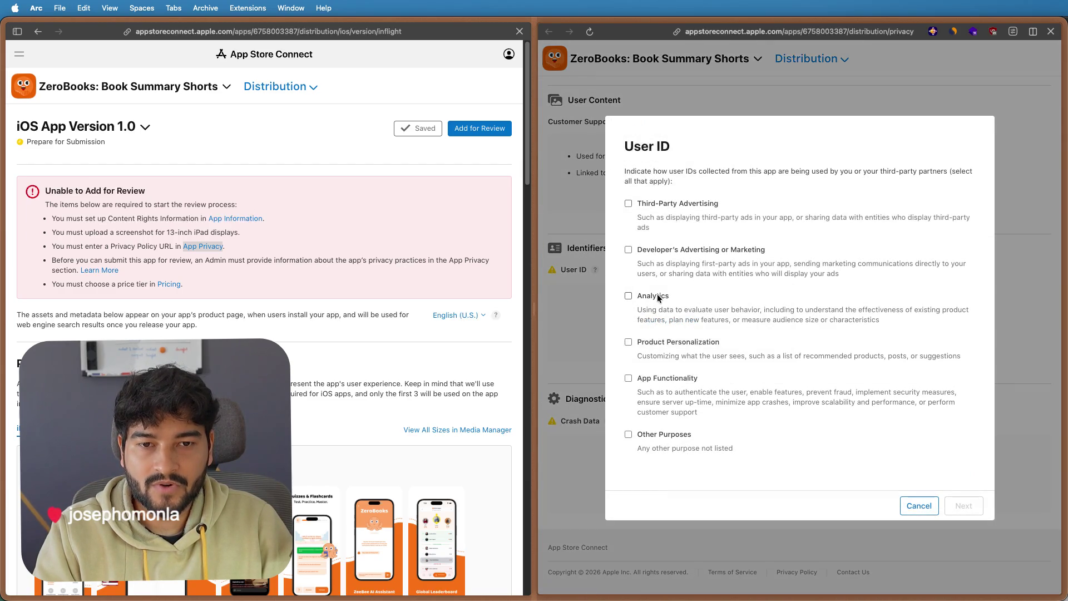
click(642, 379)
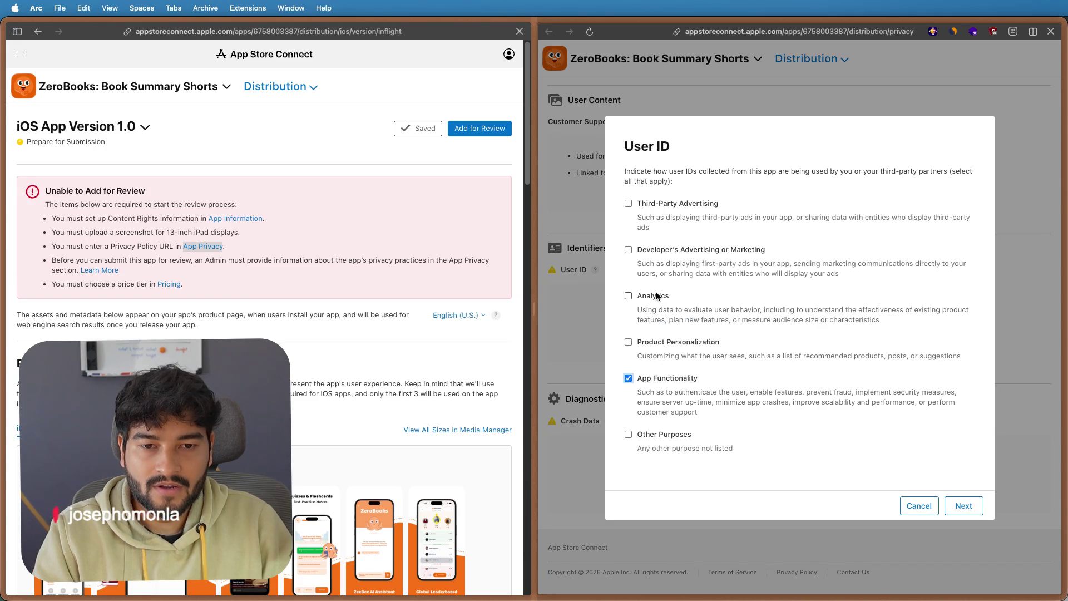
click(661, 343)
click(660, 343)
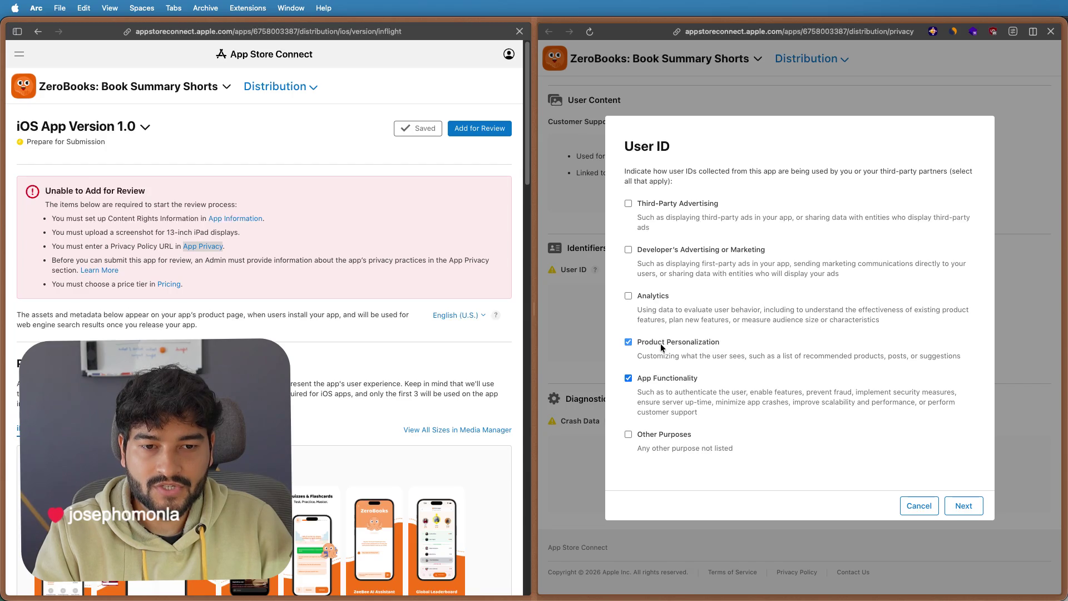
click(965, 507)
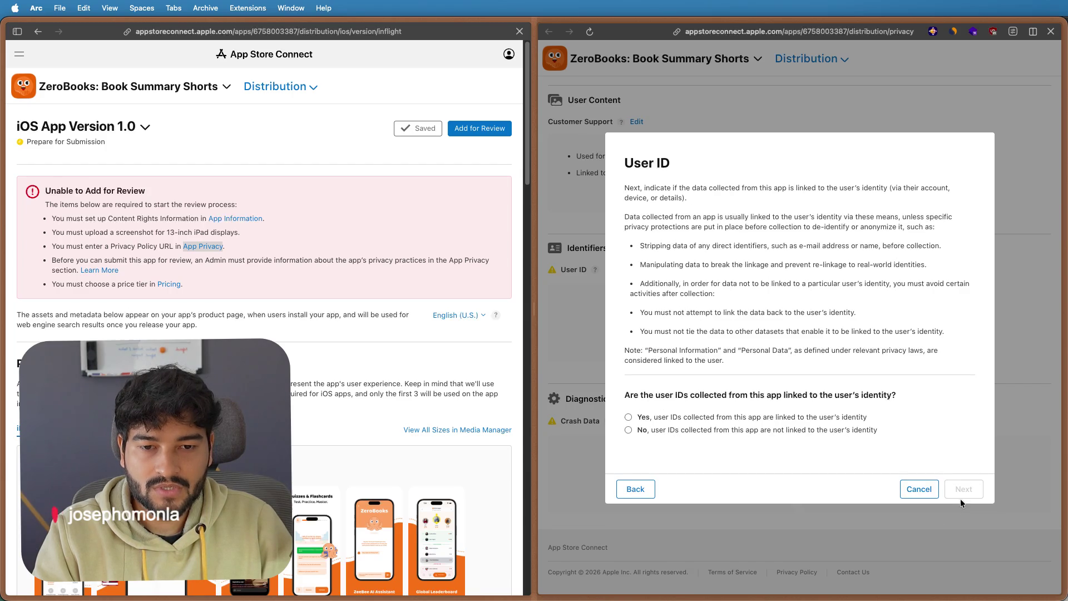
- Declare user IDs linked to identity and not used for tracking, then save
click(800, 430)
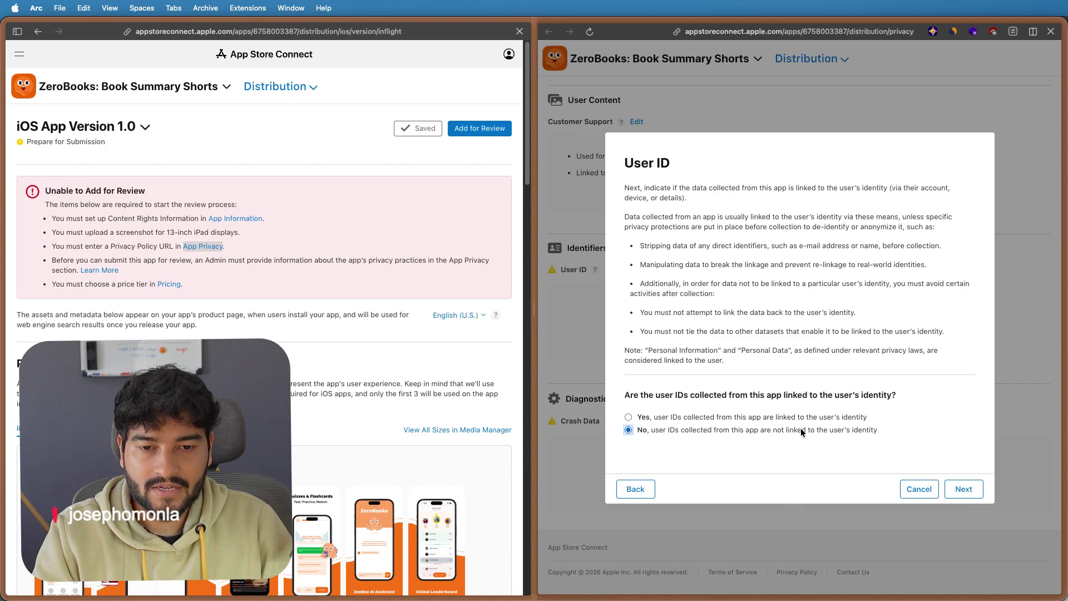
click(965, 489)
click(965, 546)
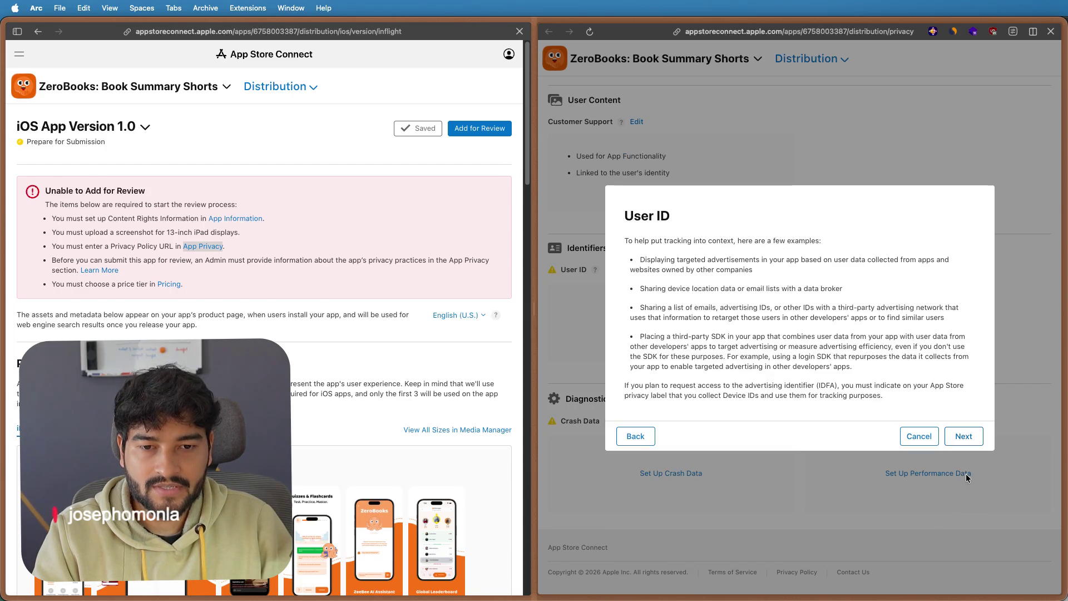
click(963, 441)
click(738, 334)
click(928, 403)
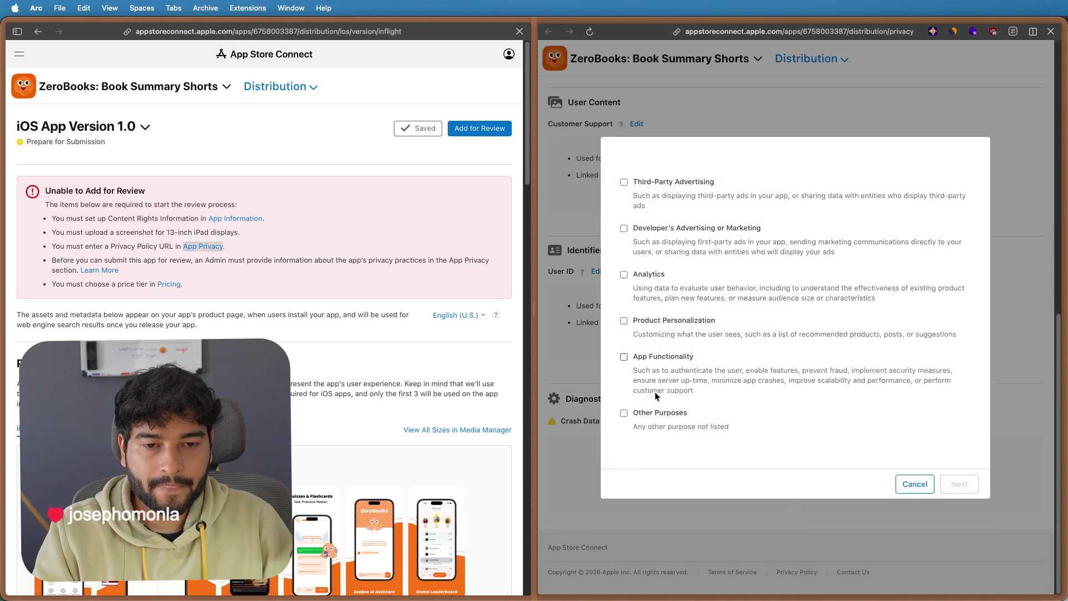
- Mark crash data as used for analytics alongside app functionality
click(668, 468)
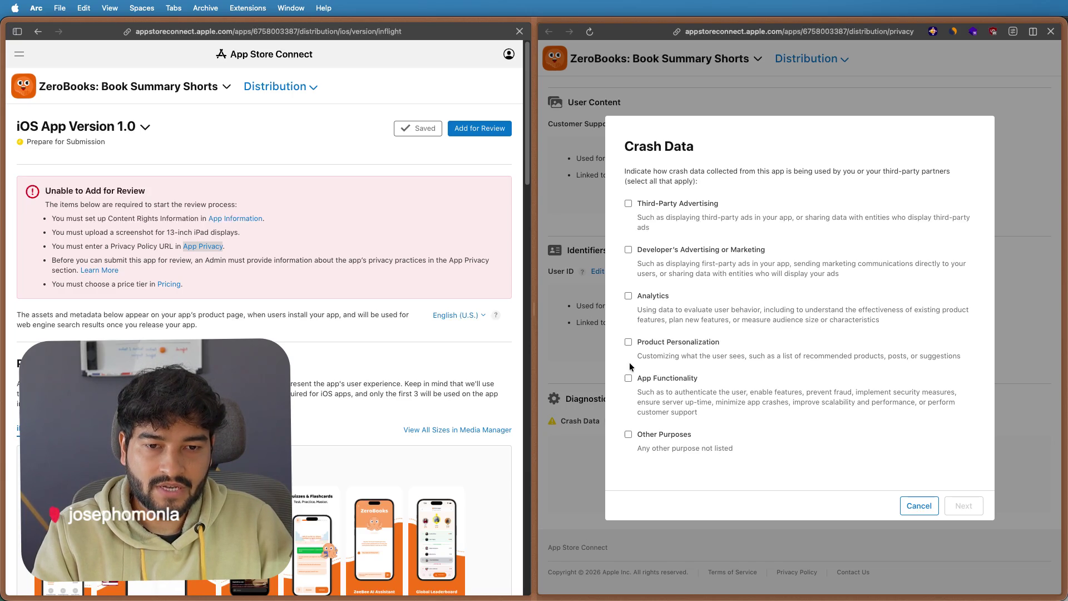
click(628, 297)
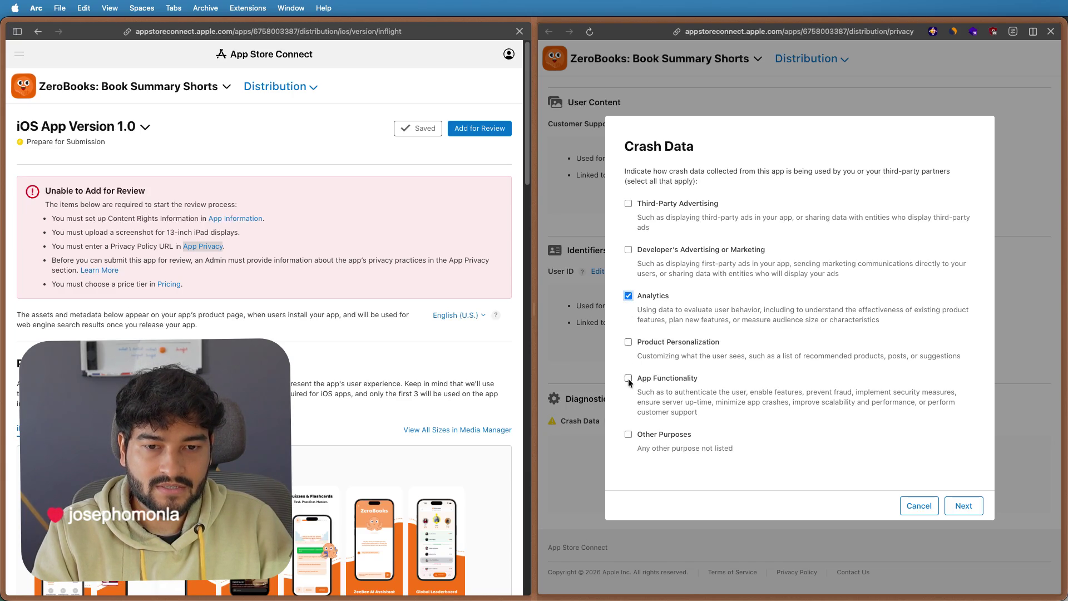
click(968, 506)
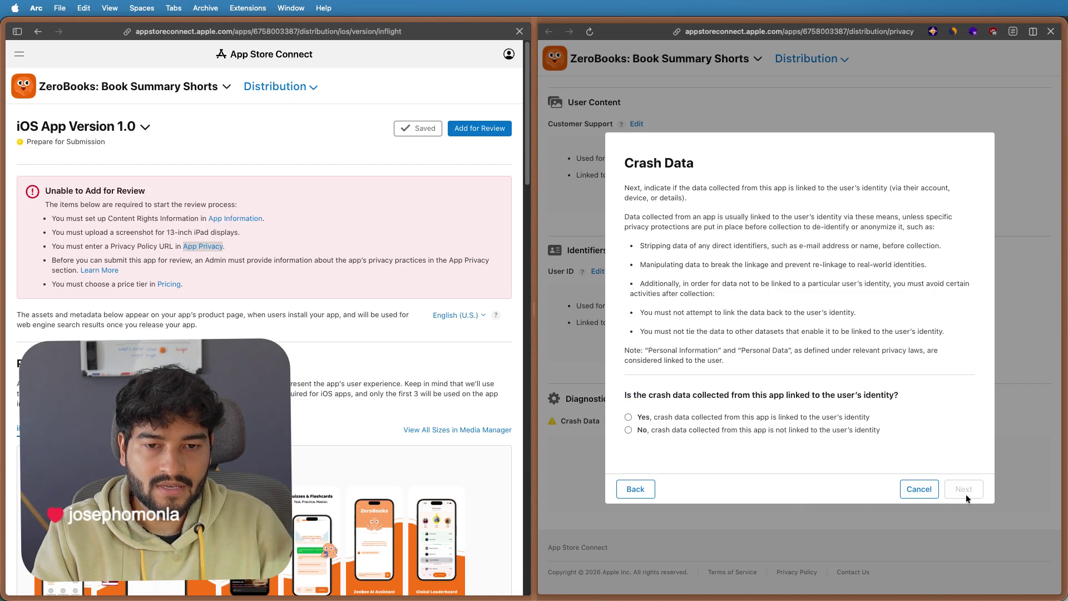
- Declare crash data not linked to identity and not used for tracking, then save
click(748, 419)
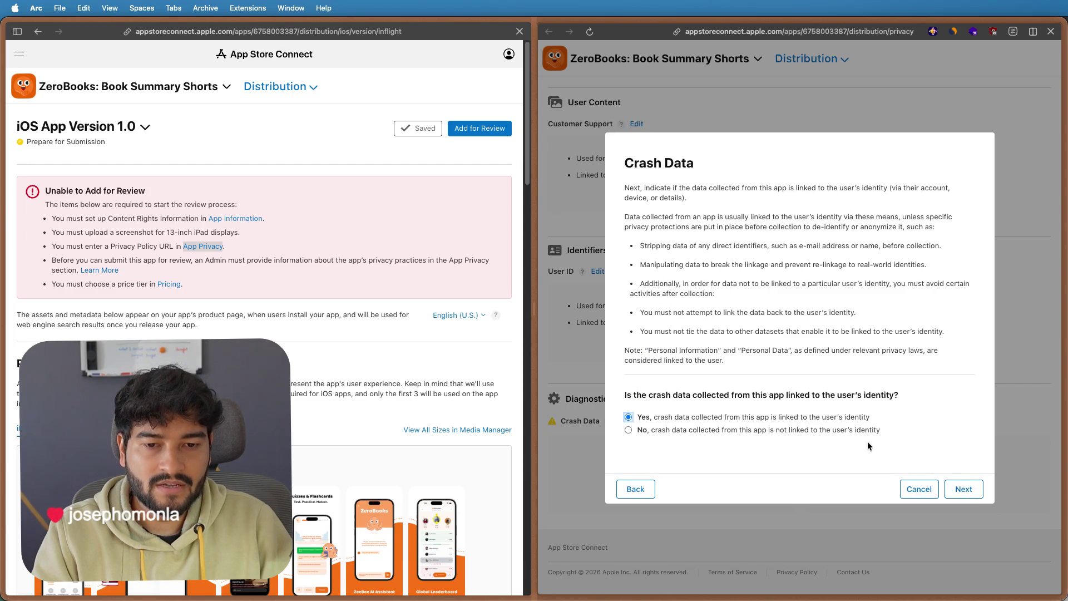
click(842, 429)
click(964, 489)
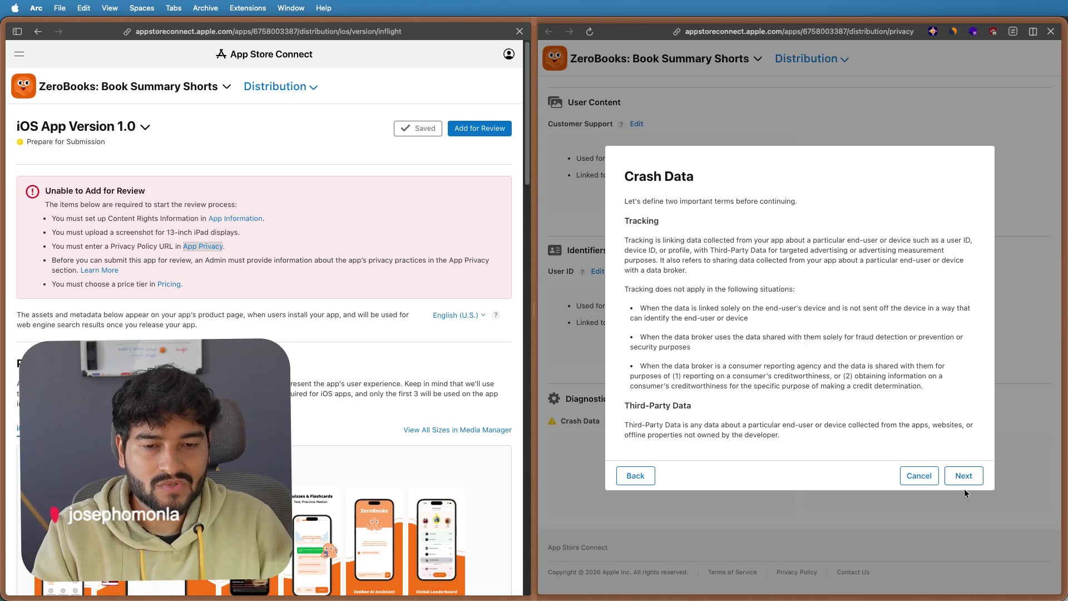
click(963, 475)
click(952, 433)
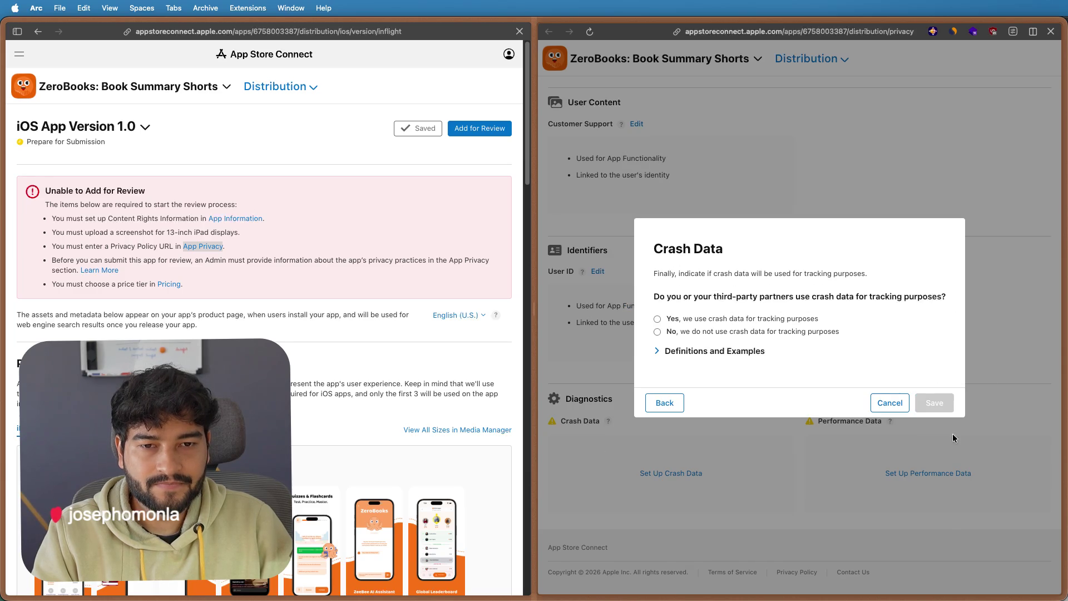
click(728, 331)
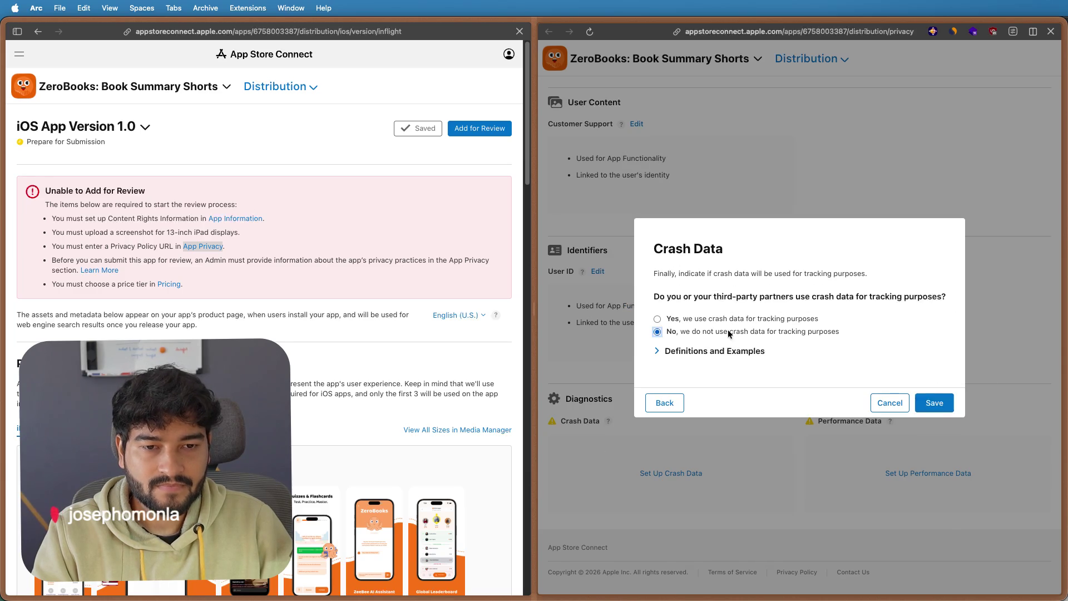
click(940, 409)
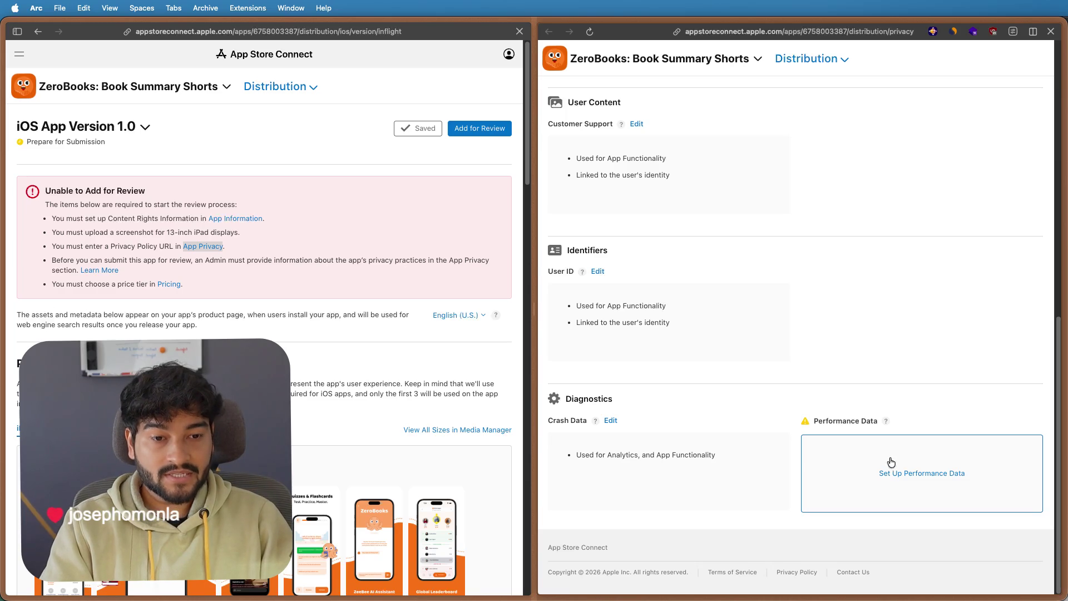
- Mark performance data as used for analytics and app functionality
click(901, 473)
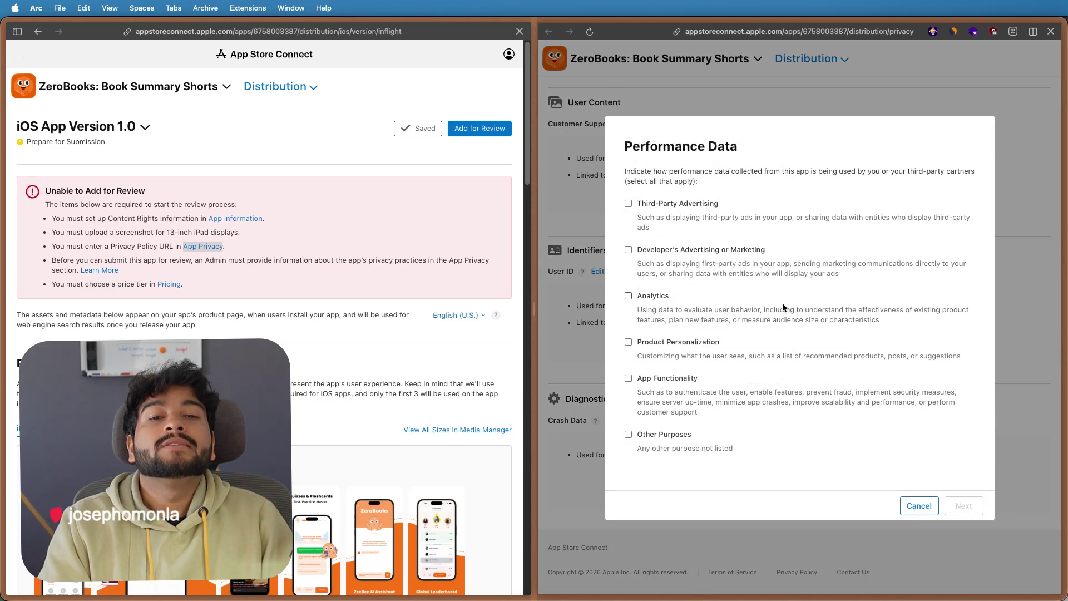
click(628, 297)
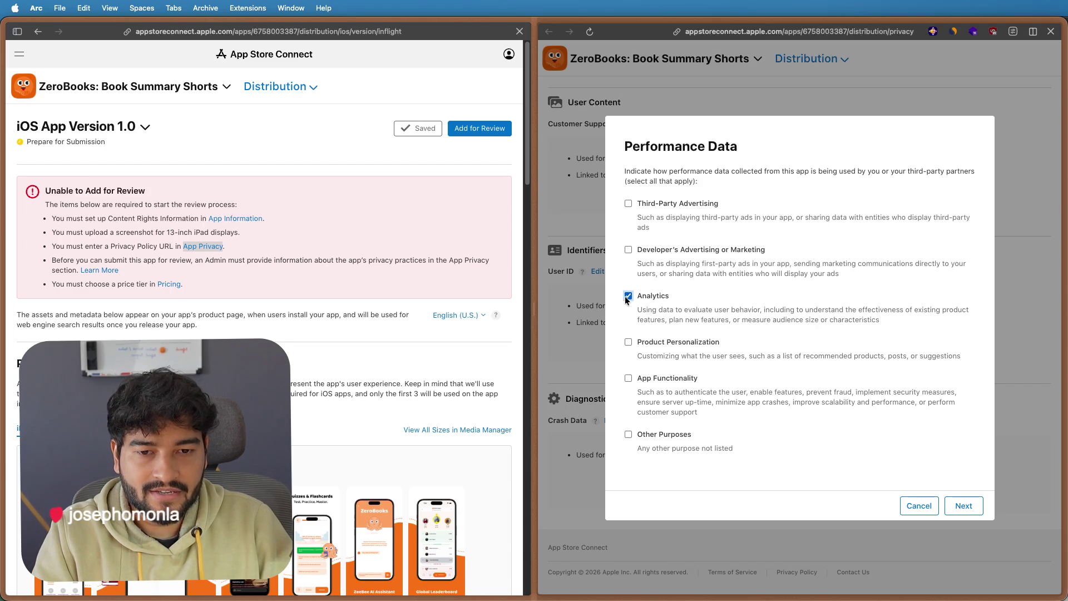
click(629, 378)
click(973, 508)
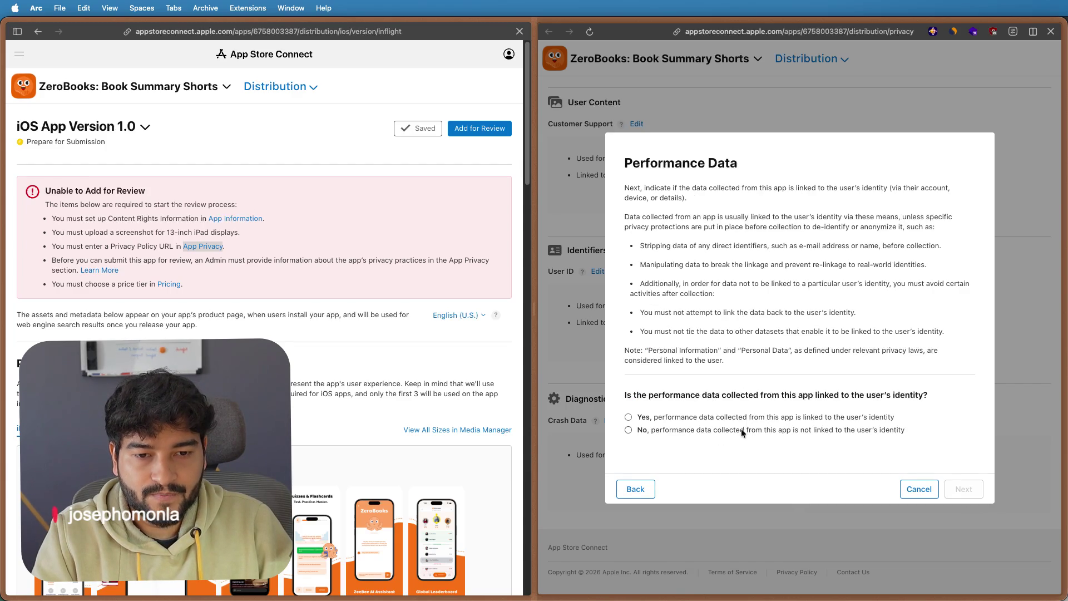
- Declare performance data not linked to identity and not used for tracking, then save
click(742, 428)
click(962, 488)
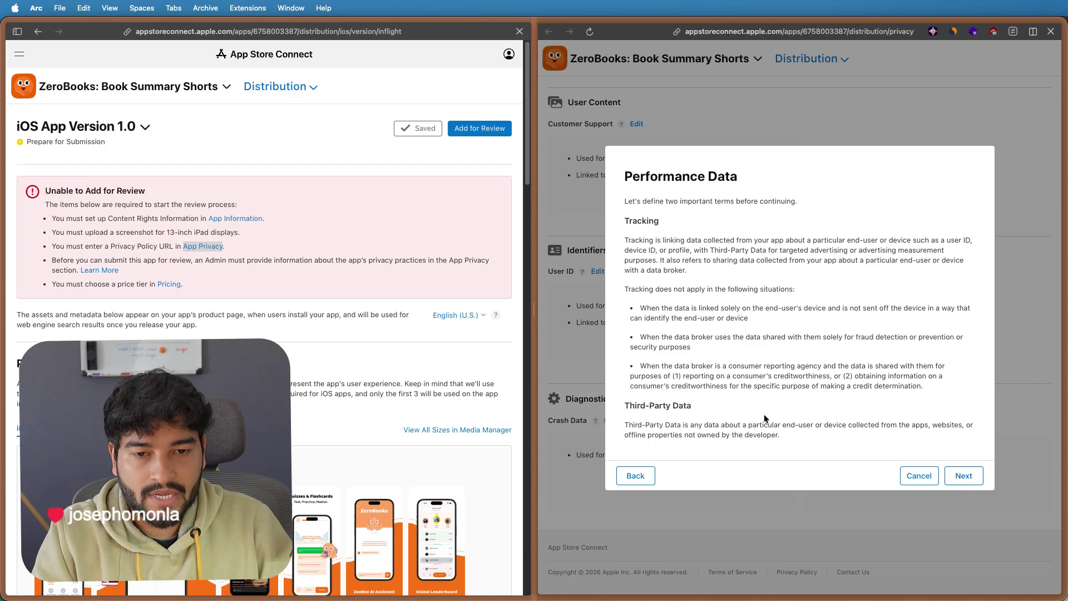
click(972, 472)
click(963, 439)
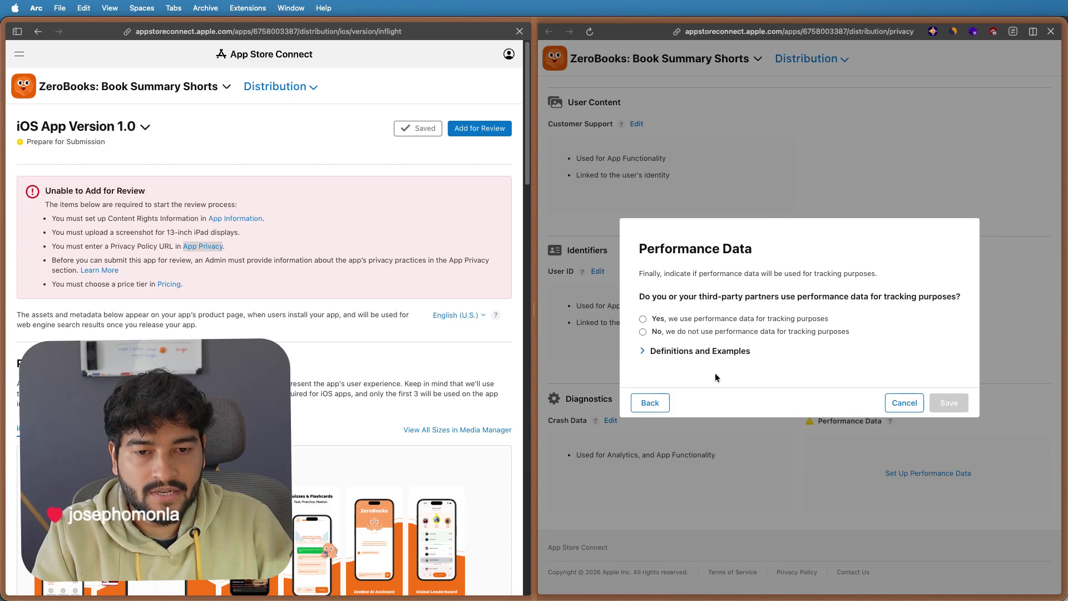
click(703, 332)
click(956, 407)
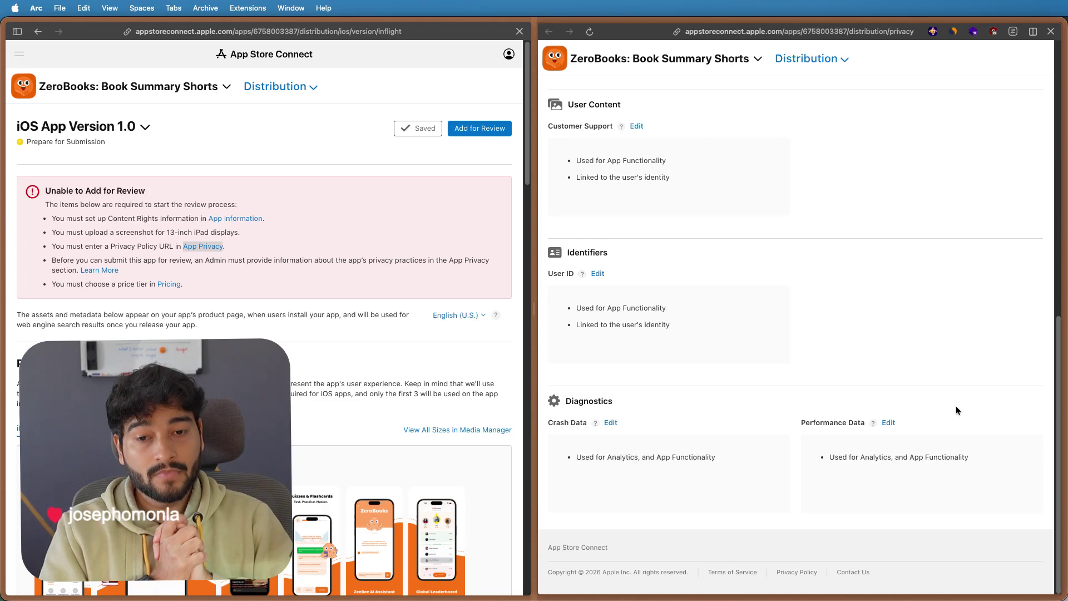
scroll(956, 409, up, 10)
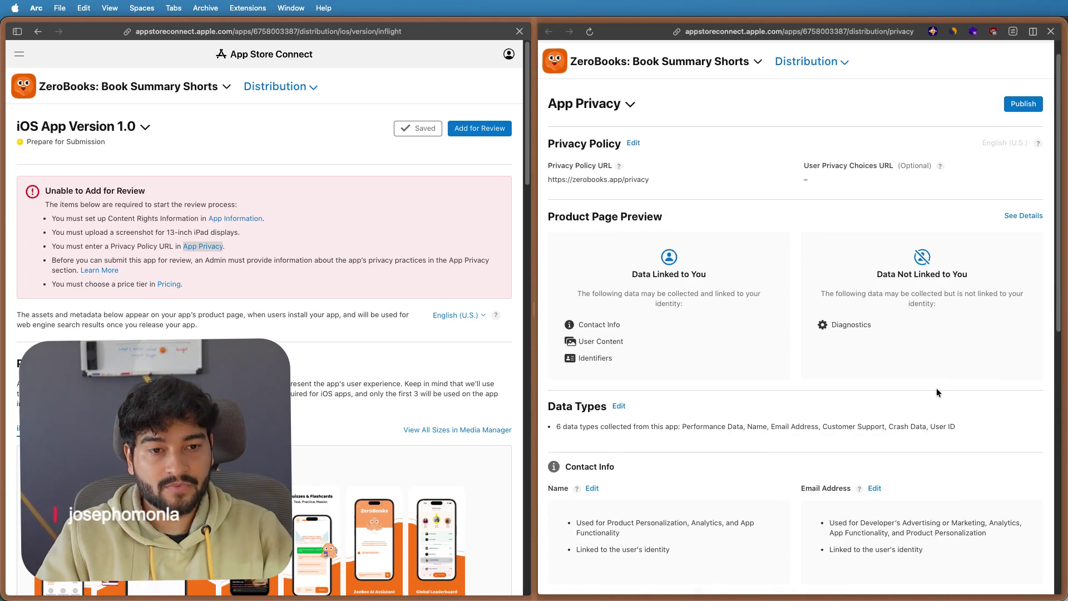
scroll(924, 369, up, 1)
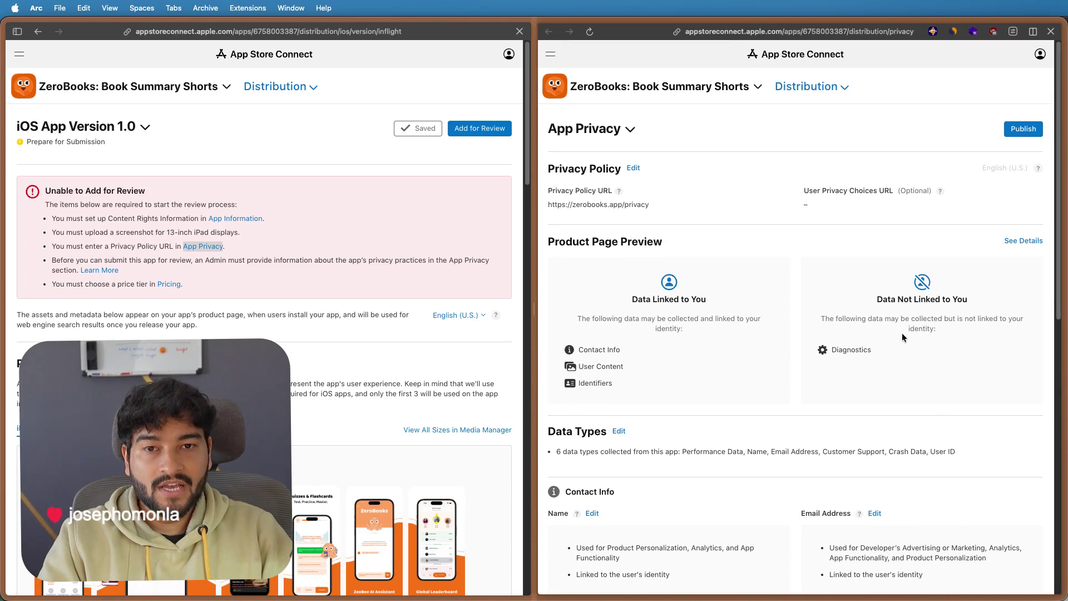
- Publish ZeroBooks' App Privacy responses and confirm the publication
click(1024, 128)
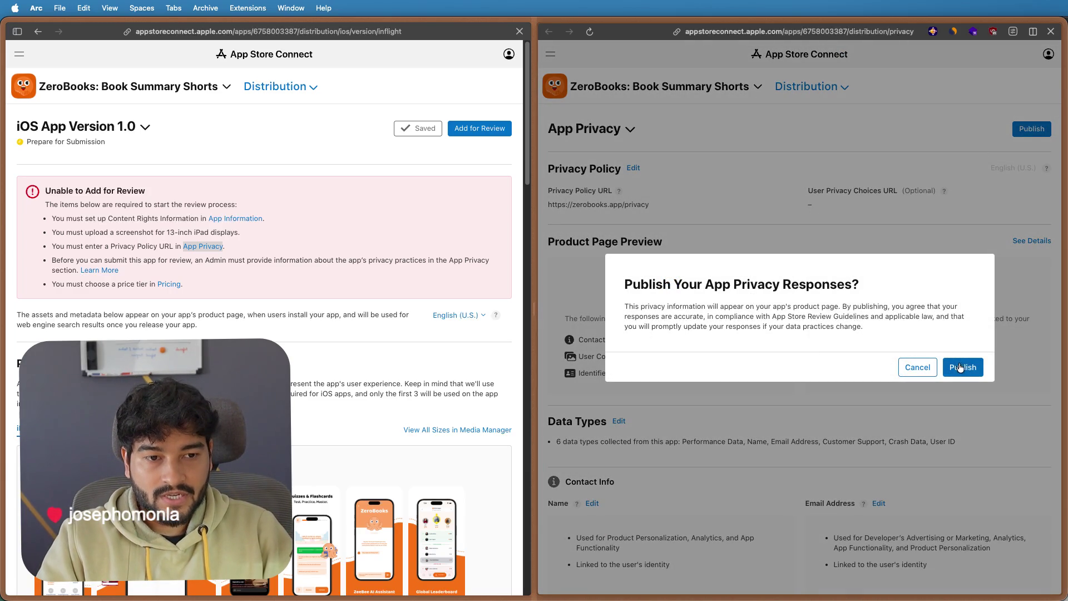
click(959, 367)
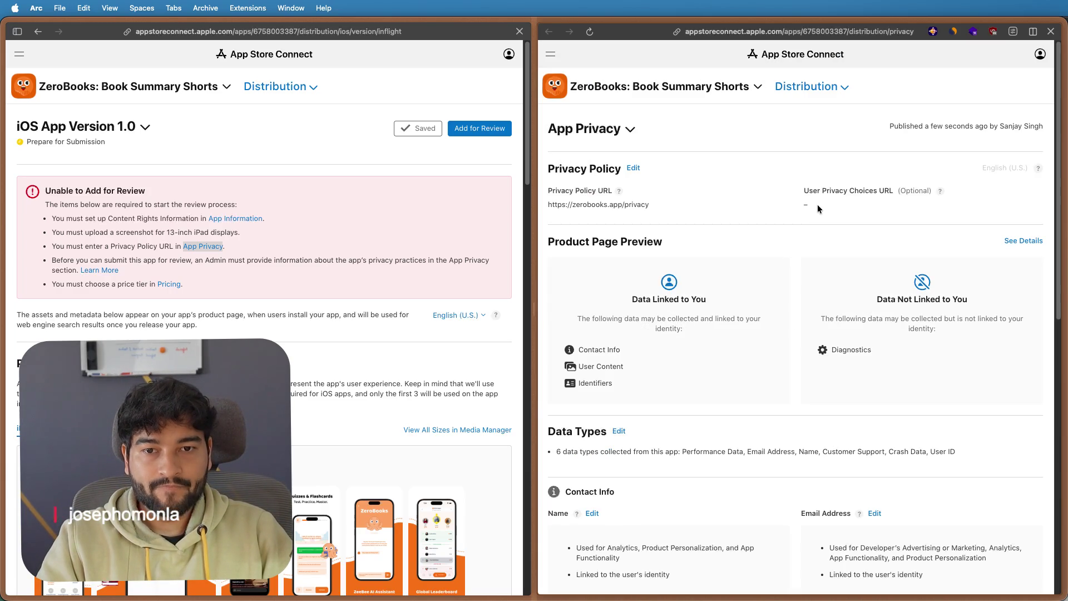
scroll(761, 238, down, 10)
scroll(762, 239, up, 10)
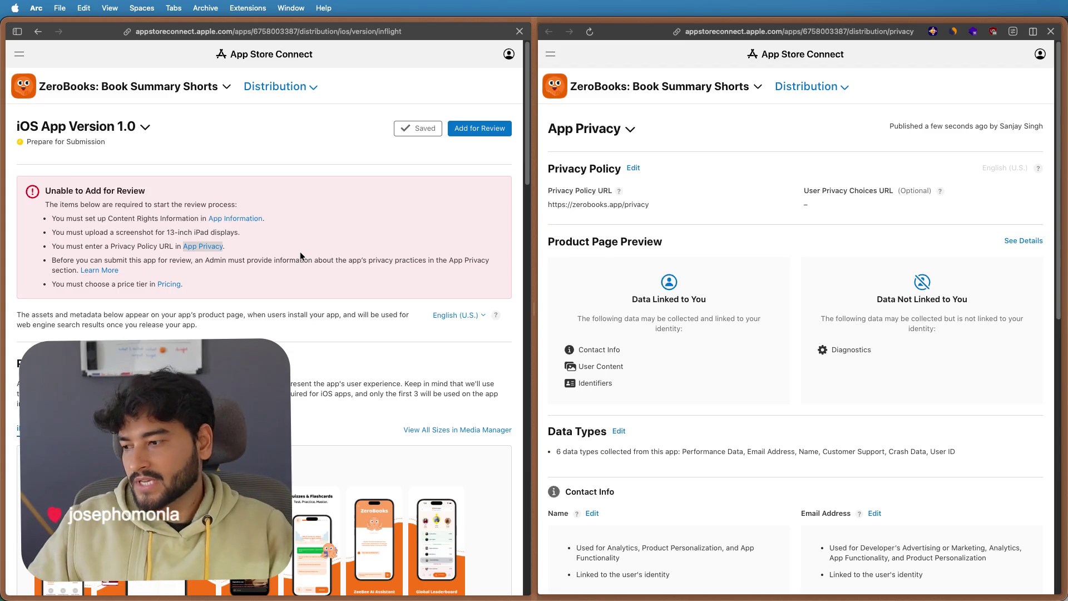
- Show the Pricing and Availability page in split view, closing the App Privacy pane
right_click(166, 286)
click(213, 319)
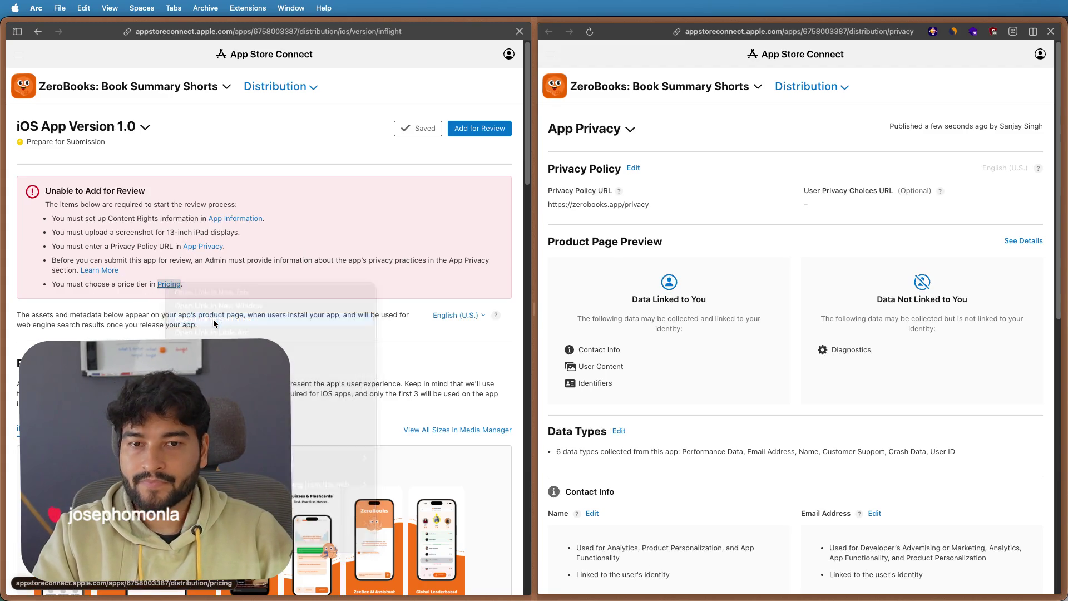
key(super+w)
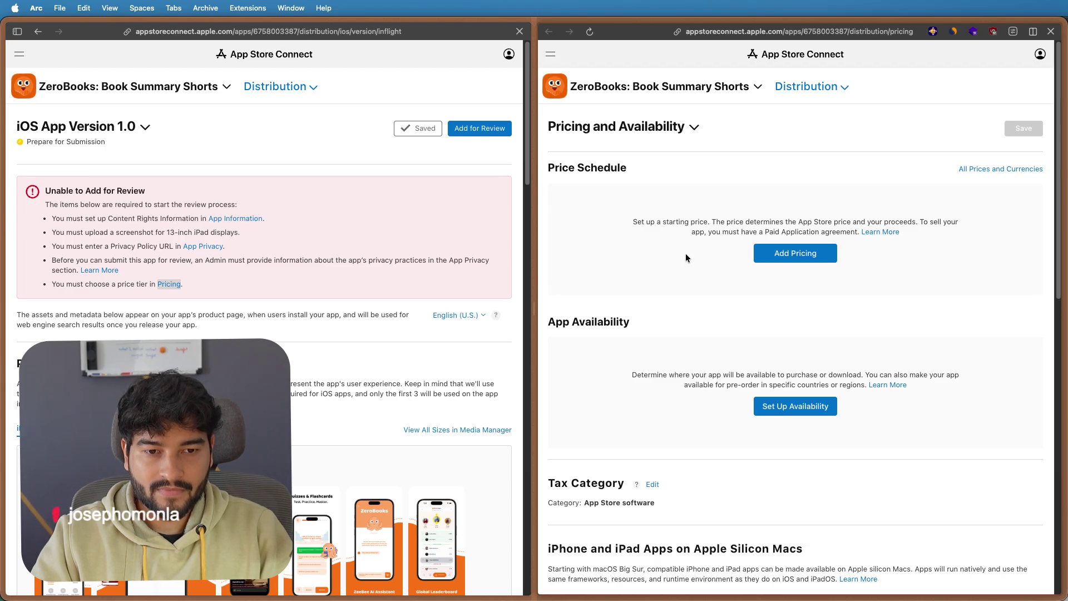
scroll(683, 265, down, 3)
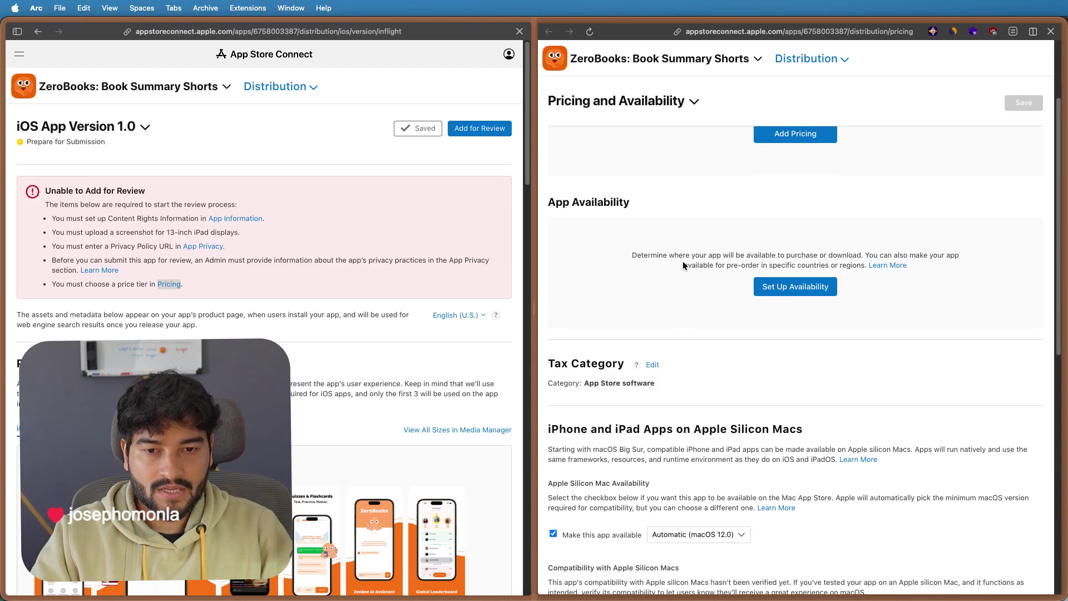
scroll(683, 265, down, 3)
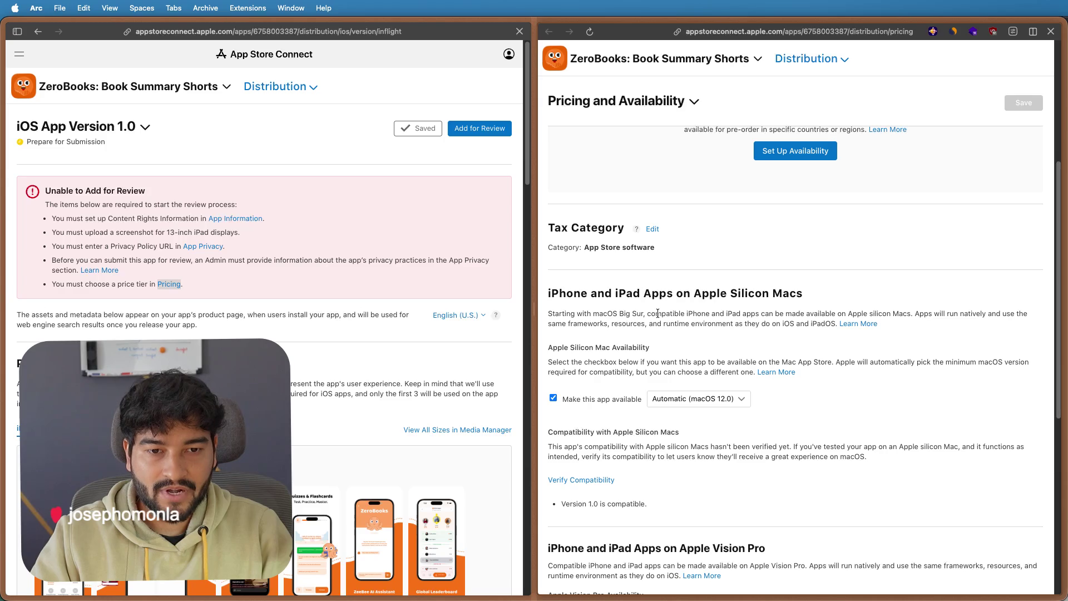
scroll(564, 365, down, 1)
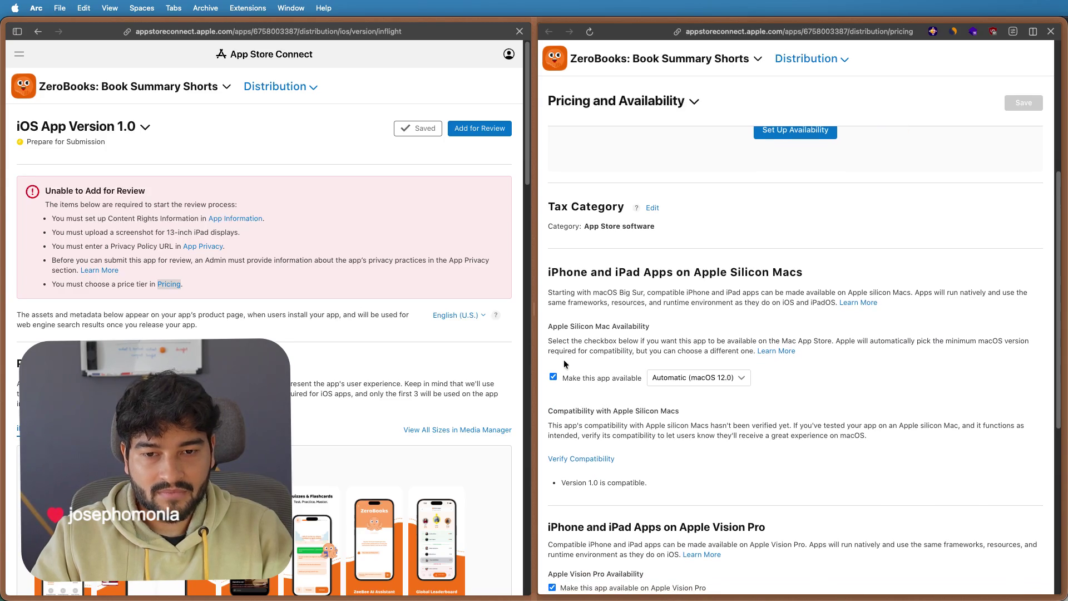
- Stop offering the app on Apple Silicon Macs and Apple Vision Pro, then save
click(553, 377)
scroll(704, 342, down, 5)
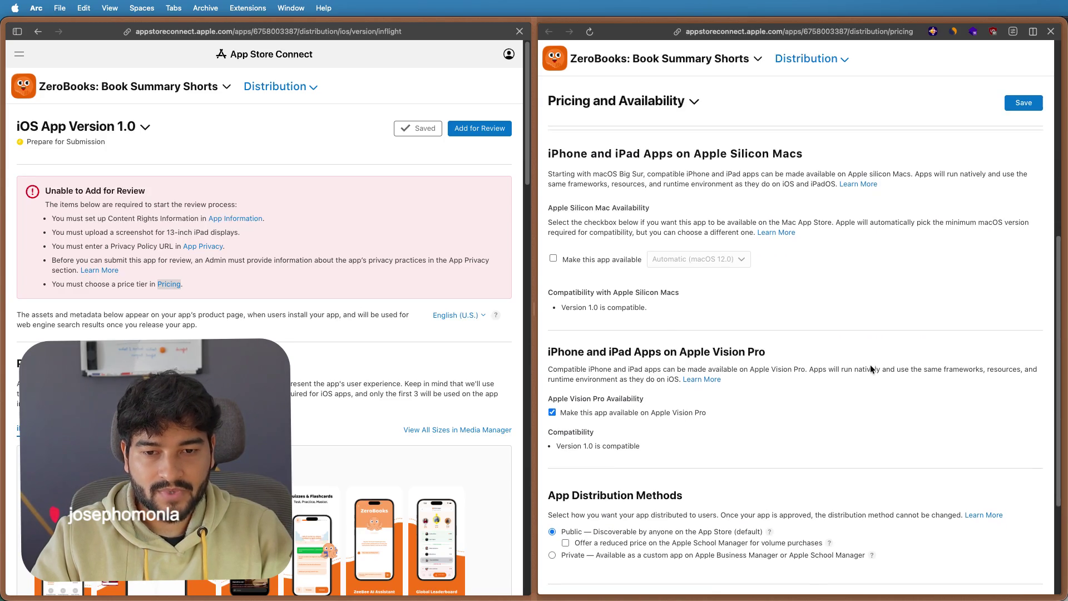
click(552, 411)
scroll(722, 420, down, 5)
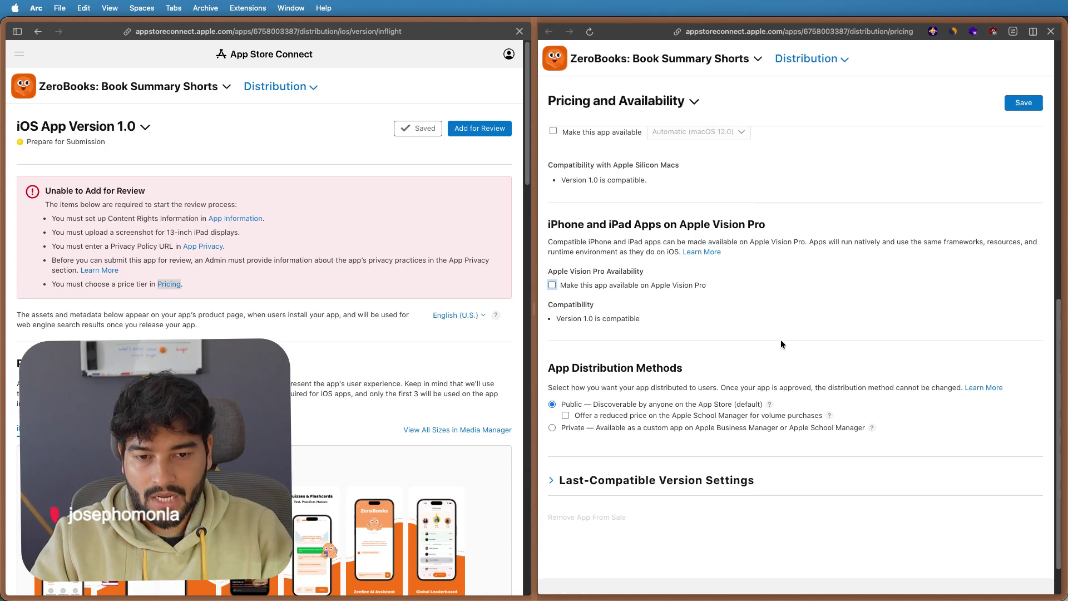
scroll(781, 339, down, 2)
click(1007, 105)
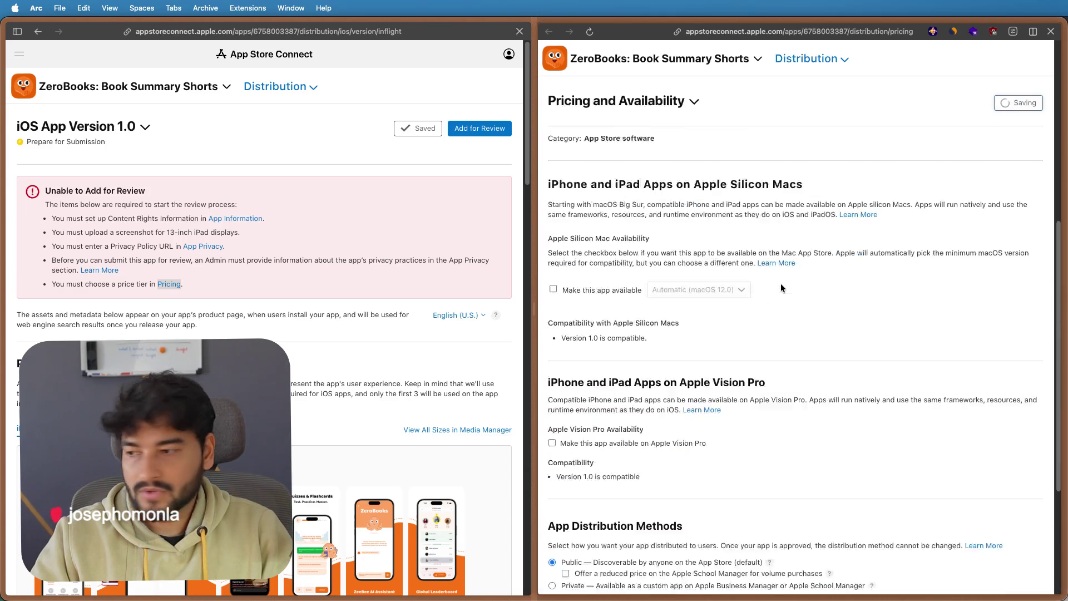
scroll(781, 283, up, 10)
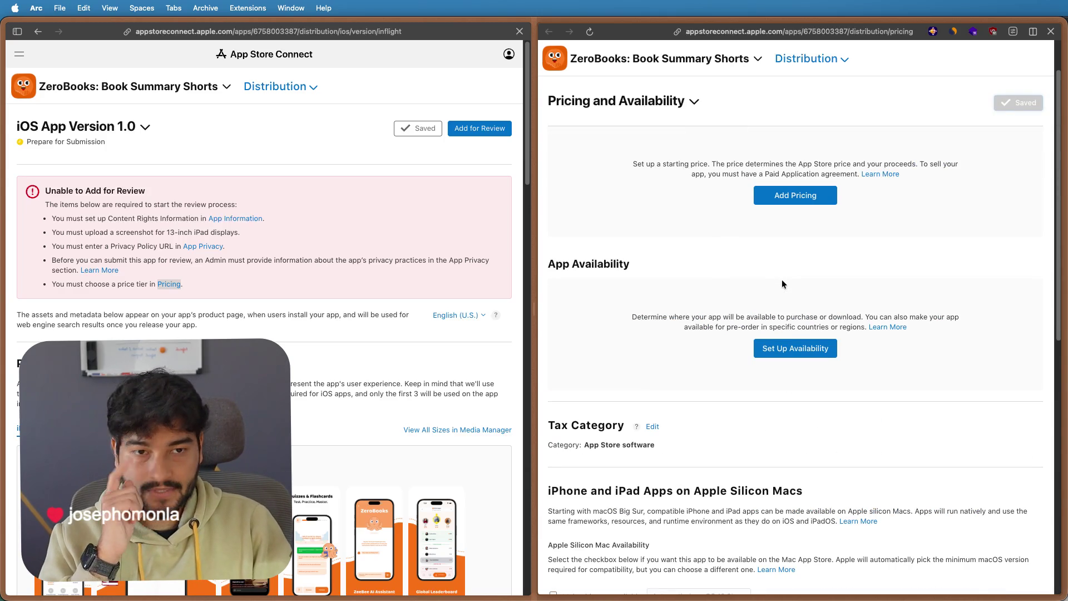
scroll(718, 265, down, 2)
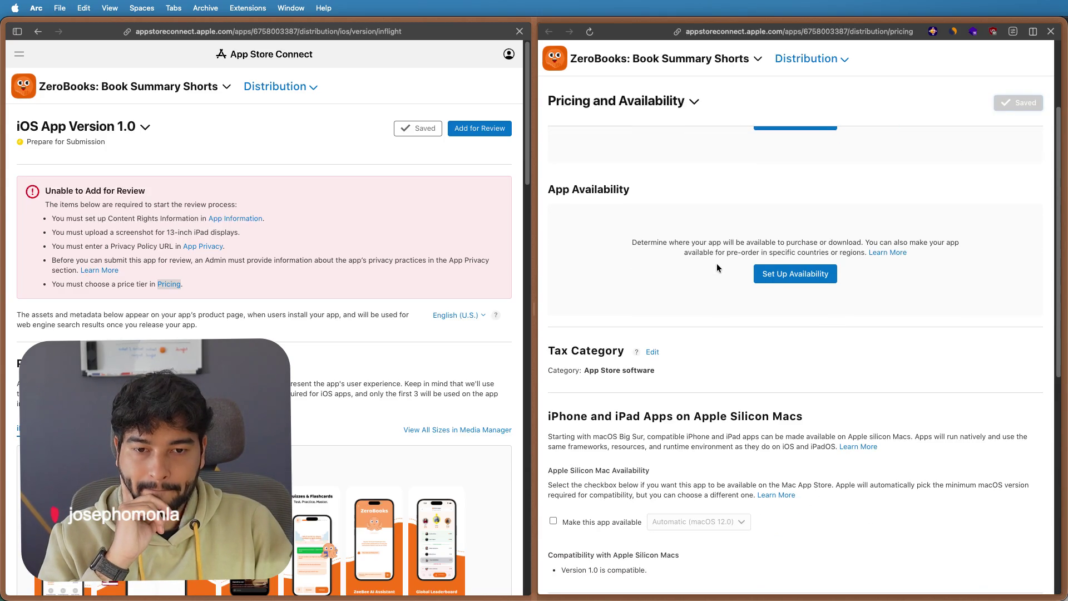
scroll(718, 265, up, 4)
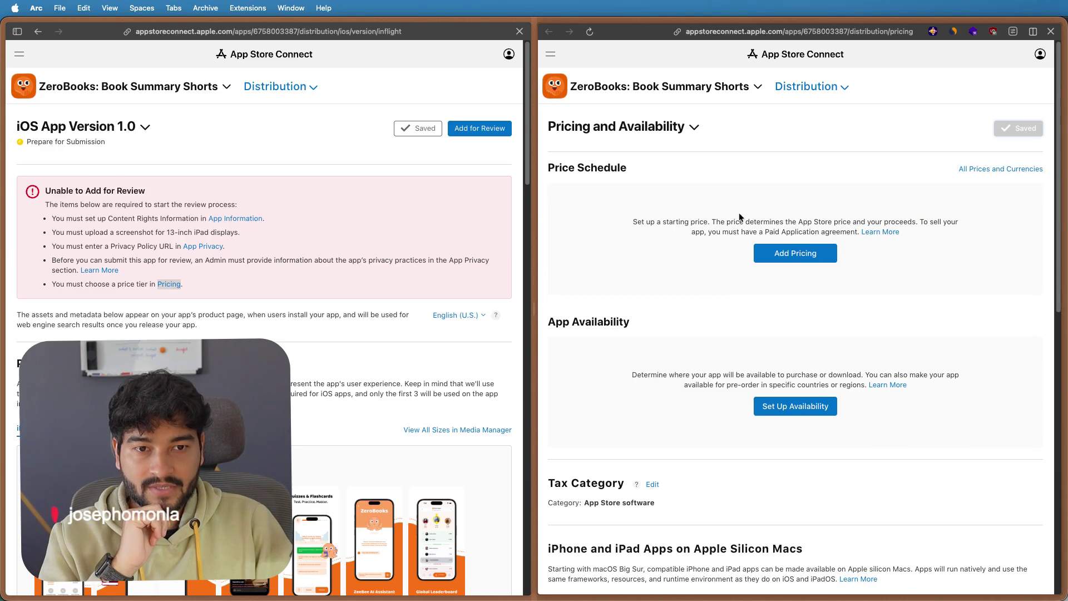
- Begin adding app pricing with a United States (USD) base and list the price points
click(774, 261)
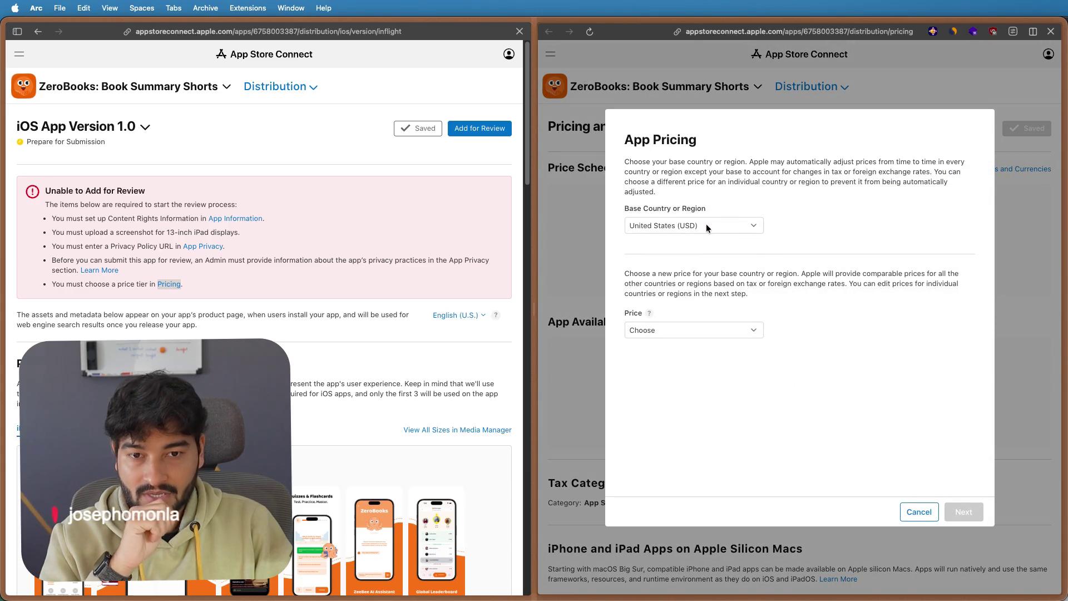
click(667, 330)
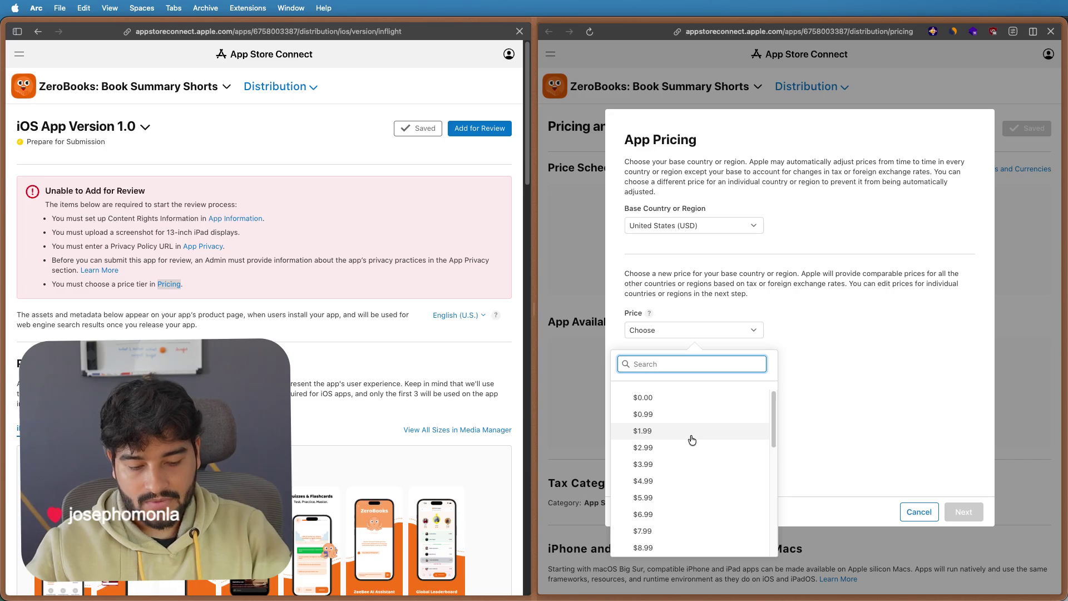
- Bring up the Raycast launcher to calculate 5*12
key(alt+space)
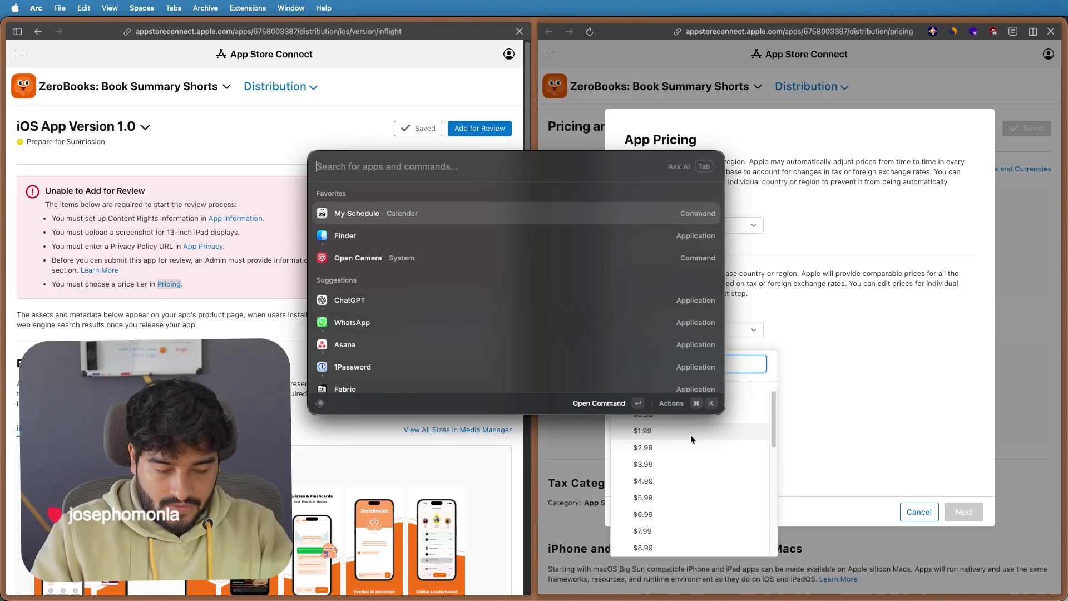
text(5)
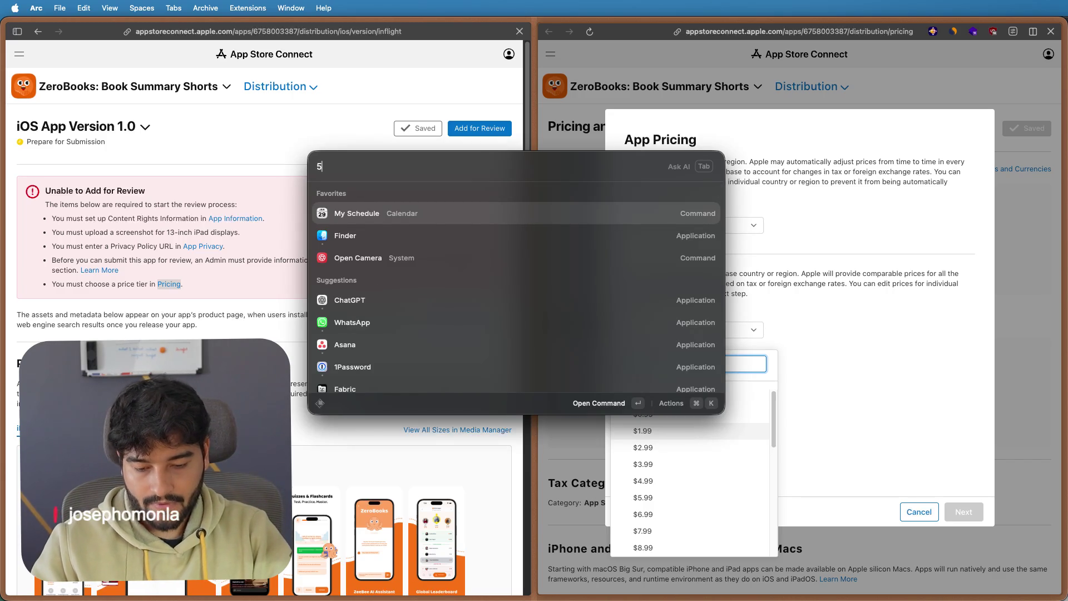
text(*12)
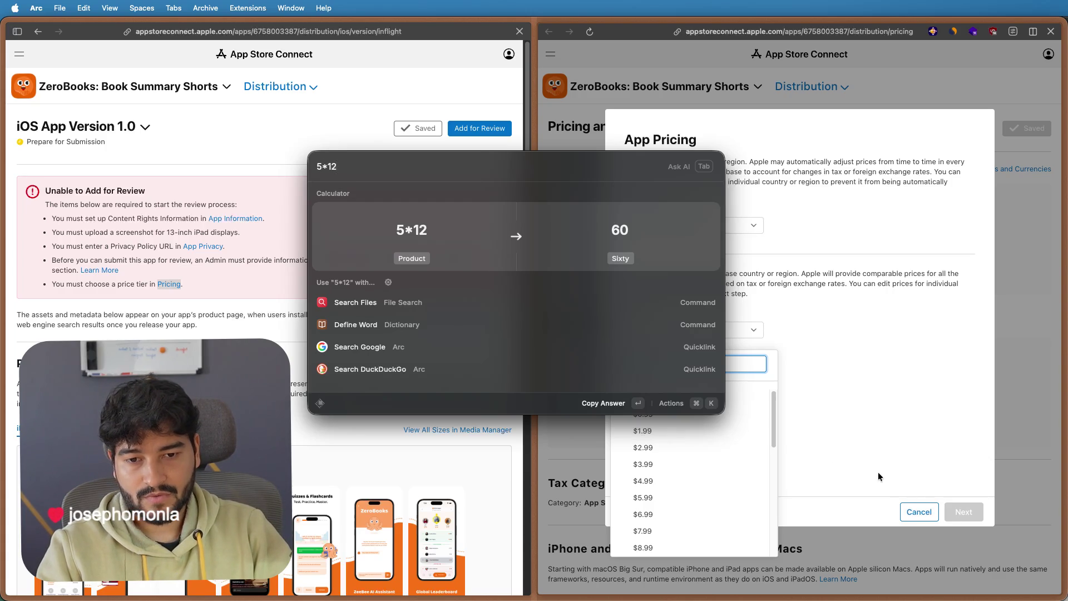
- Choose $4.99 USD as the base price and confirm it across all 175 regions
click(794, 286)
click(686, 334)
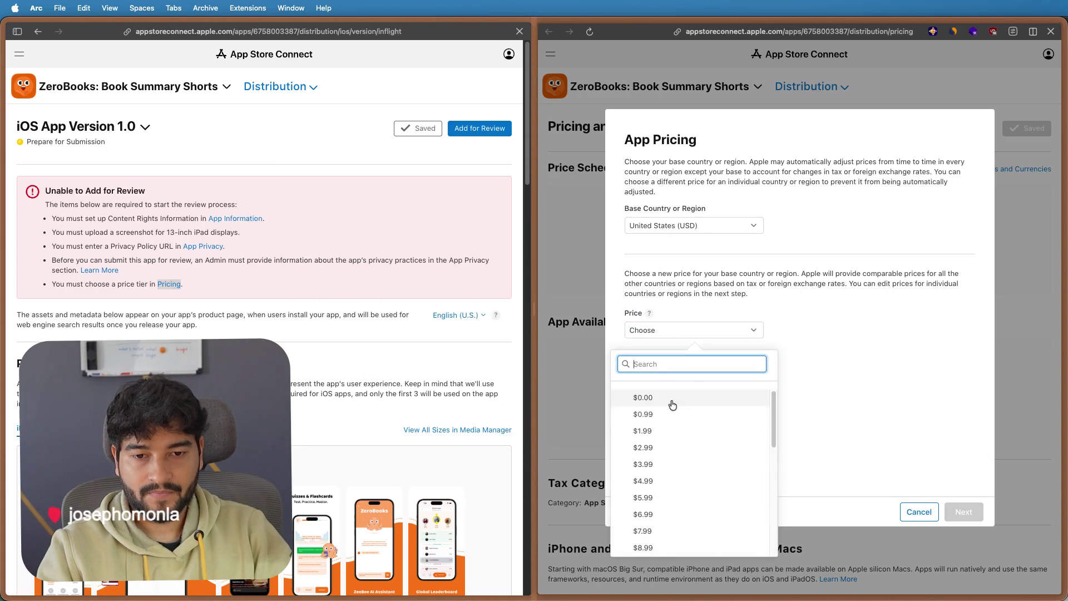
click(640, 477)
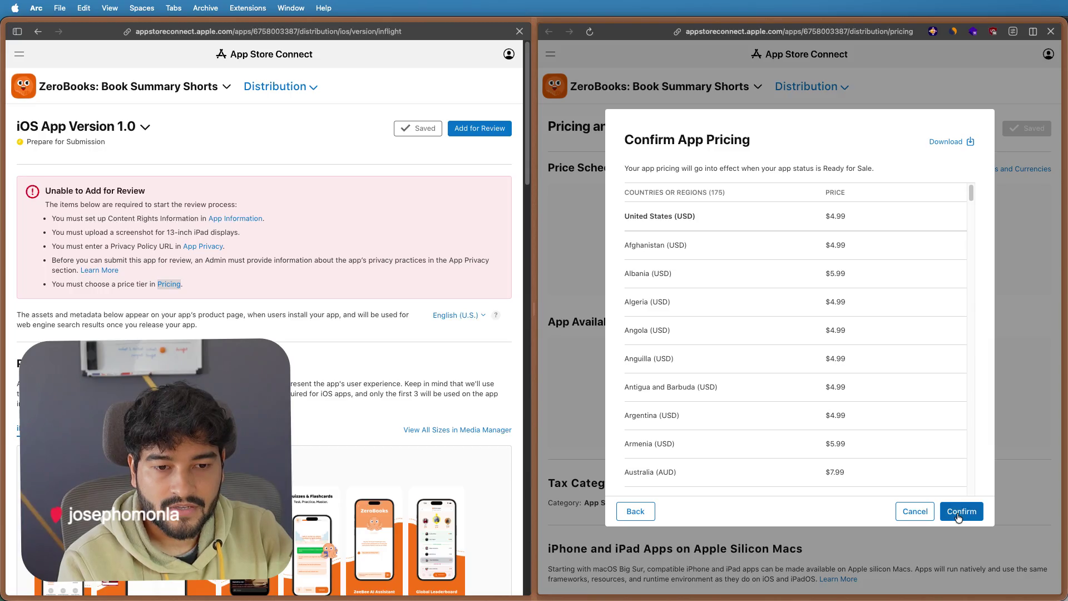
click(958, 515)
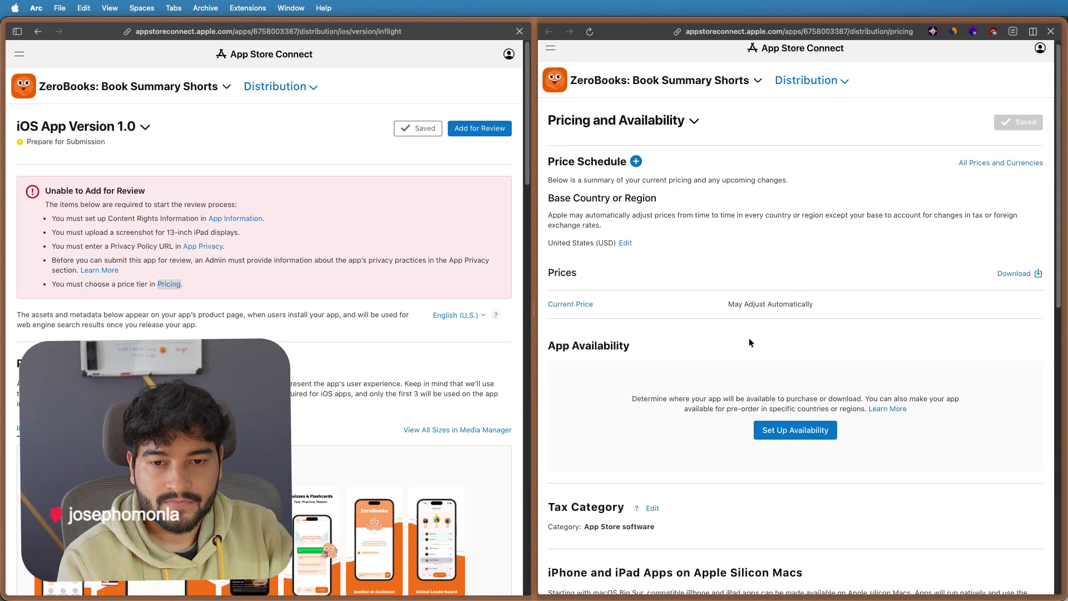
scroll(749, 338, down, 3)
- Set availability to All Countries or Regions and confirm all 175
click(792, 317)
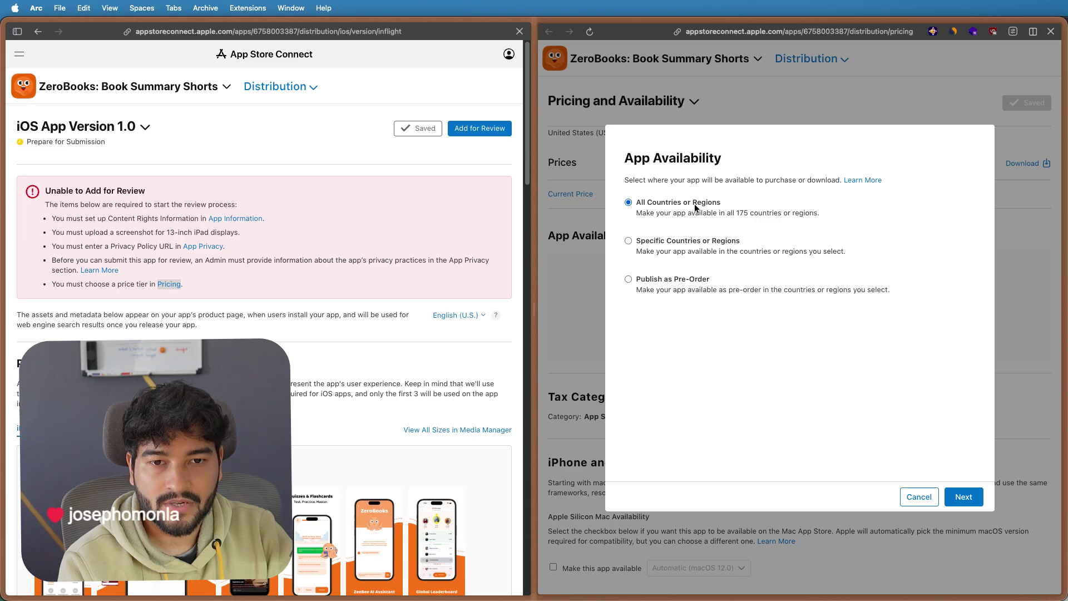
click(969, 495)
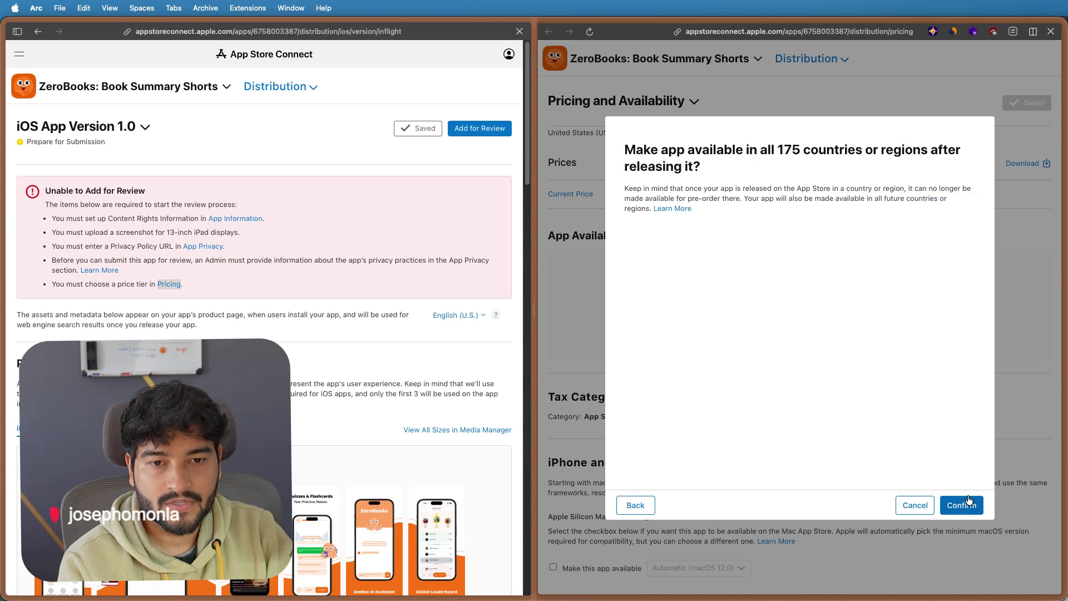
click(969, 505)
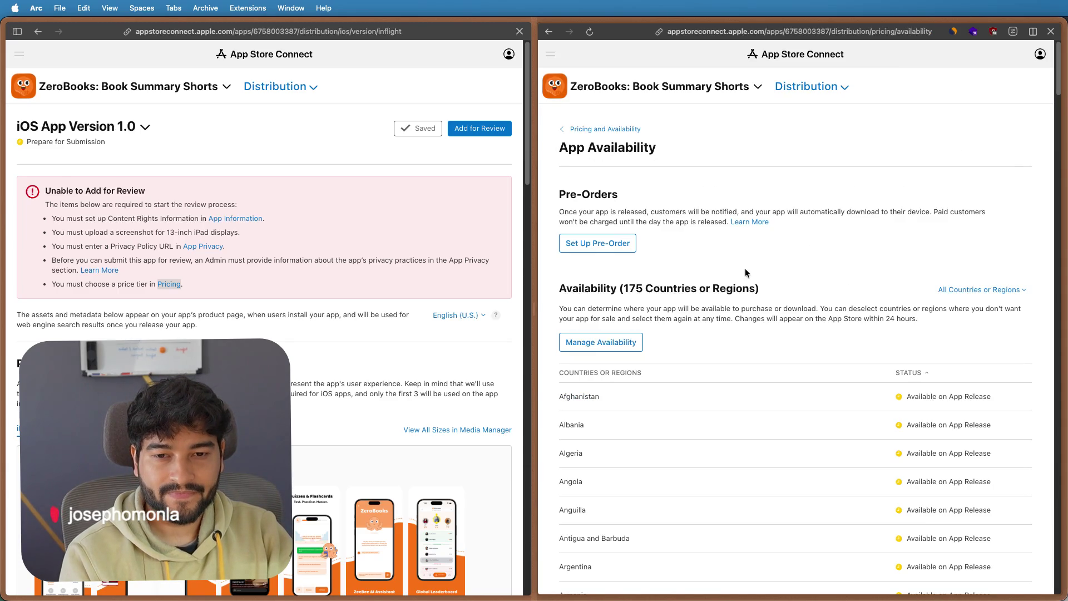
scroll(746, 268, down, 20)
scroll(746, 268, up, 20)
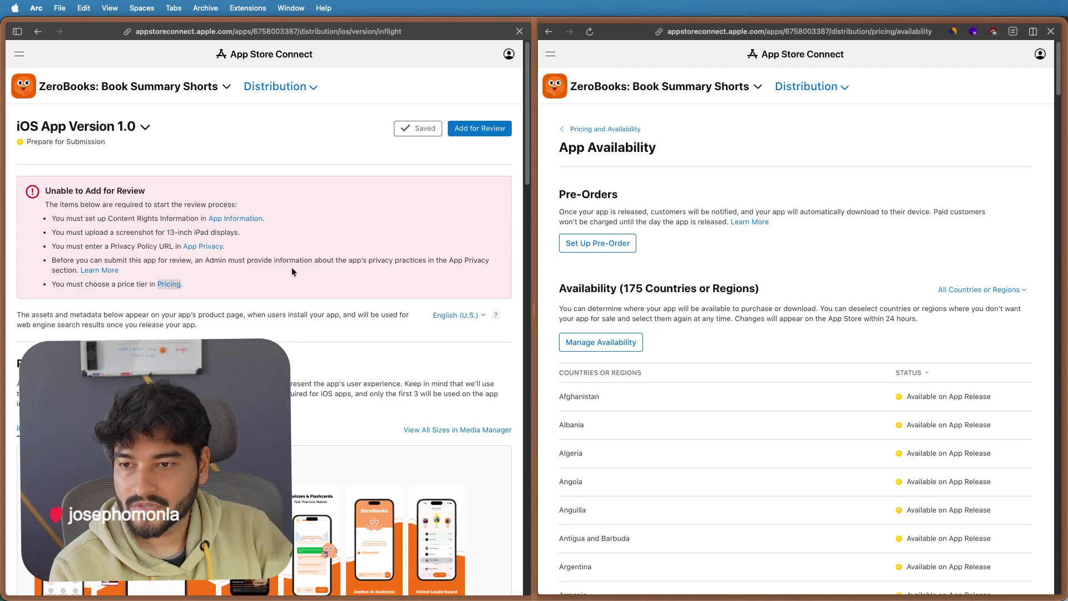
scroll(293, 270, down, 3)
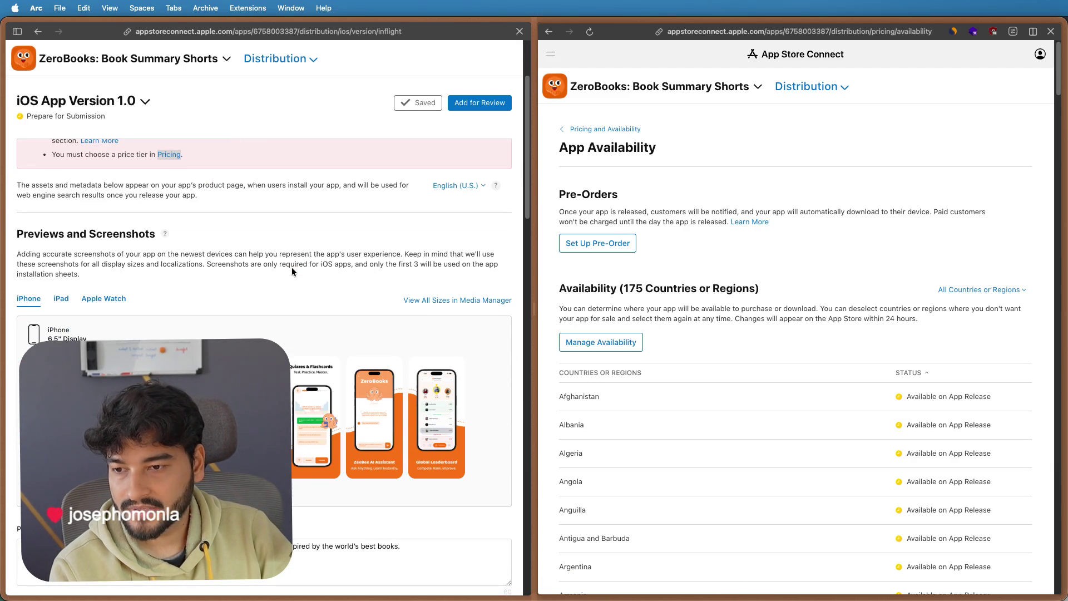
- Show the empty iPad 13-inch screenshot slot, briefly checking the app switcher list
click(61, 298)
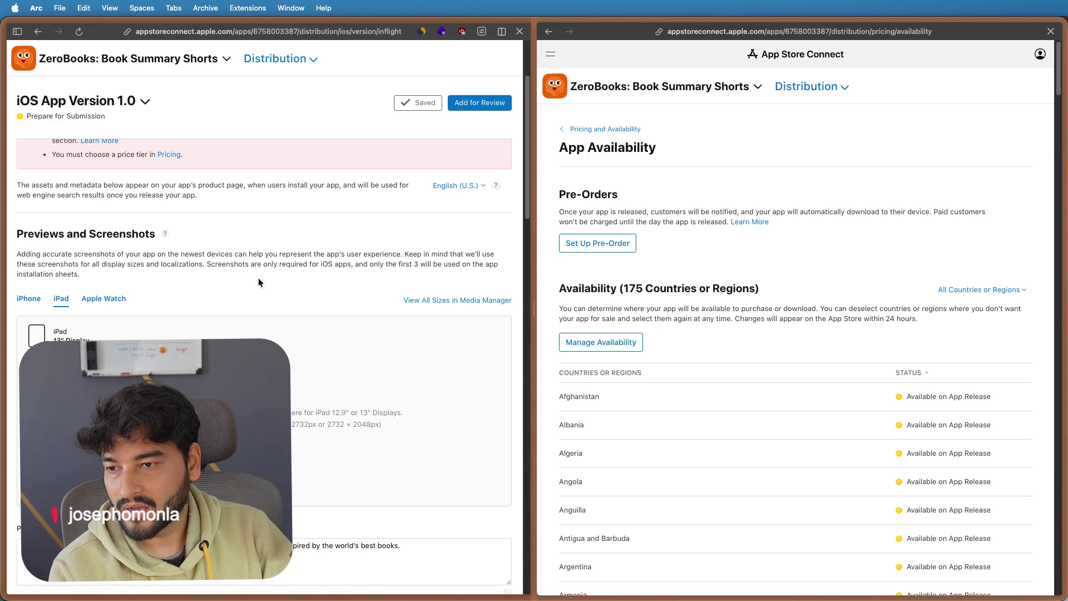
scroll(265, 277, down, 1)
scroll(265, 277, down, 2)
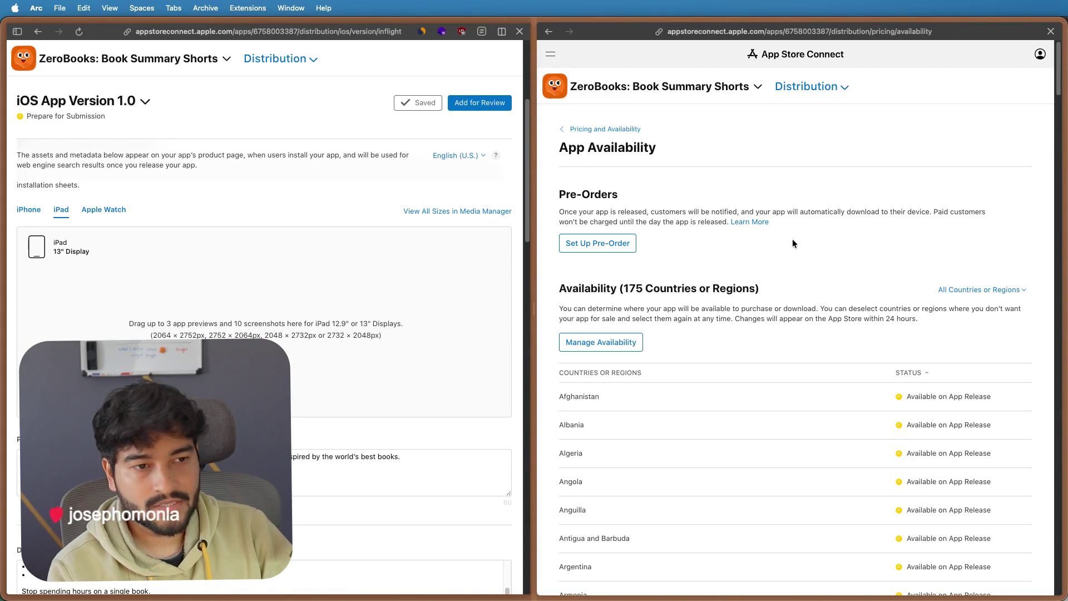
click(758, 85)
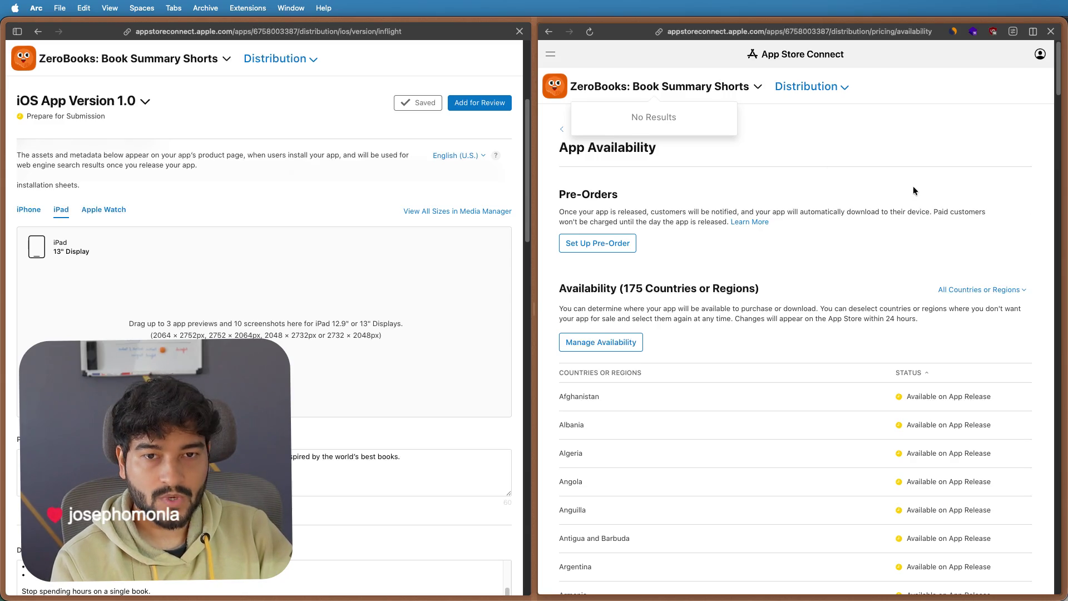
click(826, 222)
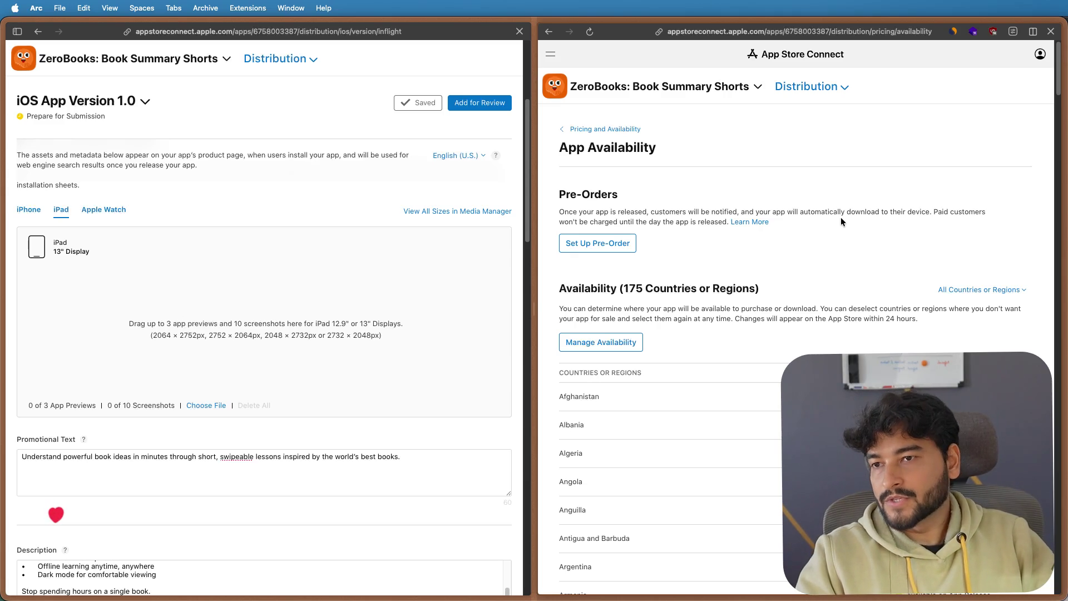
- Bring the Unable to Add for Review blockers back into view and widen the availability pane
click(479, 102)
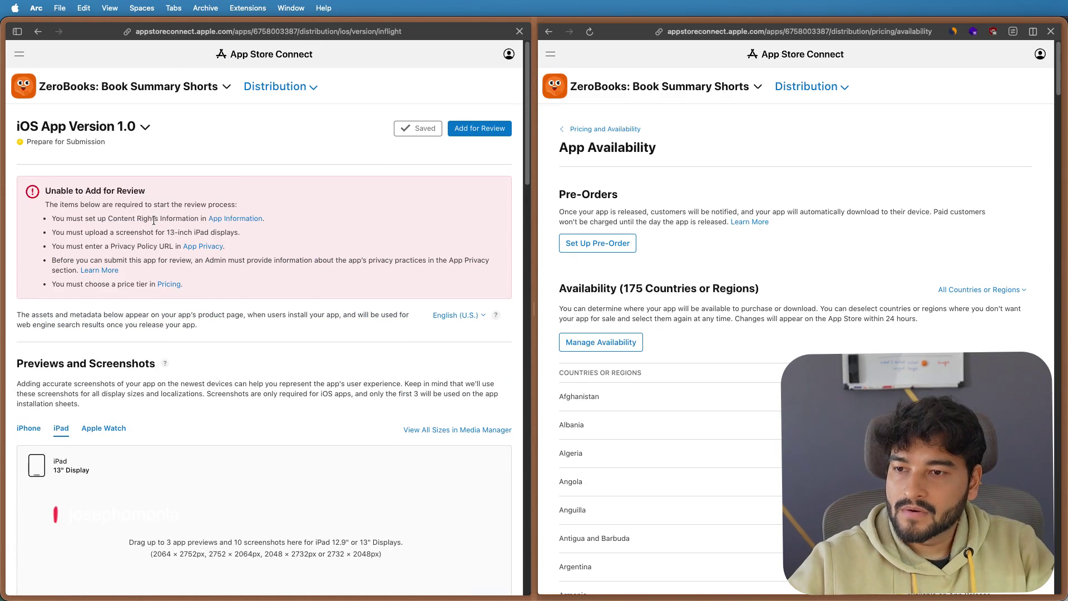
drag(535, 207, 342, 211)
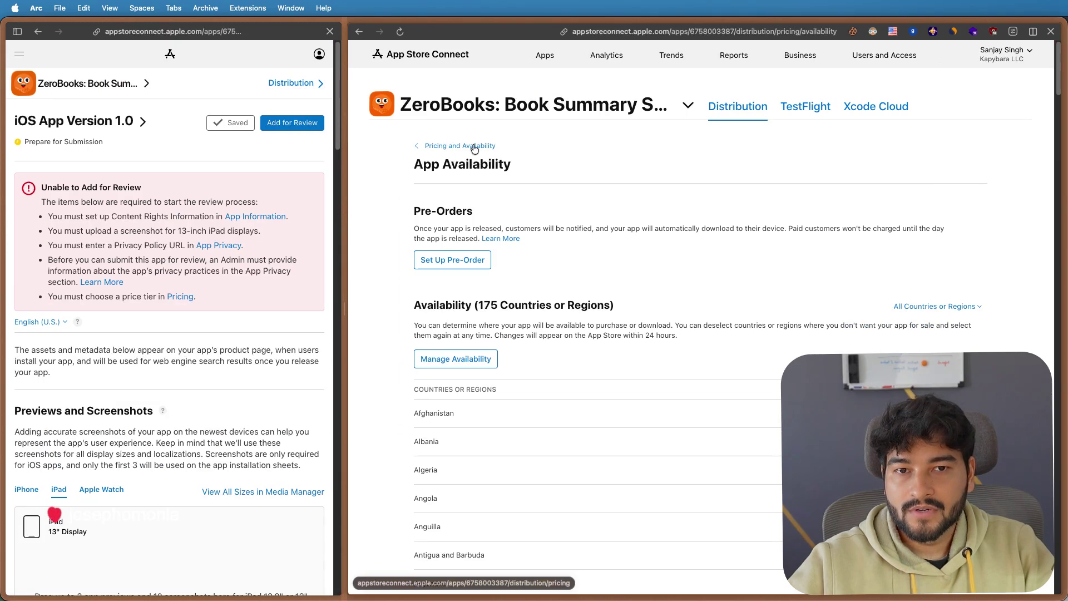
- Review the Pricing and Availability overview, then go to In-App Purchases with its three draft credit packs
click(460, 146)
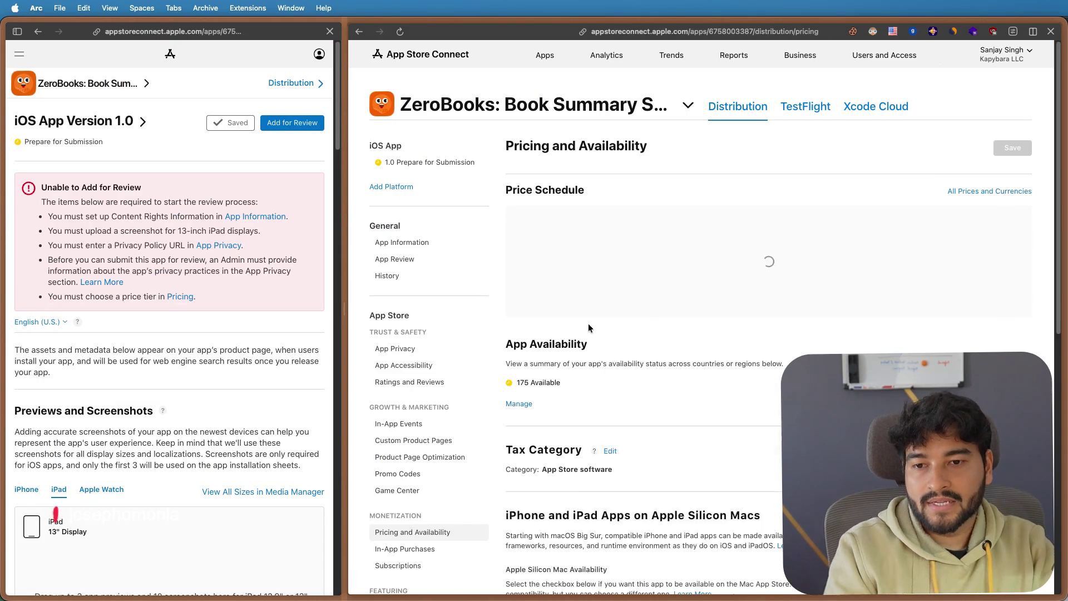
scroll(433, 455, down, 5)
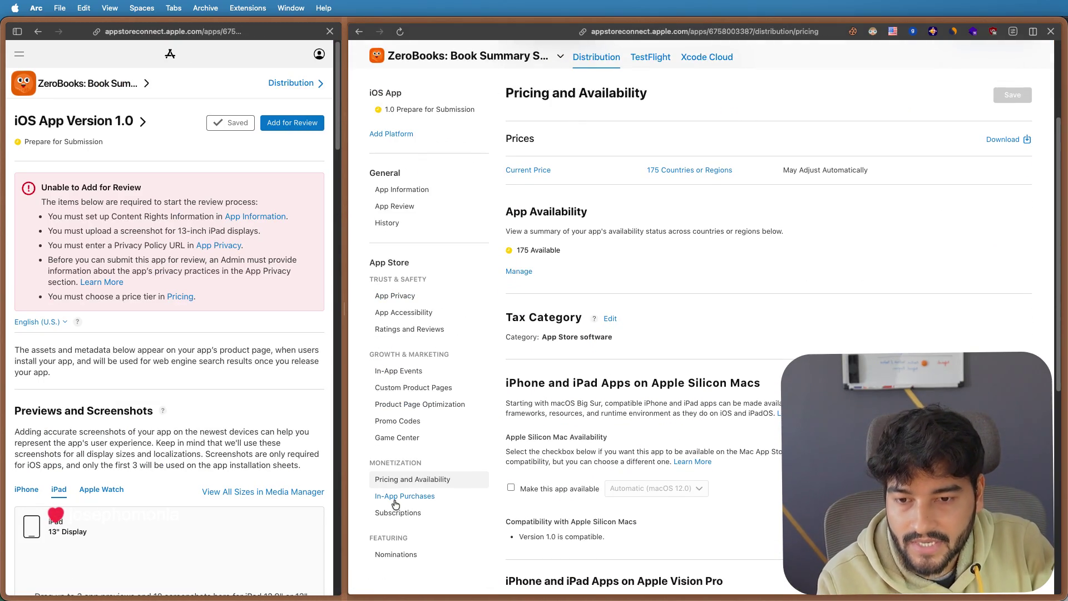
scroll(641, 338, down, 5)
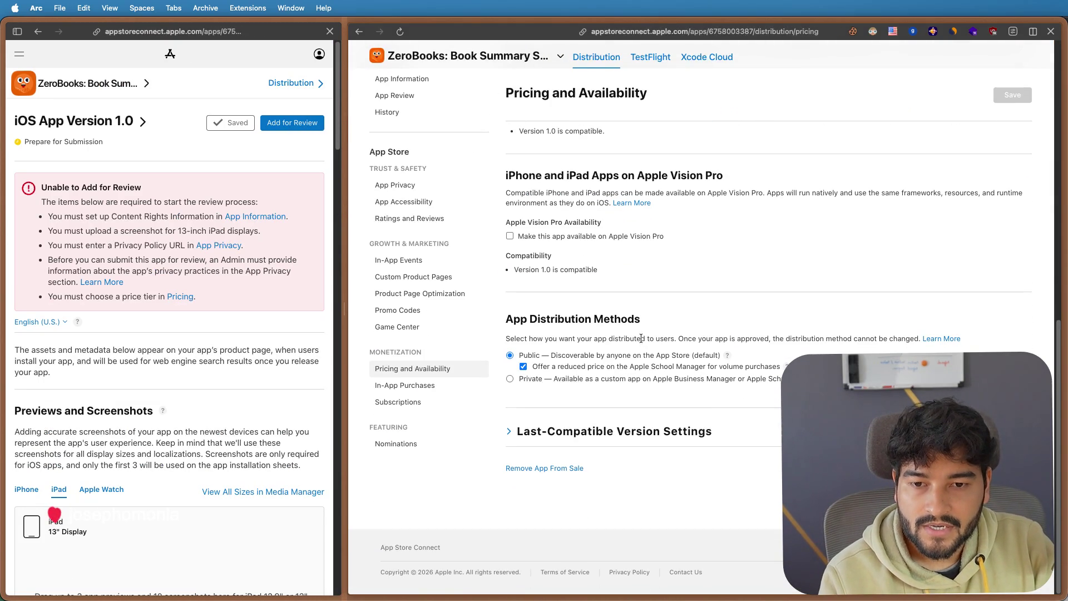
click(416, 390)
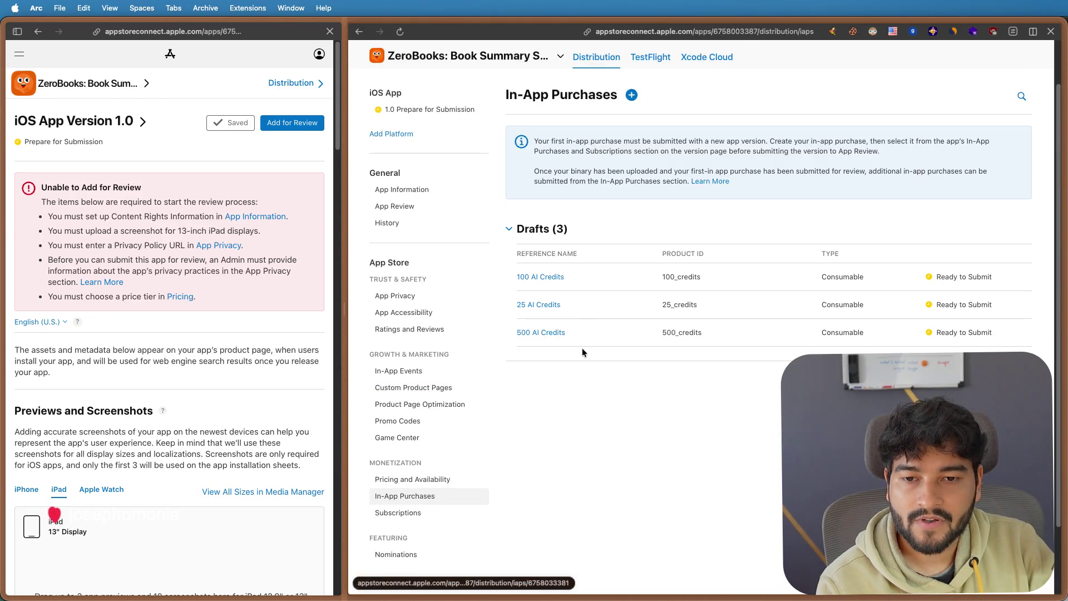
scroll(578, 366, down, 1)
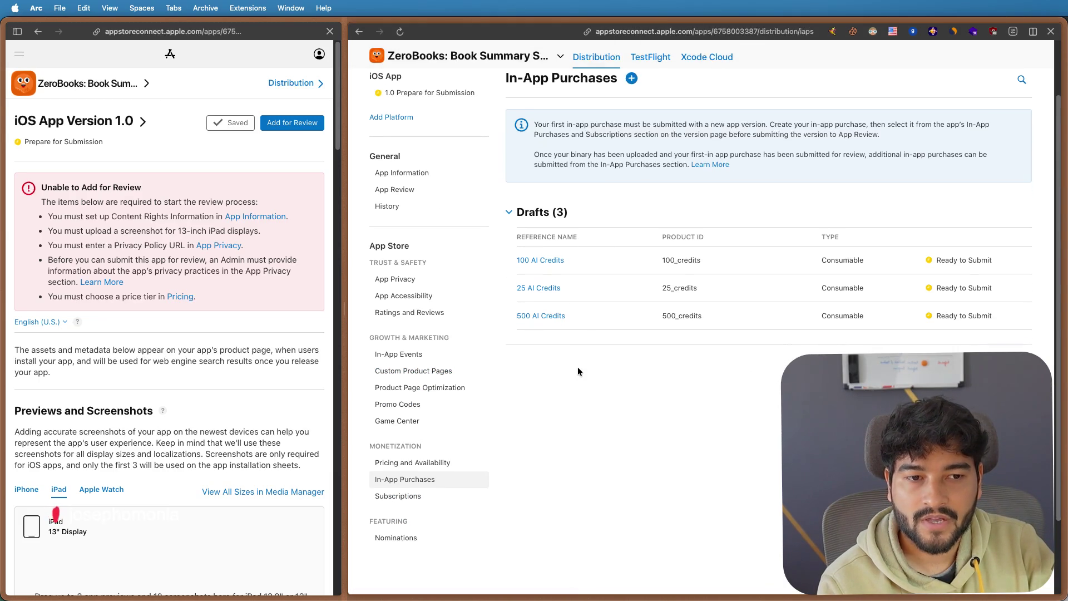
scroll(543, 379, down, 3)
- Go to Subscriptions and into the primary-sub group listing Pro Monthly and Pro Yearly
click(409, 407)
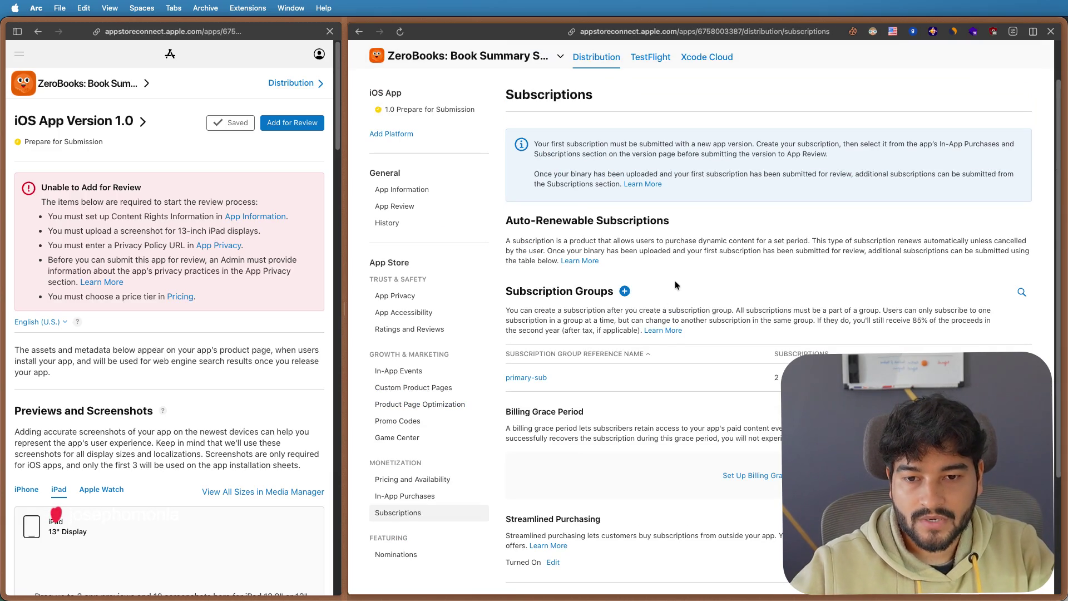
scroll(678, 283, down, 3)
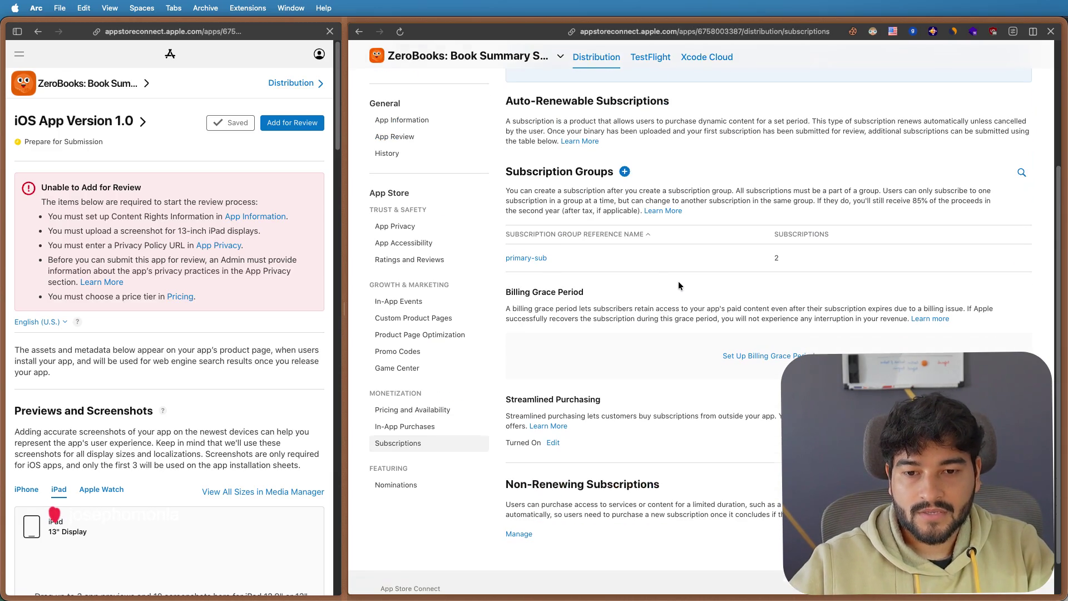
click(527, 258)
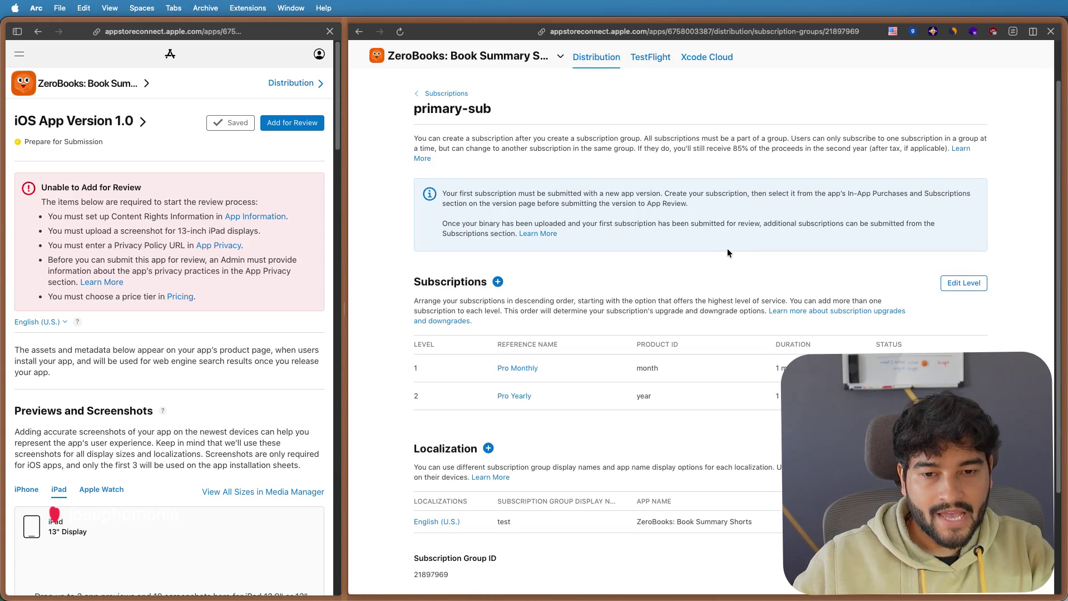
scroll(669, 283, down, 3)
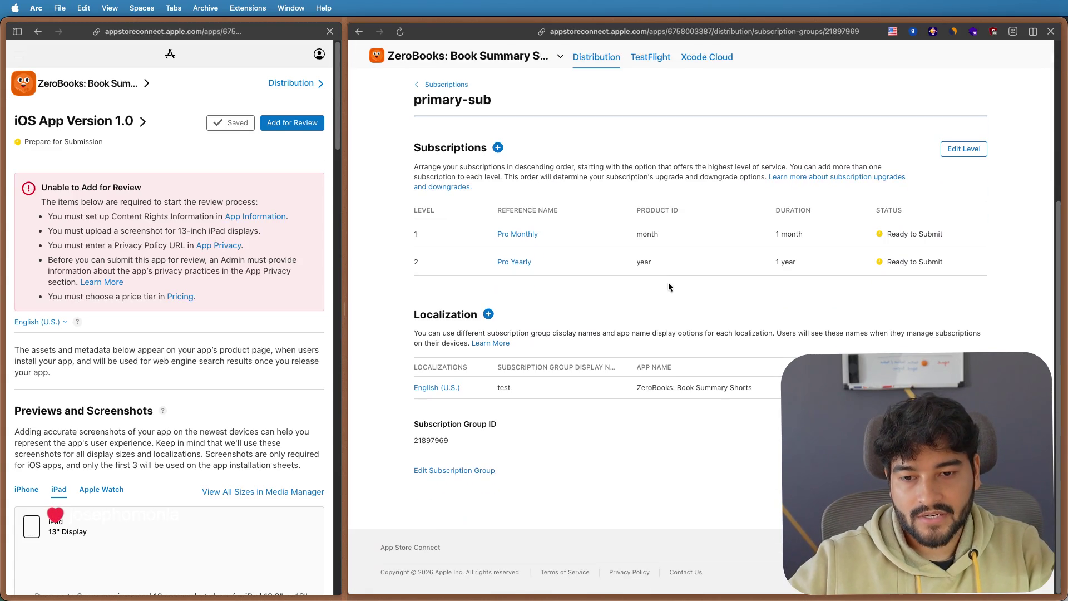
- View Pro Yearly's current pricing for new subscribers and its All Prices and Currencies page
click(516, 263)
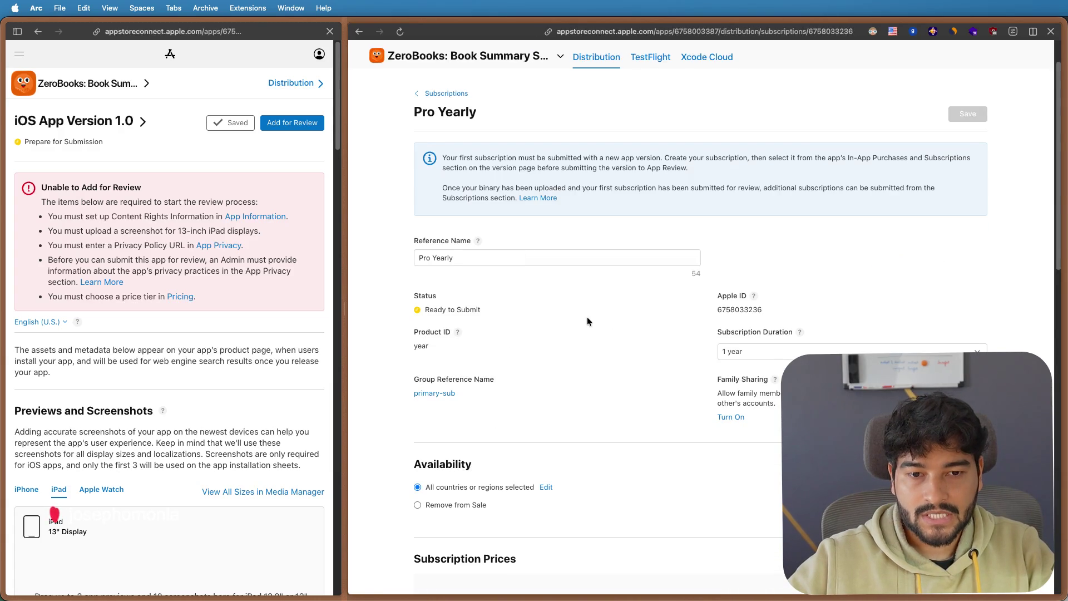
scroll(587, 321, down, 1)
scroll(591, 318, down, 3)
scroll(591, 319, down, 5)
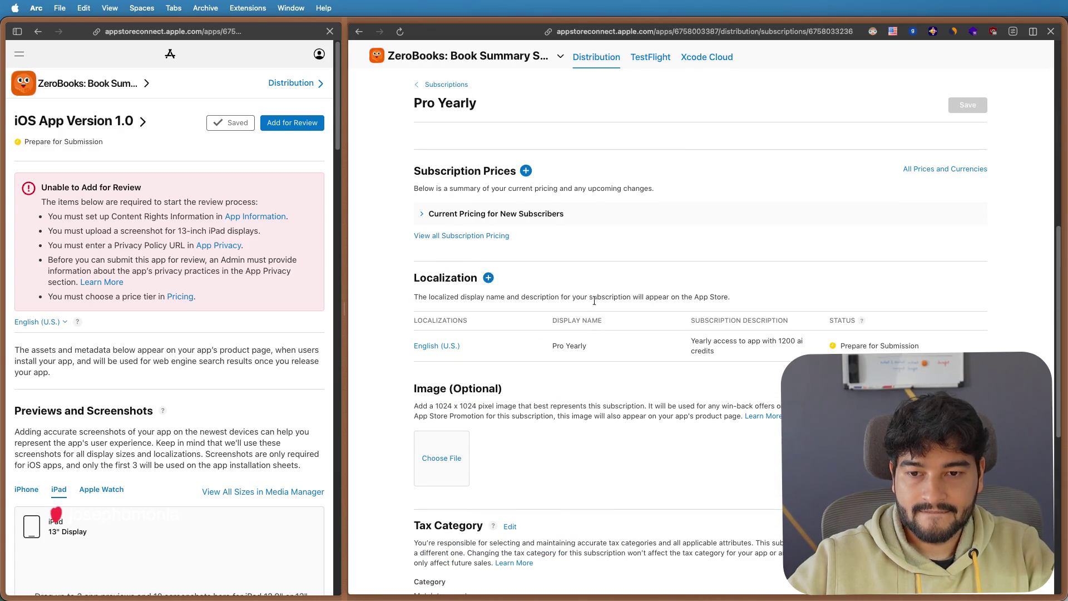
scroll(594, 282, down, 3)
scroll(594, 282, down, 3)
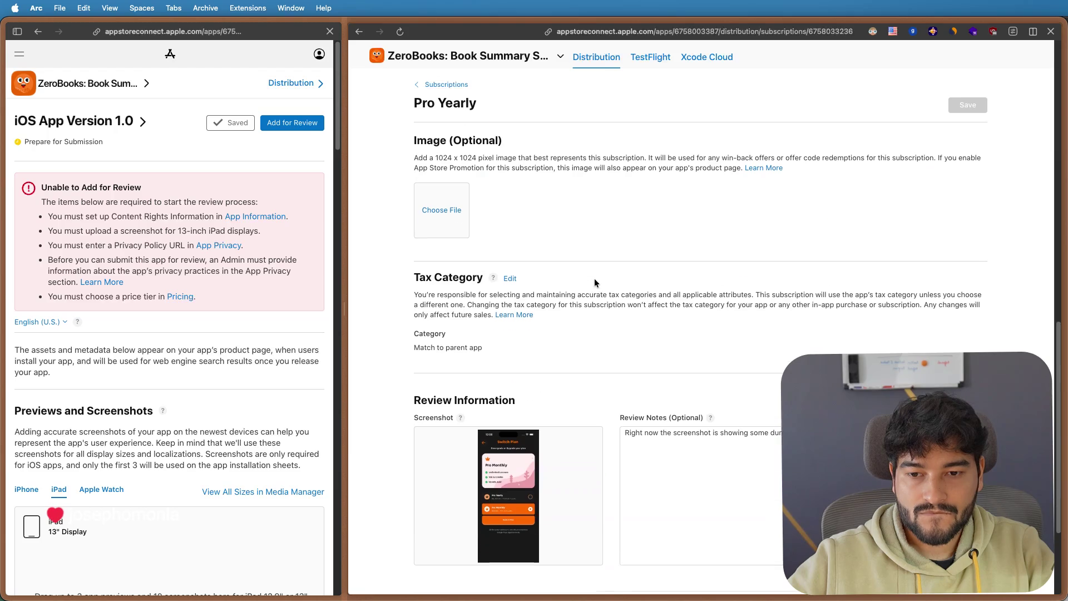
scroll(600, 308, down, 3)
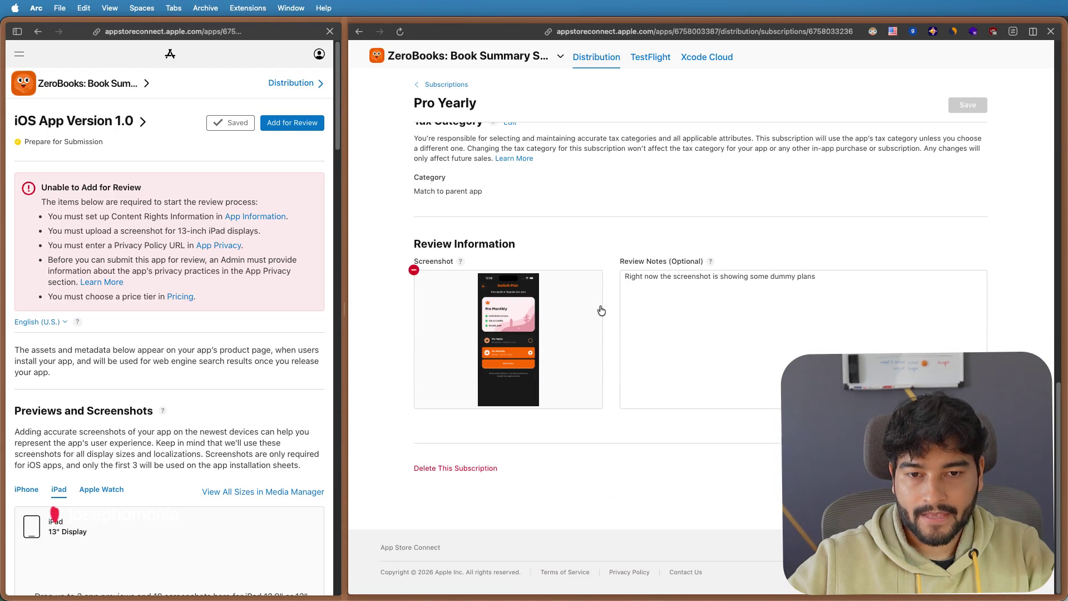
scroll(605, 266, up, 3)
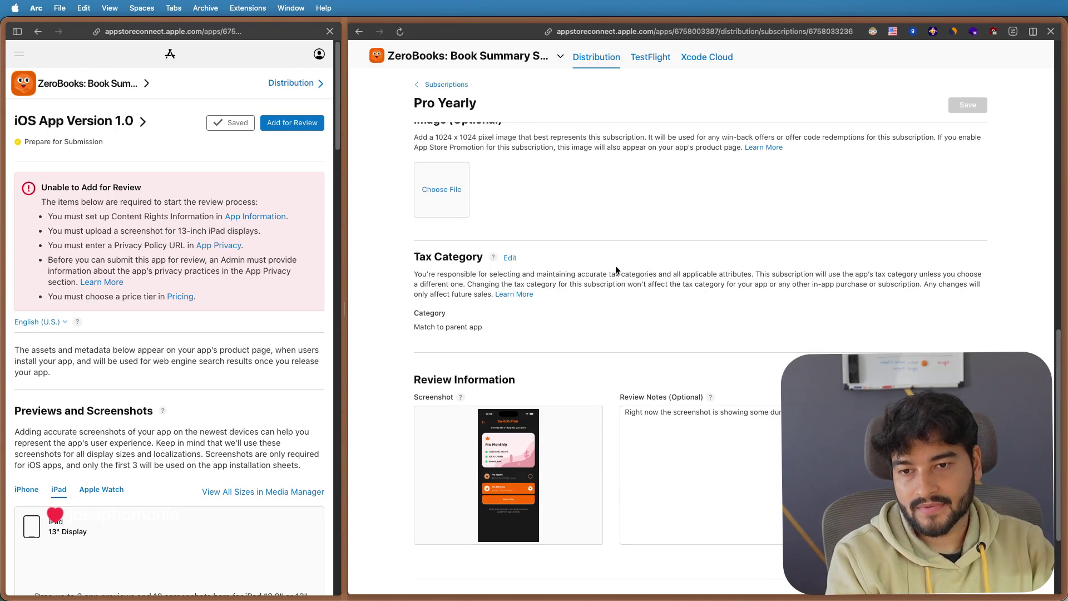
scroll(616, 270, up, 2)
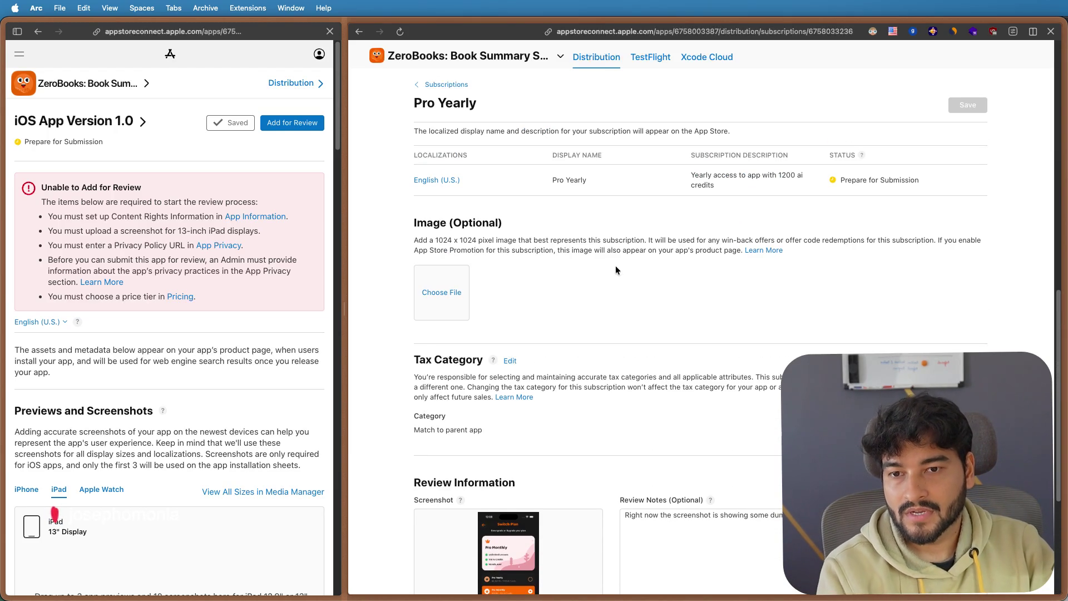
scroll(615, 265, down, 3)
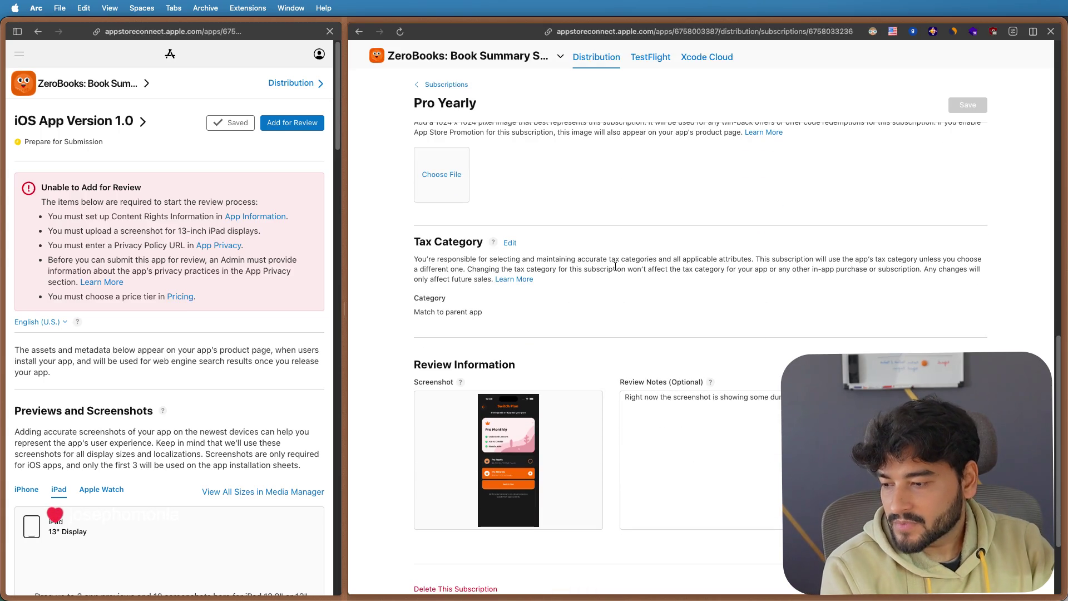
scroll(616, 267, up, 1)
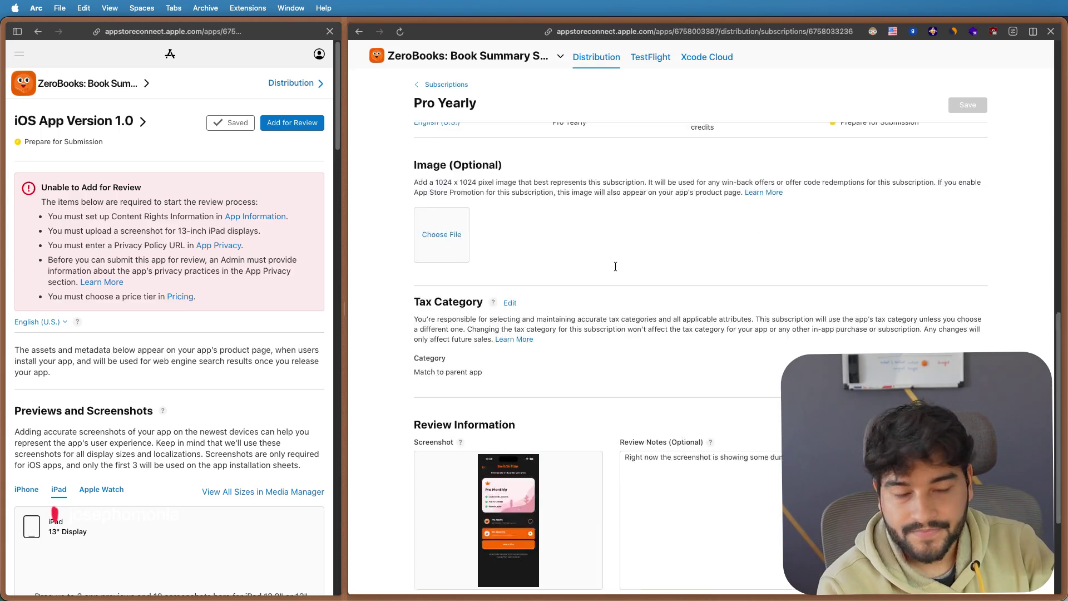
scroll(614, 266, up, 8)
scroll(614, 266, up, 5)
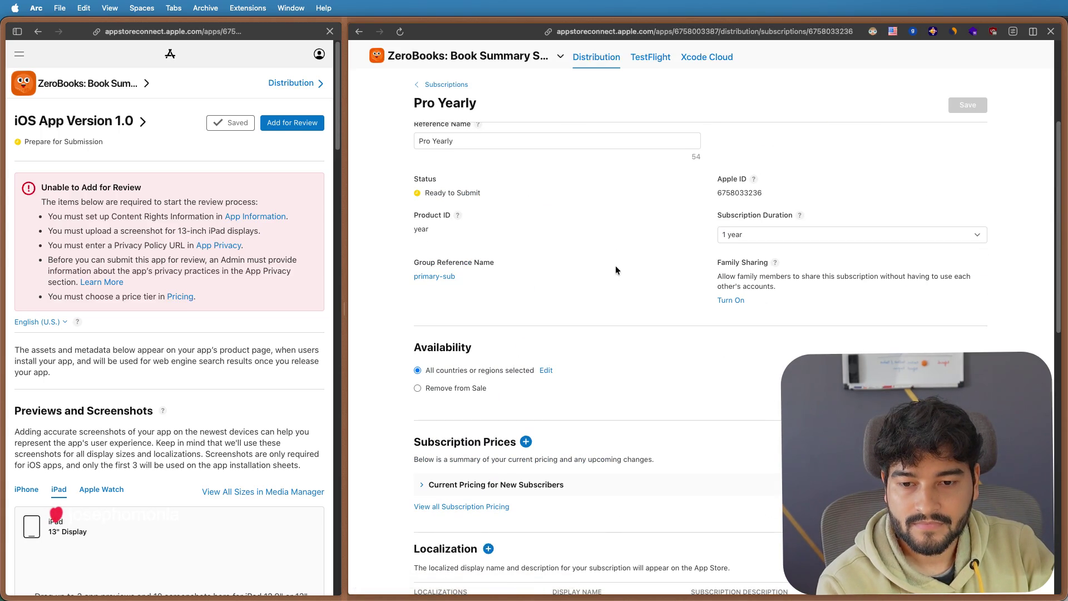
scroll(615, 270, down, 1)
scroll(616, 270, down, 2)
click(496, 375)
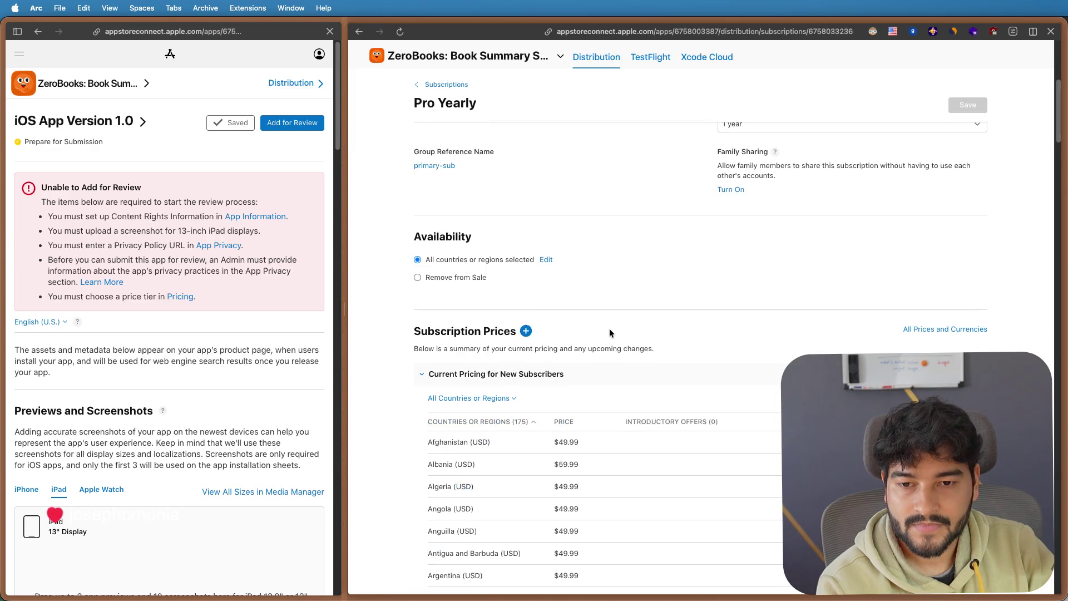
scroll(610, 332, down, 2)
scroll(605, 328, down, 1)
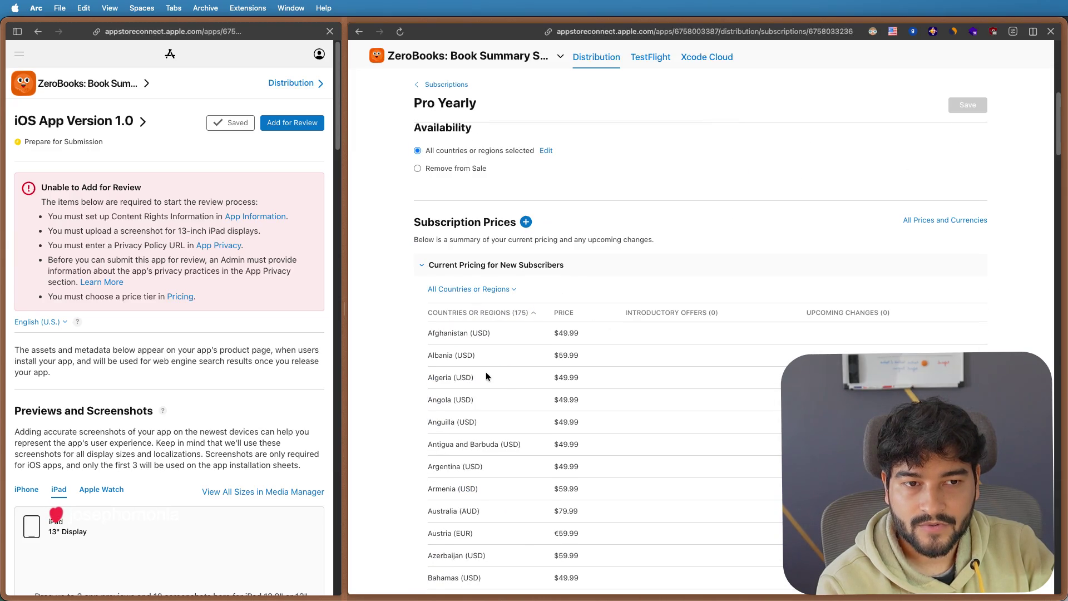
click(952, 222)
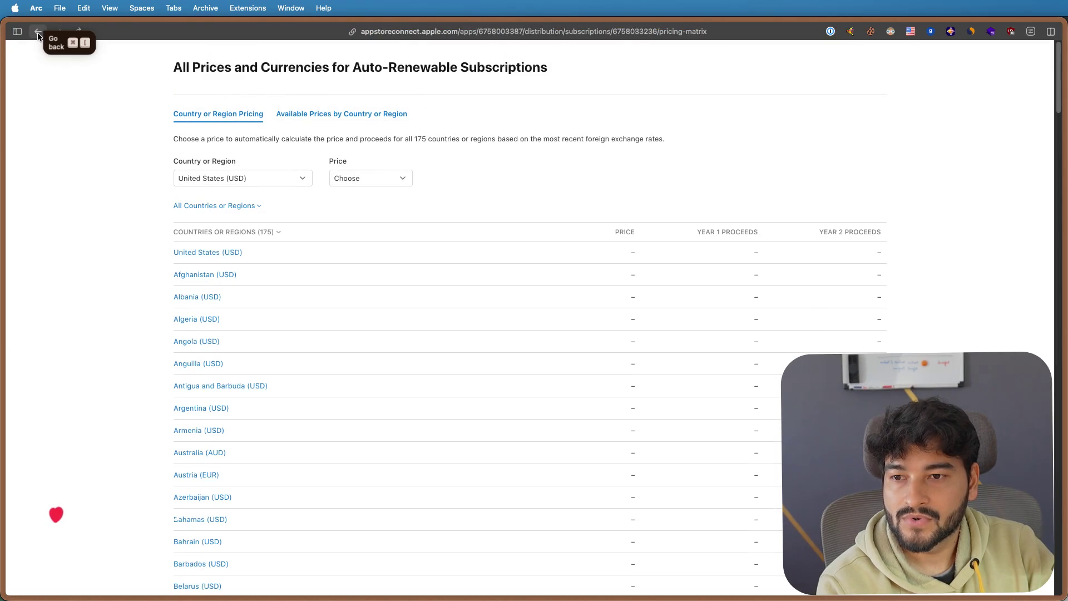
- Peek at Pro Yearly's available price points without choosing one
click(376, 179)
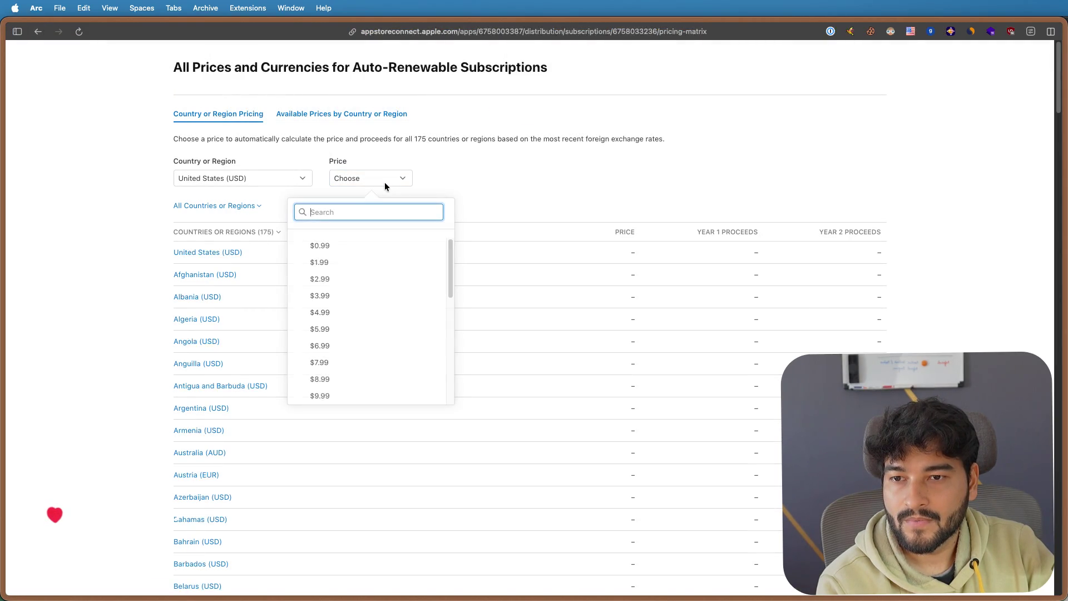
click(512, 168)
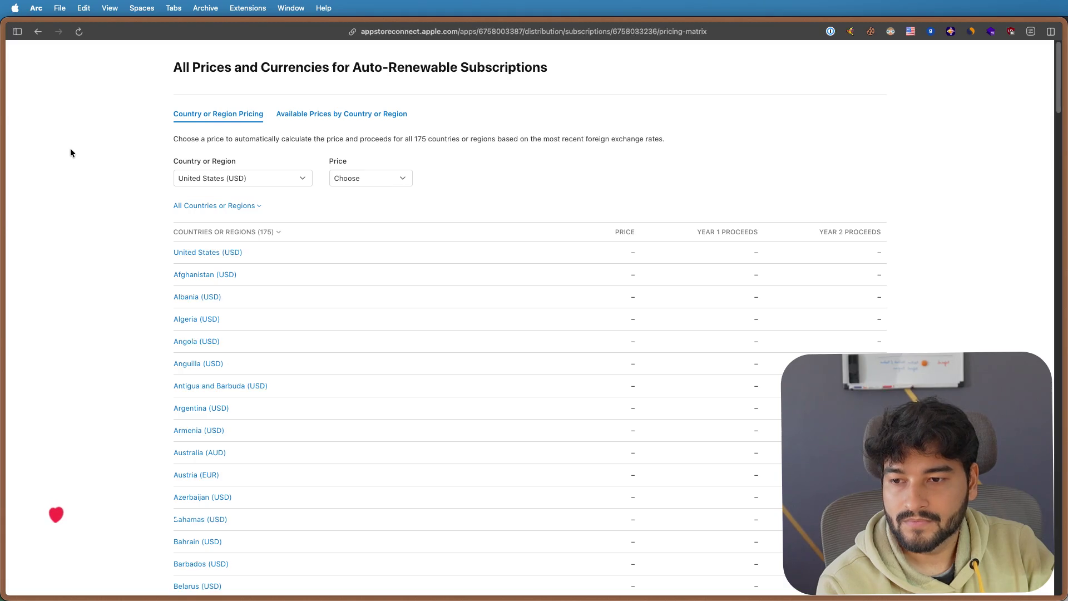
scroll(128, 332, down, 10)
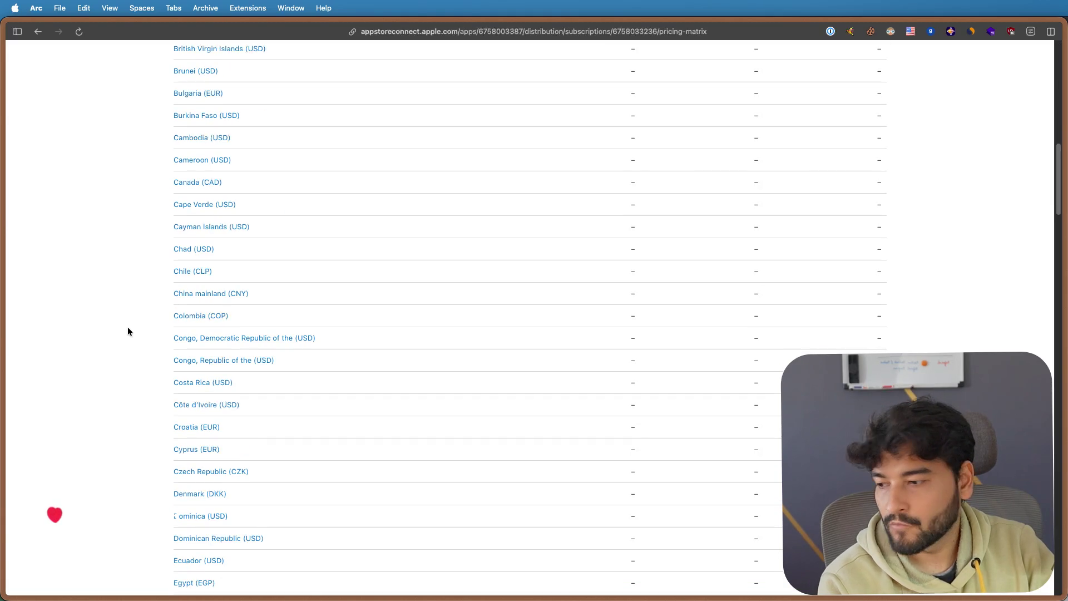
click(41, 32)
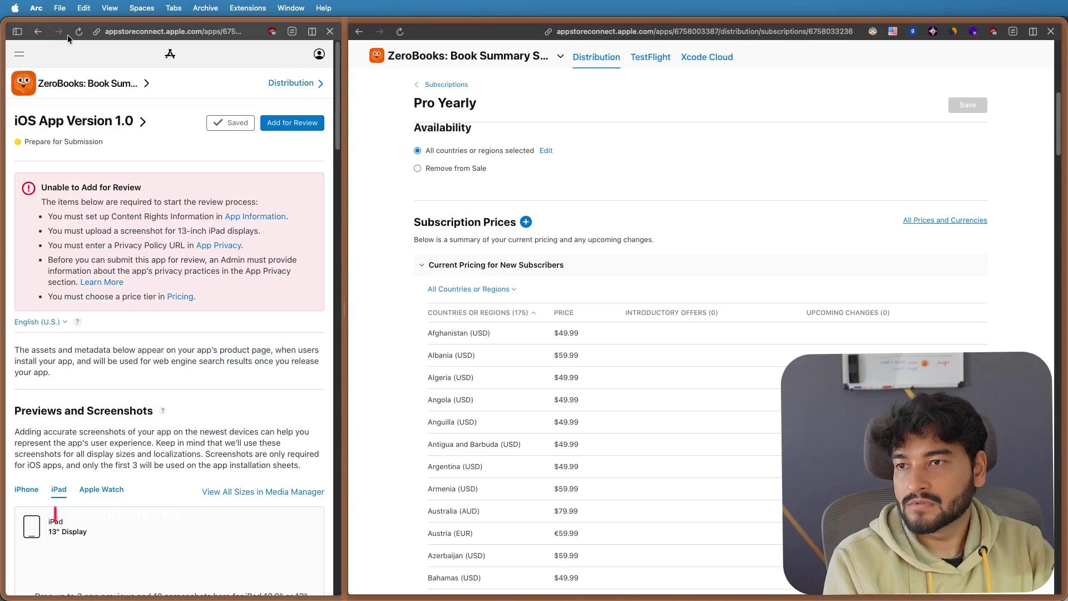
scroll(644, 286, down, 2)
scroll(580, 398, down, 5)
scroll(580, 397, down, 5)
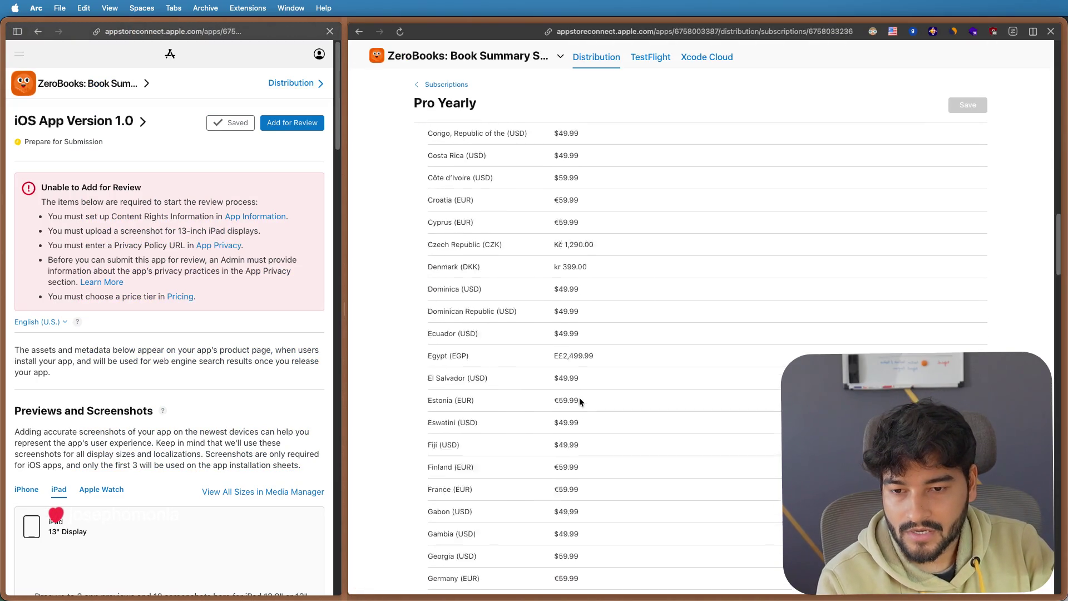
scroll(580, 398, down, 15)
scroll(580, 397, up, 5)
scroll(579, 398, up, 3)
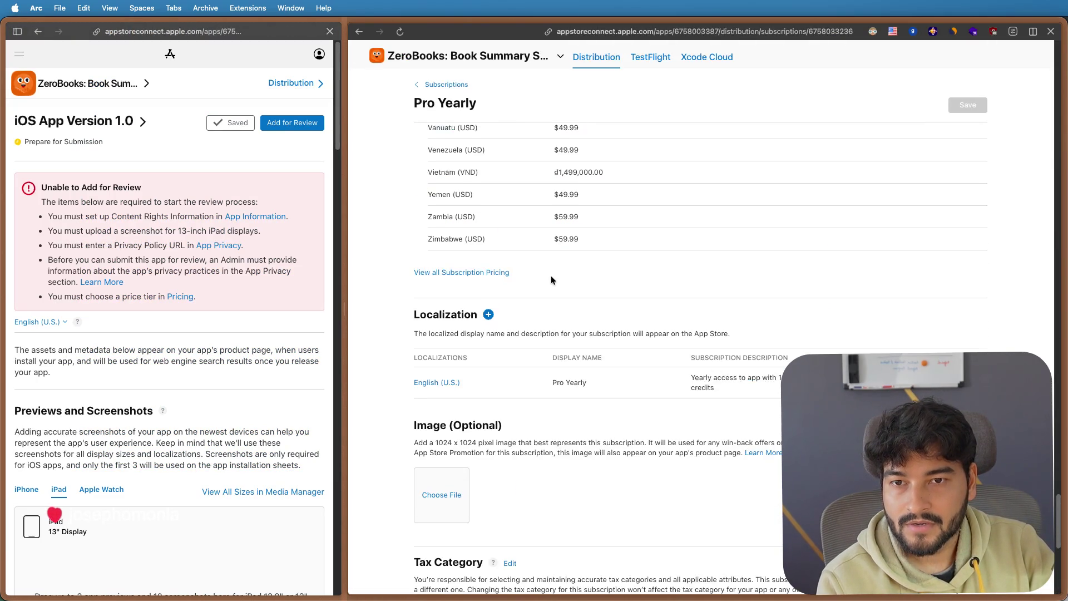
scroll(551, 278, up, 3)
scroll(584, 321, up, 3)
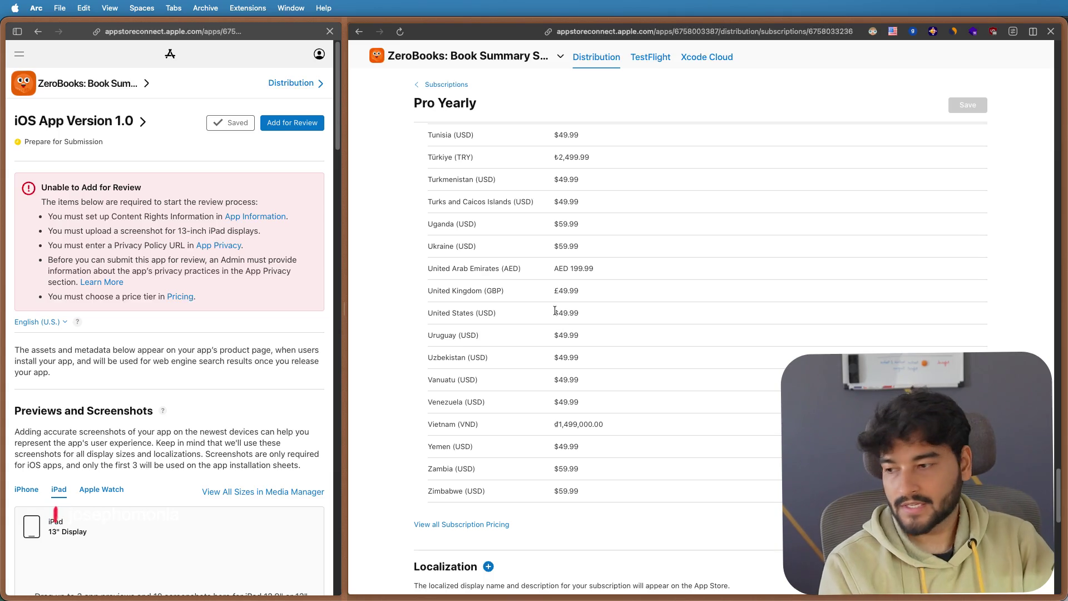
key(super+space)
text(50)
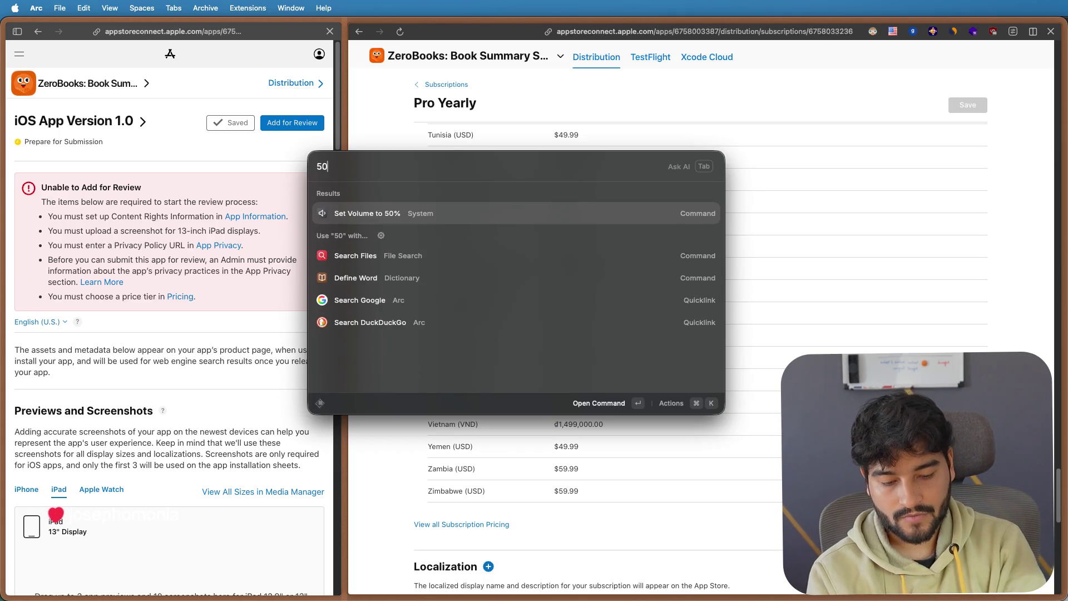
text(/12)
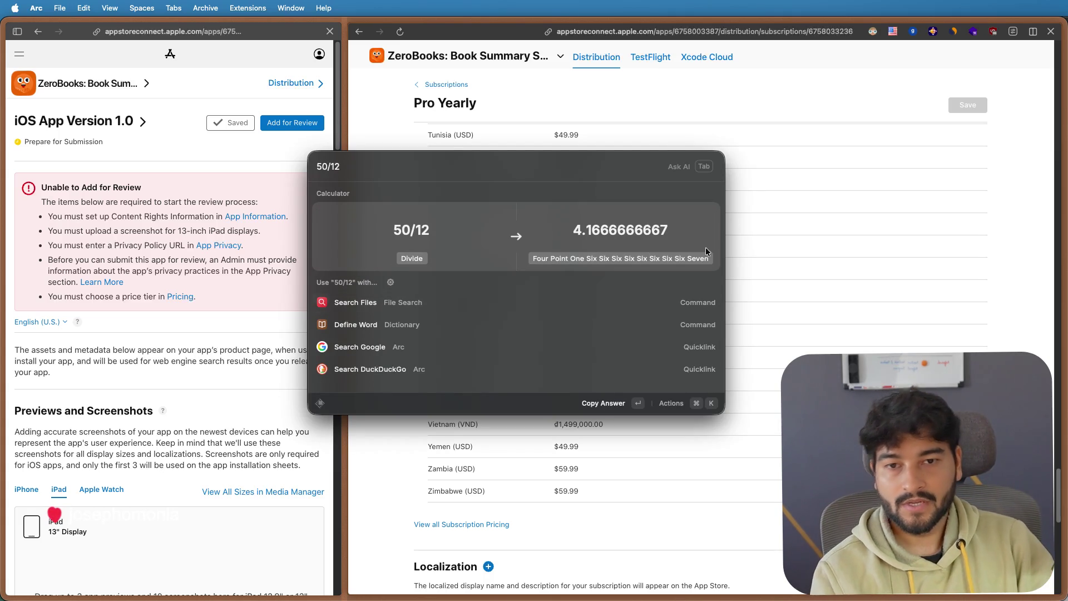
key(Escape)
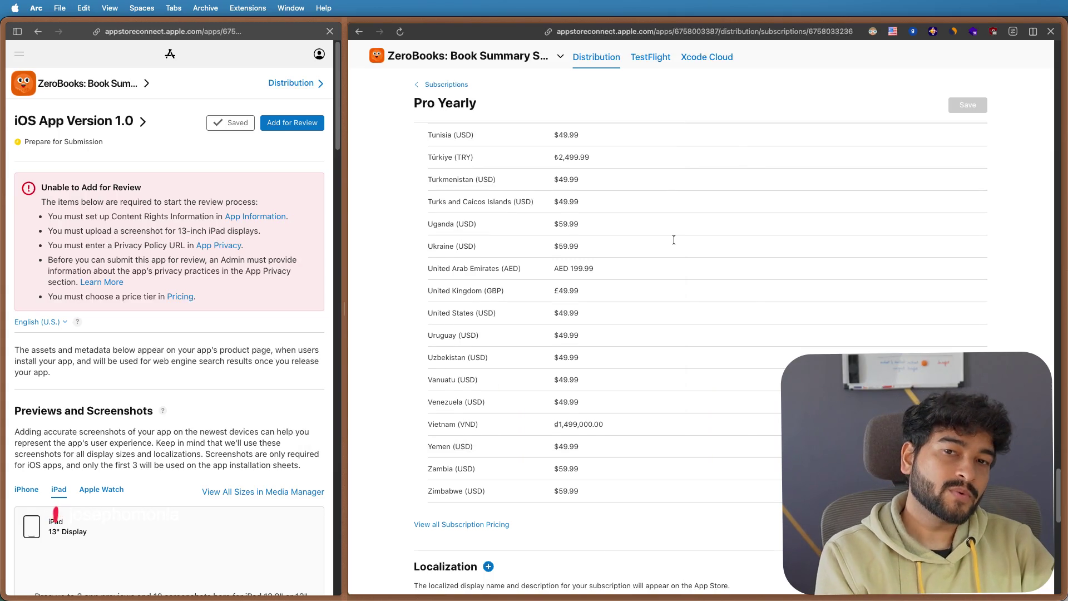
scroll(673, 240, up, 10)
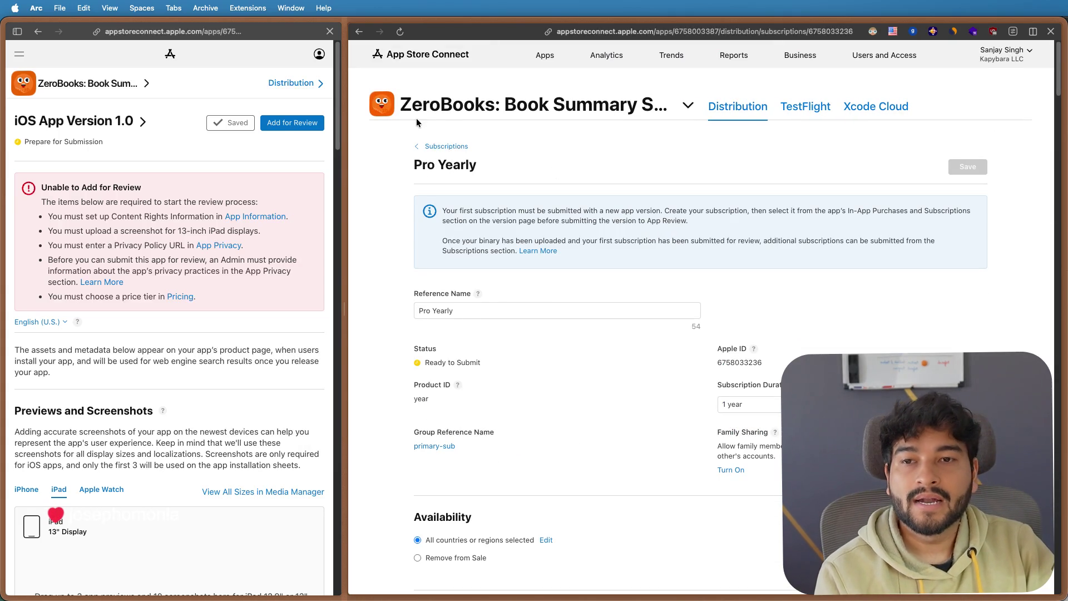
- Widen the subscription pane and return to the primary-sub group via the Subscriptions breadcrumb
drag(342, 112, 222, 108)
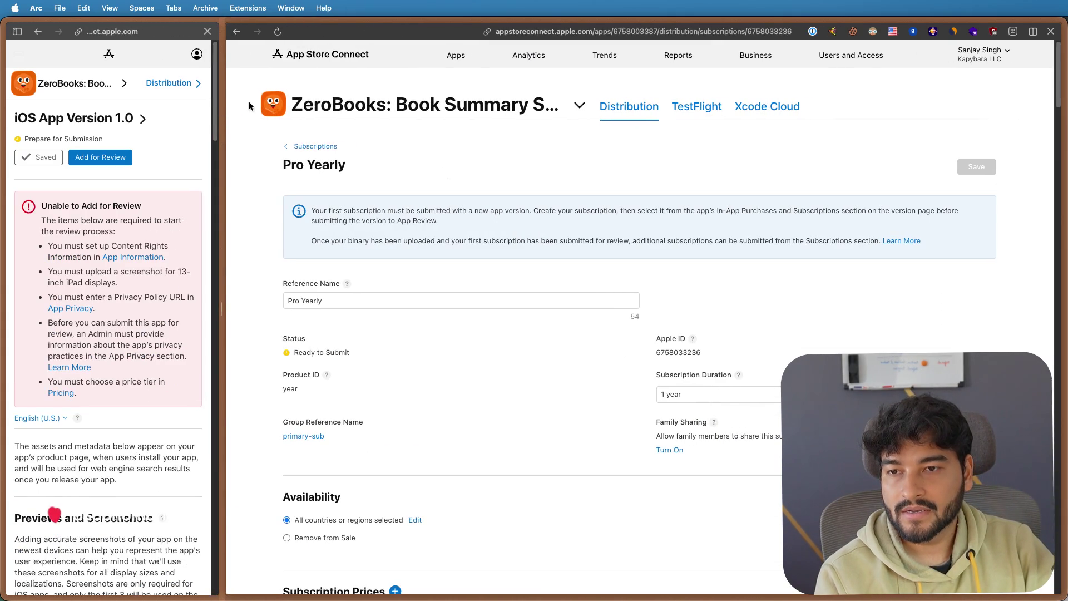
click(303, 147)
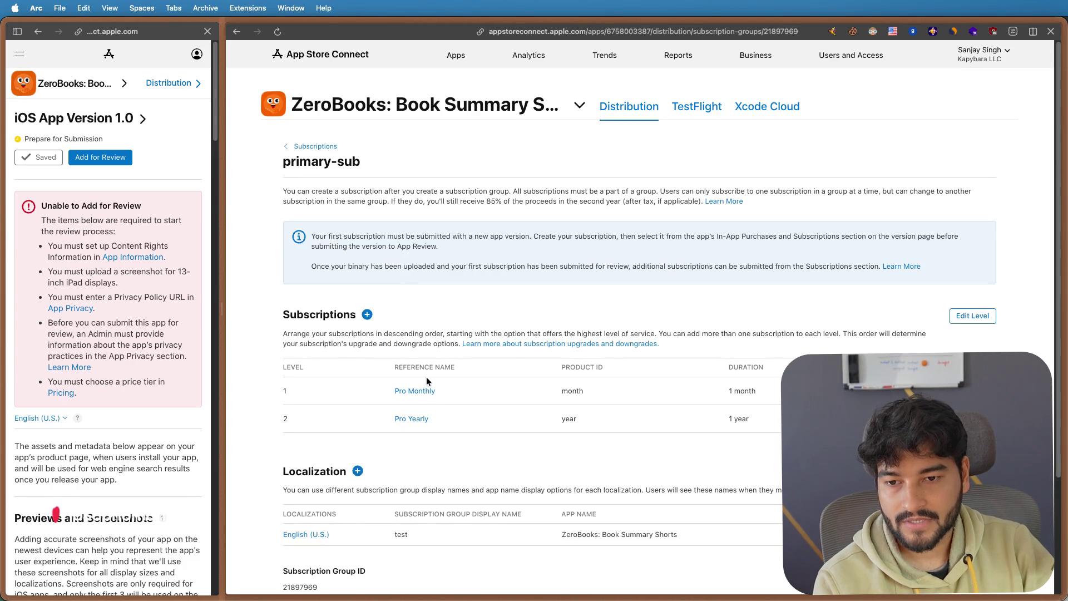
- View Pro Monthly's English (U.S.) localization unchanged and its current pricing, $7.99 in the United States
click(416, 393)
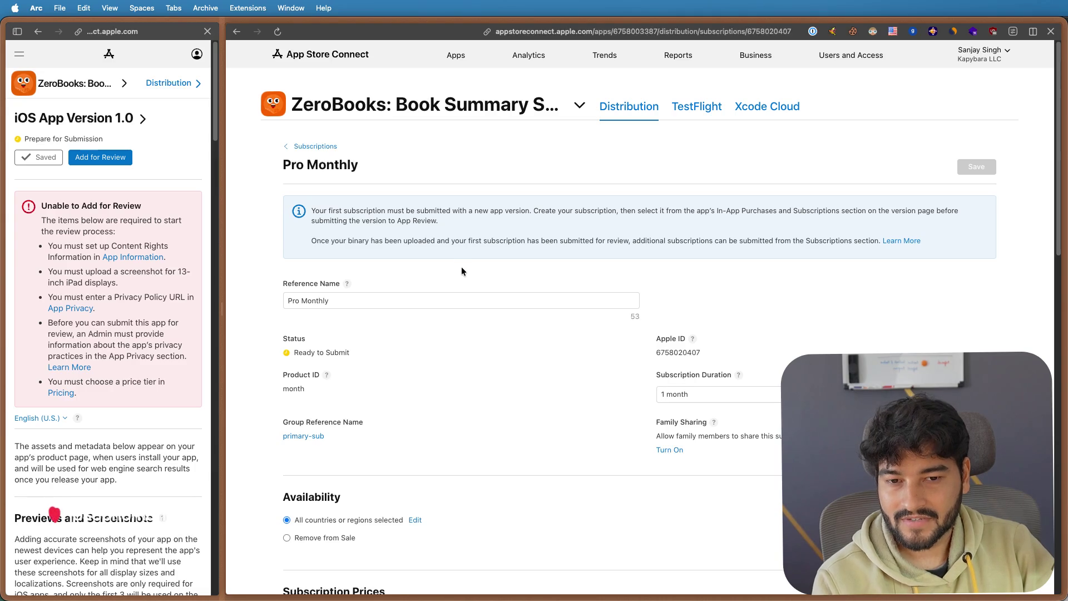
scroll(574, 279, down, 1)
scroll(574, 279, down, 5)
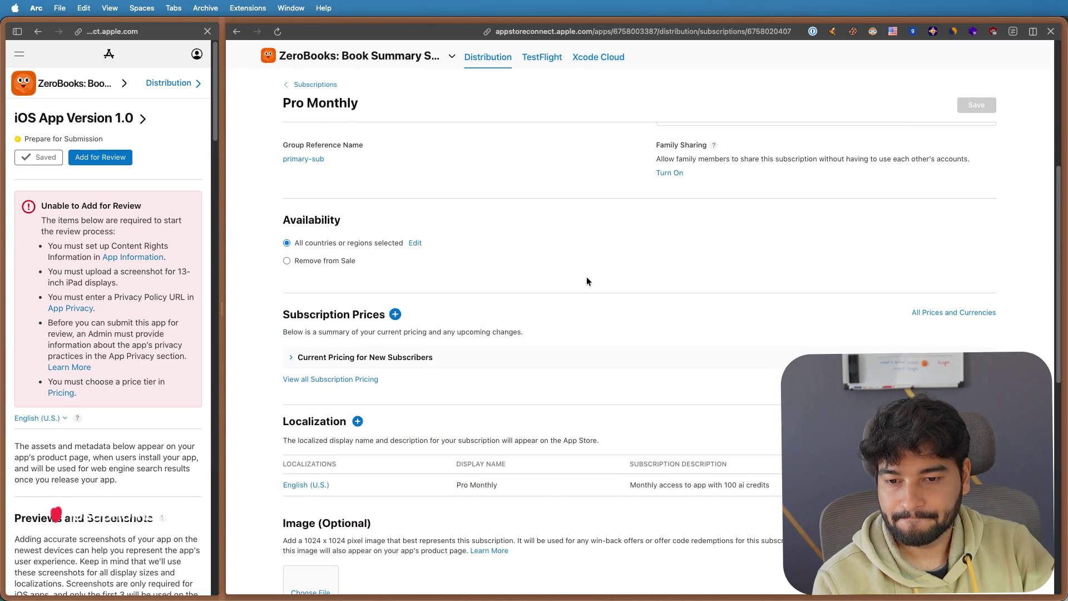
scroll(587, 281, down, 3)
scroll(586, 282, down, 5)
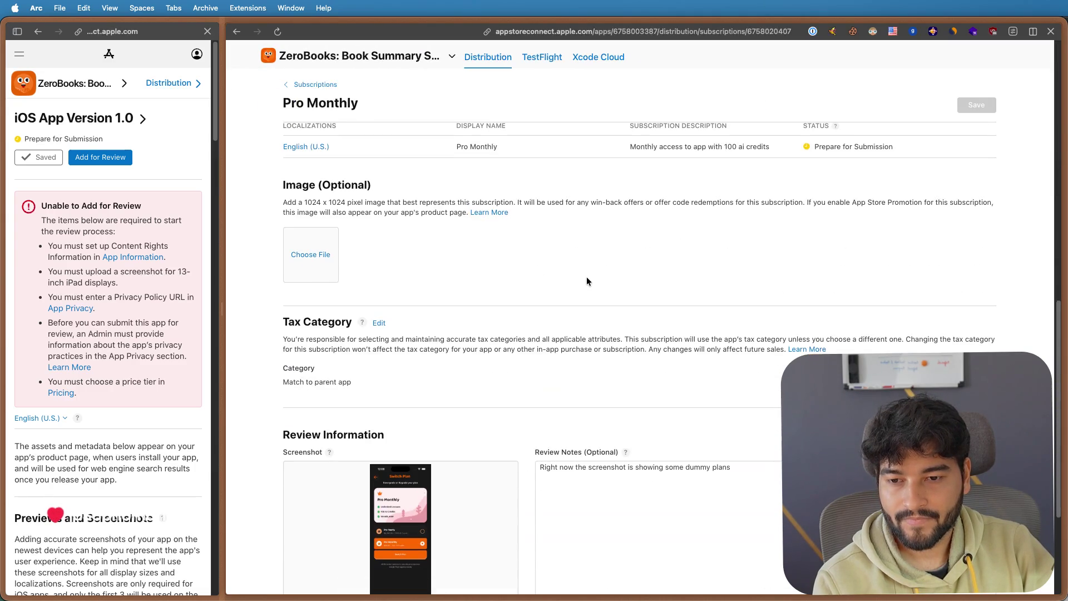
scroll(587, 281, down, 4)
scroll(587, 281, up, 5)
scroll(587, 281, up, 3)
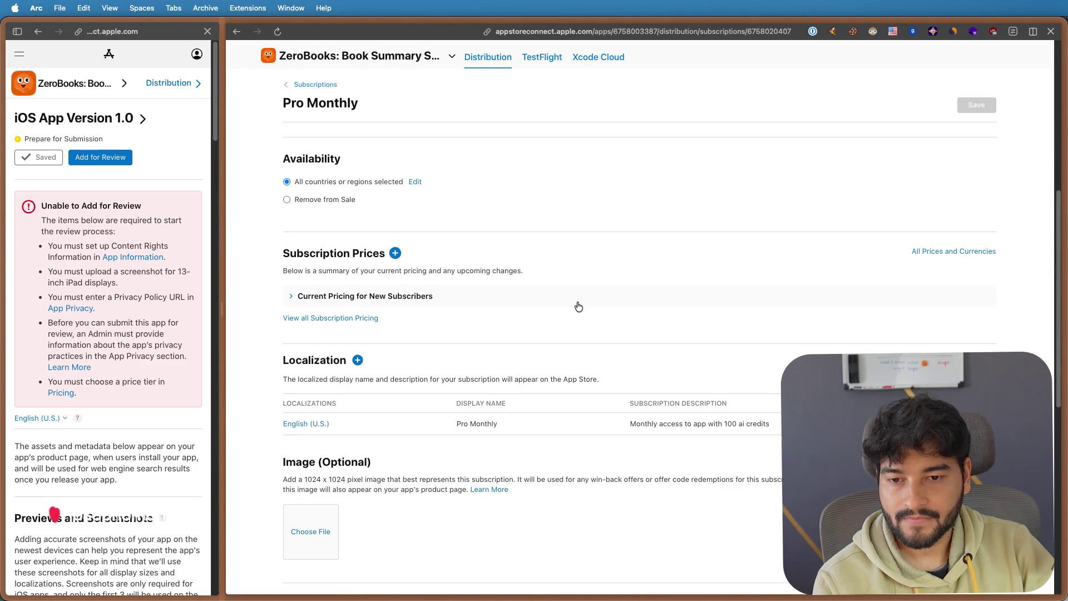
click(311, 424)
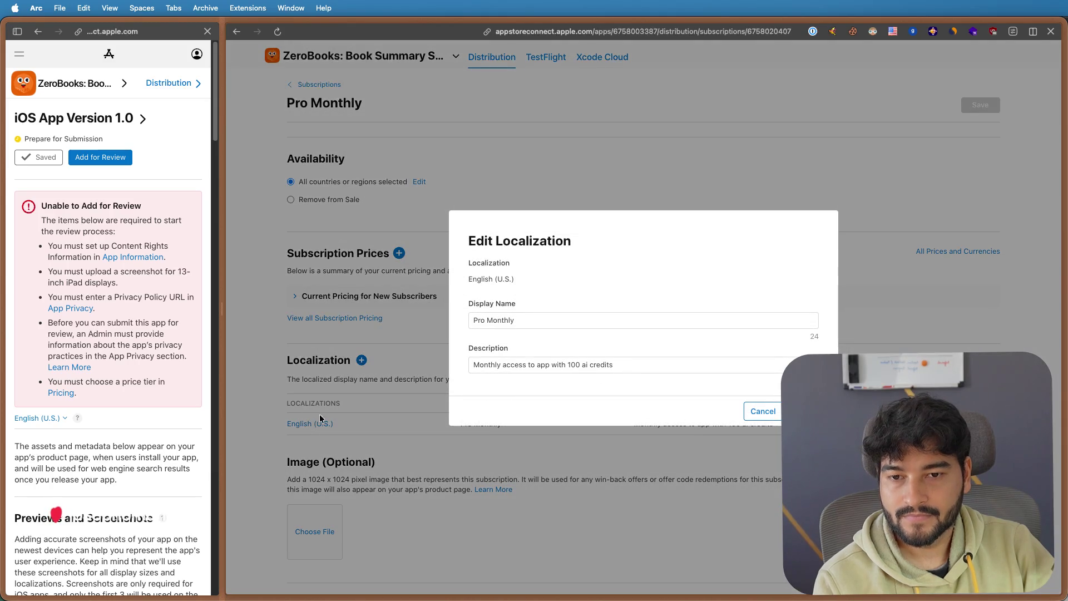
click(762, 411)
click(359, 296)
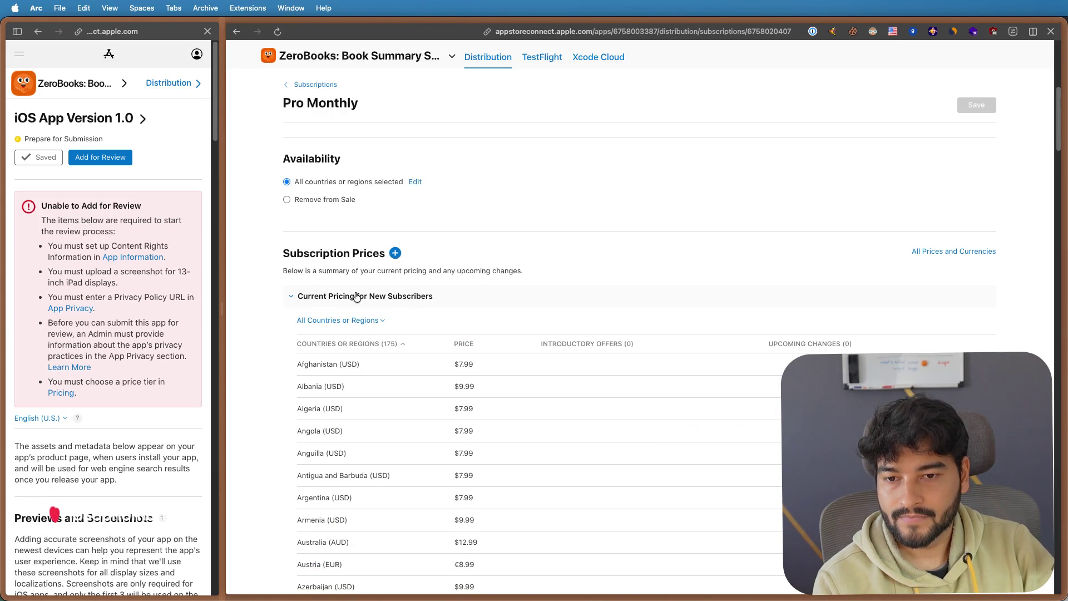
scroll(439, 408, down, 2)
scroll(439, 408, down, 10)
scroll(438, 408, down, 10)
scroll(438, 408, down, 10)
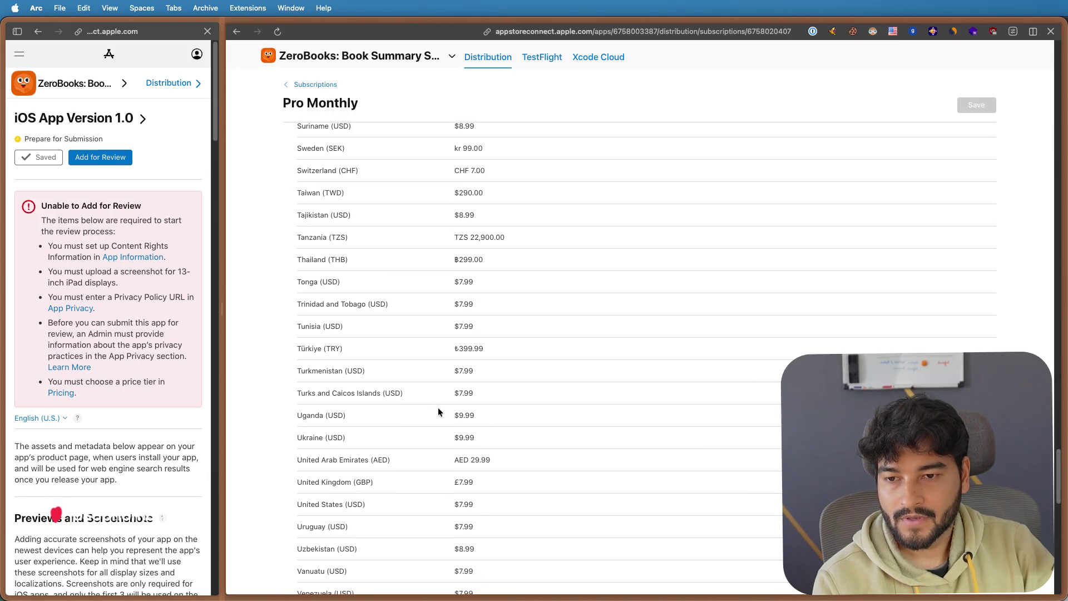
scroll(438, 412, down, 4)
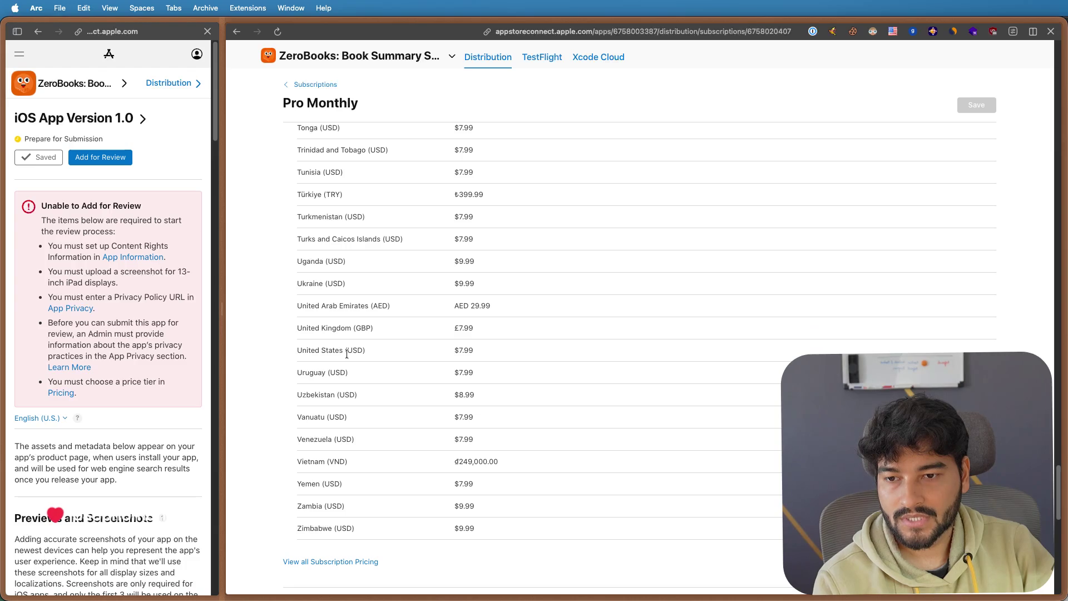
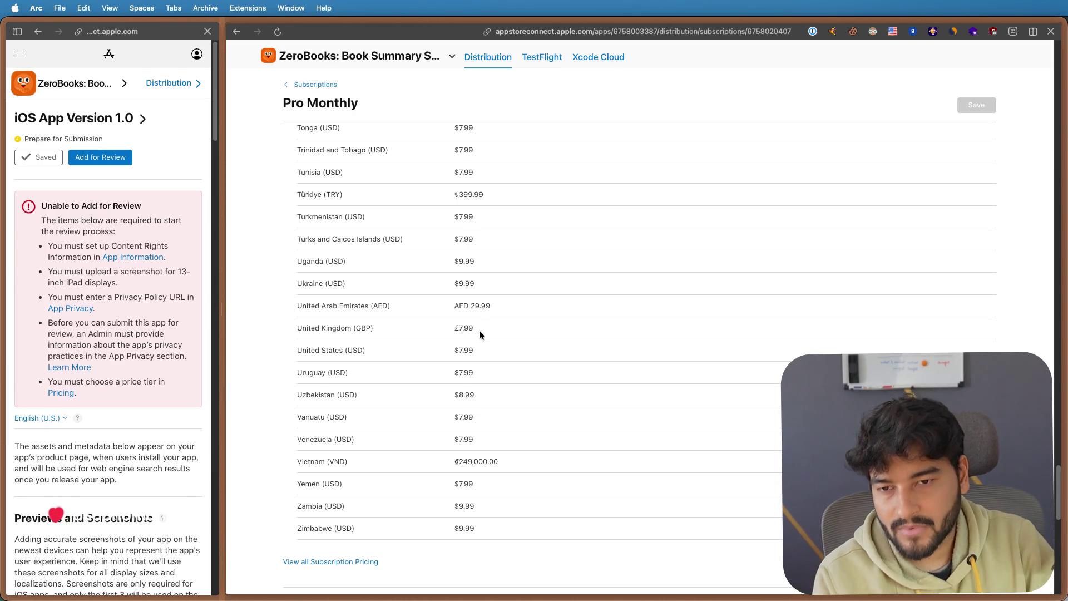
scroll(483, 326, up, 10)
scroll(483, 325, up, 5)
scroll(482, 325, up, 10)
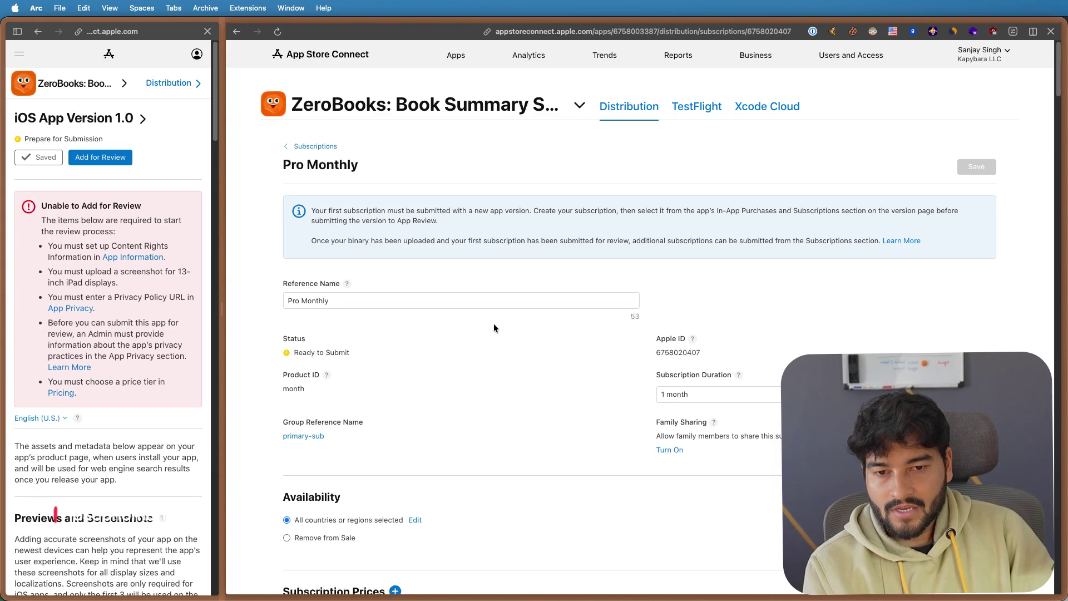
- Switch the subscription duration to 1 week, then set it back to 1 month
click(704, 396)
click(698, 379)
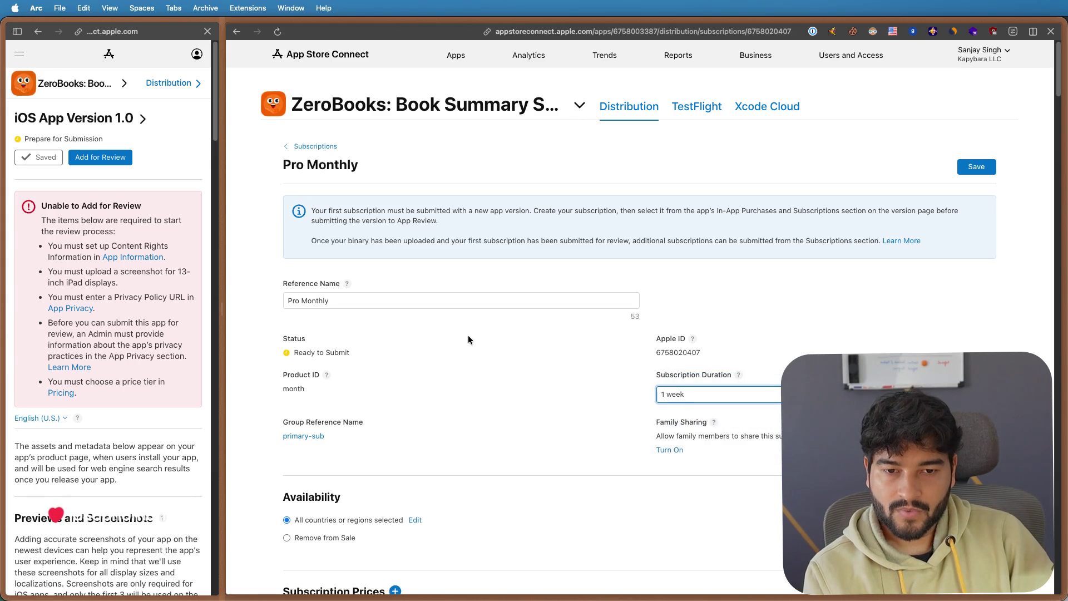
scroll(466, 411, down, 10)
scroll(465, 409, down, 10)
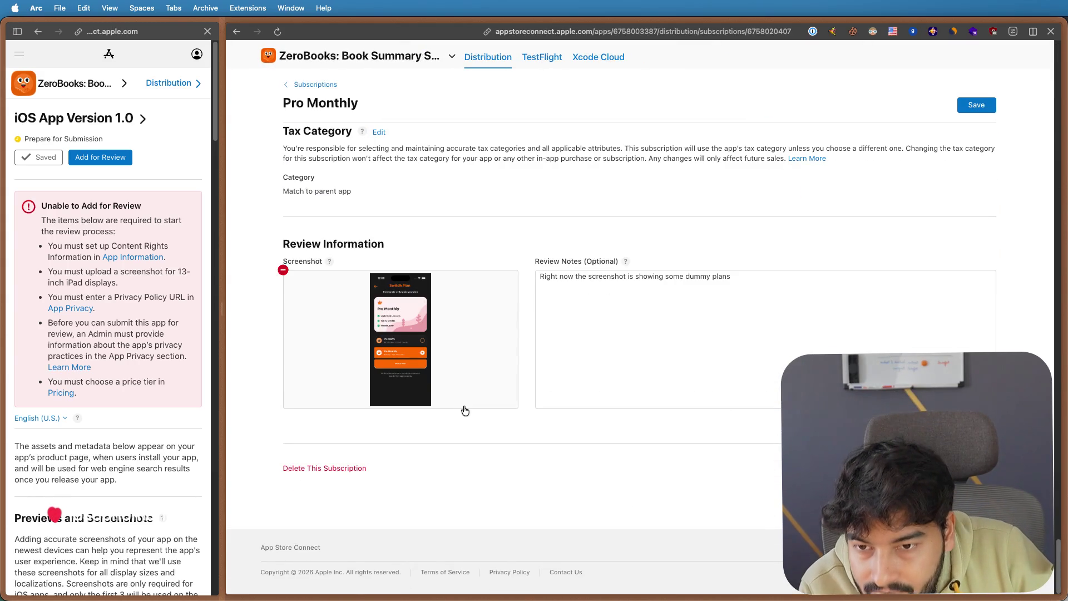
scroll(465, 410, up, 10)
scroll(465, 410, up, 10)
click(690, 393)
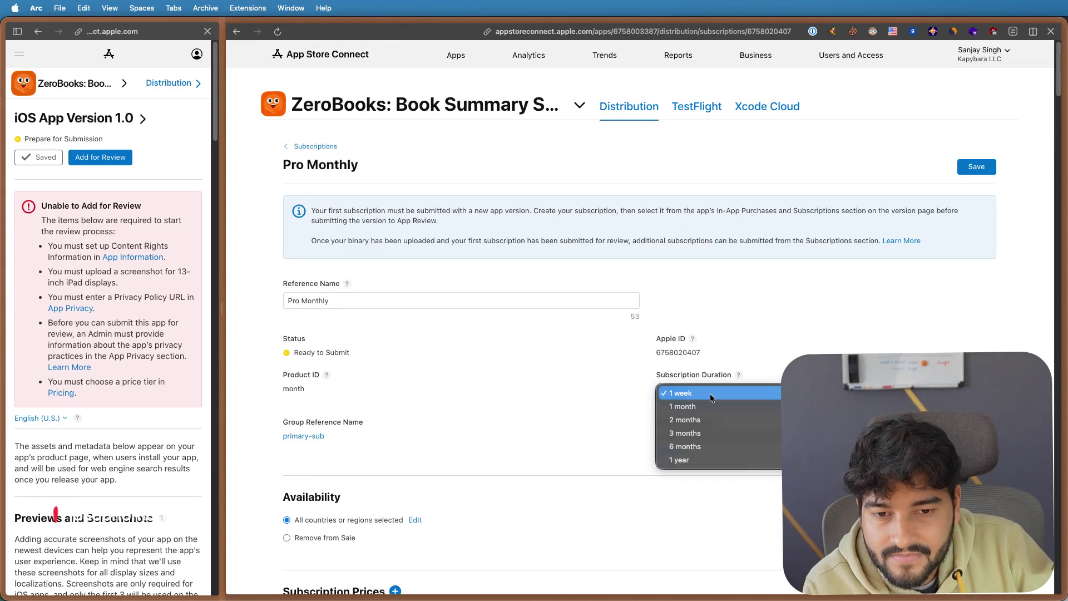
click(690, 406)
mouse_move(316, 146)
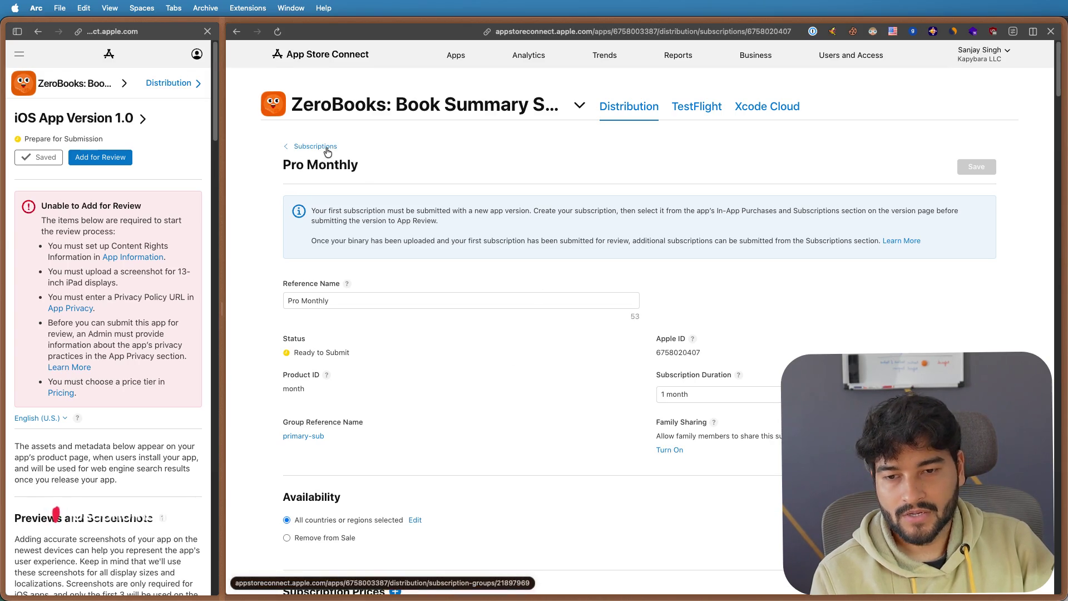
- Return to the subscription group page, widen the App Version 1.0 pane, and switch to Figma
click(316, 146)
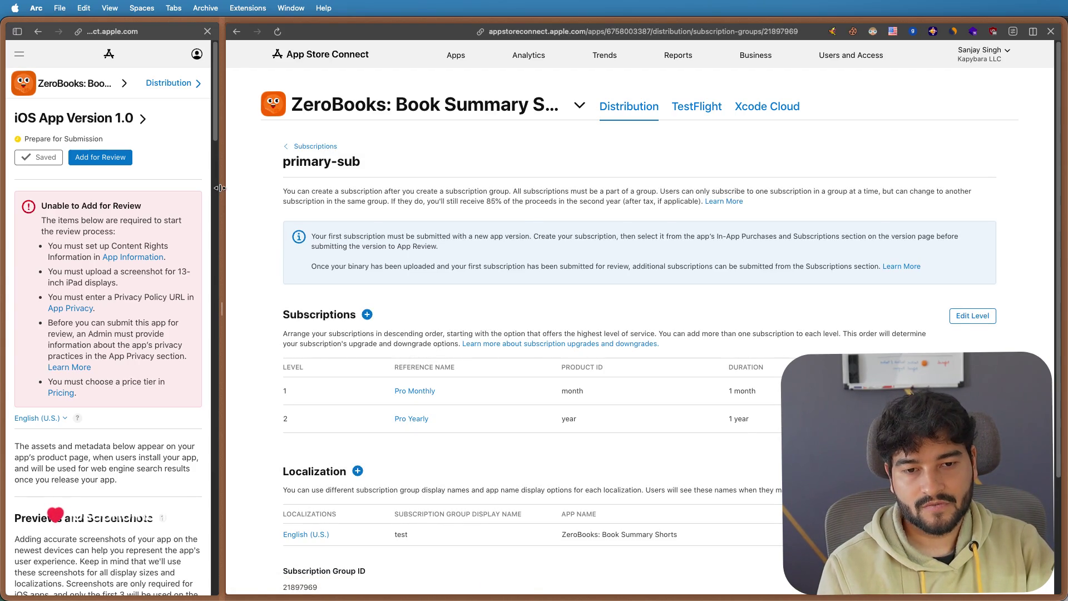
drag(219, 189, 743, 195)
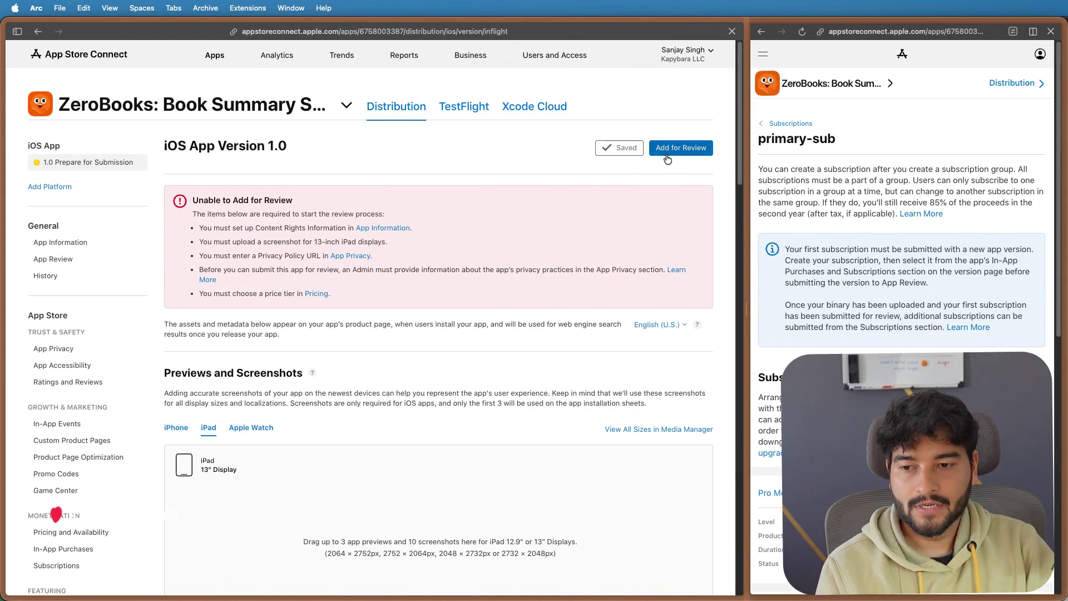
scroll(485, 286, down, 2)
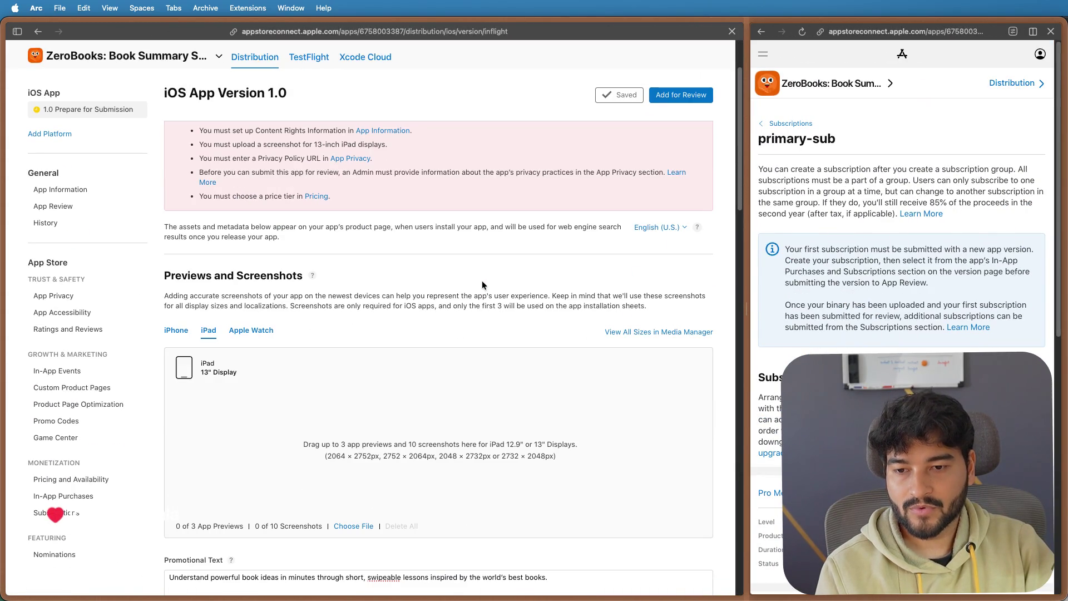
mouse_move(482, 595)
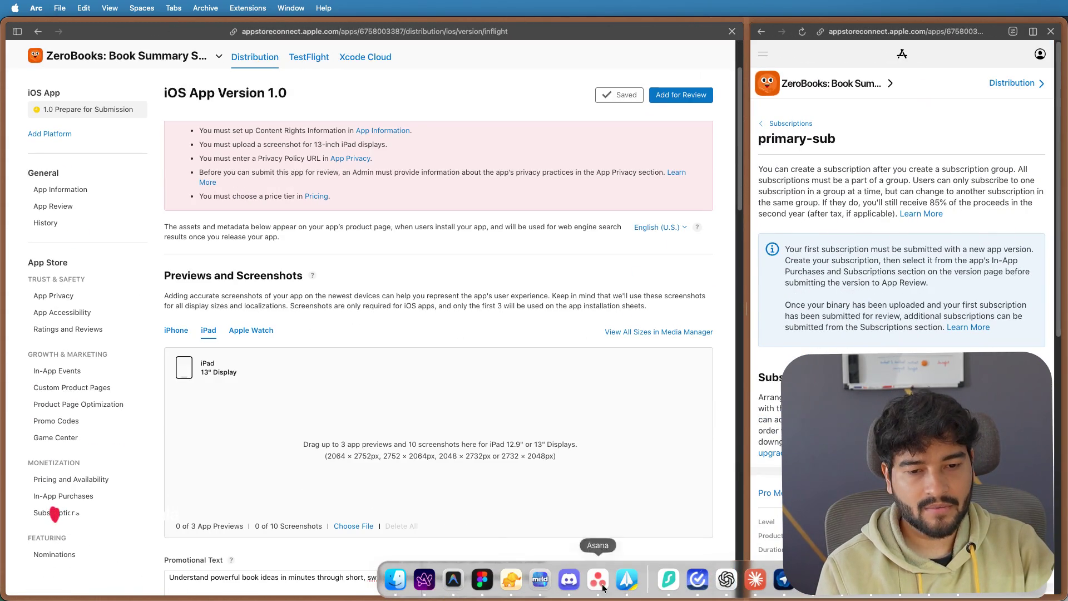
click(484, 578)
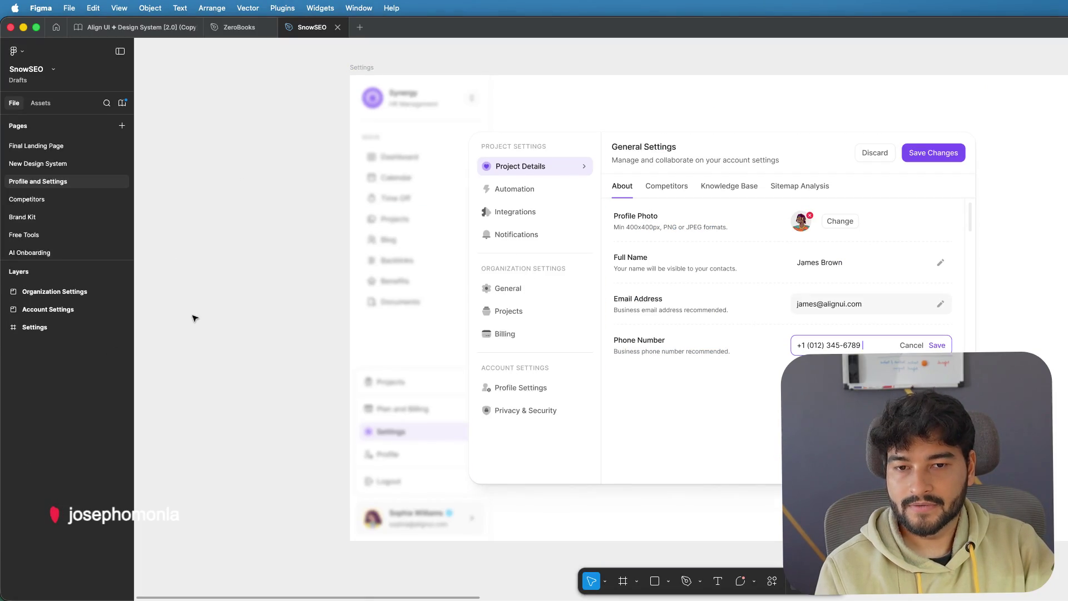
scroll(192, 319, down, 2)
scroll(193, 319, down, 2)
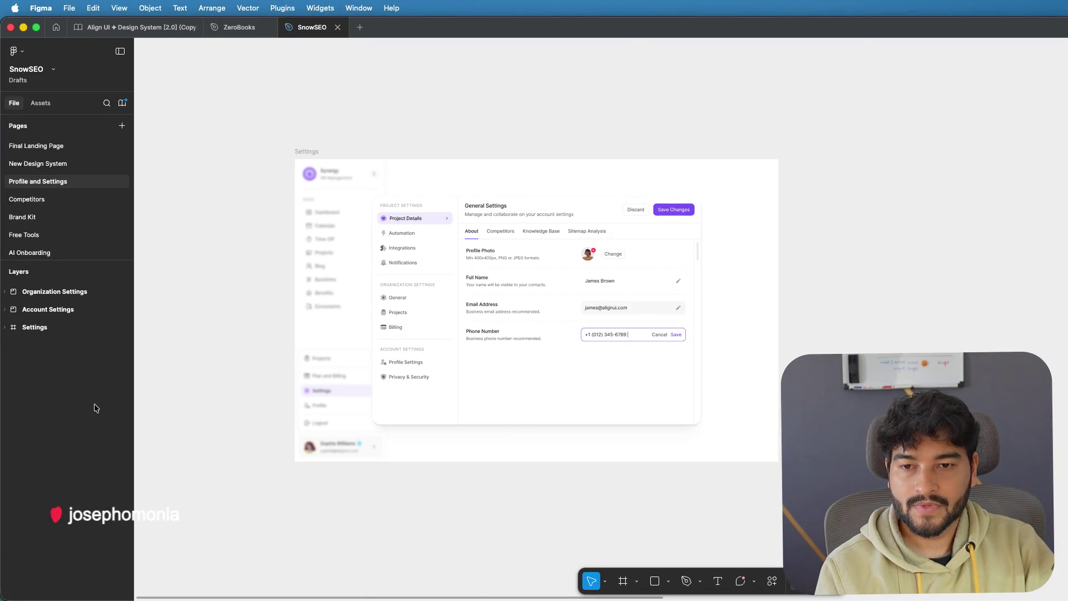
- Switch to the ZeroBooks design file and go to its Store images page
drag(192, 234, 290, 242)
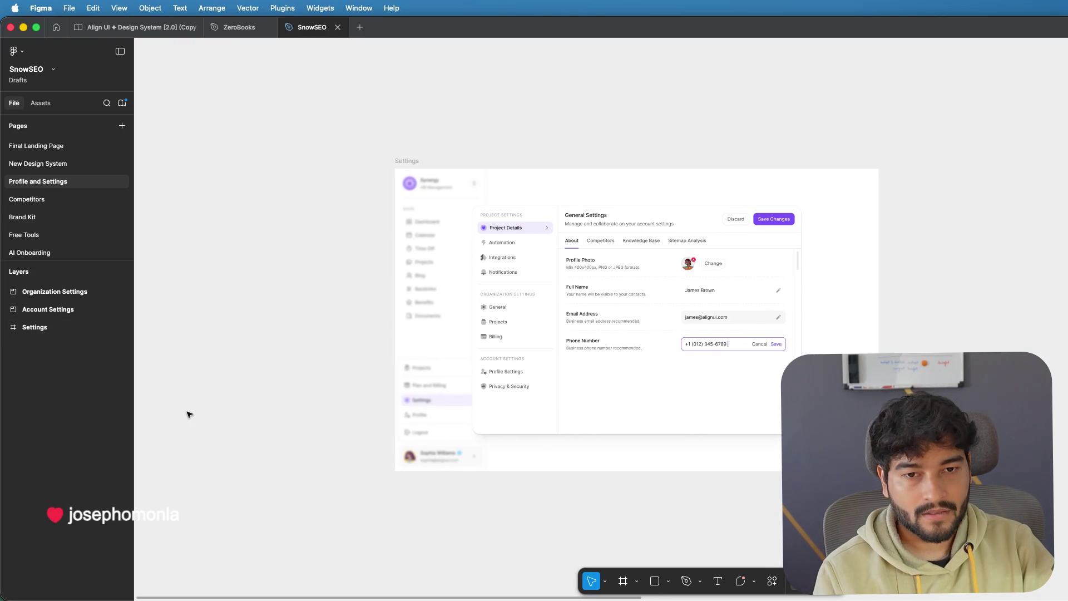
drag(233, 250, 261, 253)
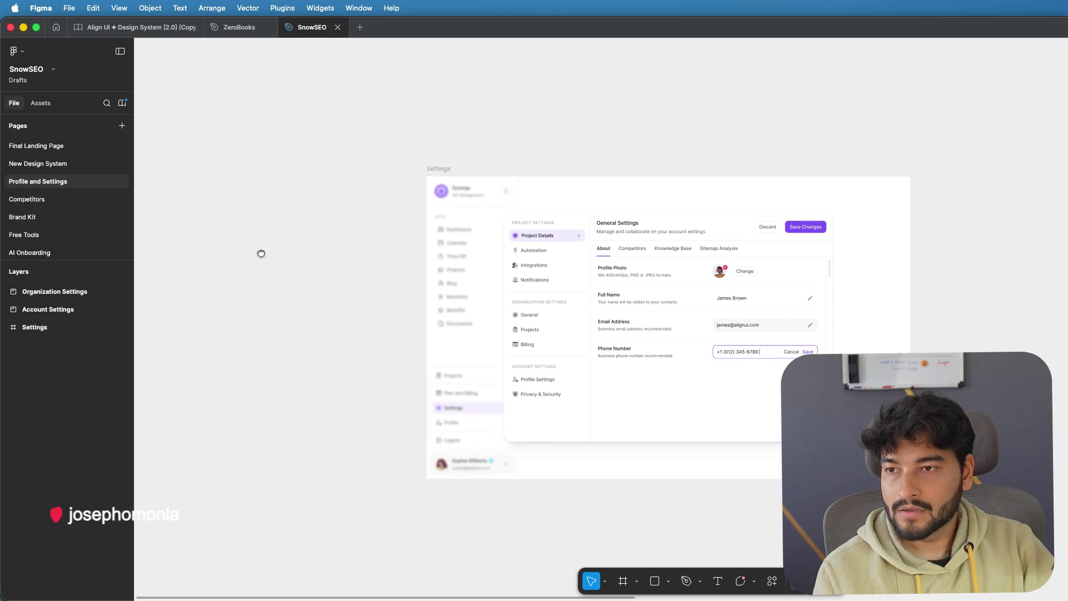
click(235, 27)
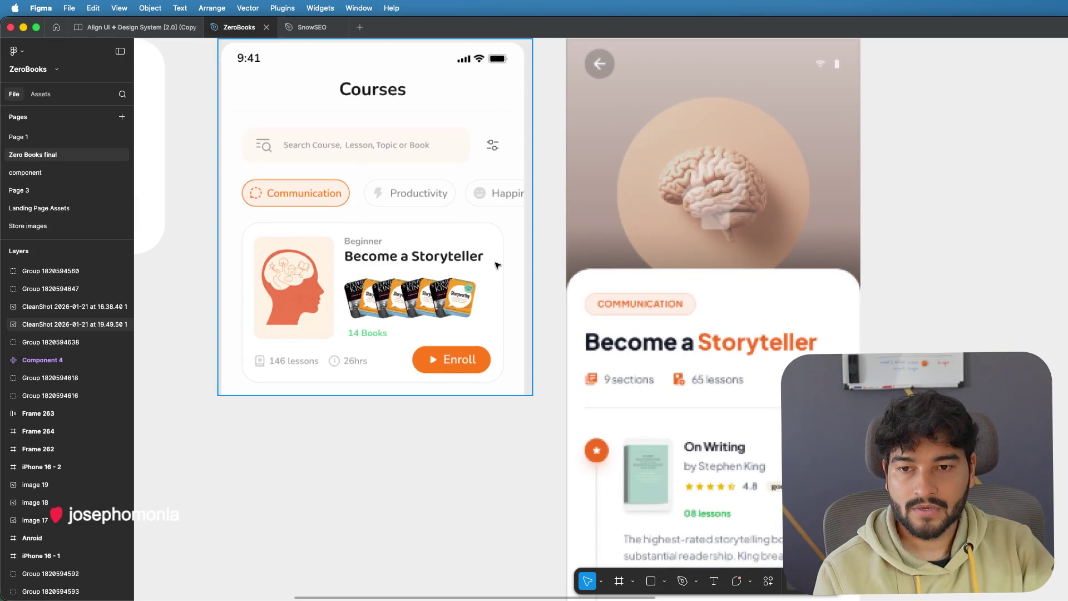
scroll(496, 265, down, 5)
scroll(665, 200, up, 2)
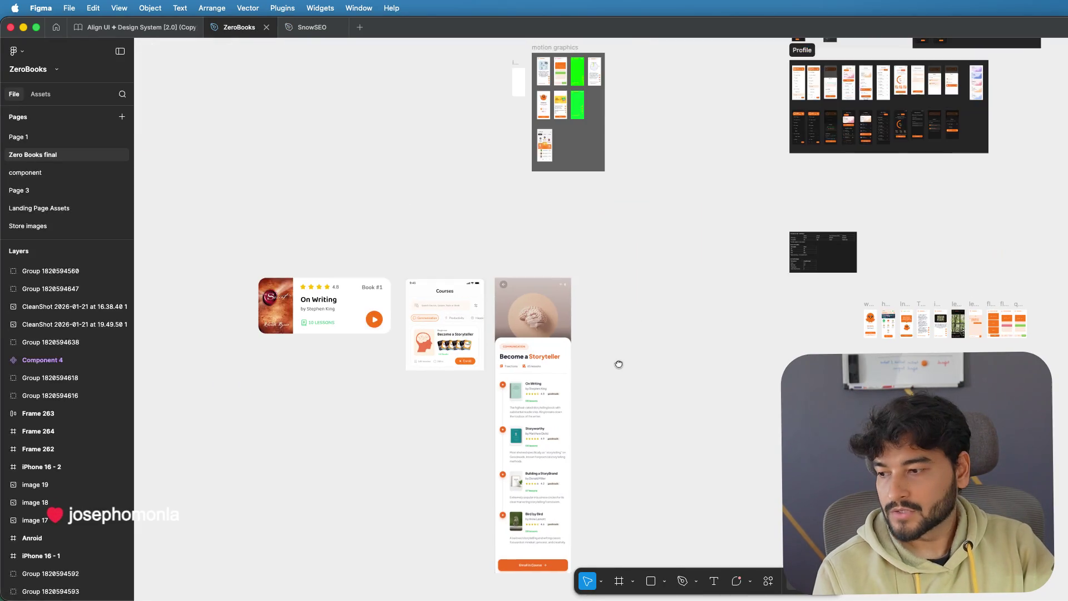
scroll(650, 280, up, 2)
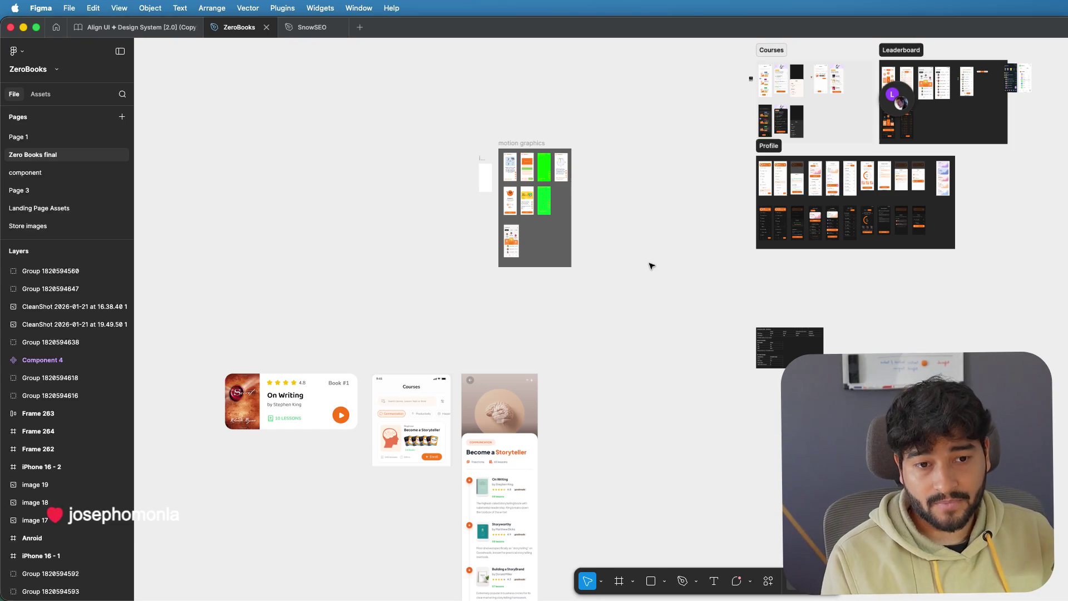
click(39, 225)
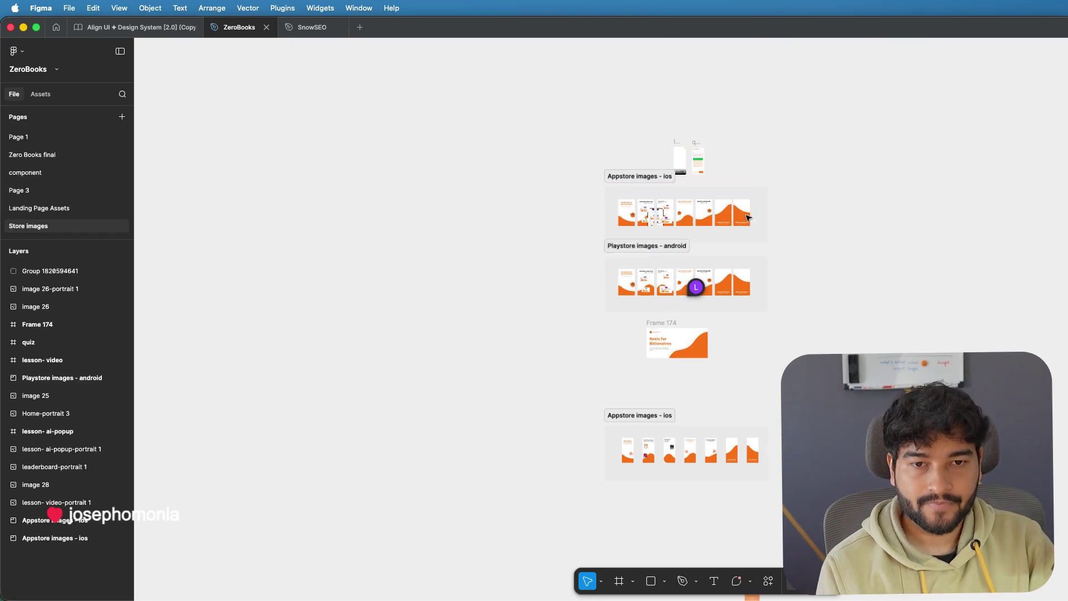
scroll(700, 209, up, 2)
scroll(700, 209, up, 3)
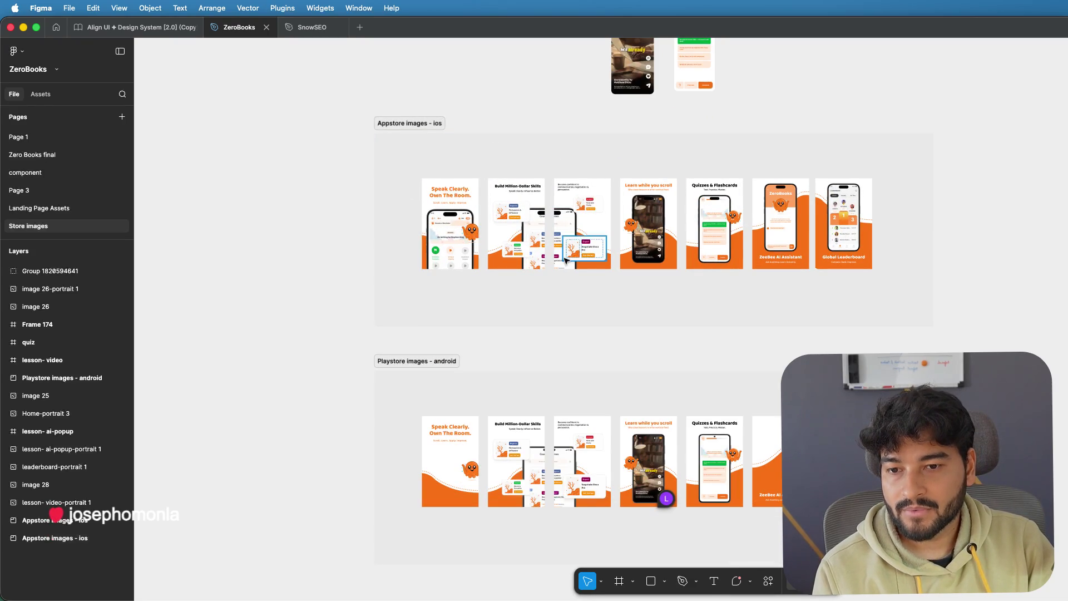
scroll(561, 257, down, 2)
scroll(562, 257, down, 3)
scroll(562, 257, up, 3)
scroll(562, 257, down, 3)
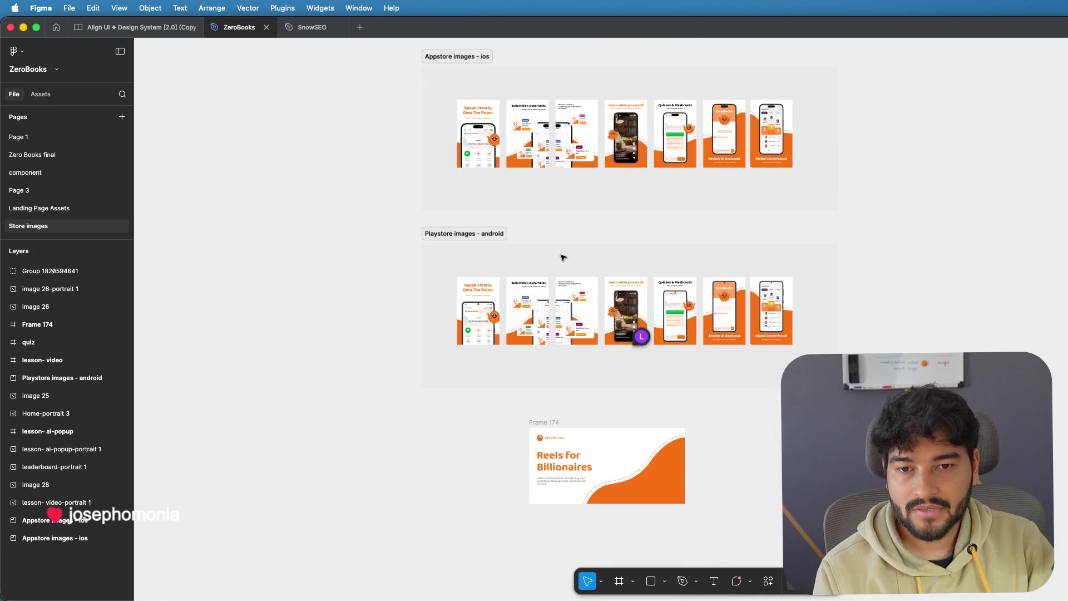
scroll(562, 258, down, 2)
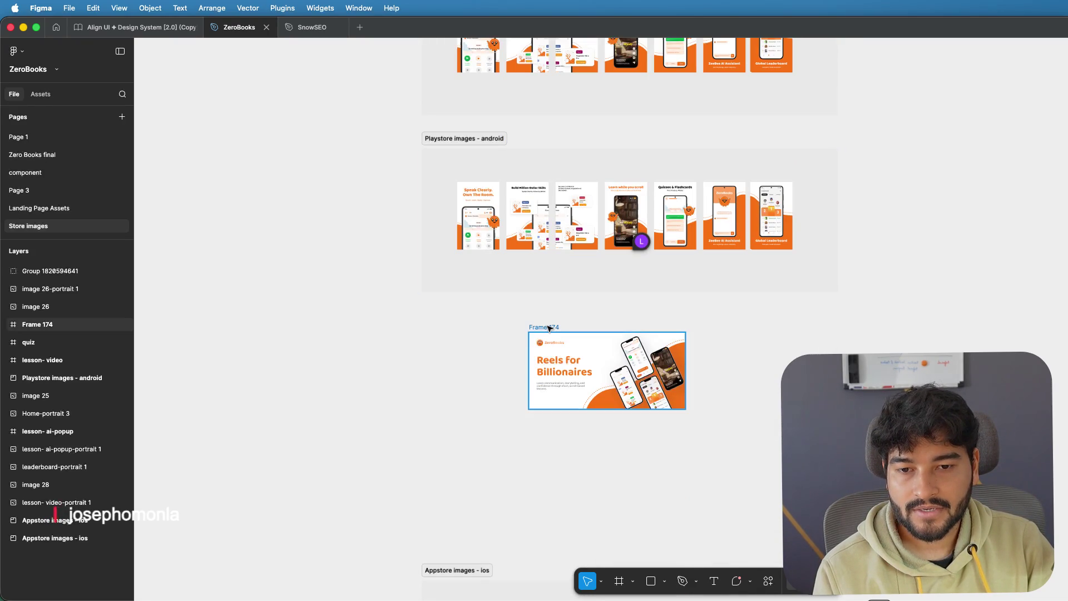
scroll(564, 368, up, 3)
scroll(565, 368, up, 2)
- Replace 'Reels' with 'Shorts' and 'Billionaires' with 'Millionaires' in the Frame 174 headline
double_click(549, 351)
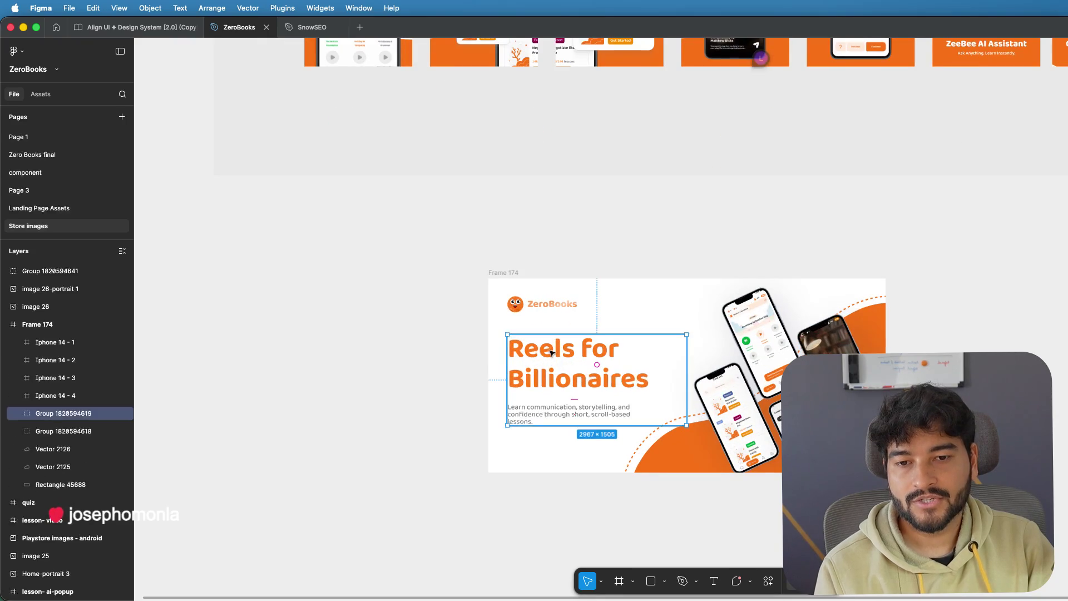
double_click(548, 350)
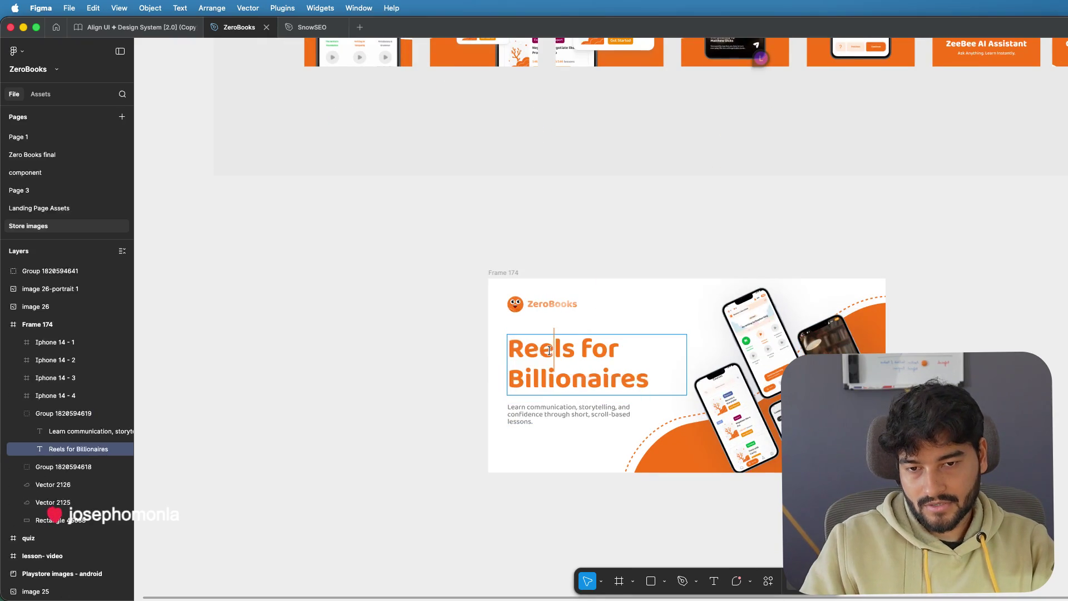
double_click(549, 351)
text(Shor)
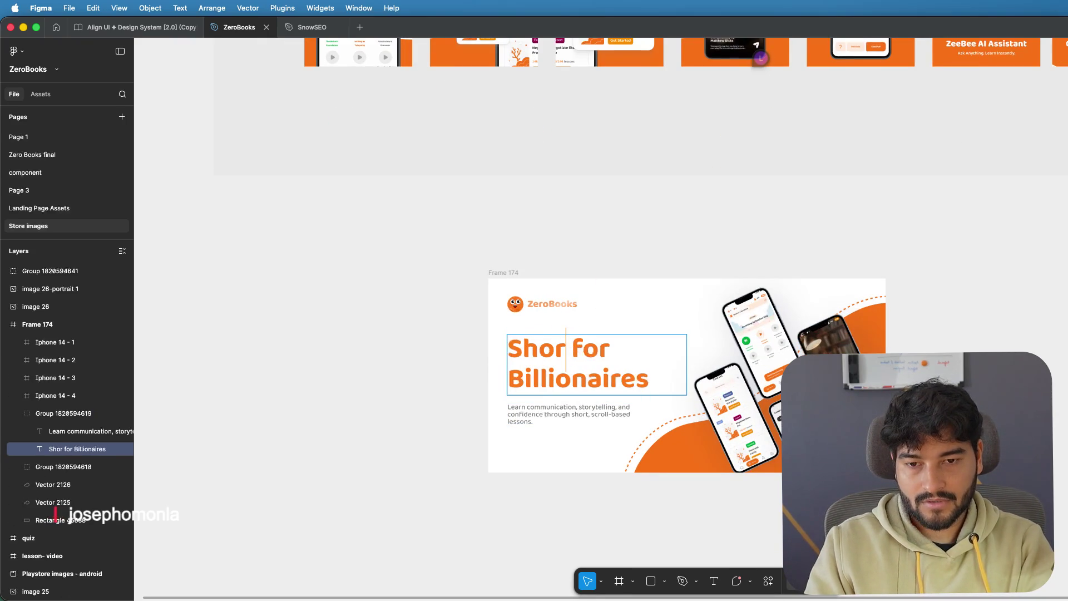
text(ts)
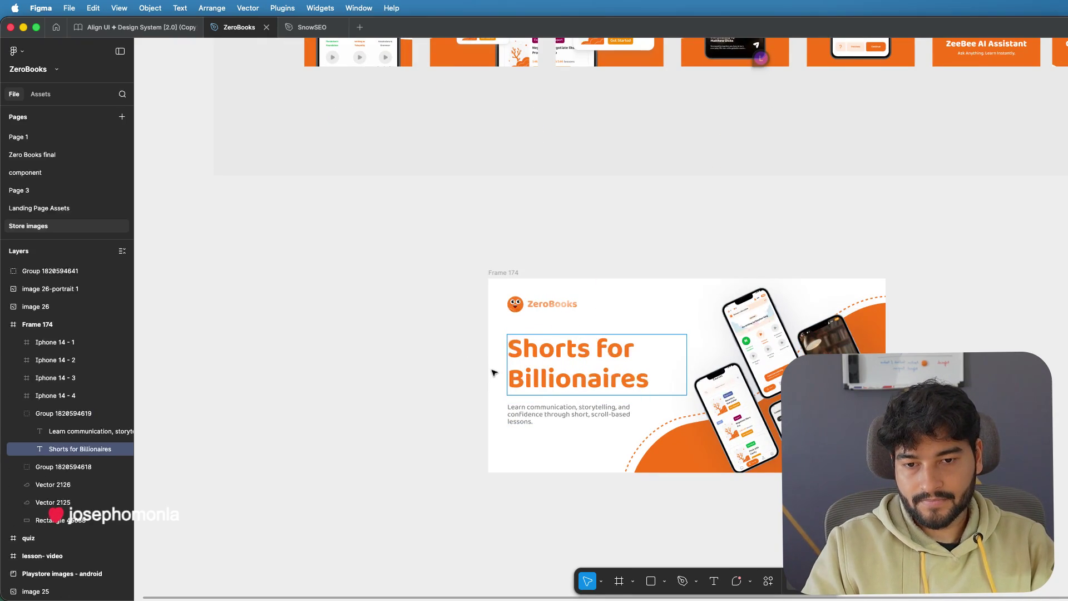
click(415, 332)
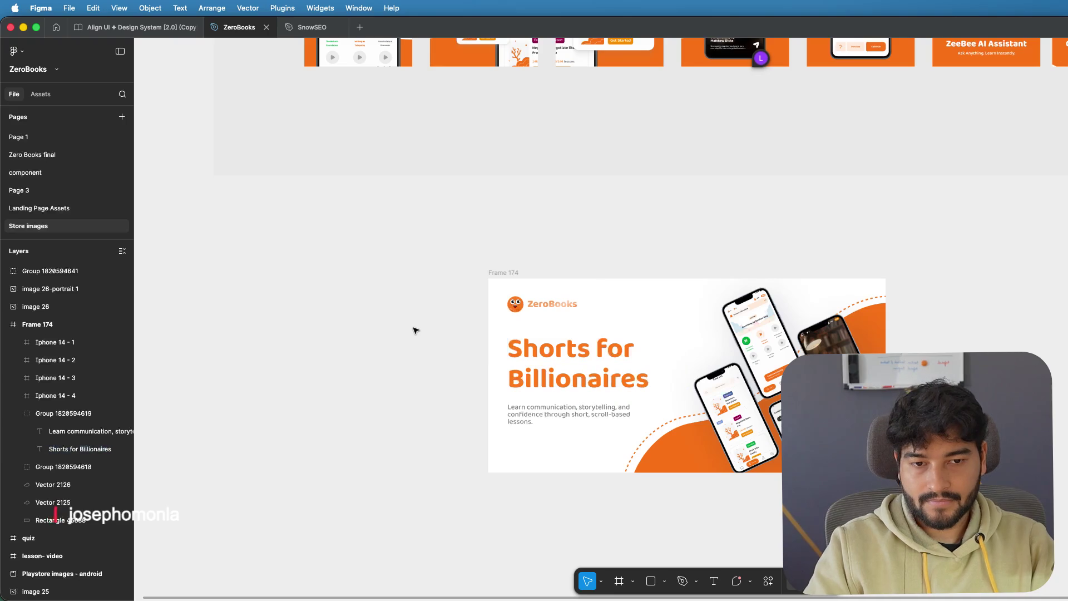
double_click(528, 382)
drag(520, 381, 511, 380)
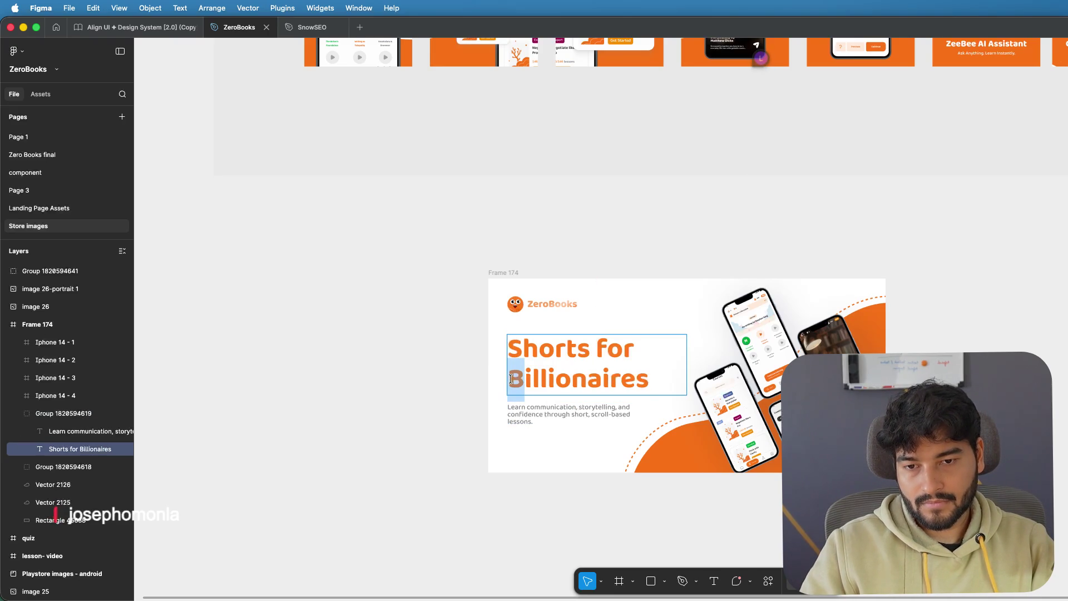
text(M)
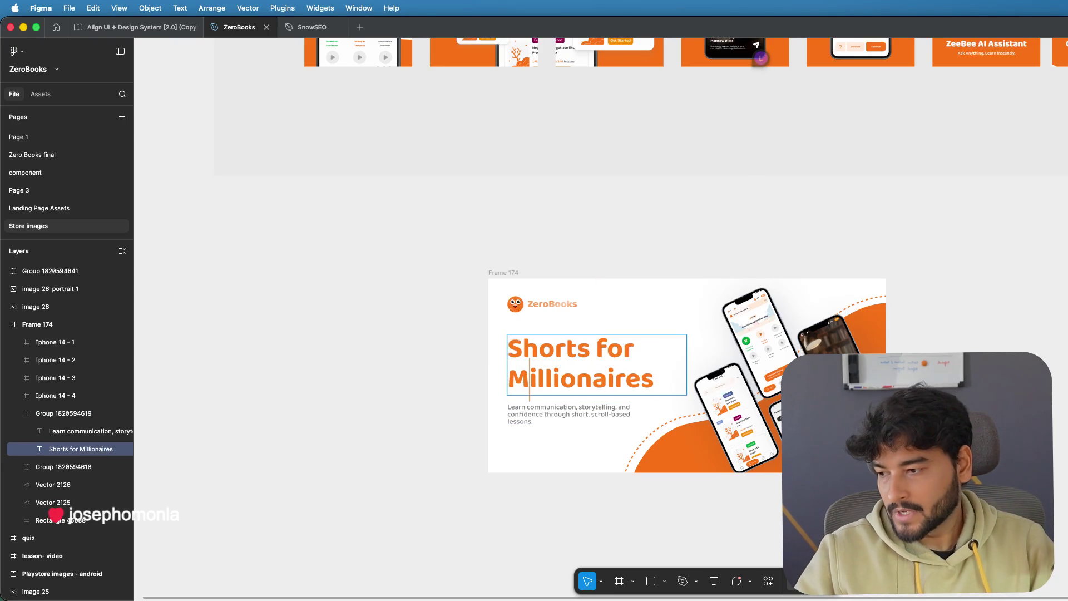
key(Escape)
click(368, 350)
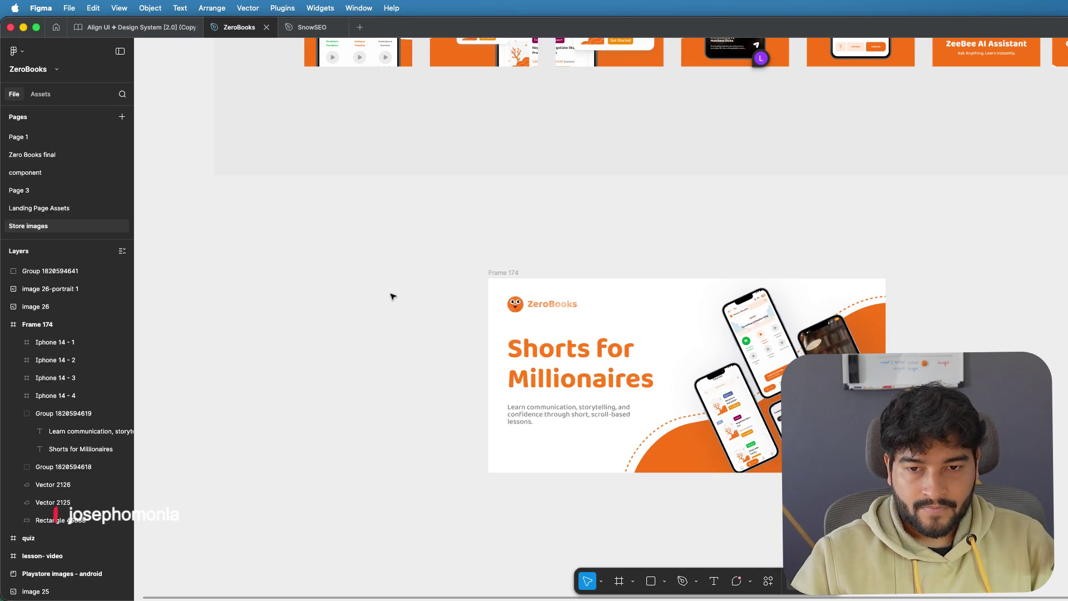
scroll(392, 296, down, 2)
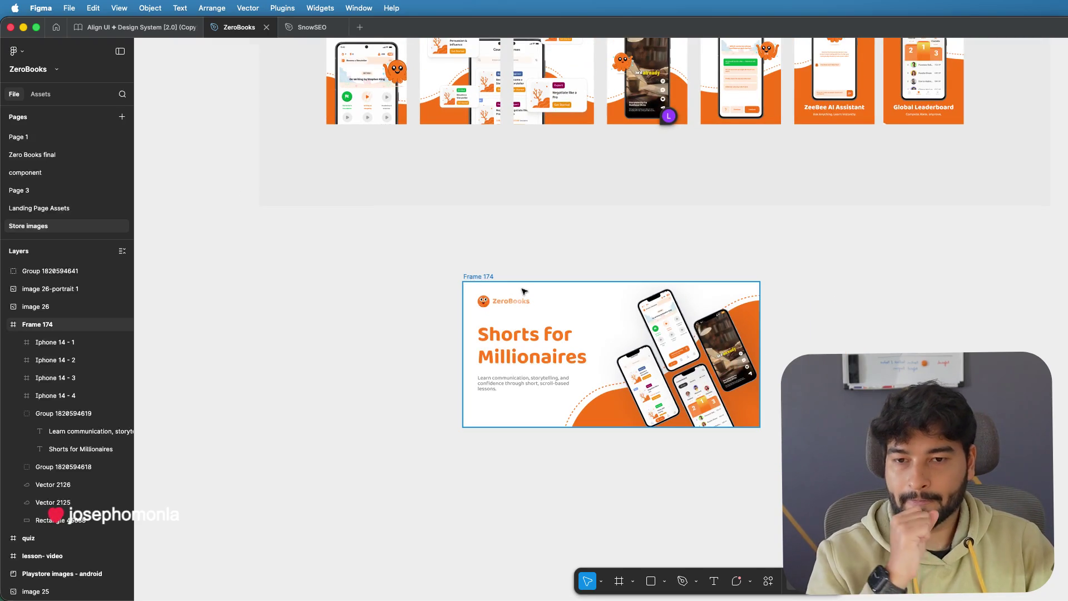
- Duplicate the Frame 174 banner and move the copy below the original
click(493, 282)
mouse_move(510, 596)
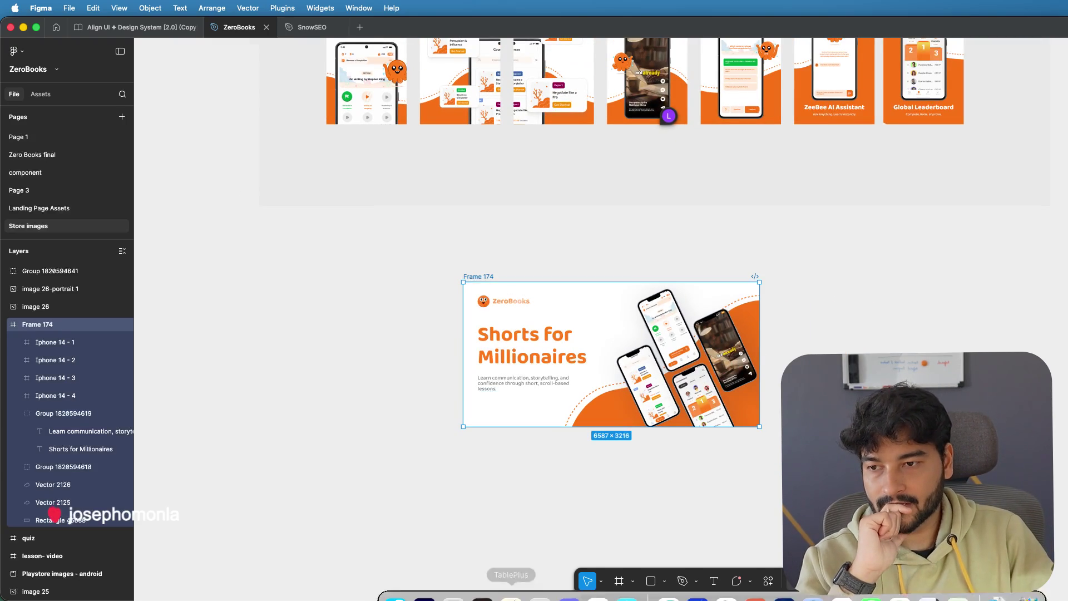
click(424, 579)
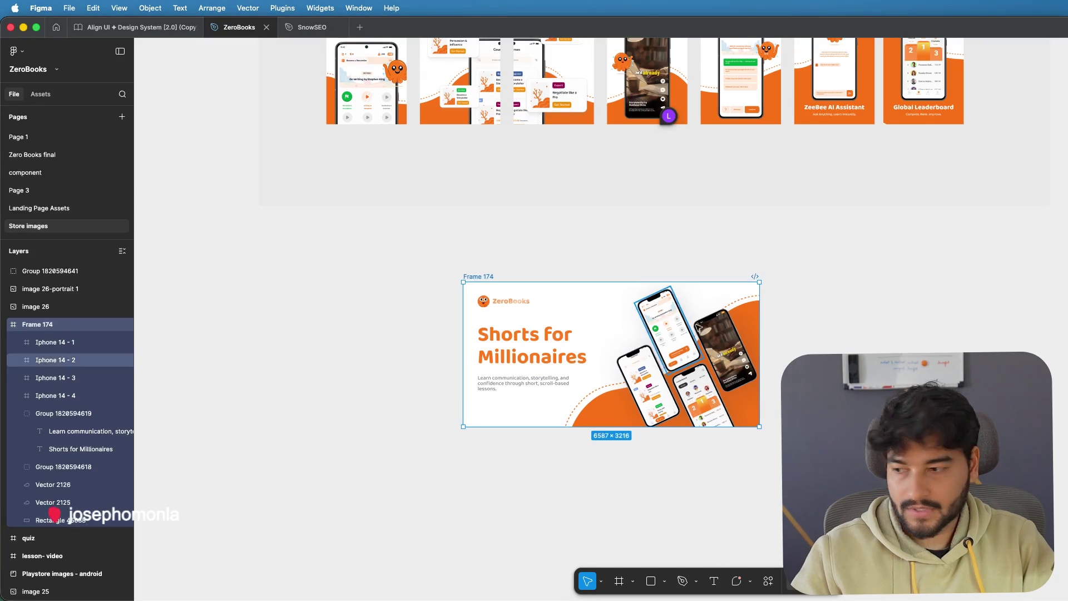
key(super+d)
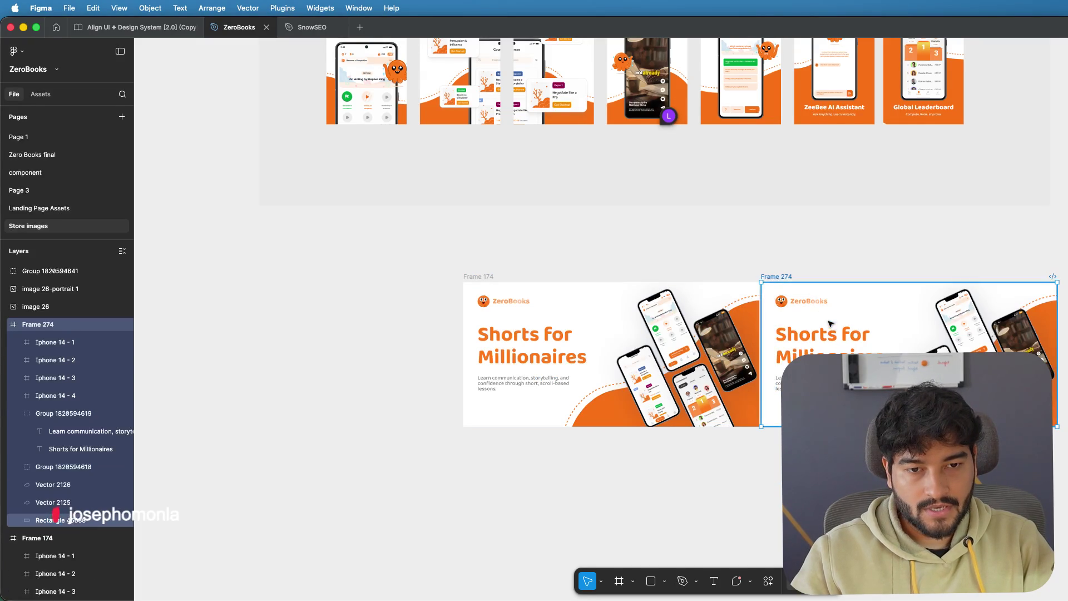
scroll(818, 317, down, 2)
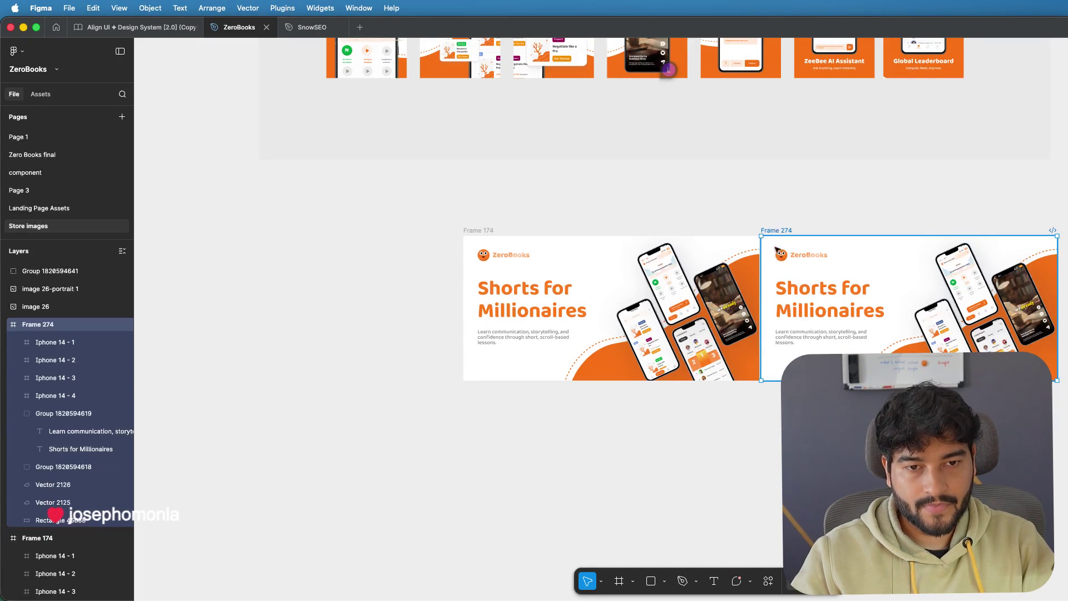
drag(783, 233, 469, 414)
scroll(576, 321, down, 3)
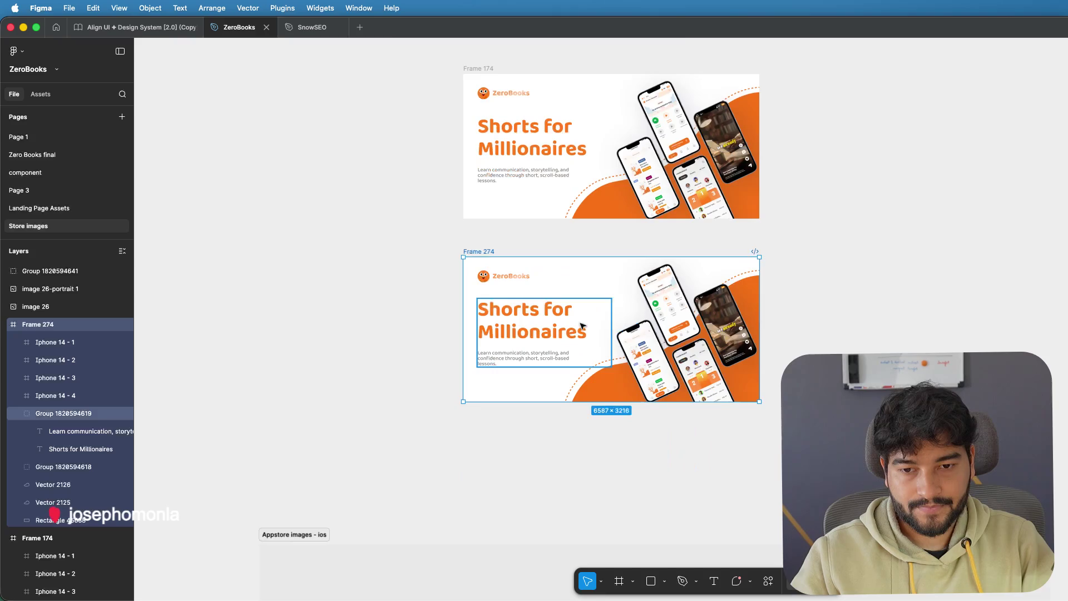
scroll(580, 322, up, 3)
scroll(580, 322, up, 3)
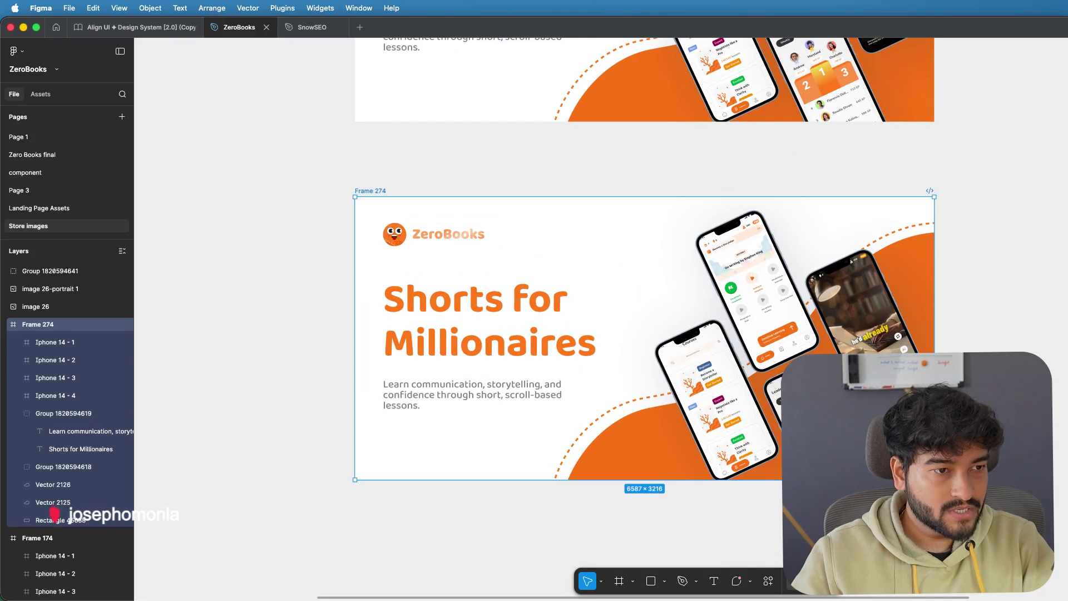
- Set the copied frame's width to 2064 using the saved dimensions from clipboard history
key(super+shift+v)
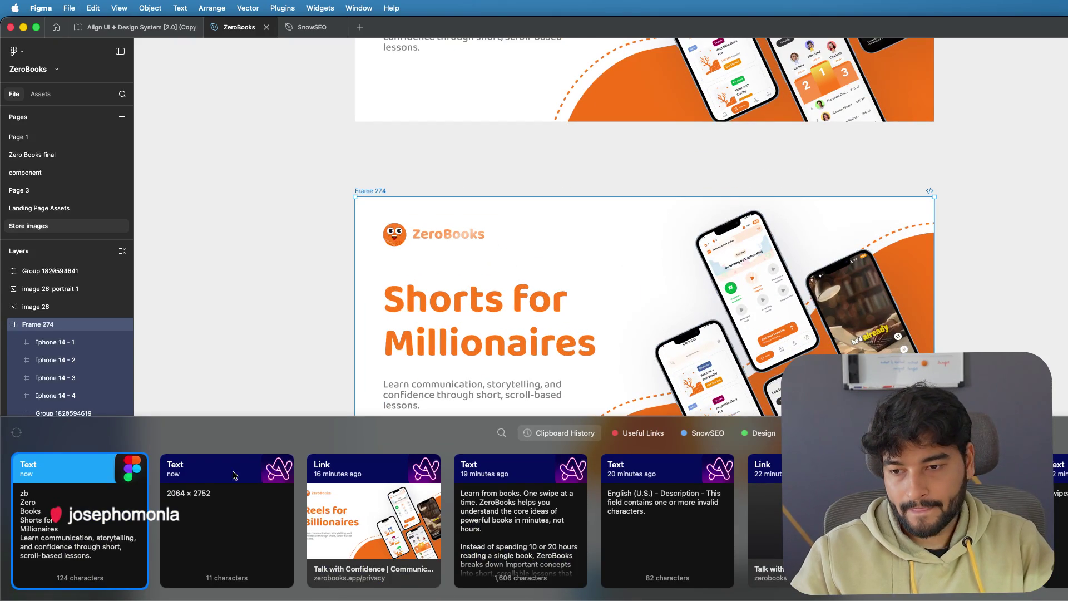
key(Return)
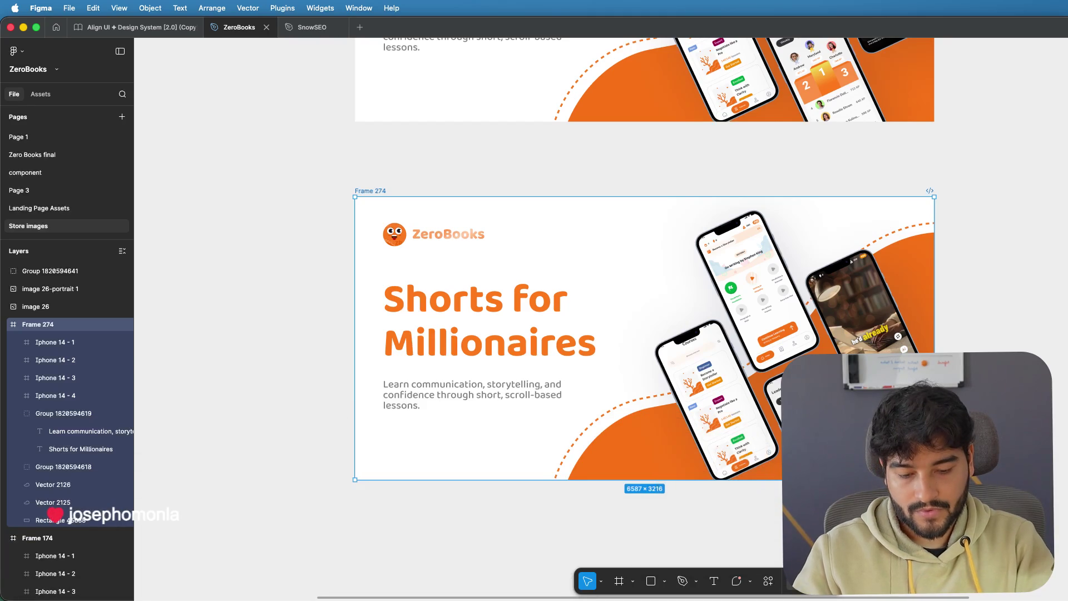
key(super+z)
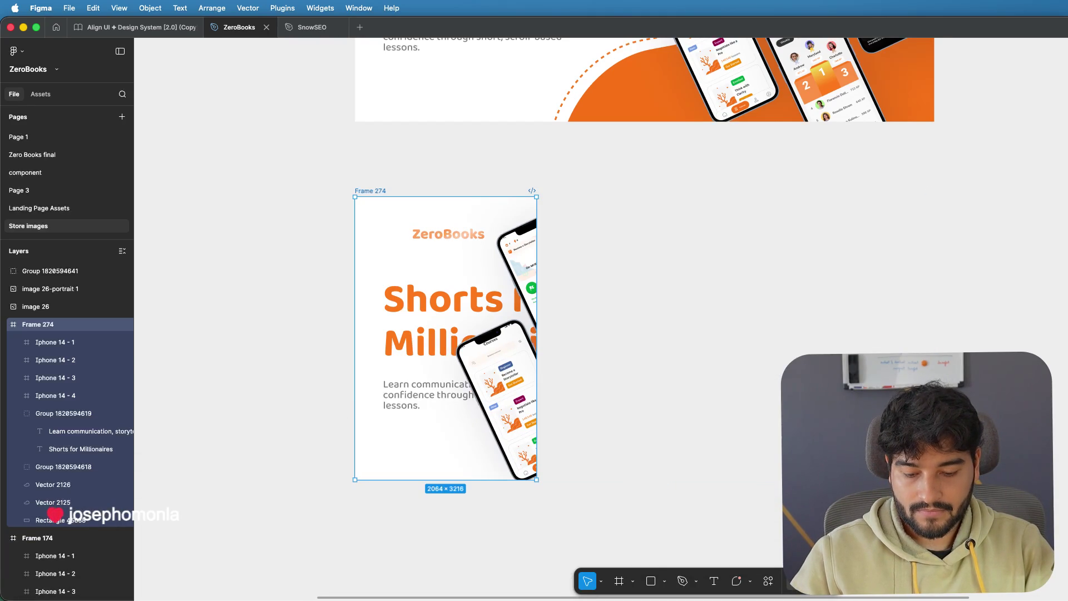
- Shorten Frame 274 to 2752 tall and confirm the iPad size against App Store Connect
key(shift+super+v)
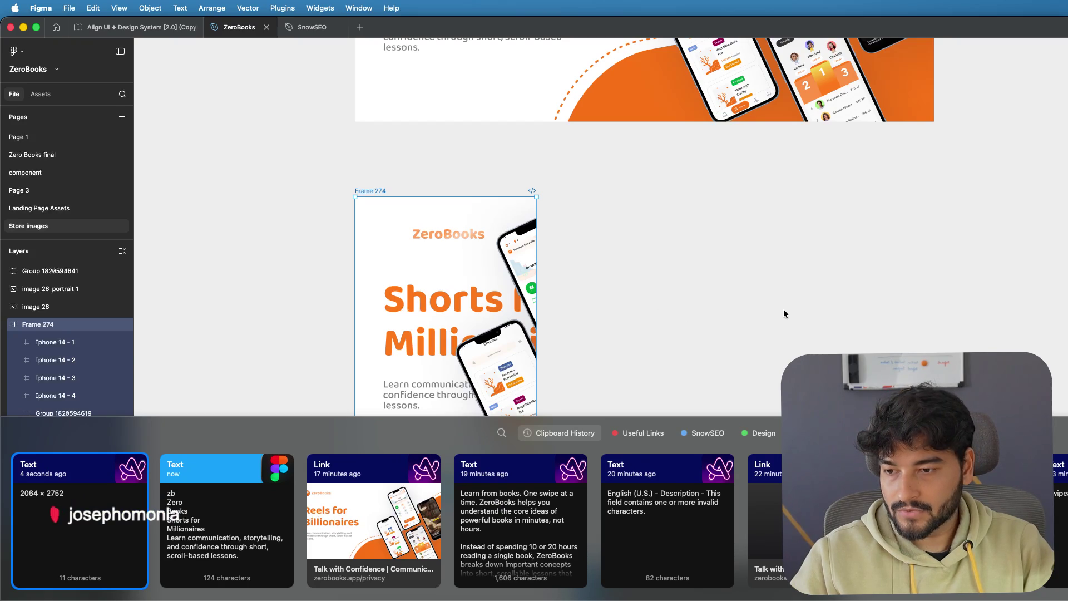
key(Escape)
key(Escape)
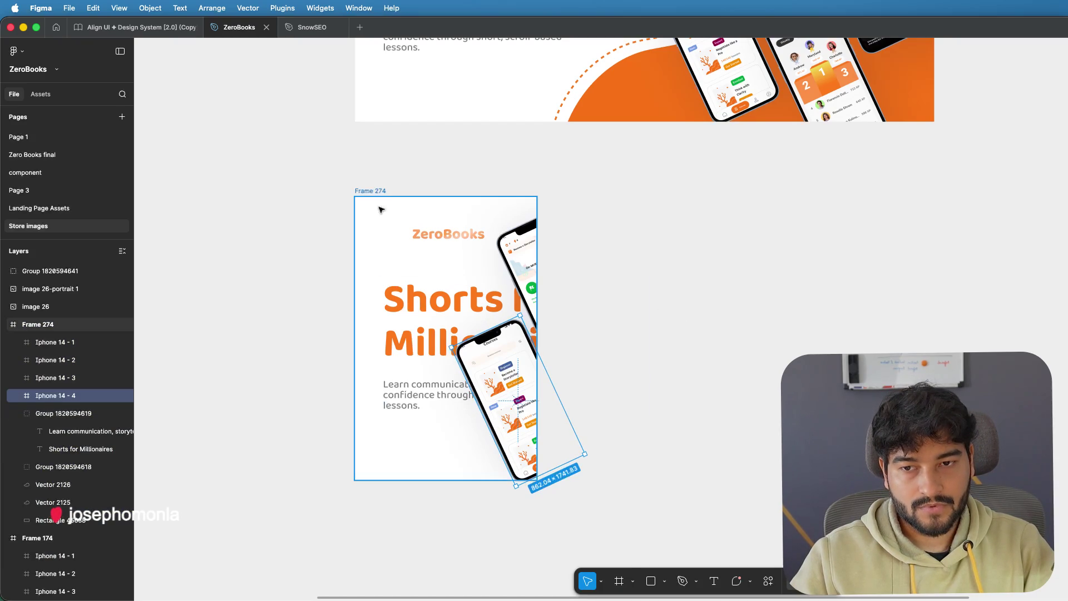
click(380, 192)
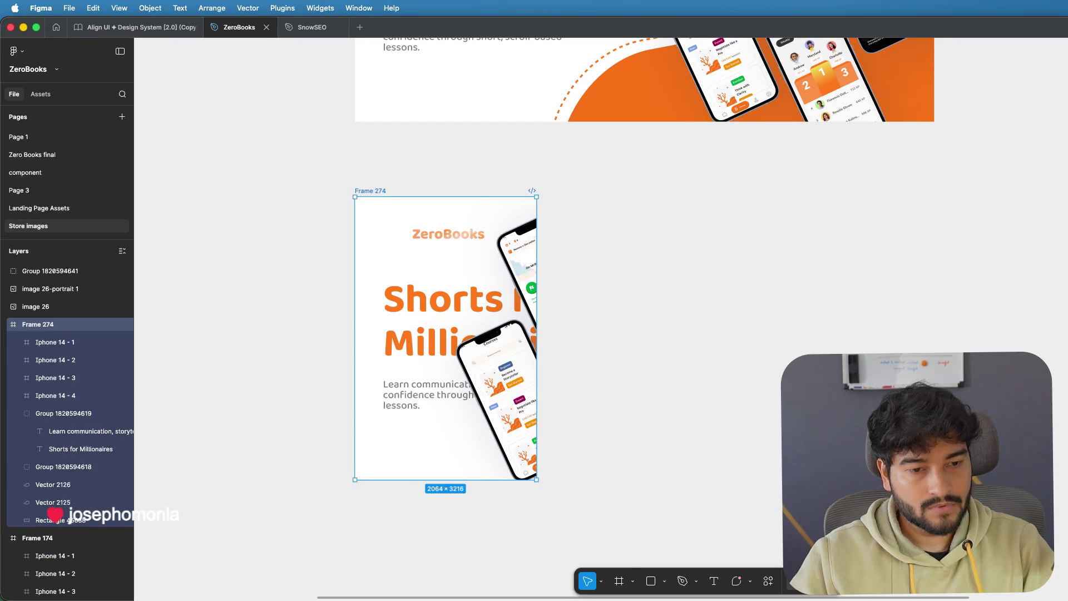
drag(446, 480, 446, 440)
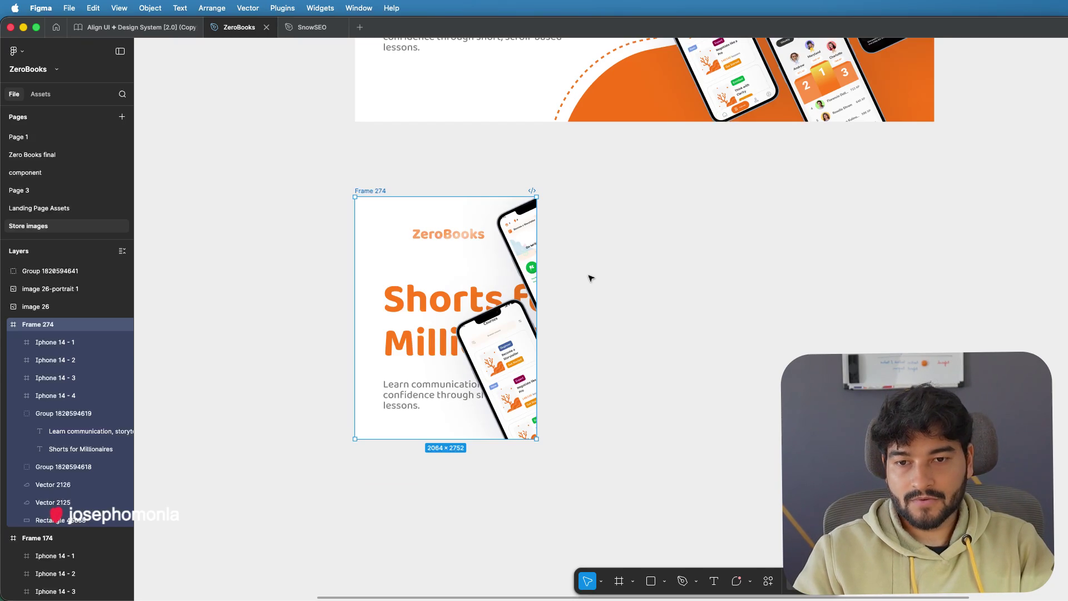
key(super+Tab)
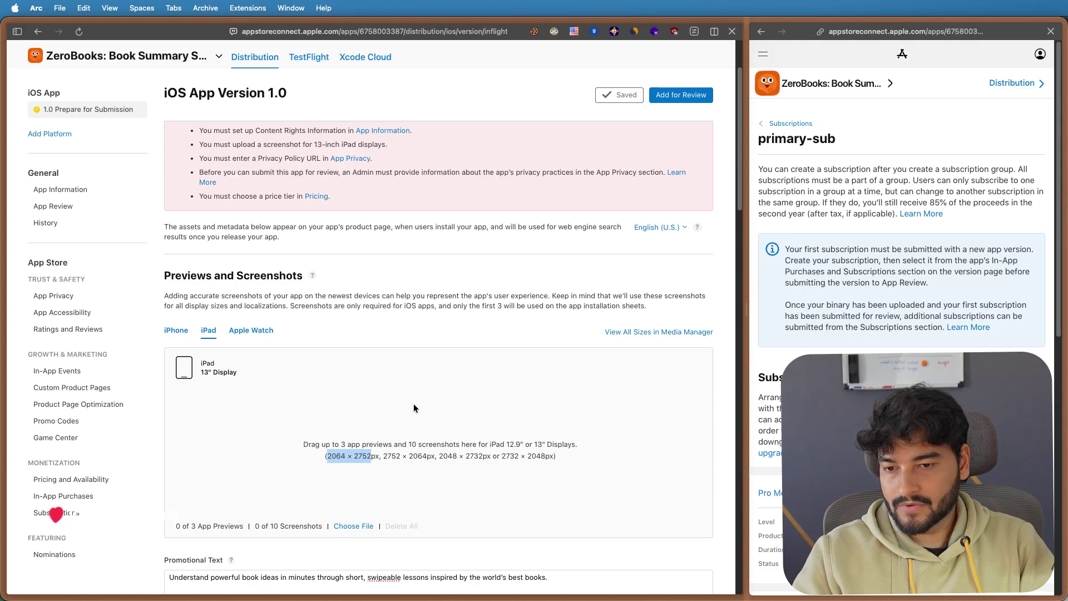
key(super+Tab)
scroll(632, 317, down, 3)
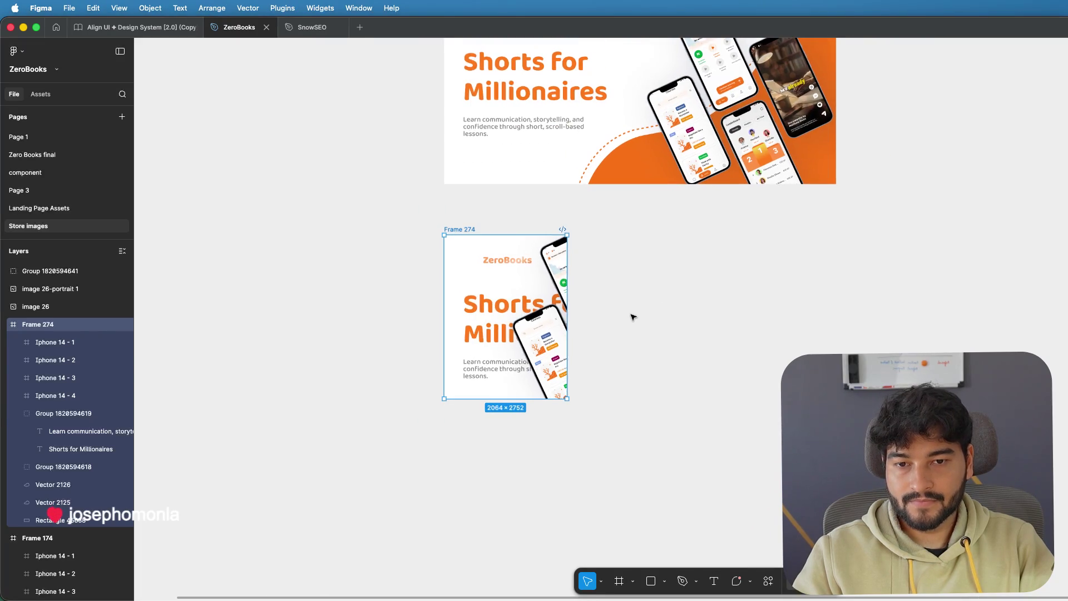
- Delete the headline and tagline group and place the two tilted phones side by side lower down
click(507, 304)
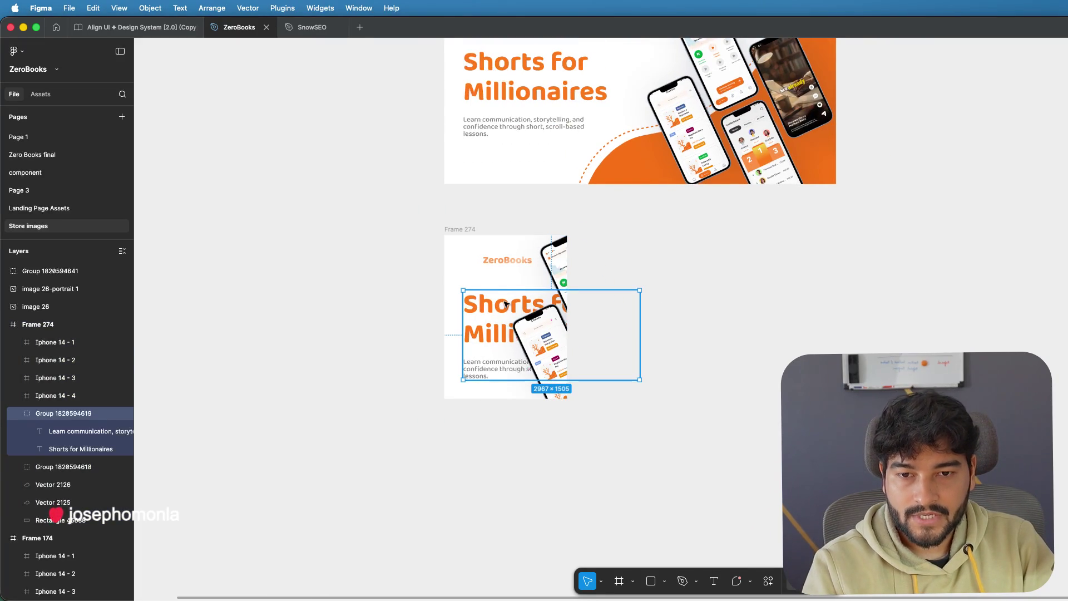
key(Delete)
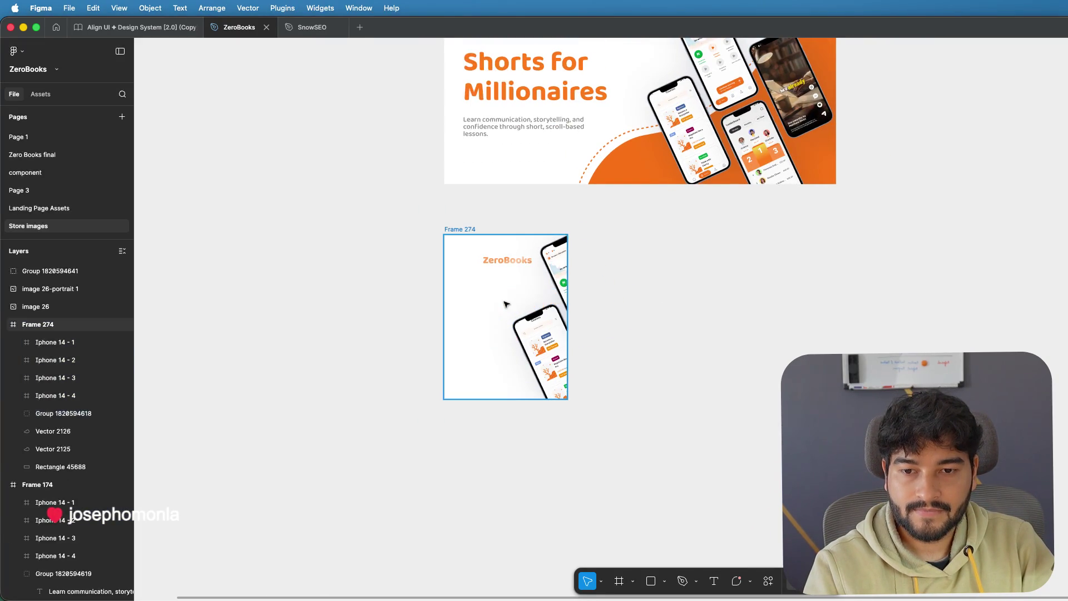
click(541, 309)
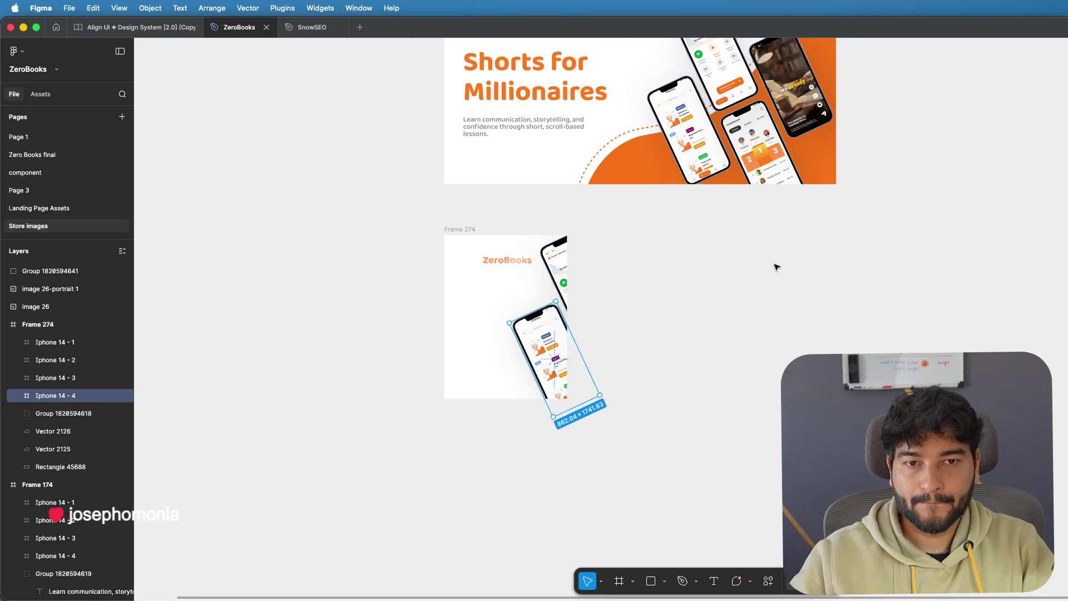
scroll(774, 267, up, 3)
drag(551, 442, 497, 428)
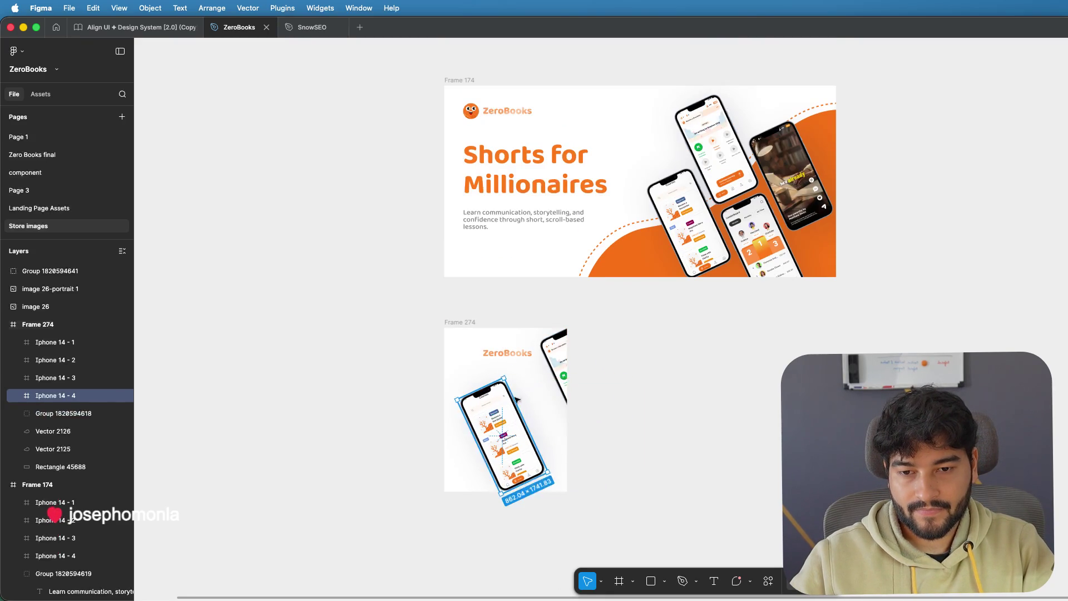
click(555, 371)
drag(553, 370, 522, 440)
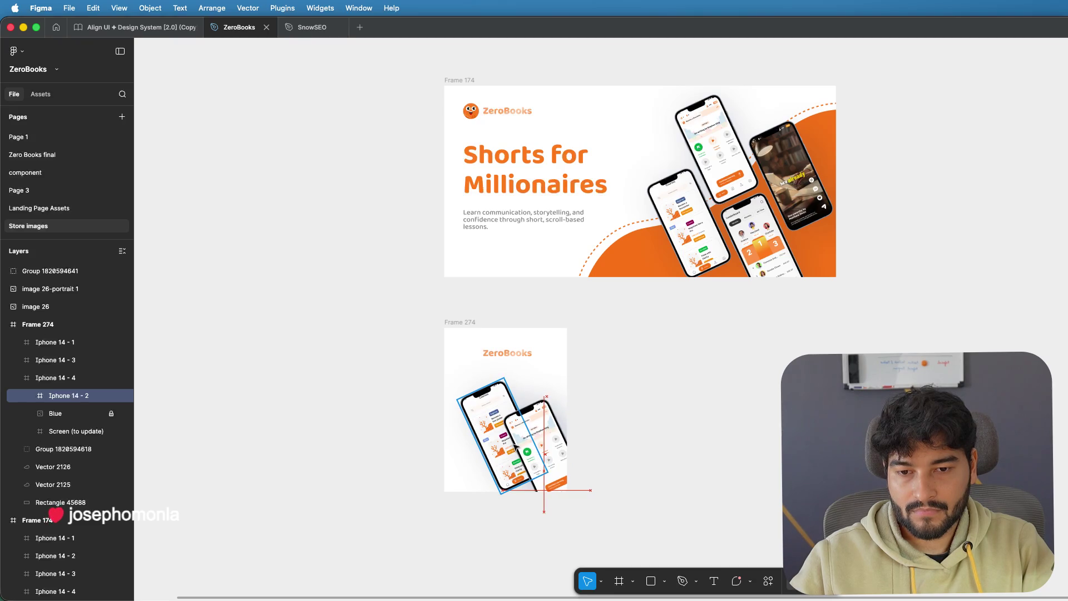
click(614, 377)
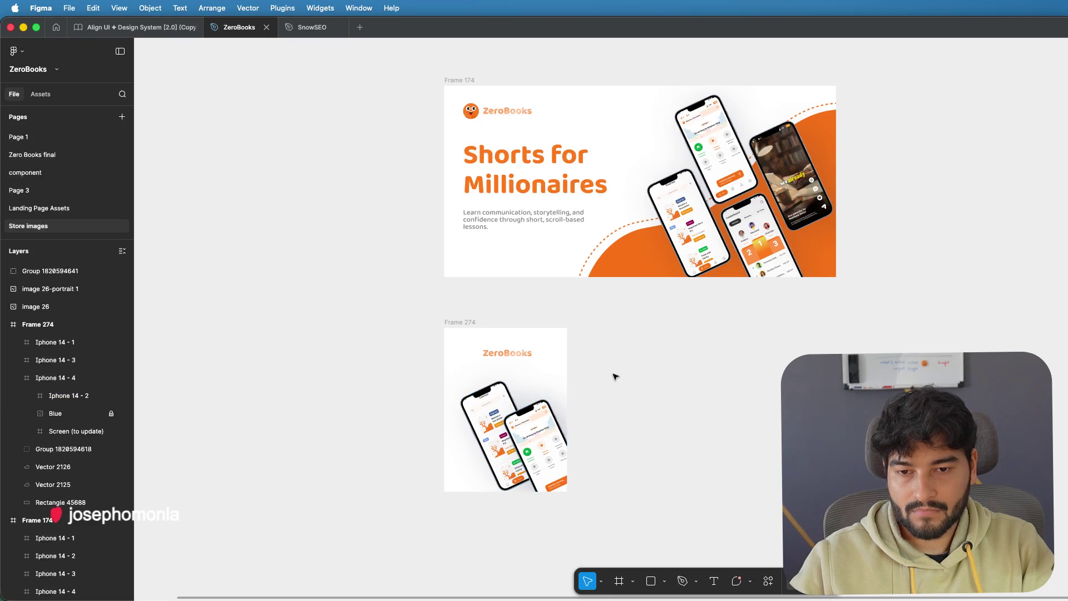
- Widen the mascot frame to show its full face and set it beside the Zero Books wordmark near the top
mouse_move(518, 356)
mouse_down()
mouse_move(553, 356)
mouse_move(528, 343)
mouse_move(538, 351)
mouse_move(477, 351)
mouse_move(538, 351)
mouse_move(483, 342)
mouse_move(504, 342)
mouse_move(552, 350)
mouse_move(536, 348)
mouse_up()
double_click(499, 353)
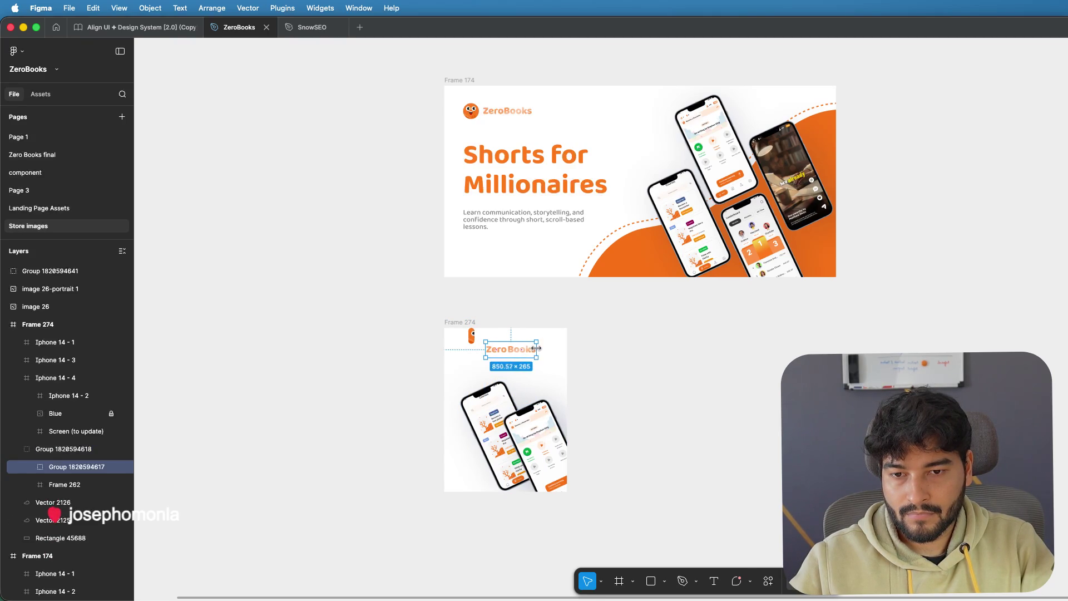
click(623, 352)
click(471, 336)
scroll(473, 336, down, 2)
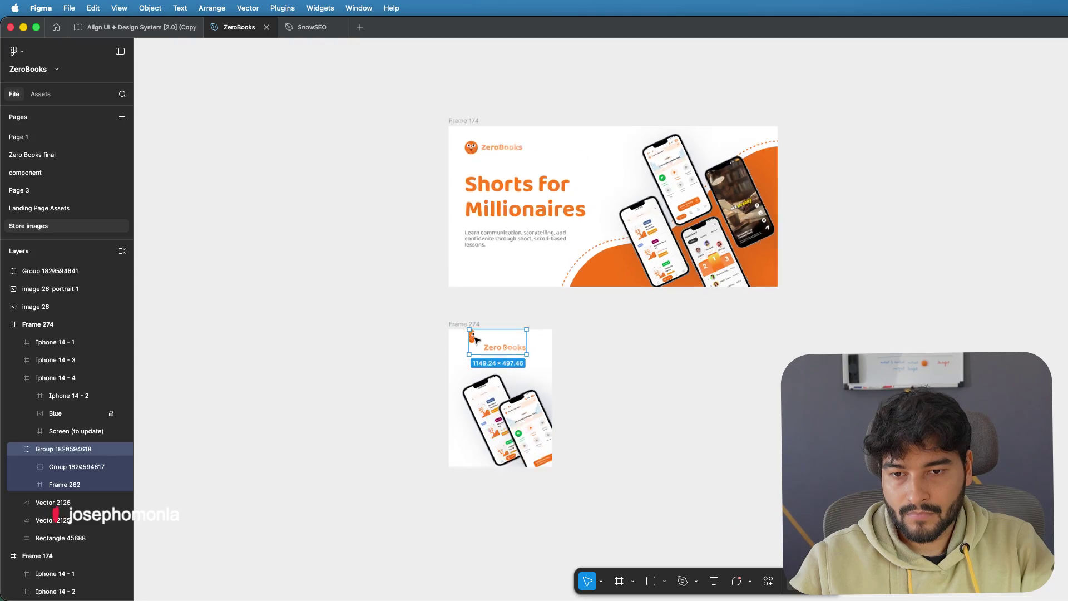
scroll(473, 336, up, 3)
scroll(473, 336, up, 5)
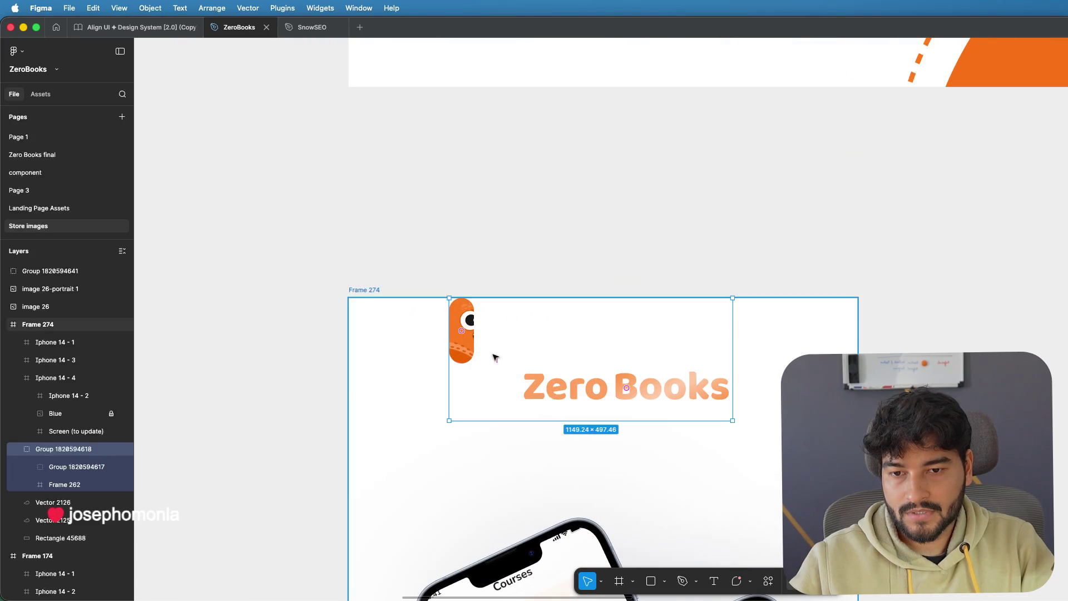
double_click(472, 334)
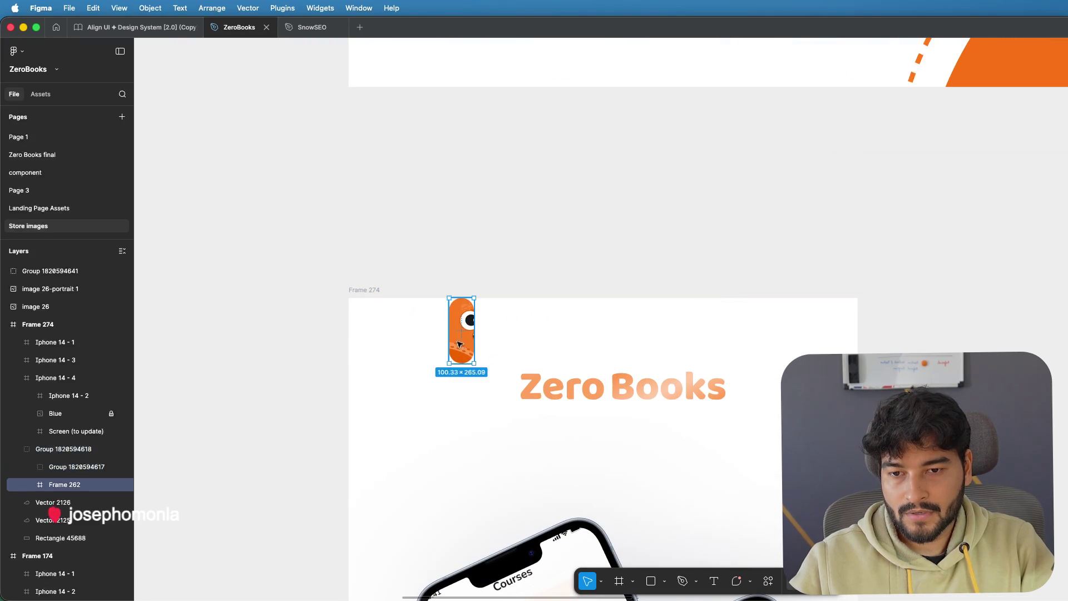
drag(476, 332, 512, 329)
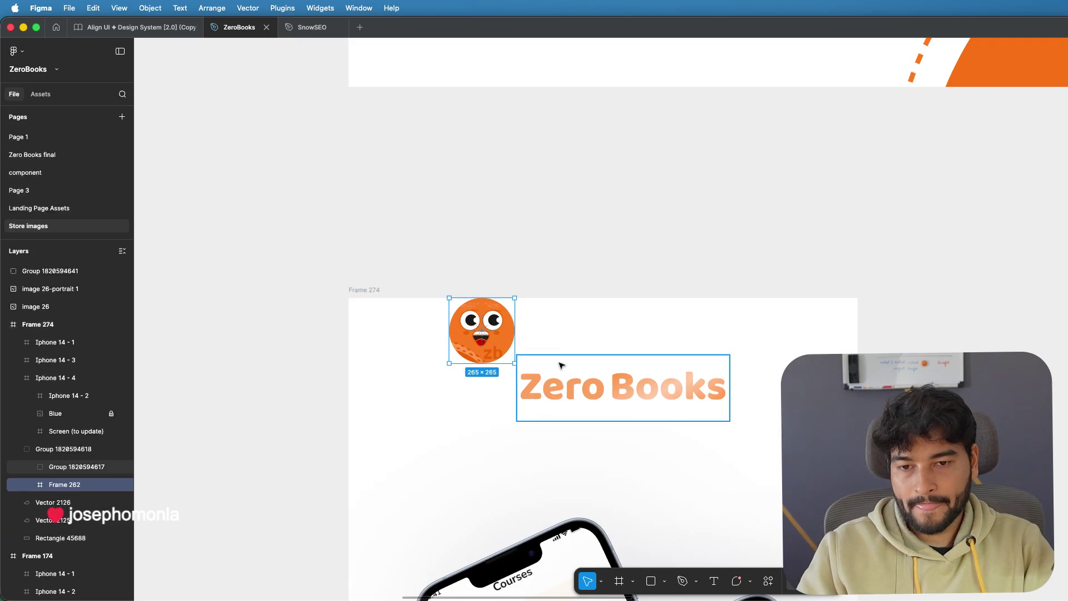
scroll(560, 297, up, 2)
drag(478, 350, 463, 405)
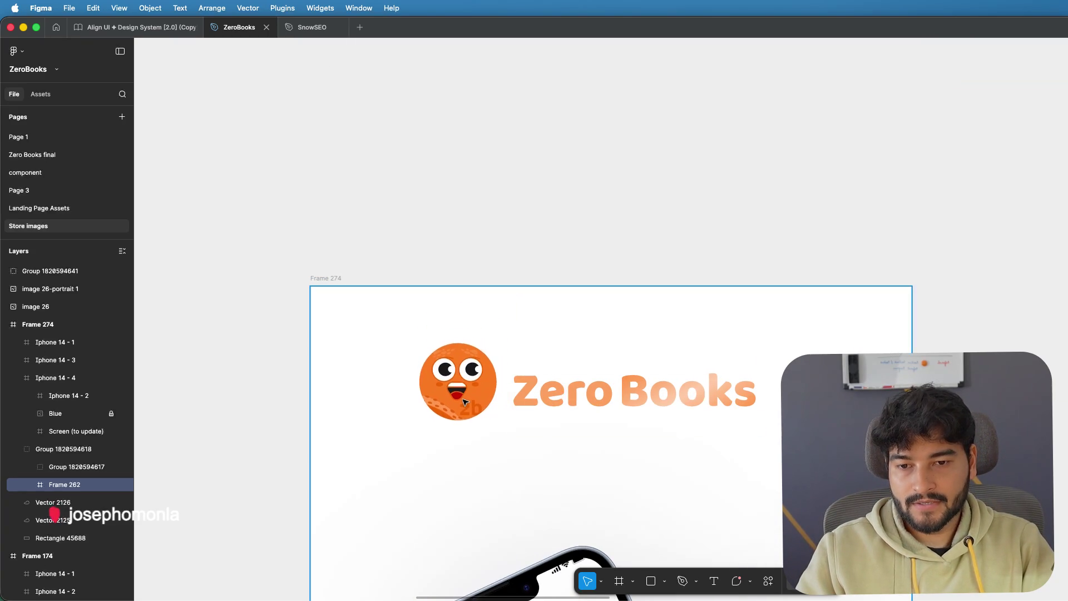
click(458, 266)
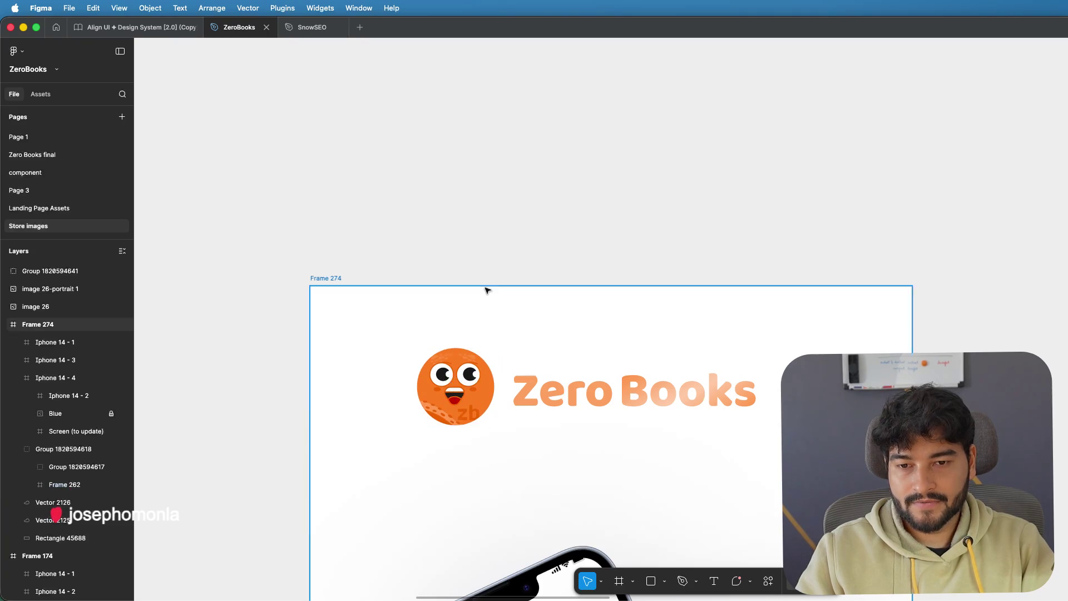
scroll(474, 301, down, 2)
drag(542, 374, 562, 359)
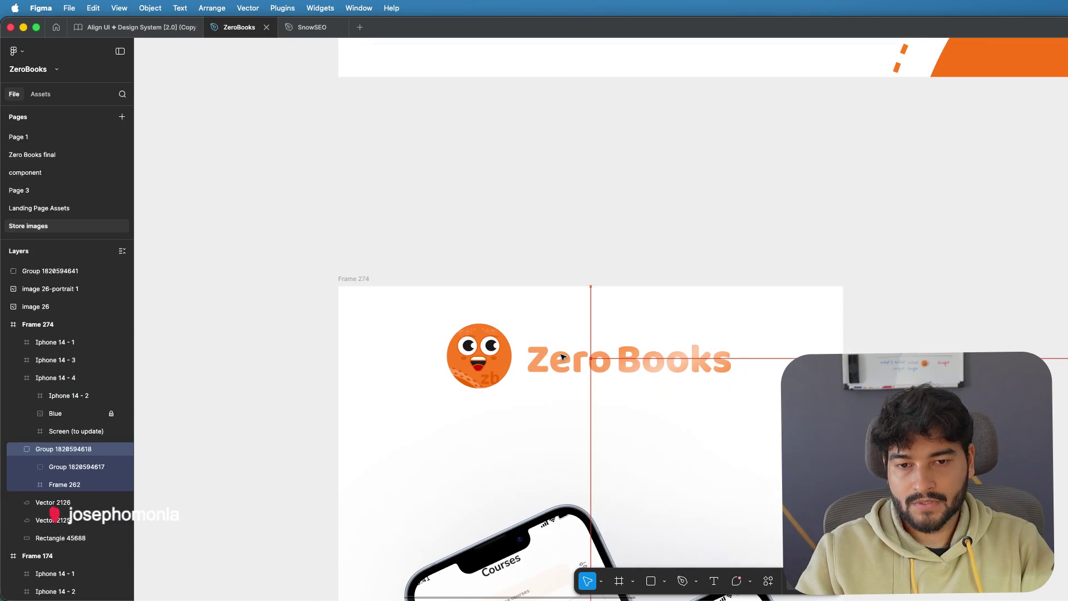
click(573, 229)
scroll(573, 229, down, 3)
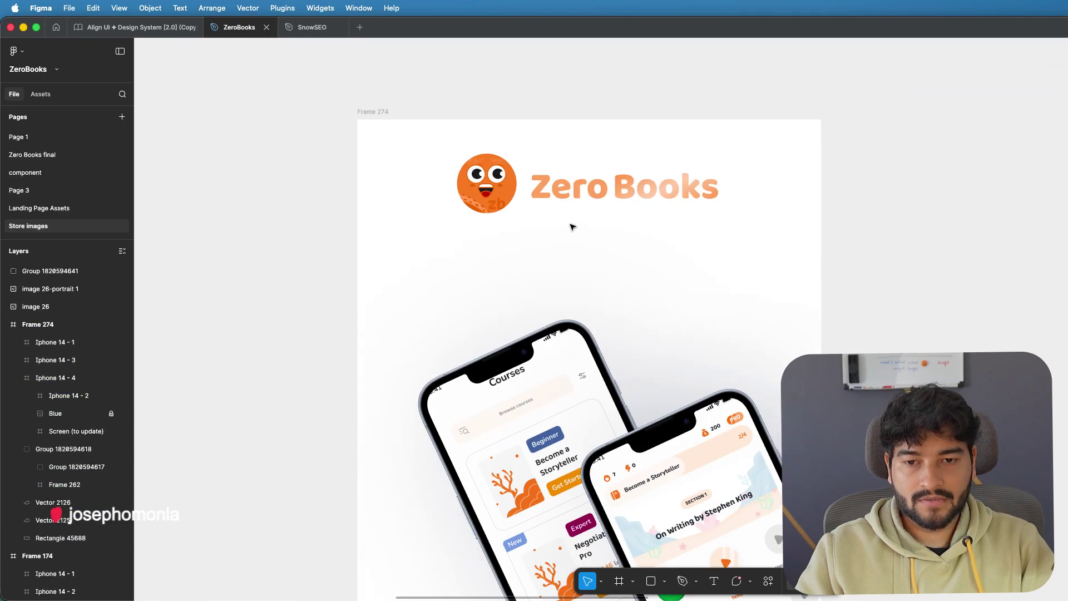
scroll(572, 227, down, 3)
scroll(572, 227, down, 2)
scroll(571, 226, up, 3)
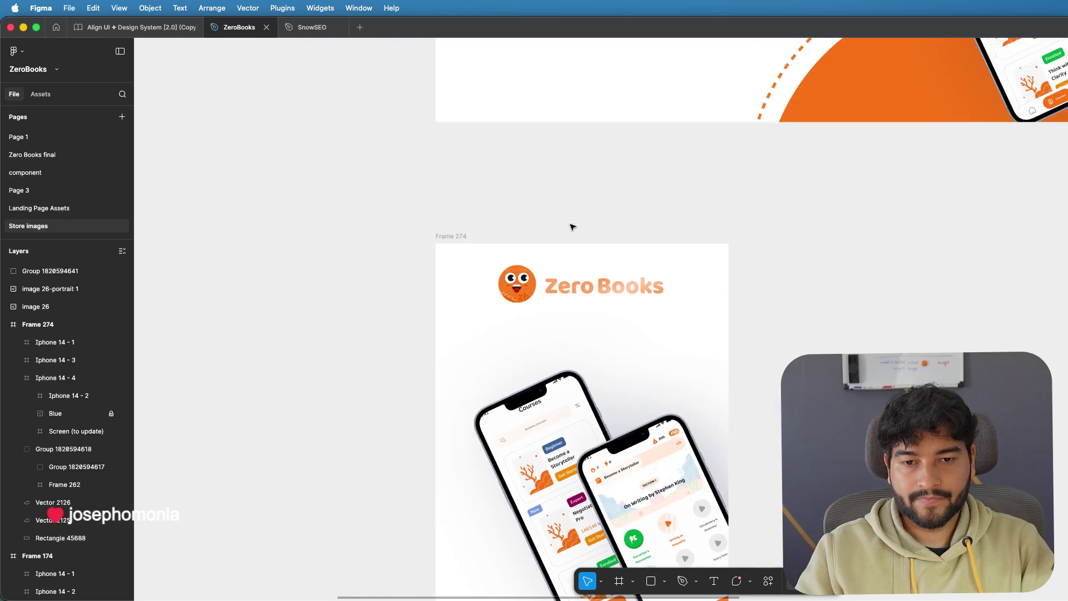
scroll(572, 240, down, 3)
scroll(572, 242, down, 3)
scroll(574, 249, down, 3)
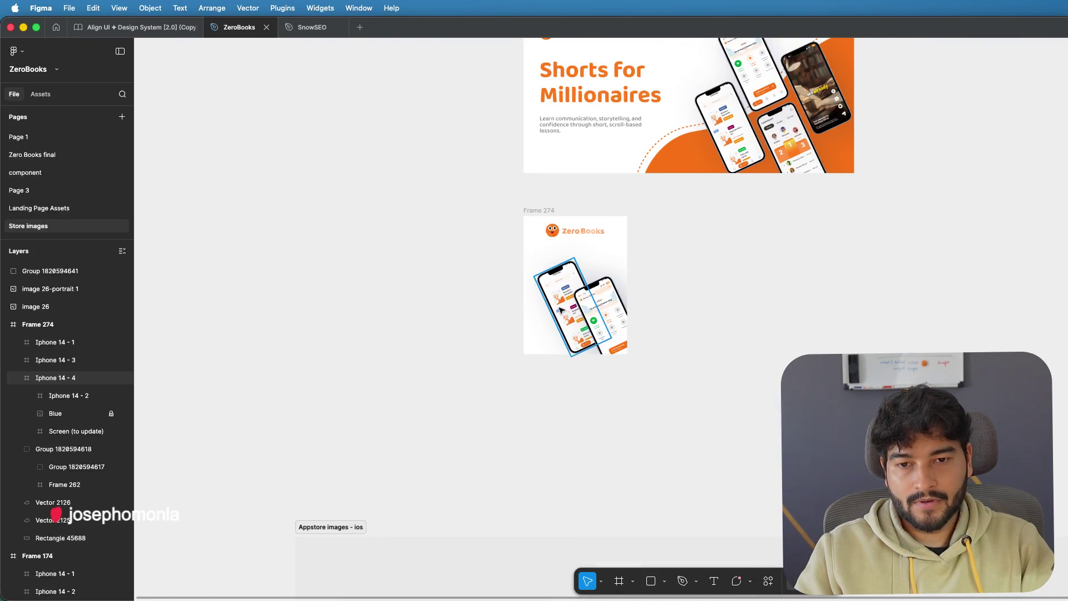
drag(615, 329, 589, 305)
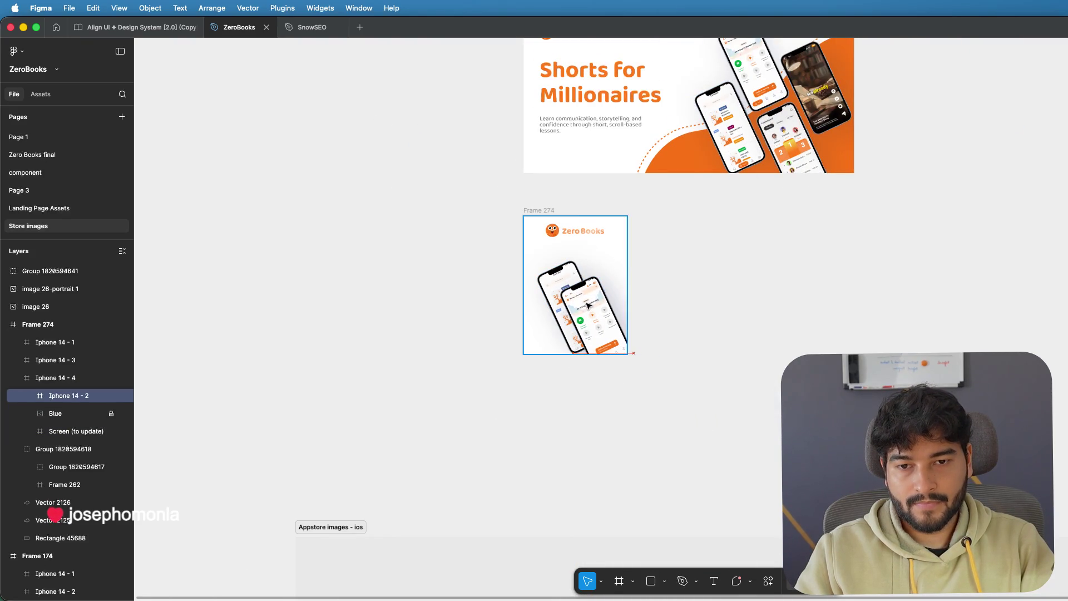
key(ctrl+z)
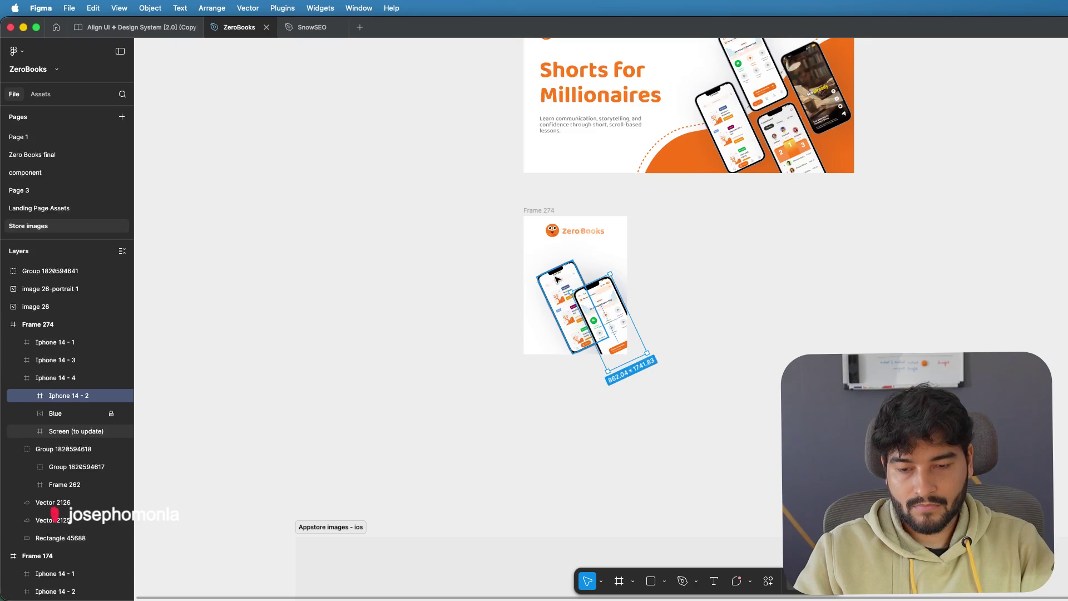
double_click(556, 279)
click(599, 296)
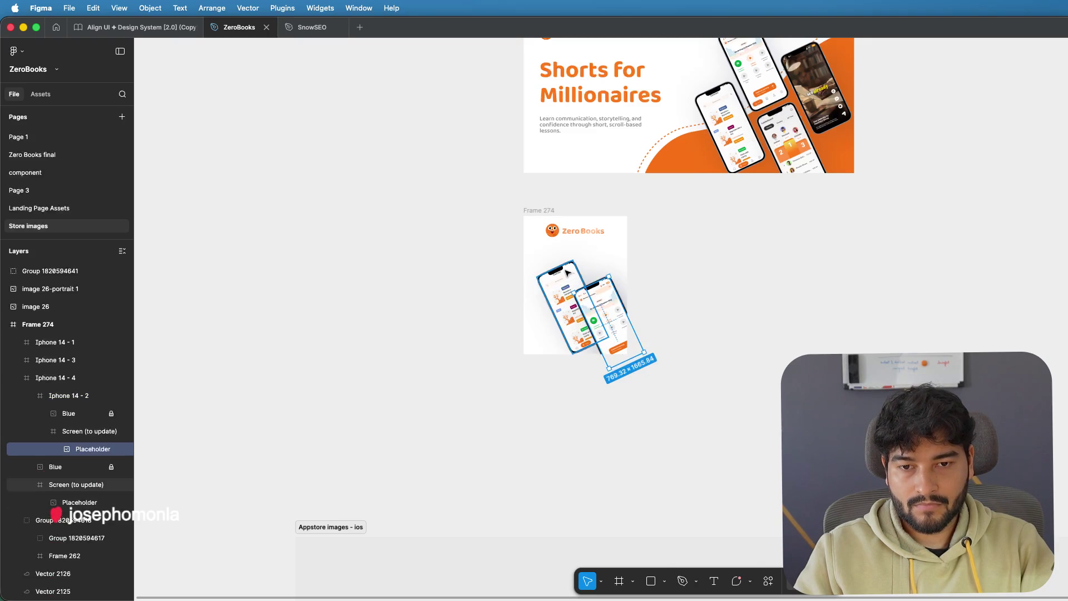
scroll(566, 272, down, 2)
scroll(567, 273, up, 2)
scroll(566, 272, up, 1)
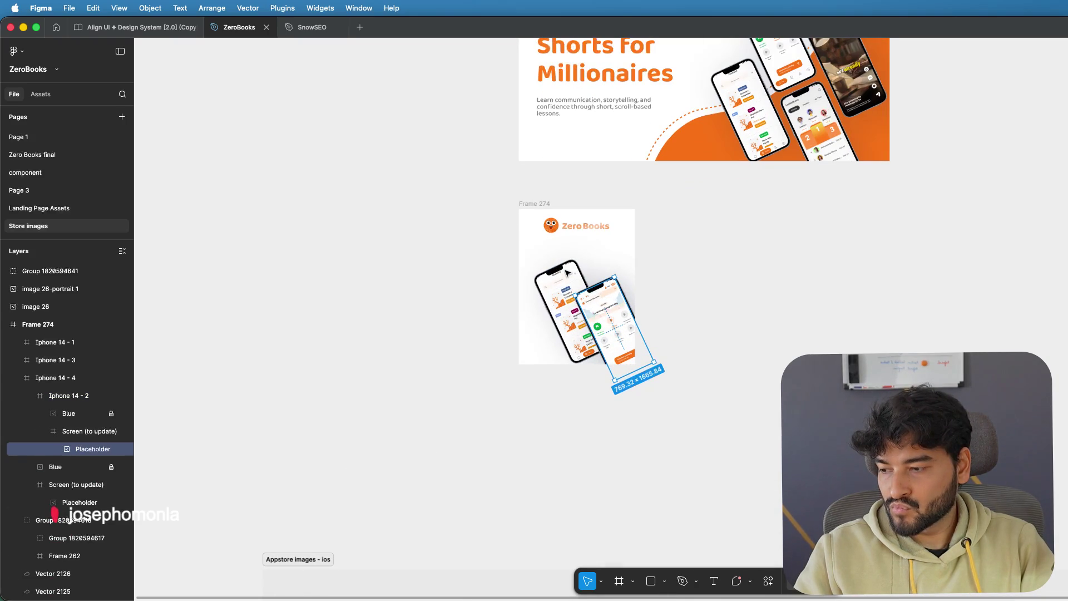
scroll(566, 272, up, 2)
scroll(566, 272, up, 2)
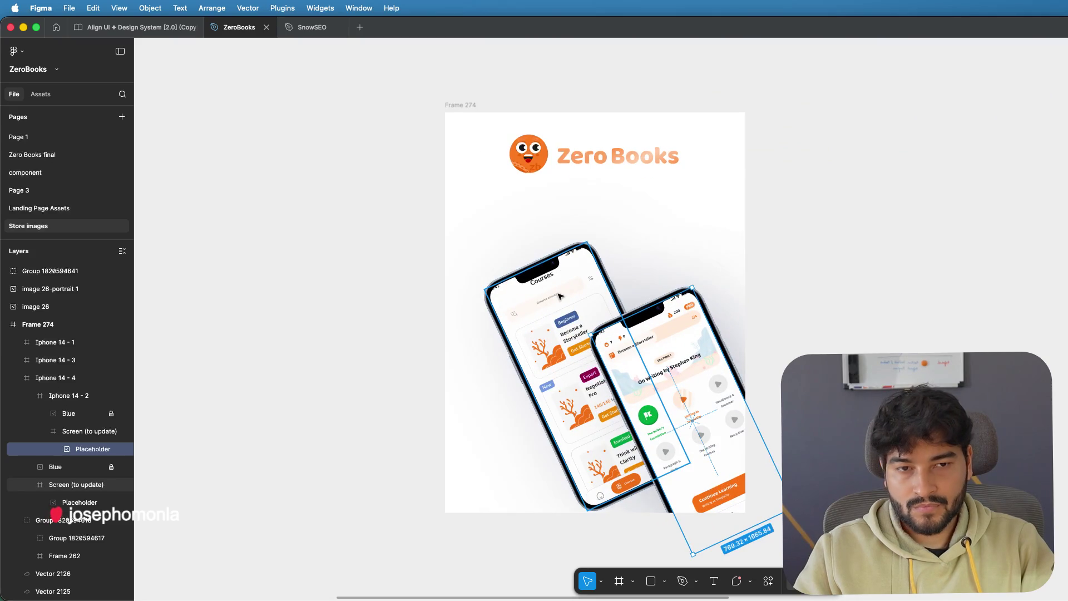
click(545, 261)
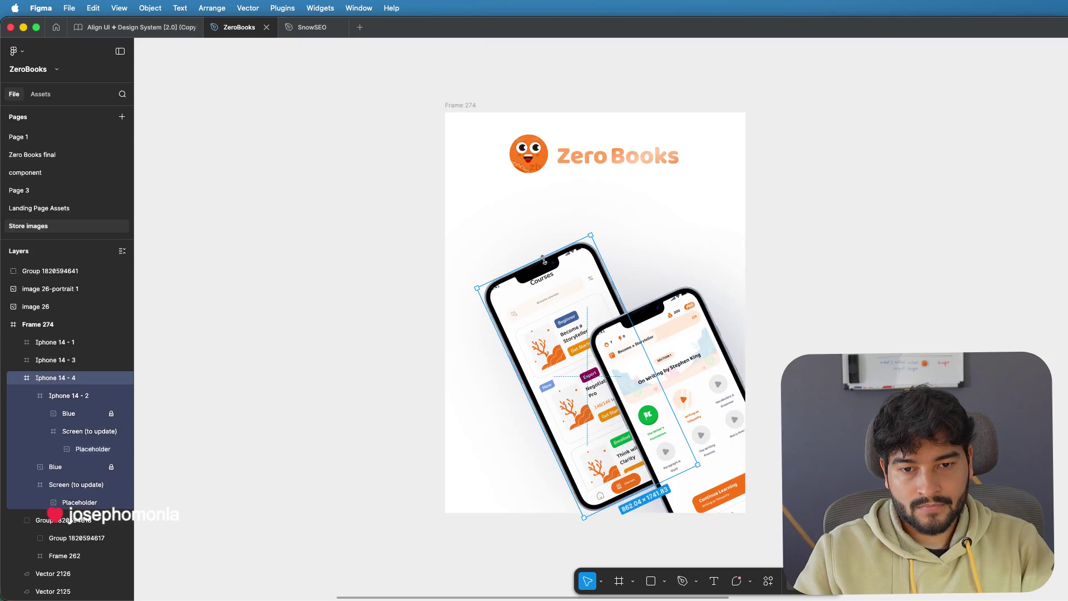
key(Escape)
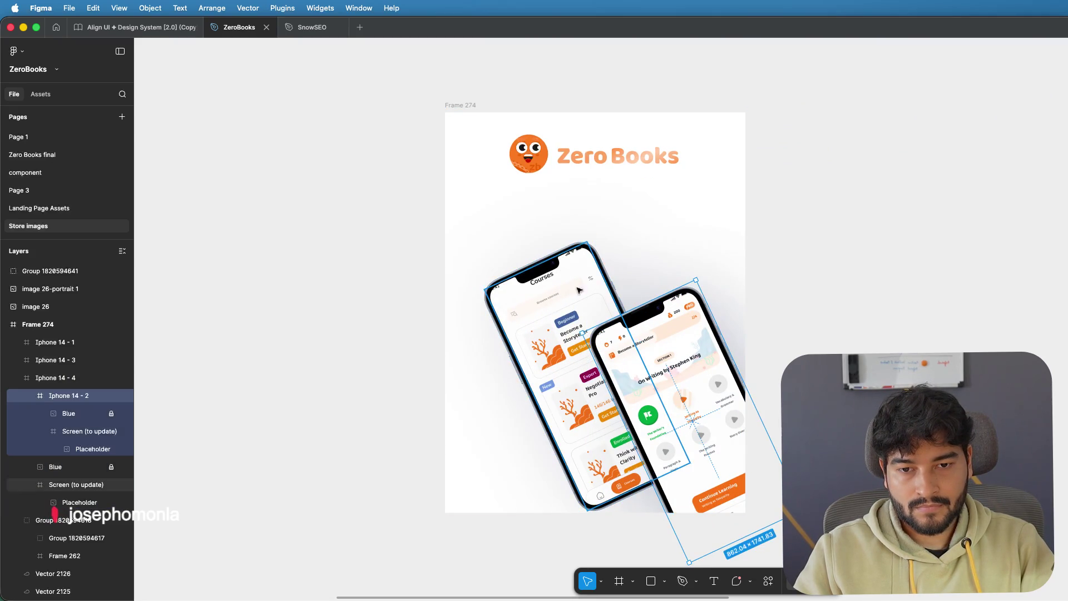
key(Escape)
click(540, 299)
scroll(540, 299, up, 1)
scroll(540, 299, down, 3)
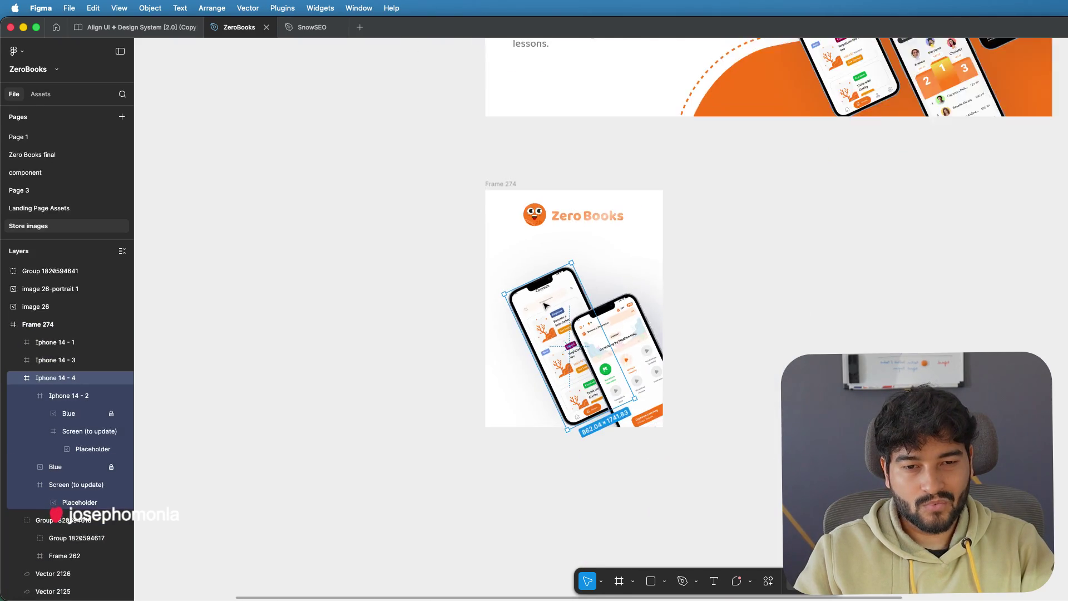
scroll(539, 299, down, 1)
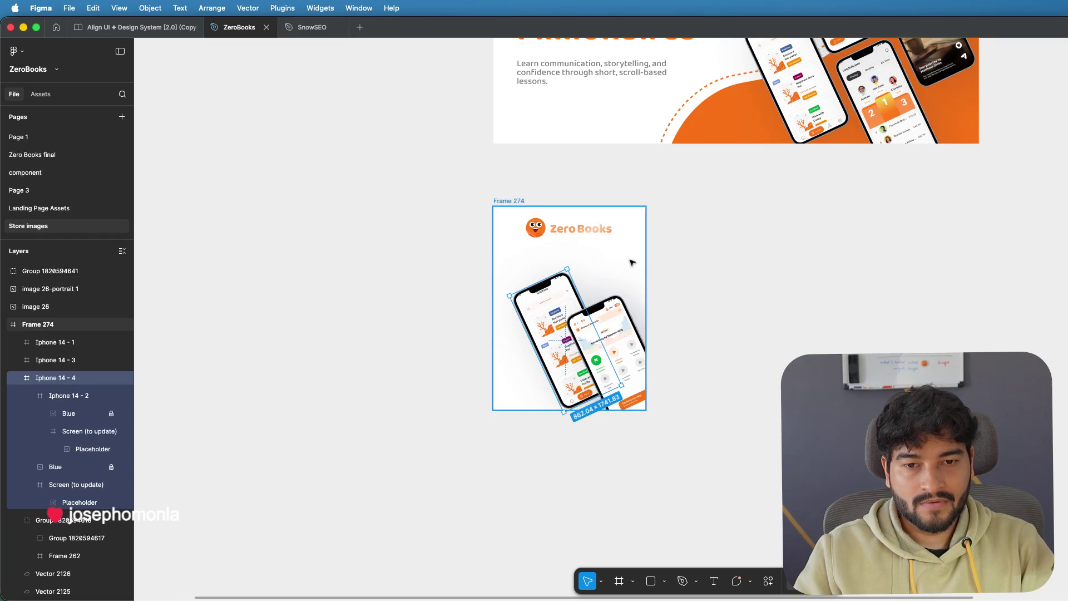
key(Escape)
- Widen Frame 274 to reveal its contents and move both curved lines out of it
drag(649, 254, 983, 250)
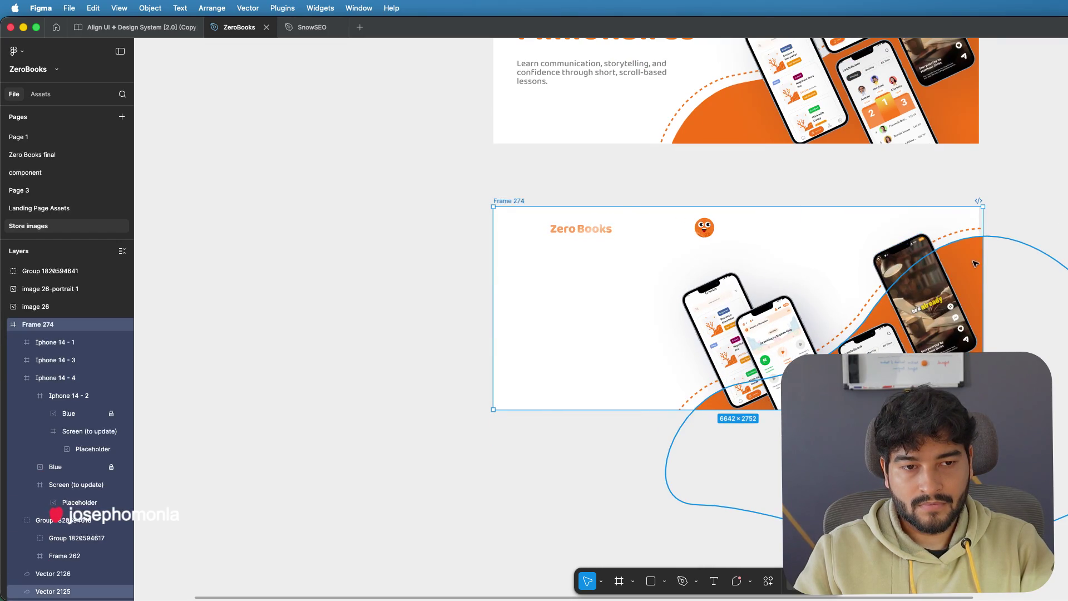
click(958, 236)
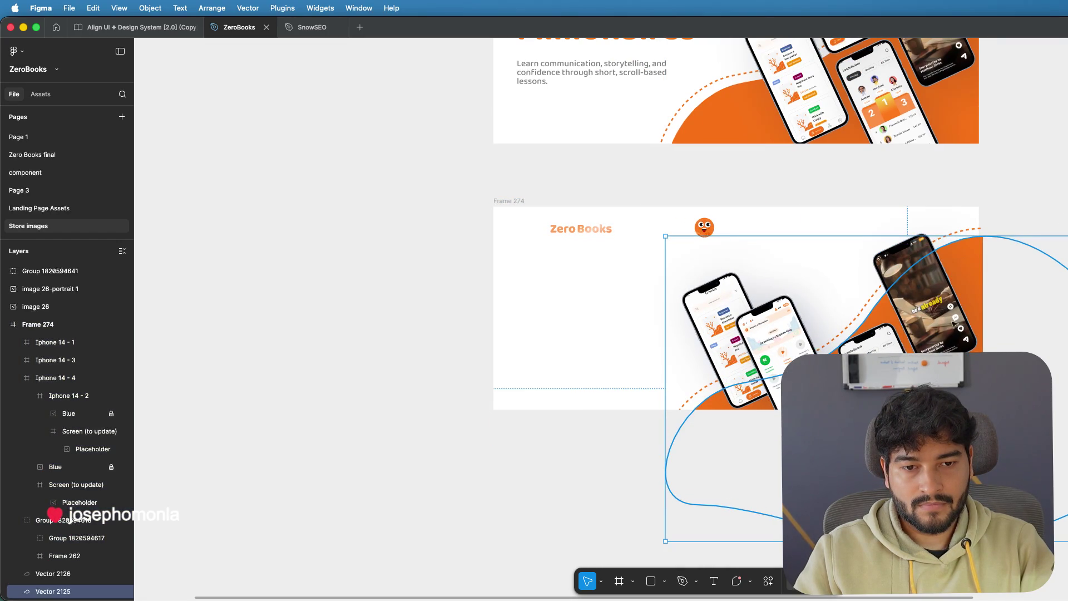
key(ctrl+z)
click(954, 236)
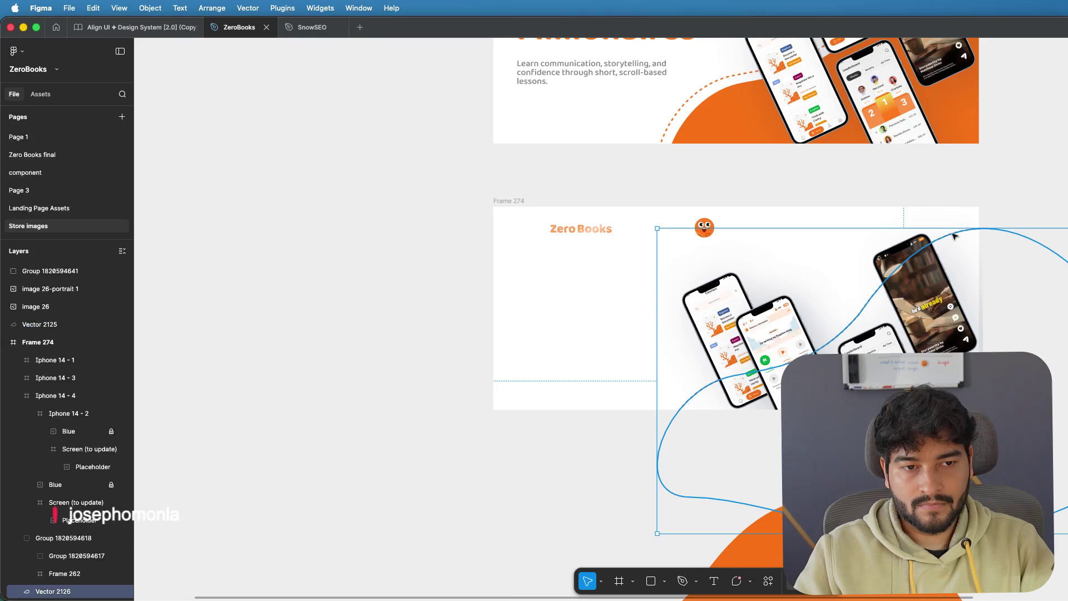
key(ctrl+z)
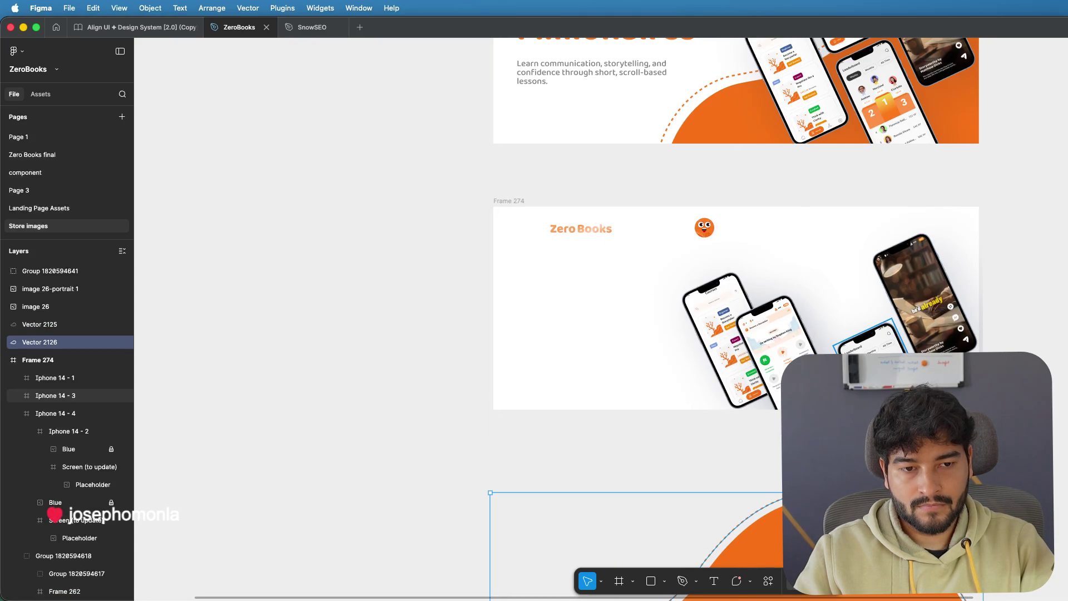
- Attempt to grab the nested leftmost phone and background, cancelling each misplaced move
click(754, 360)
double_click(781, 354)
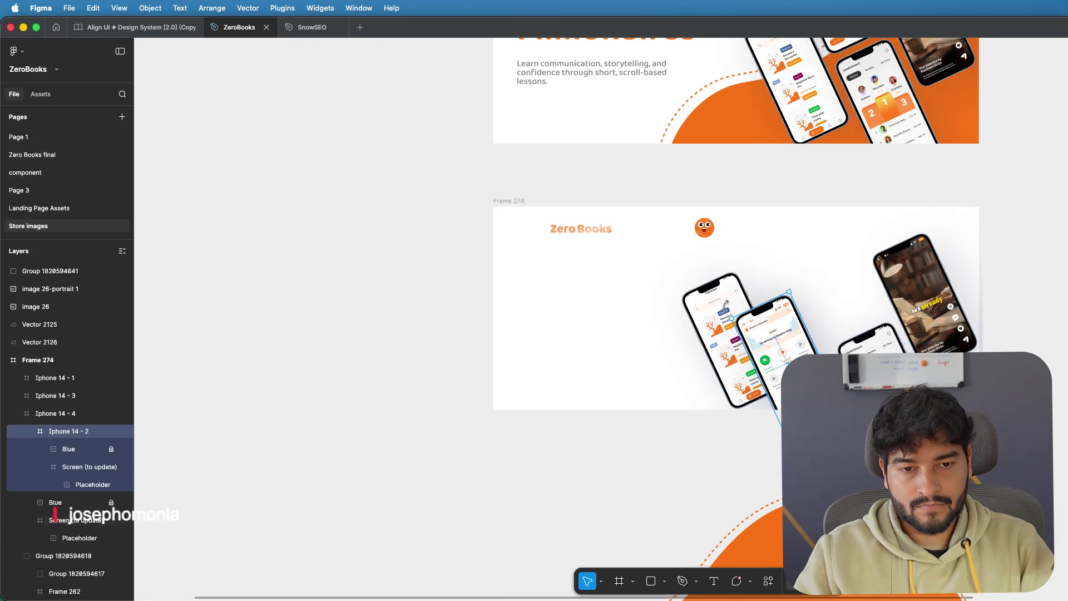
shift+click(56, 517)
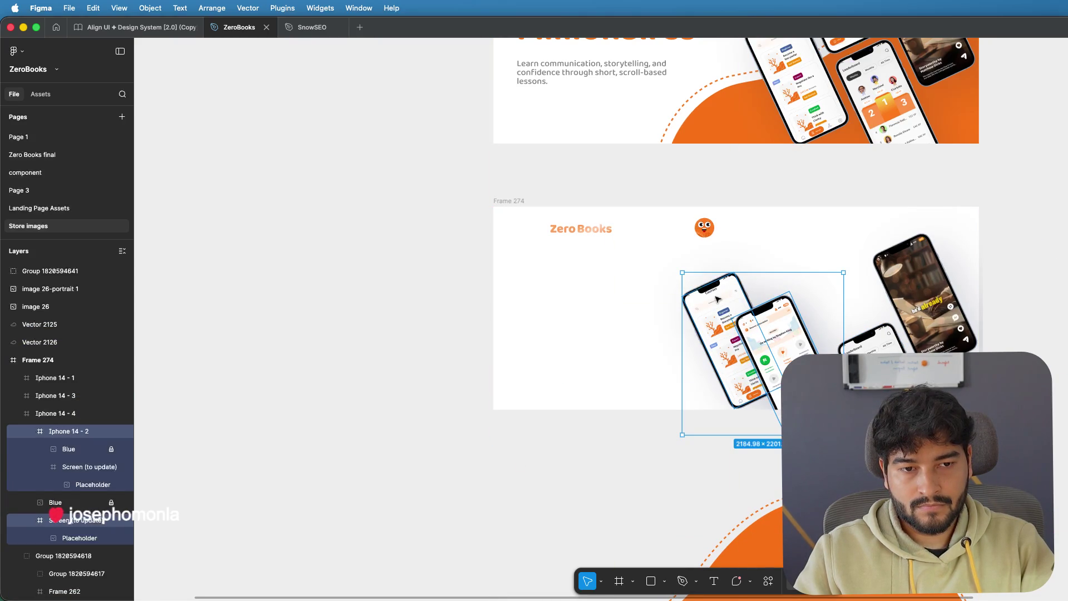
drag(716, 288, 720, 308)
key(Escape)
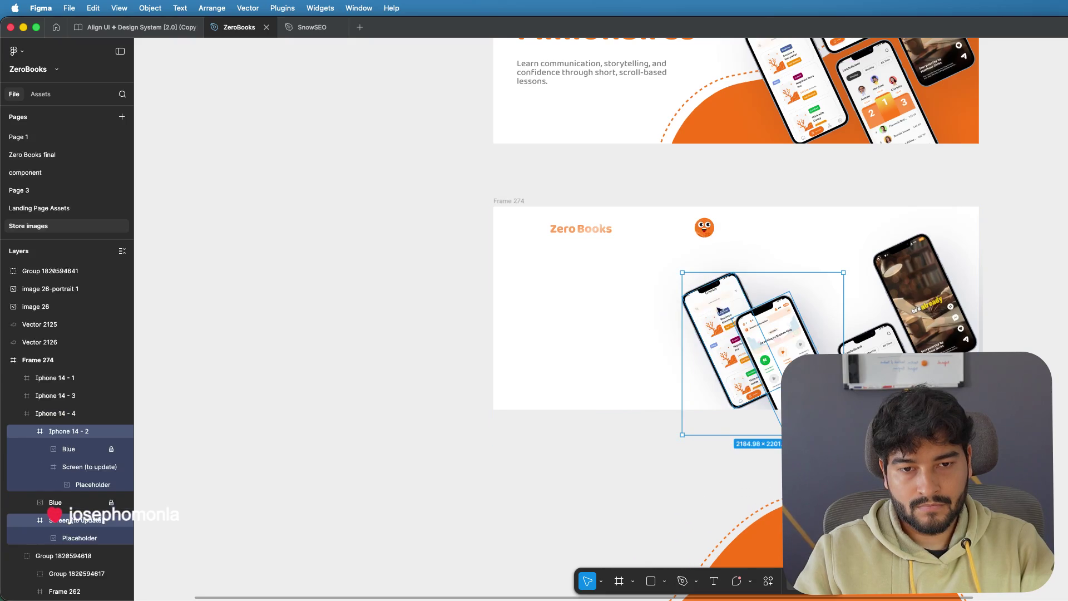
click(710, 302)
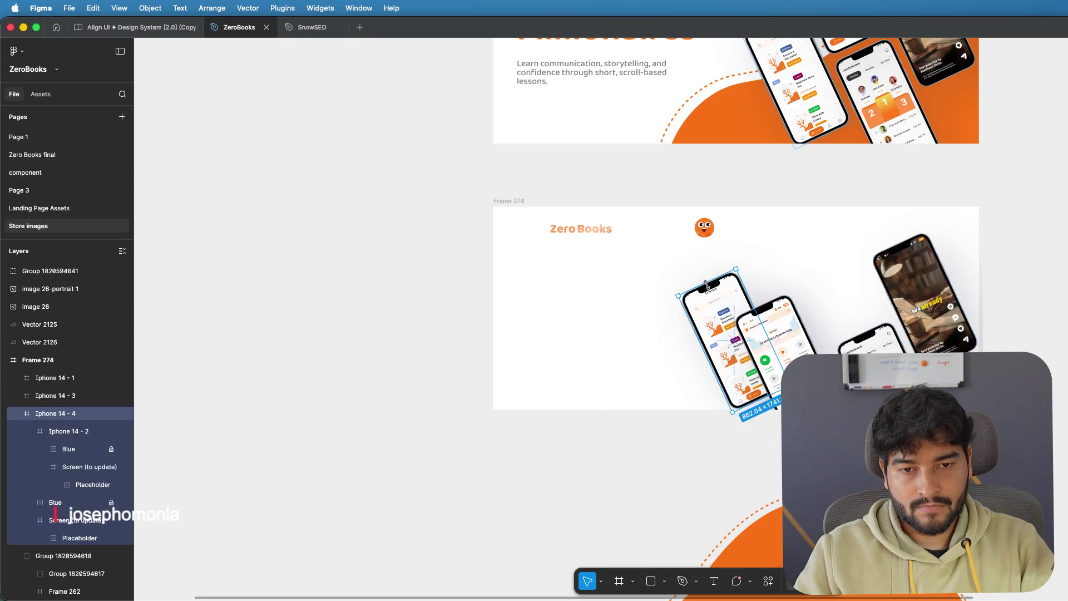
drag(712, 277, 716, 312)
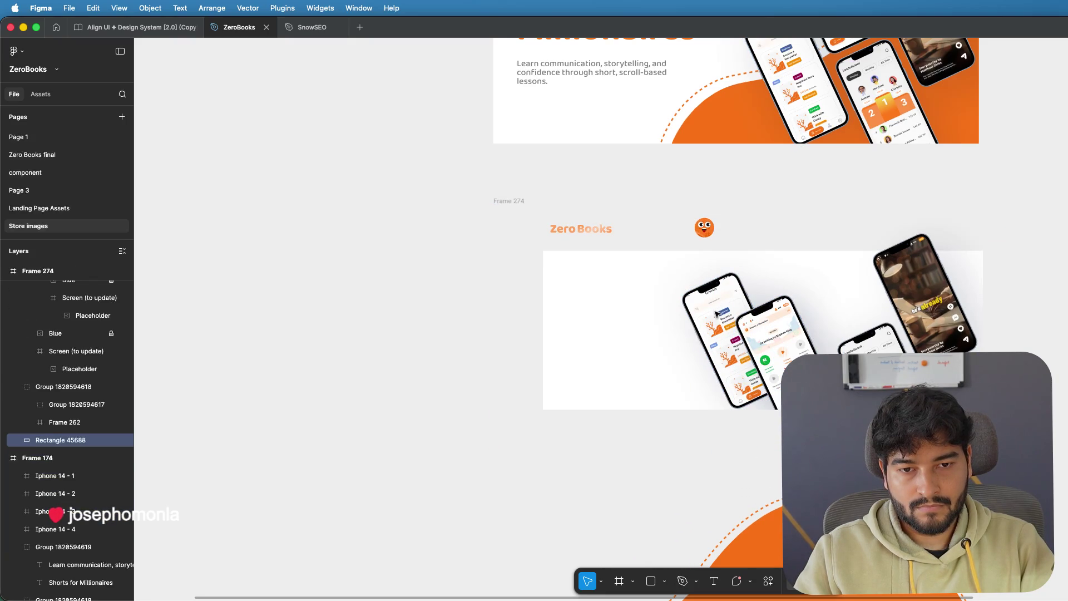
key(Escape)
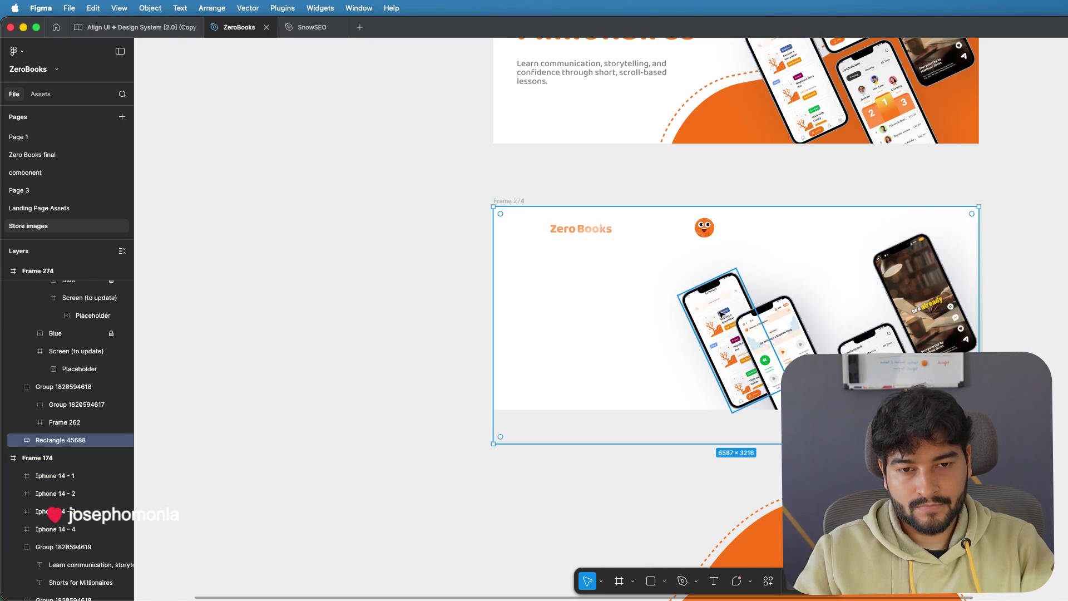
- Select the middle and right-hand phones and drag three of them outside Frame 274
click(715, 311)
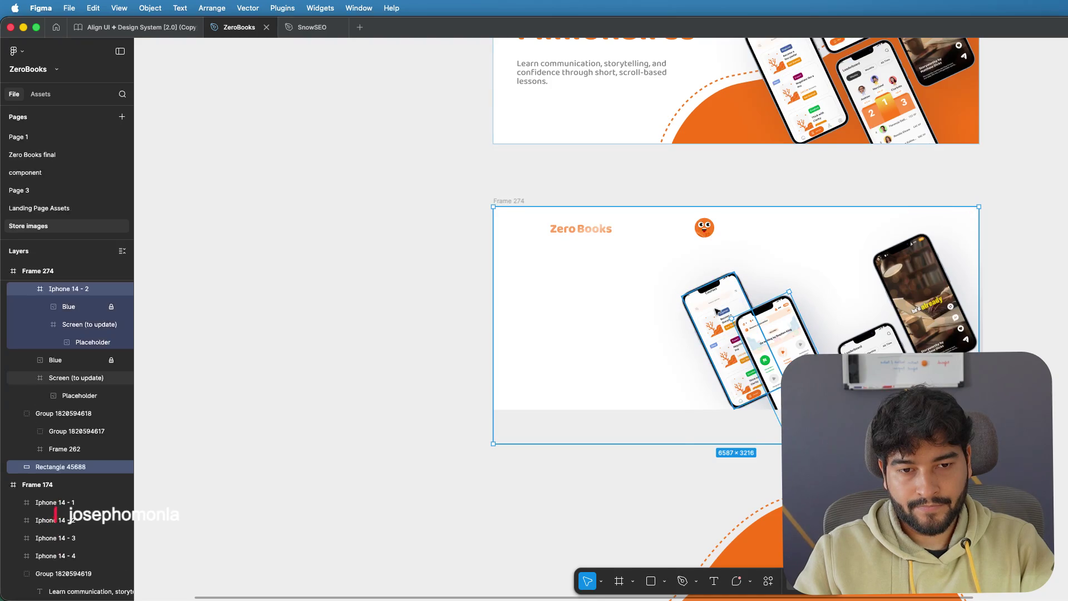
shift+click(769, 332)
drag(715, 310, 711, 393)
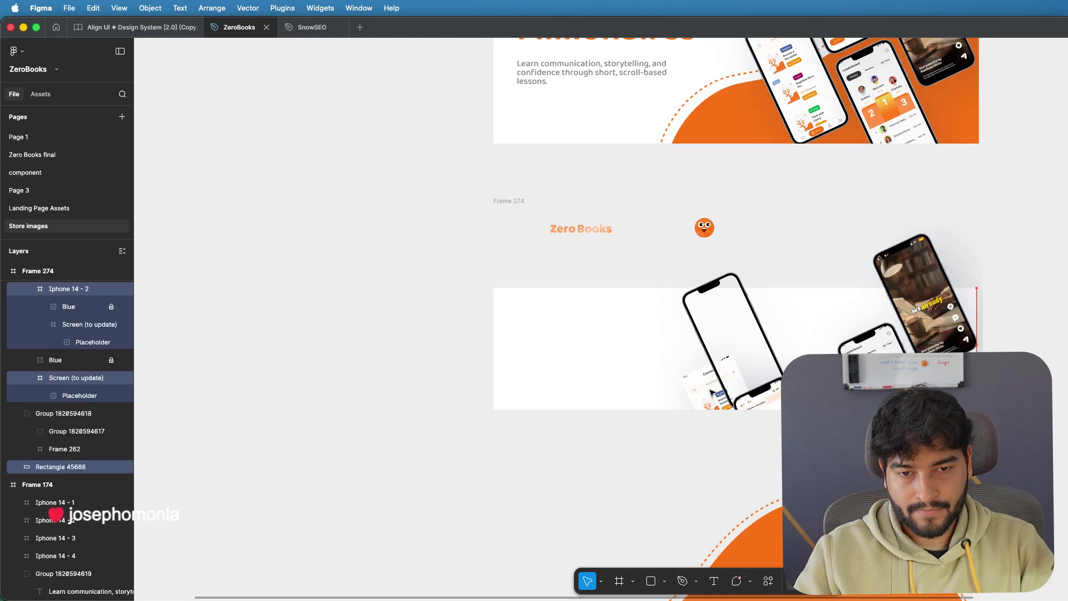
key(Escape)
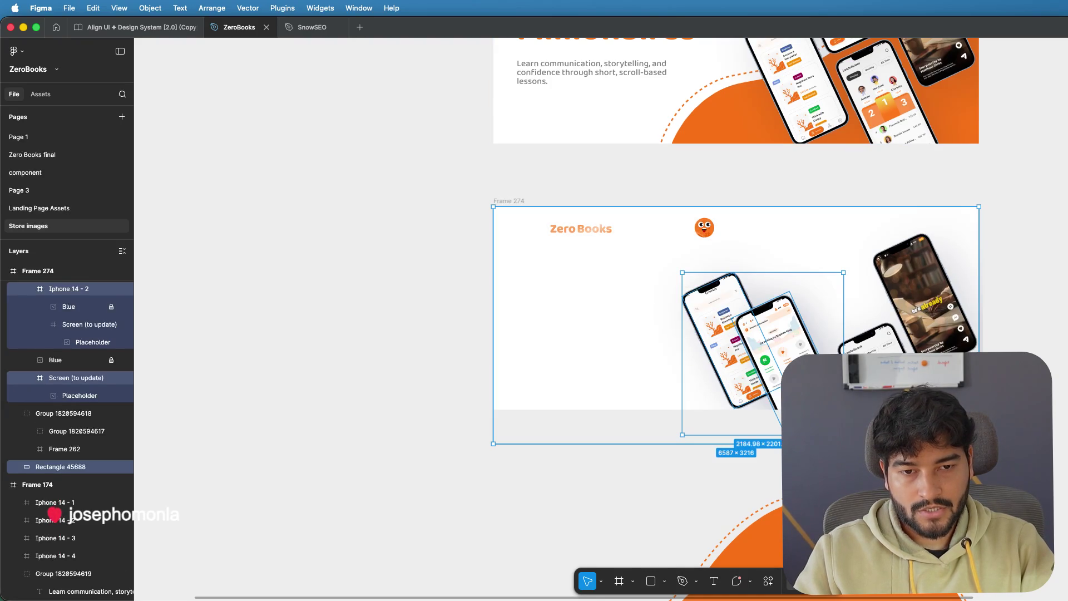
key(Escape)
click(768, 332)
shift+click(918, 284)
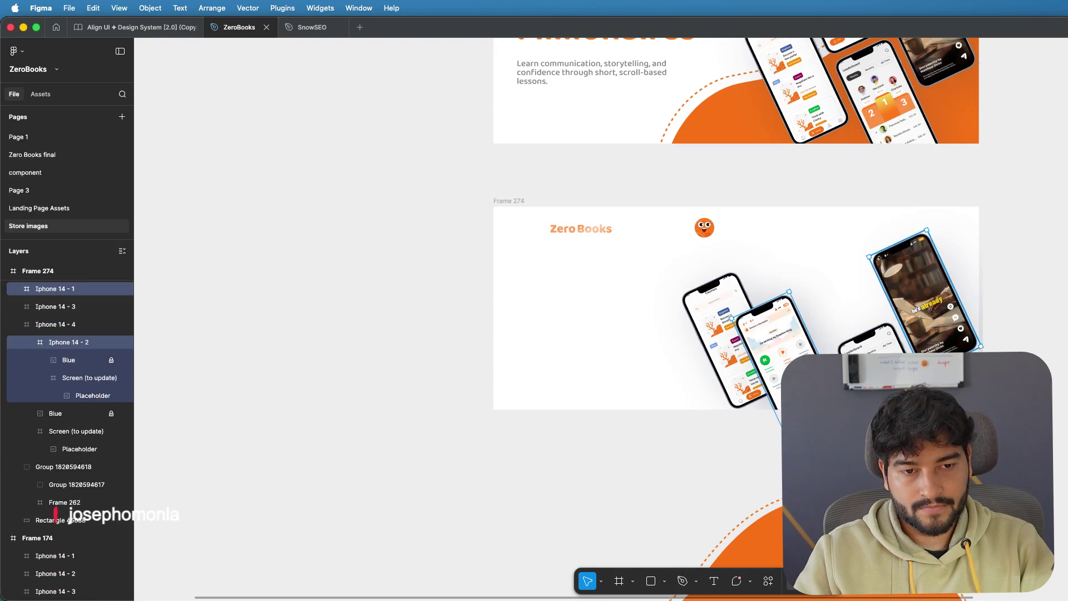
drag(769, 332, 1061, 300)
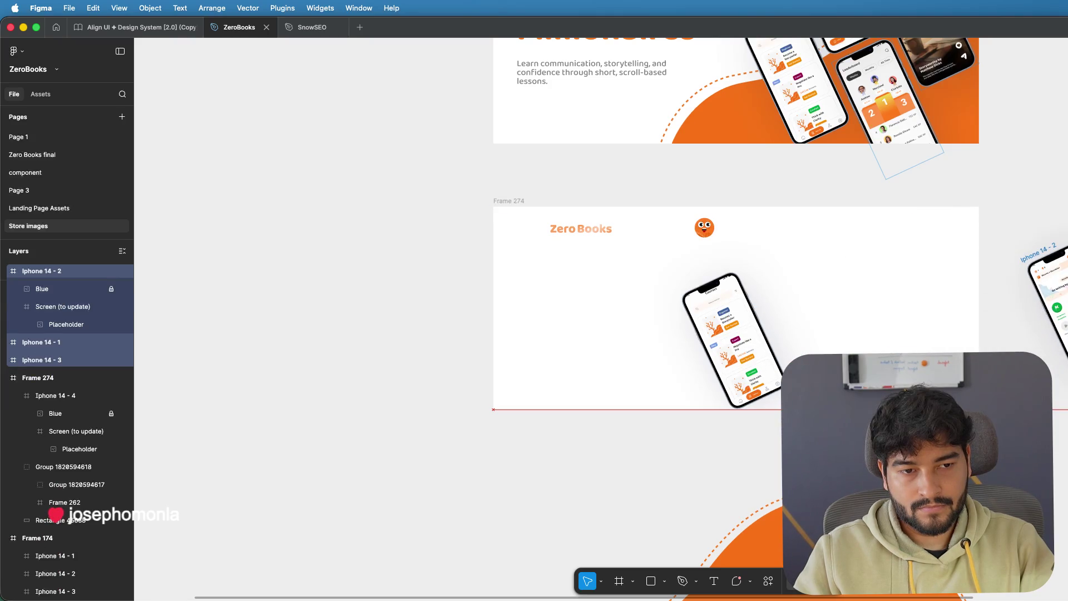
- Cut the last phone, paste it back and move it outside Frame 274 as well
click(735, 325)
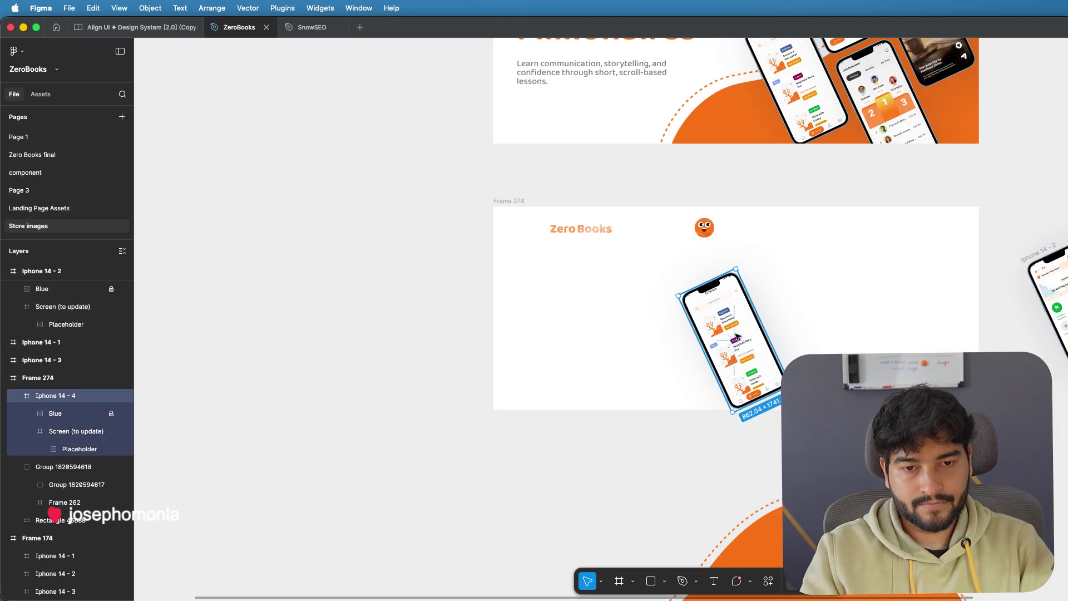
key(Delete)
click(801, 272)
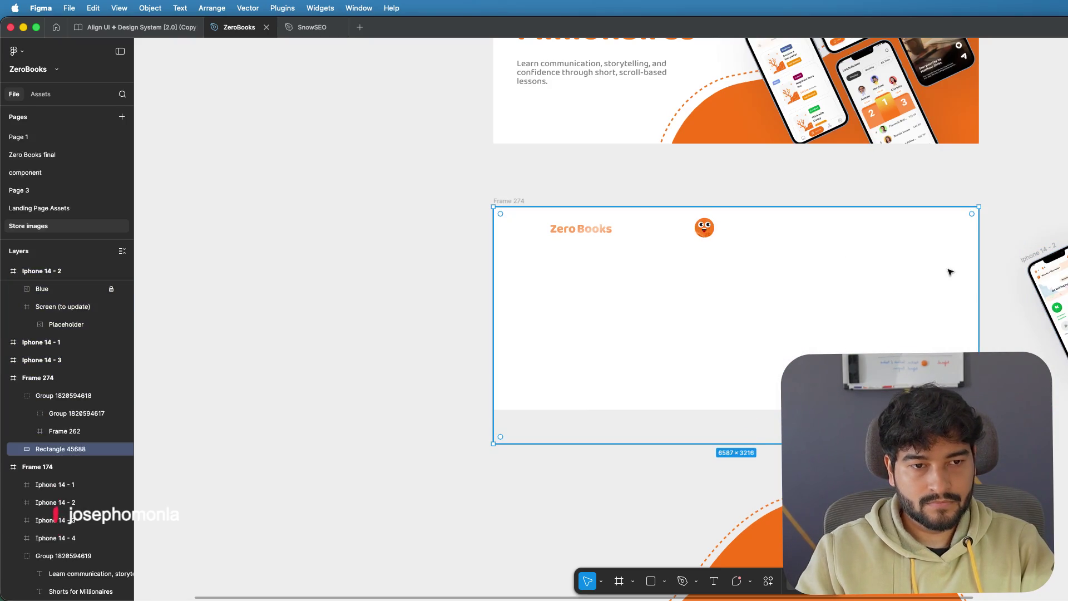
key(Escape)
key(ctrl+v)
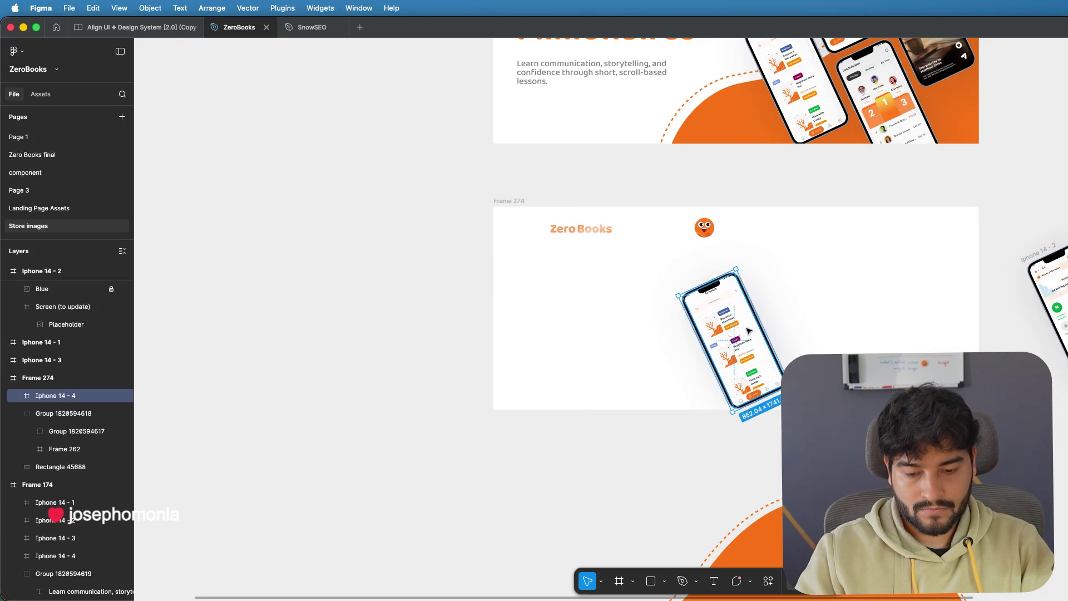
drag(746, 326, 918, 468)
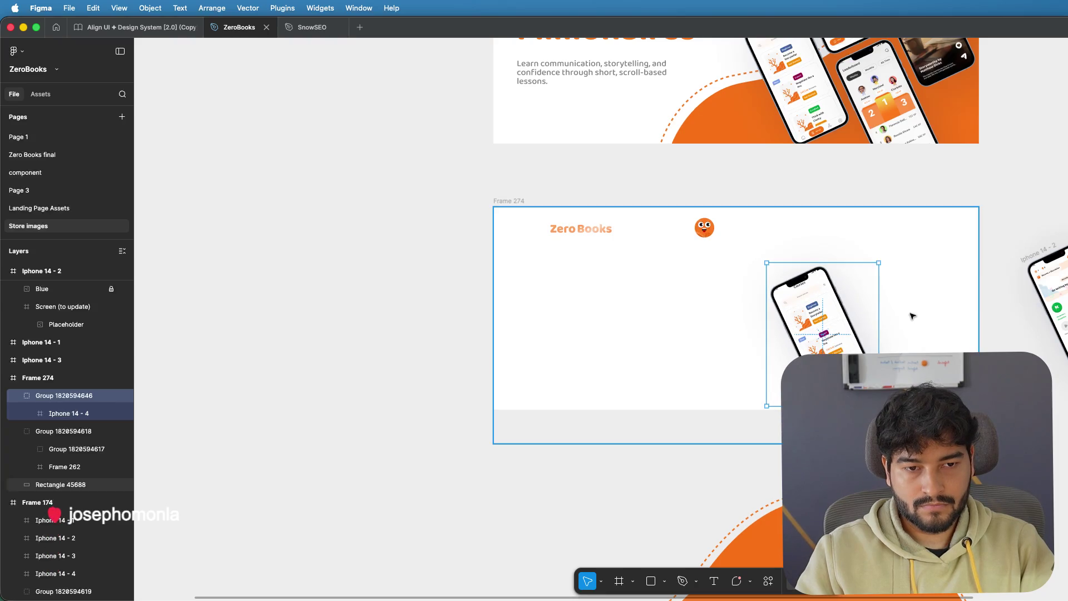
click(952, 305)
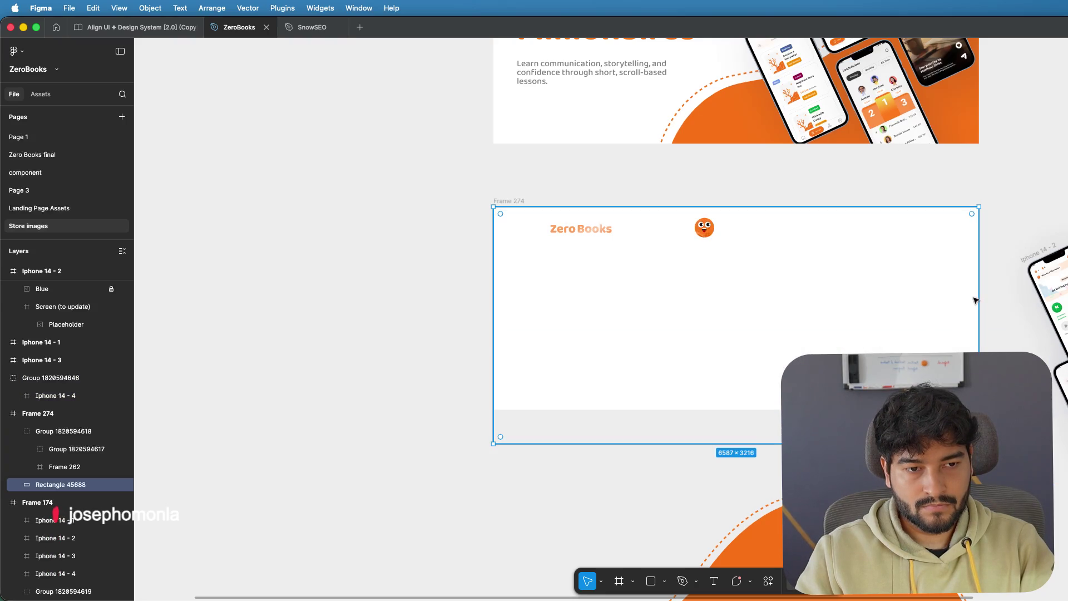
- Narrow the background, put the mascot before the Zero Books wordmark and tighten their gap
drag(974, 301, 732, 284)
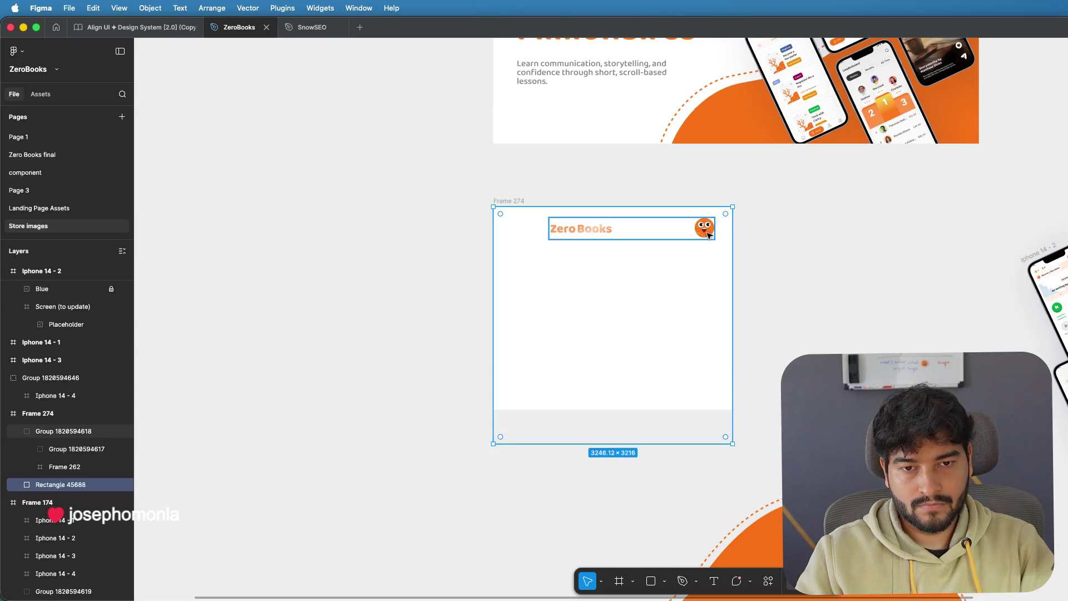
click(646, 230)
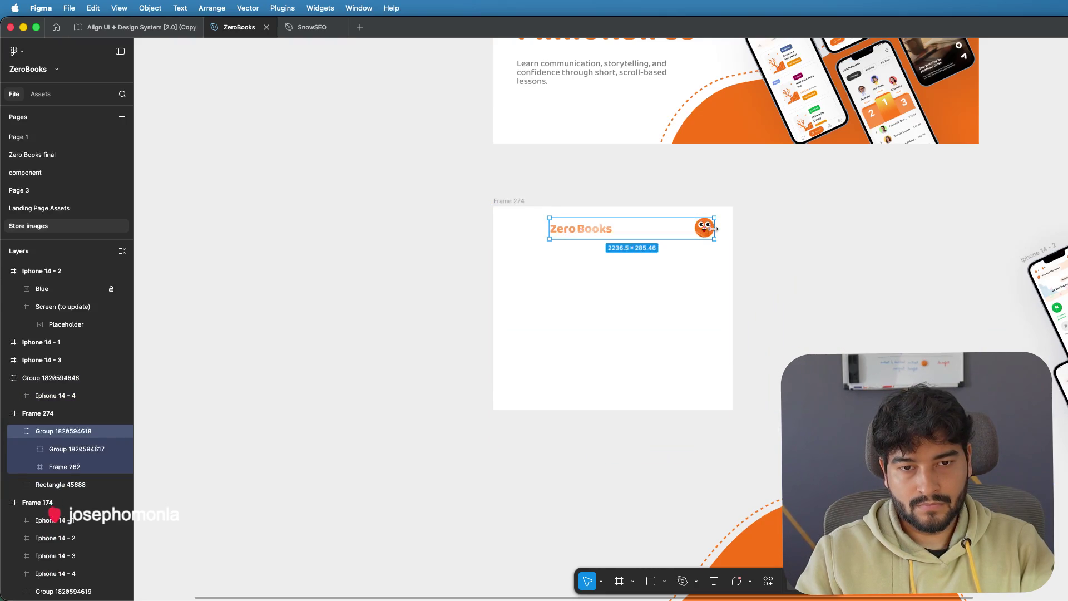
mouse_move(715, 228)
mouse_down()
mouse_move(620, 226)
mouse_move(710, 228)
mouse_up()
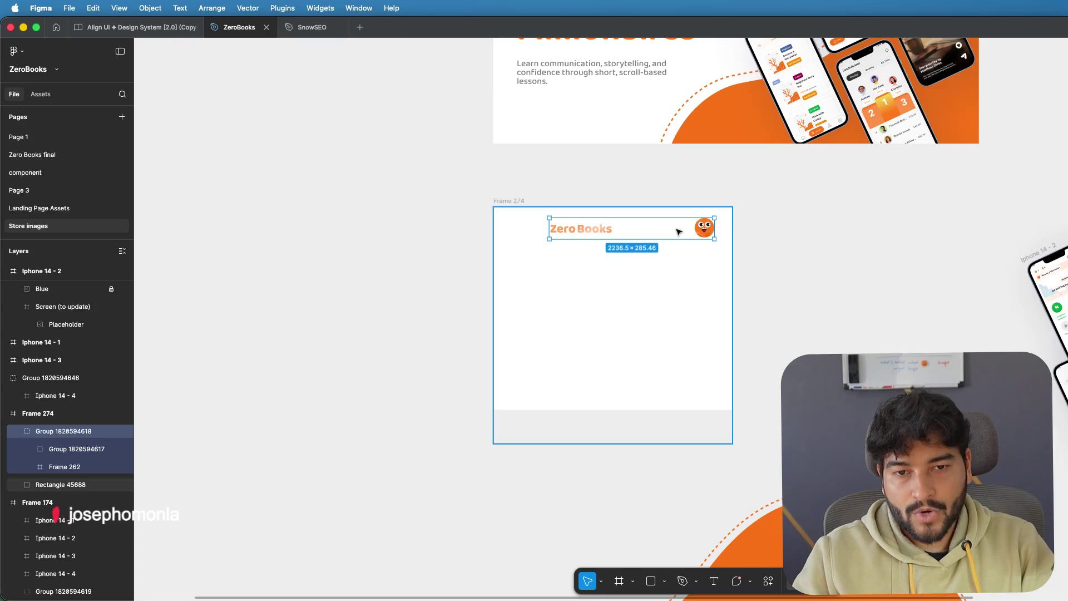
scroll(679, 232, up, 2)
scroll(678, 232, up, 2)
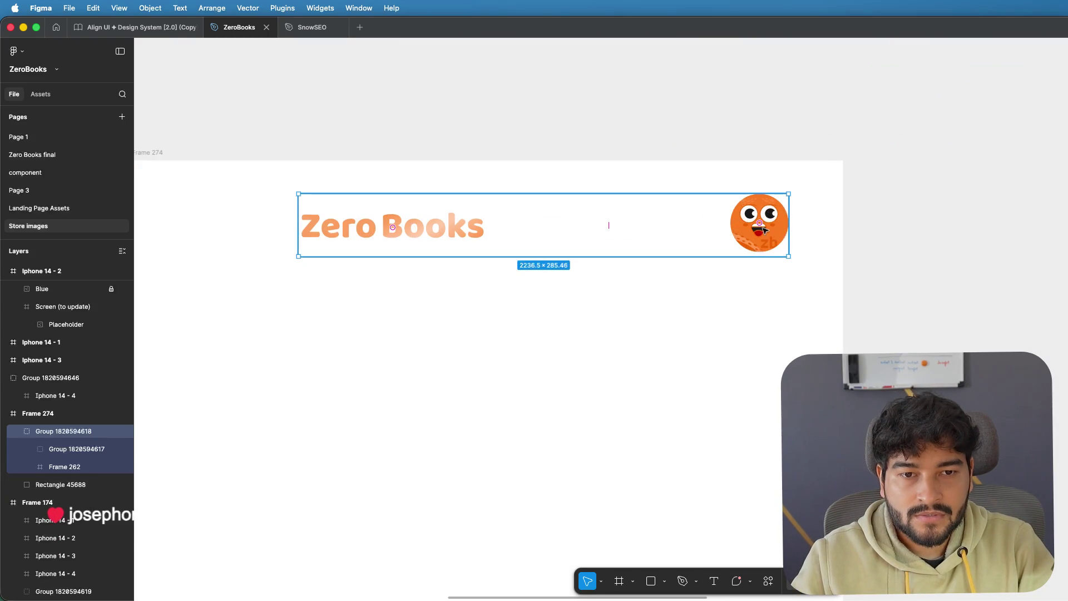
key(ctrl+z)
key(super+z)
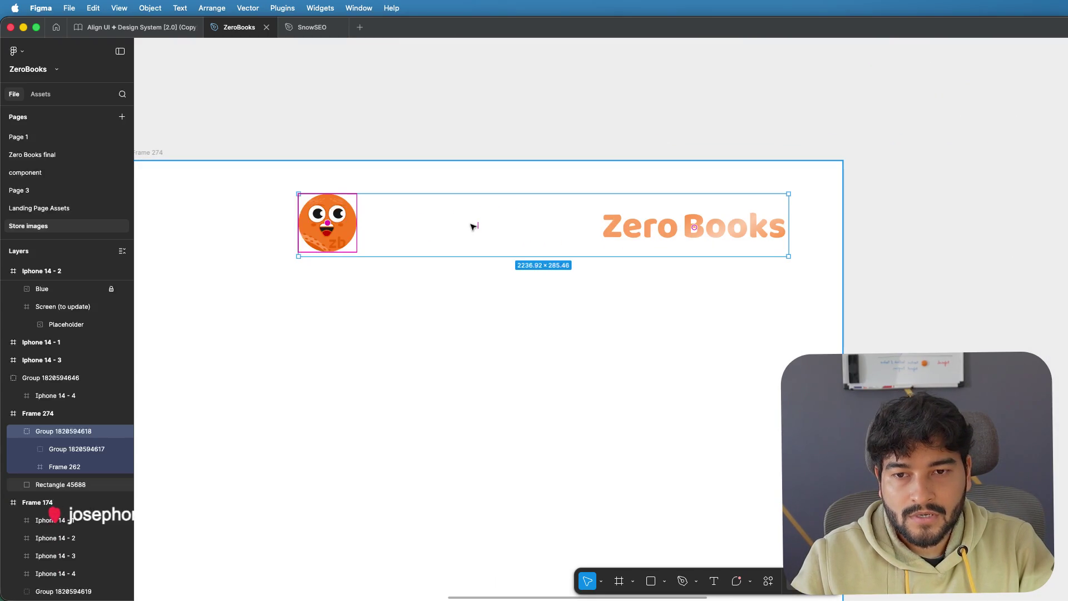
drag(472, 226, 361, 224)
scroll(389, 234, down, 5)
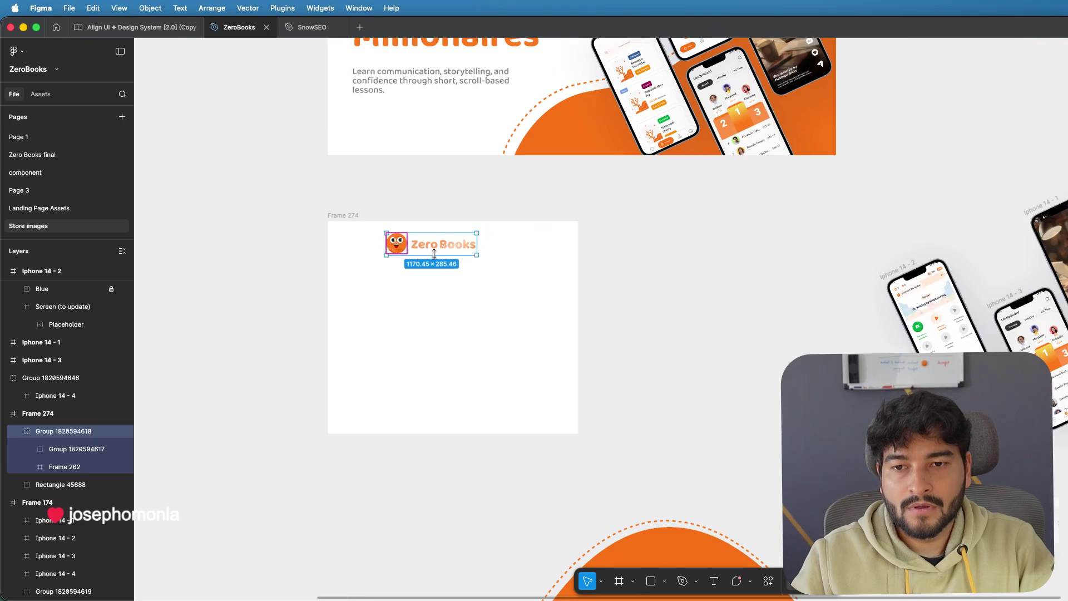
- Set Frame 274 and its background to 2064 × 2752, checking the iPad size in App Store Connect
click(554, 278)
drag(577, 264, 497, 268)
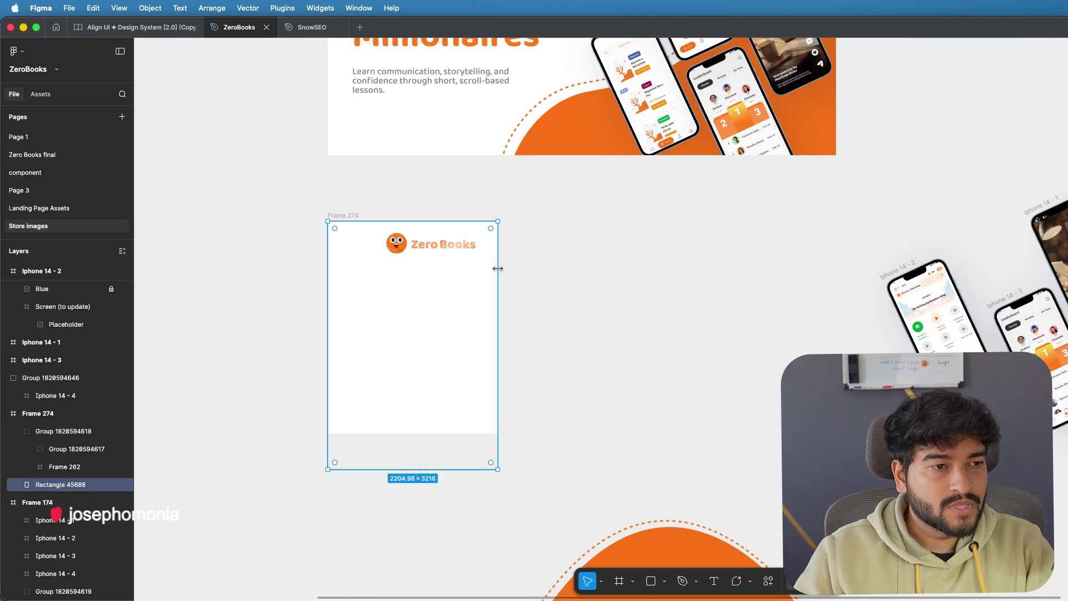
key(super+Tab)
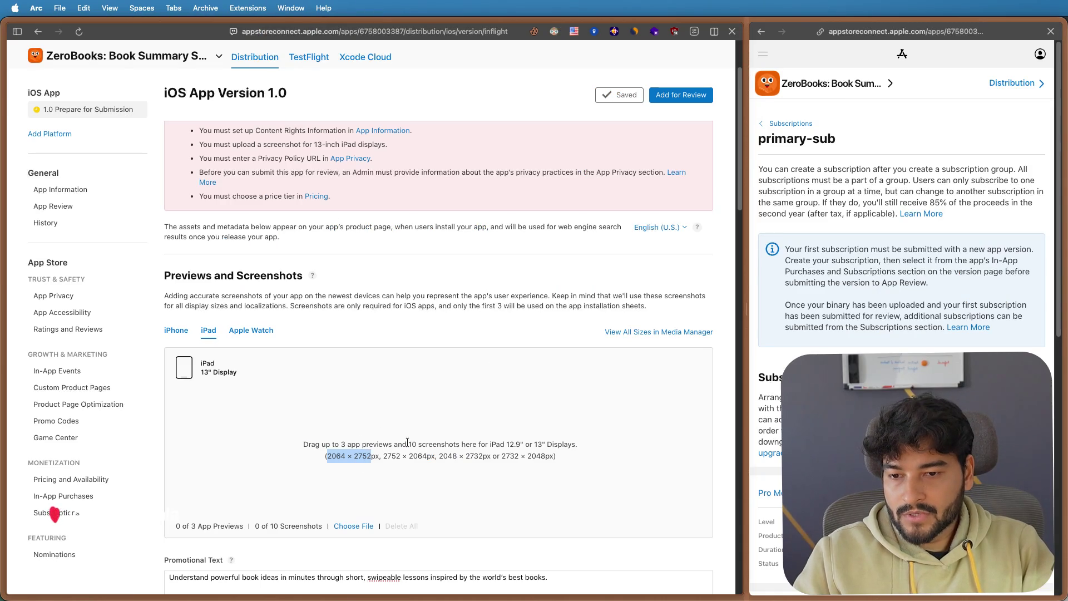
key(super+Tab)
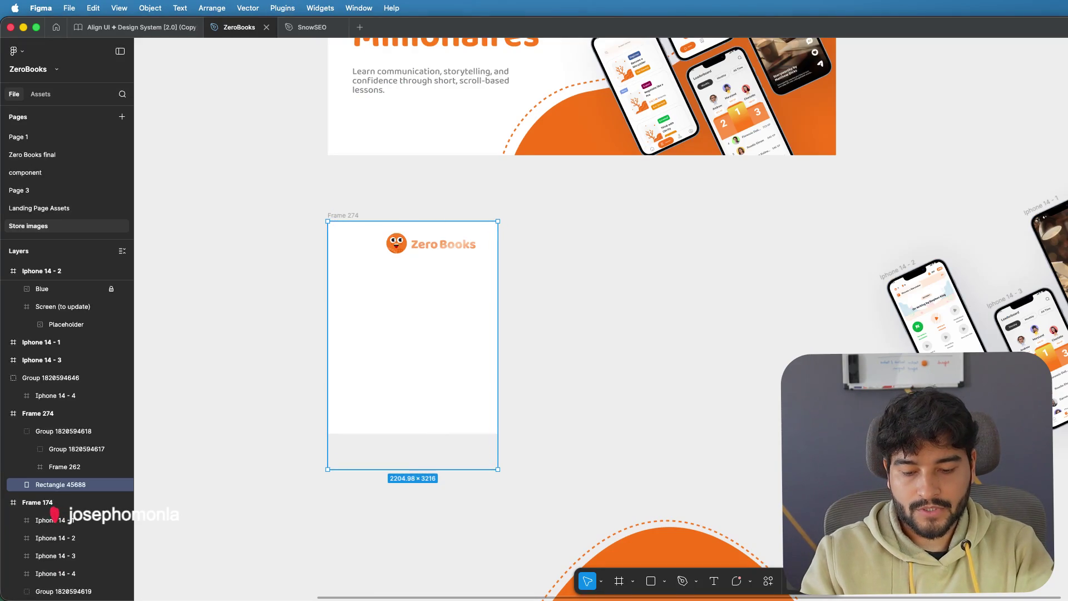
key(Return)
key(super+Tab)
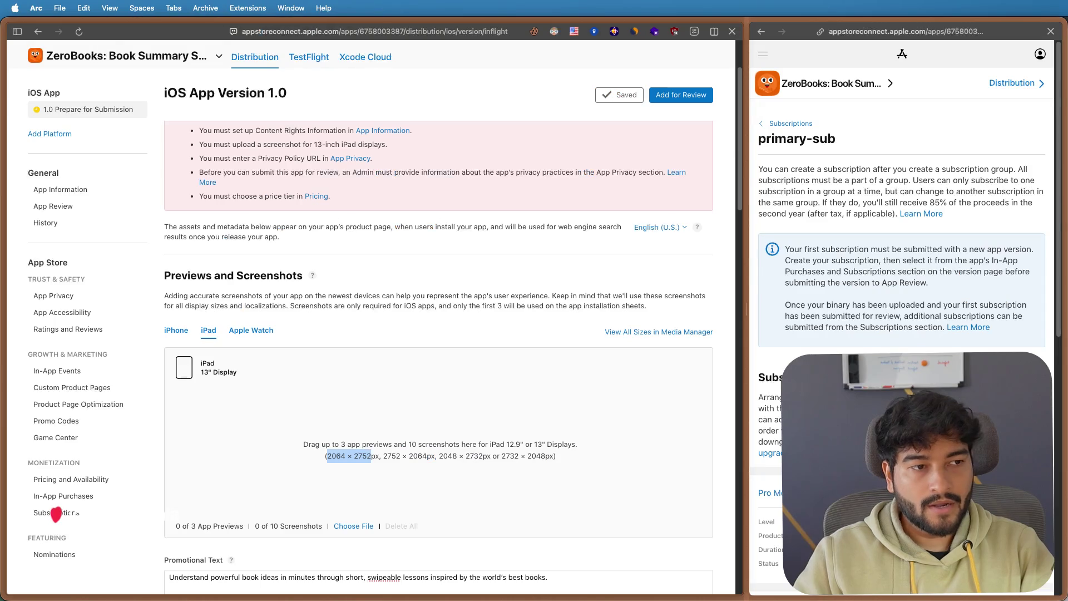
key(super+Tab)
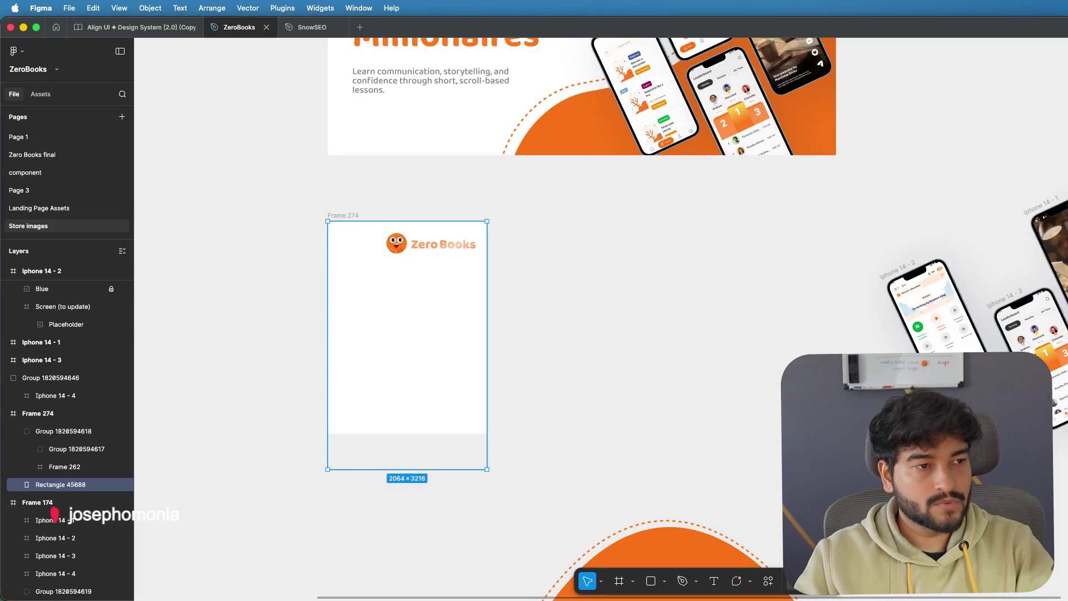
key(super+z)
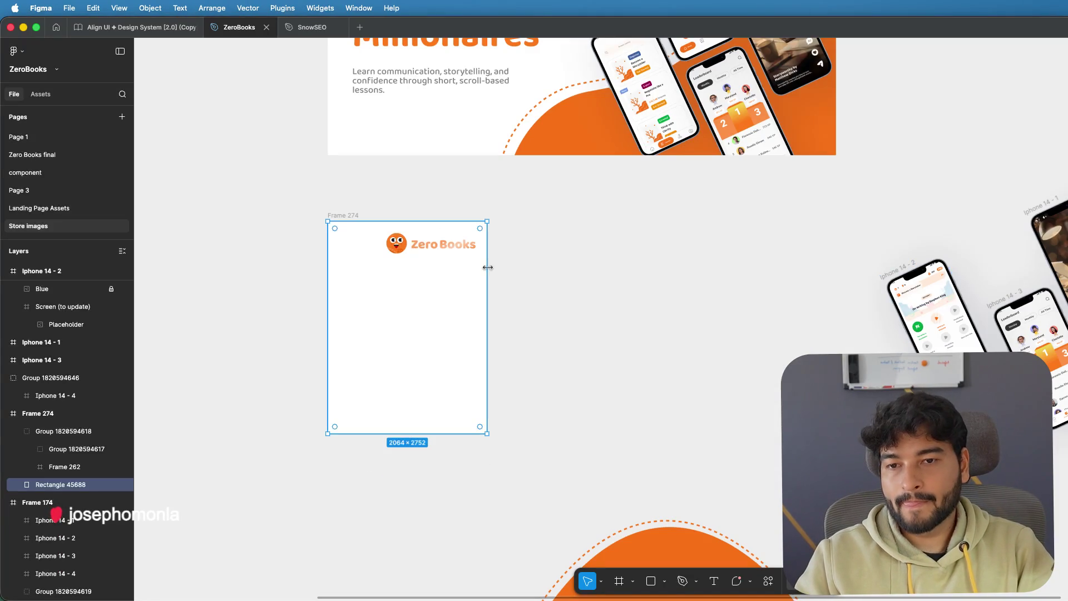
- Centre the Zero Books logo and bring the Iphone 14 - 1 and 14 - 2 mockups into Frame 274
drag(437, 248, 410, 250)
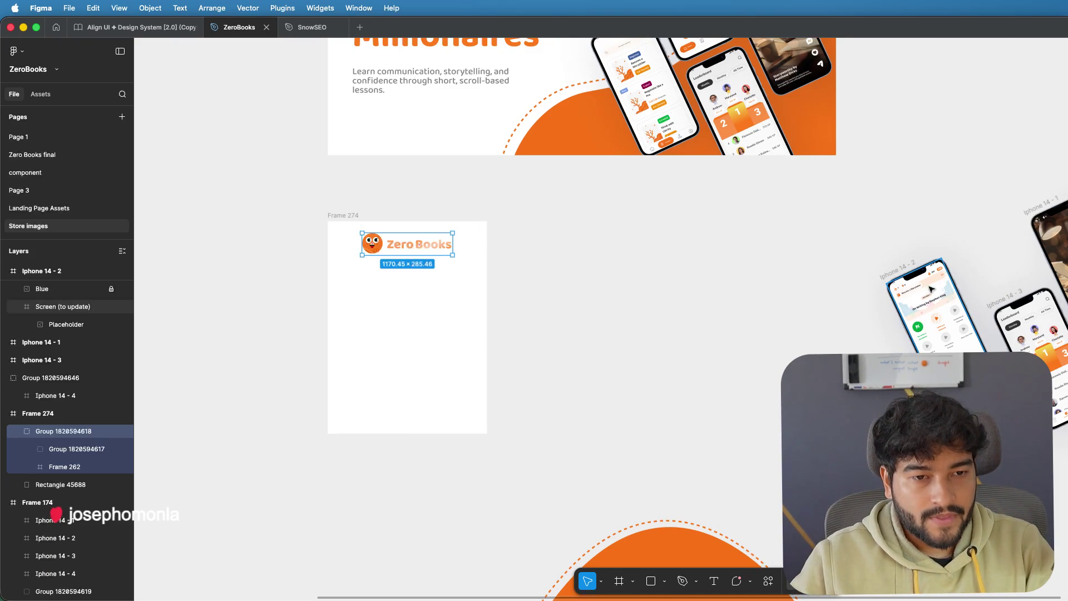
drag(931, 289, 345, 305)
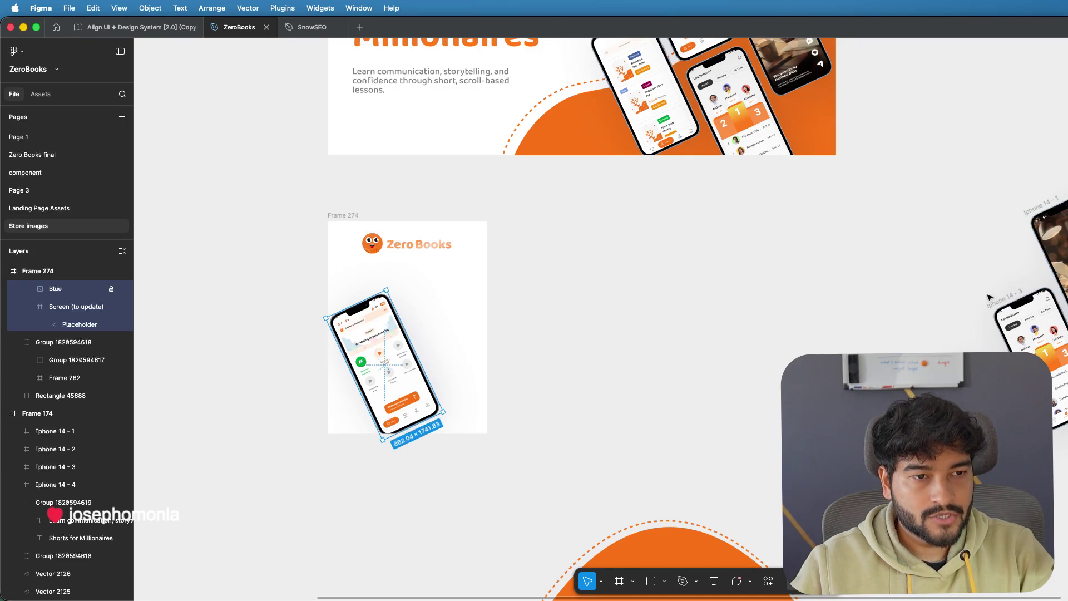
mouse_move(1049, 208)
mouse_down()
mouse_move(409, 289)
mouse_move(417, 326)
mouse_move(416, 296)
mouse_move(401, 296)
mouse_up()
- Move both tilted phones together down to the bottom edge of Frame 274
click(584, 317)
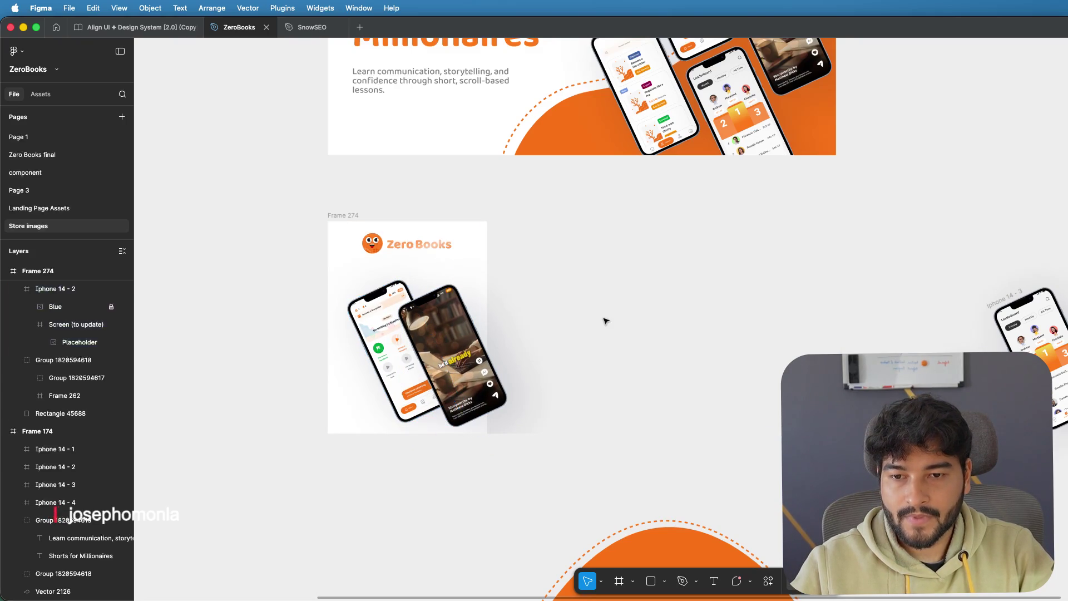
click(455, 367)
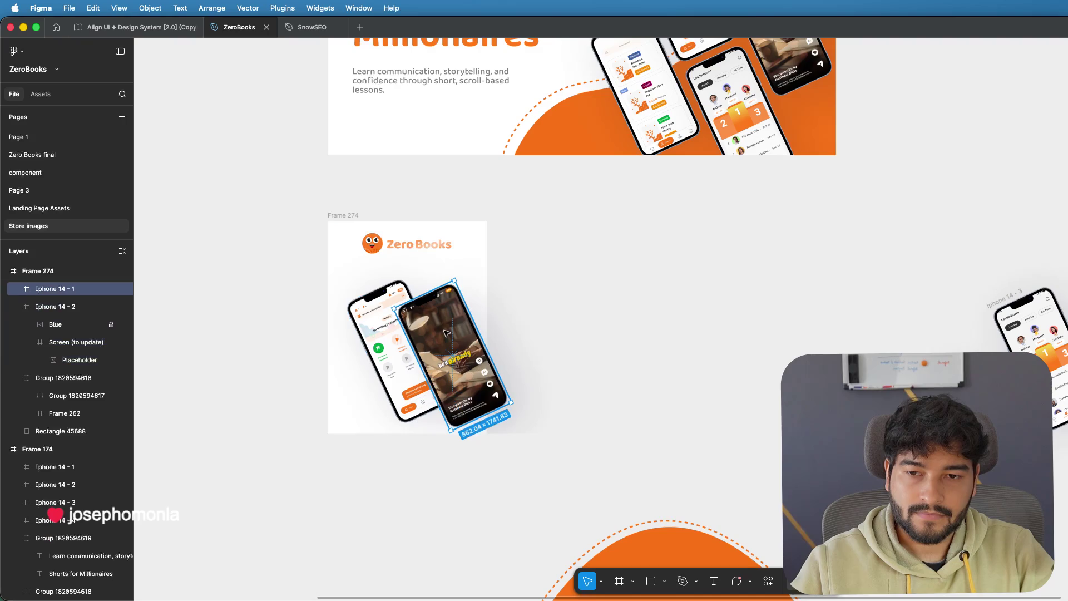
shift+click(384, 326)
drag(423, 331, 384, 345)
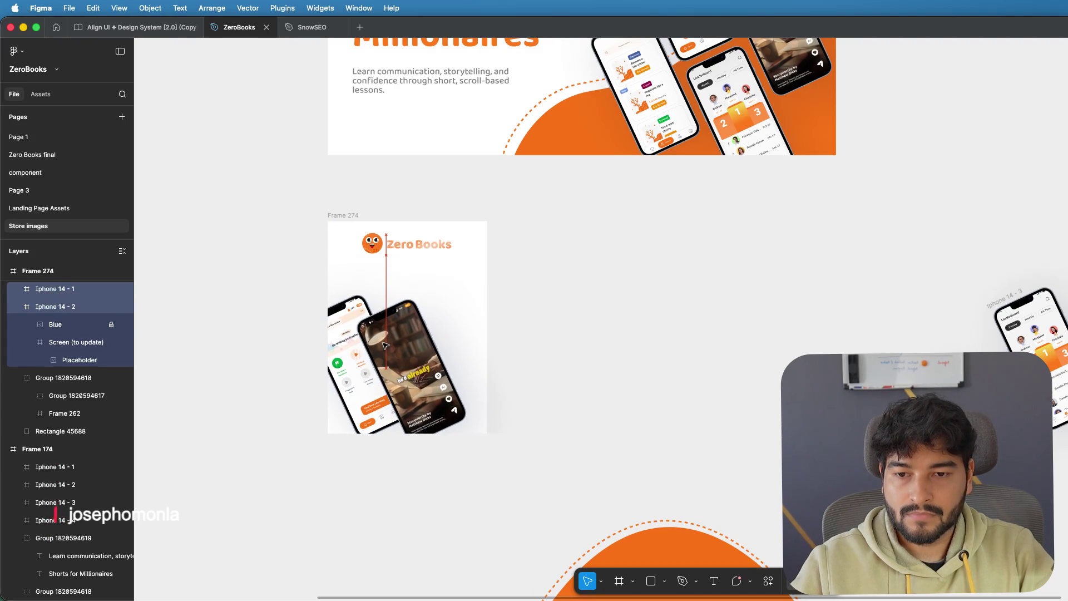
drag(384, 345, 413, 365)
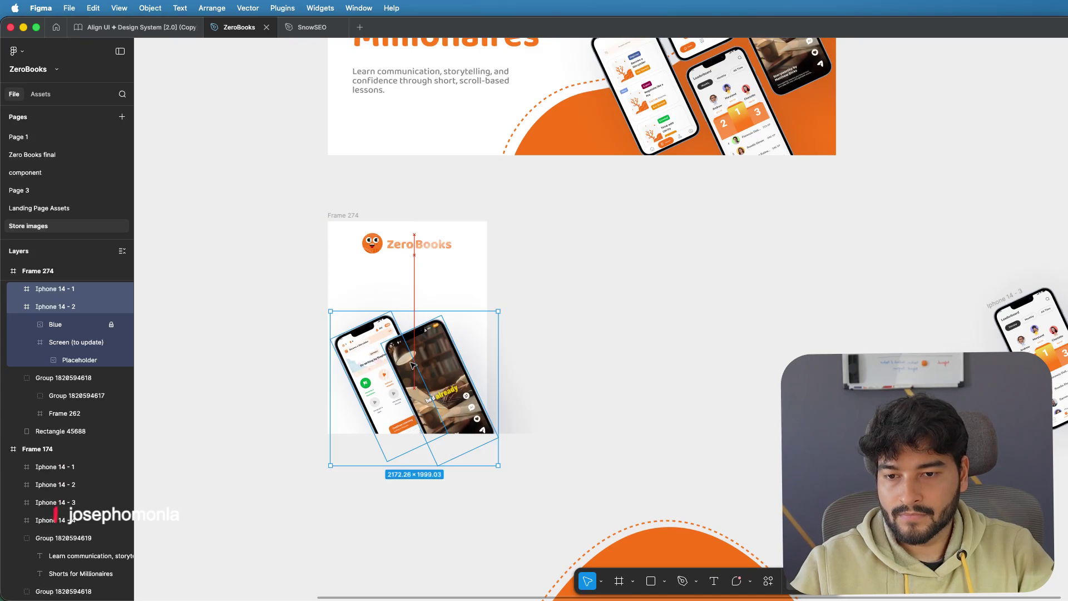
click(670, 296)
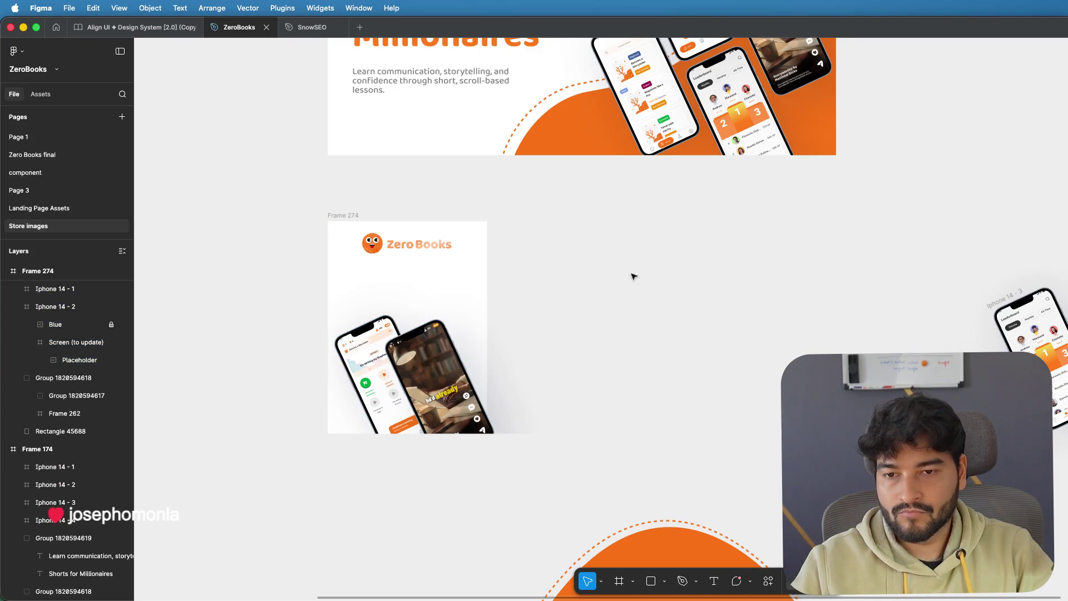
scroll(553, 253, up, 2)
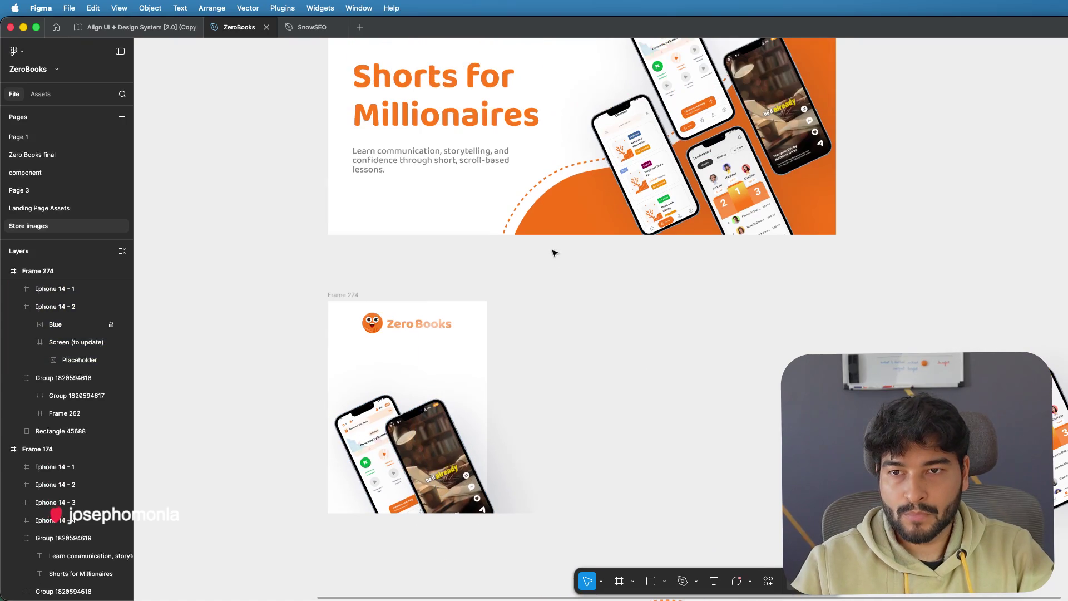
- Paste a copy of the banner tagline beneath the logo in Frame 274, wrapped onto four lines
click(409, 163)
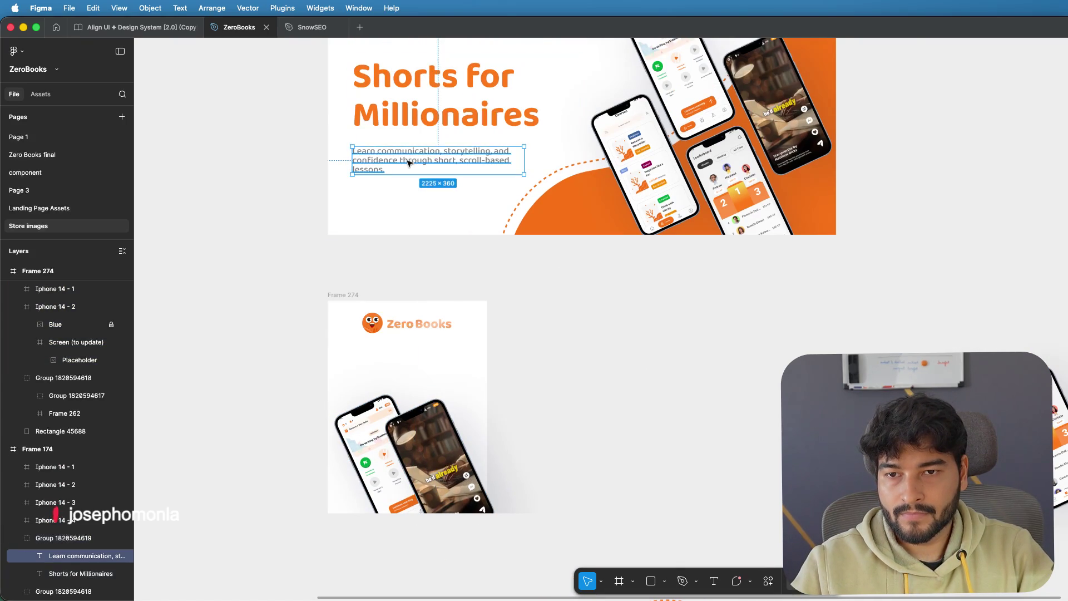
double_click(408, 161)
key(ctrl+c)
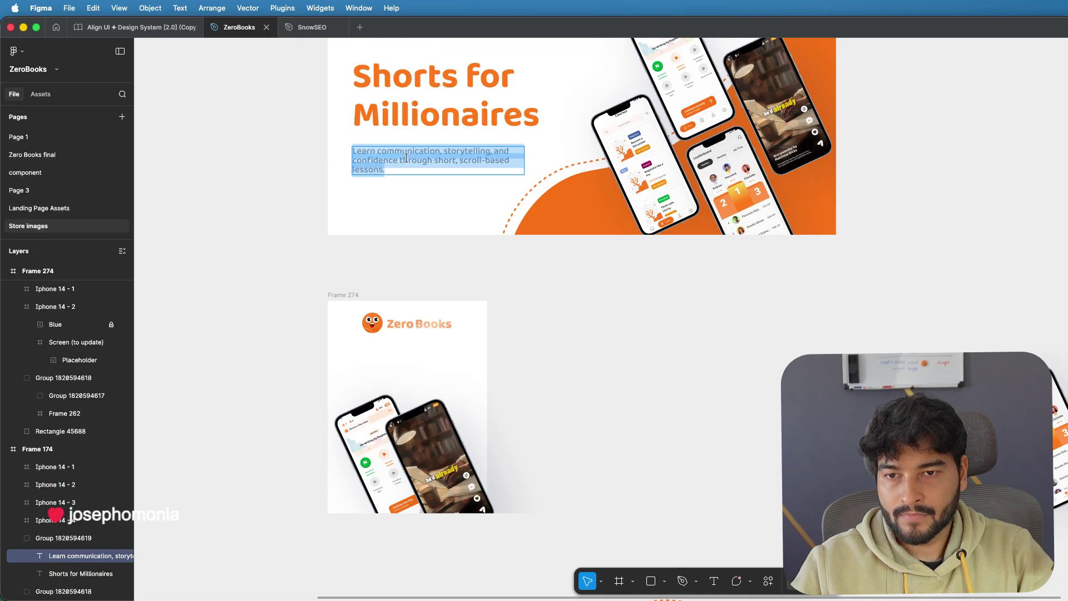
key(Escape)
key(t)
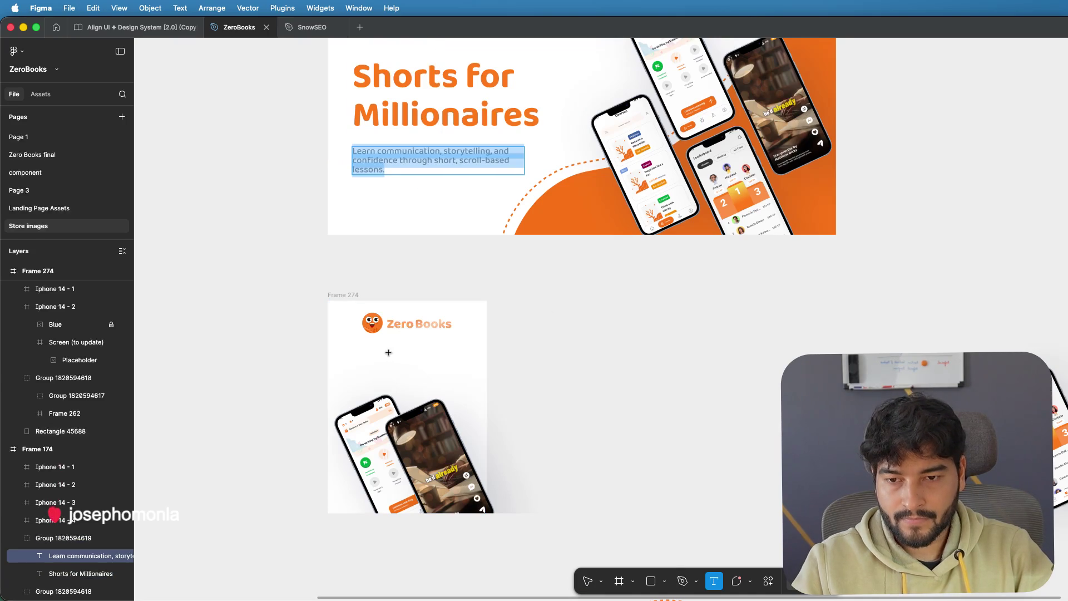
click(371, 349)
key(ctrl+v)
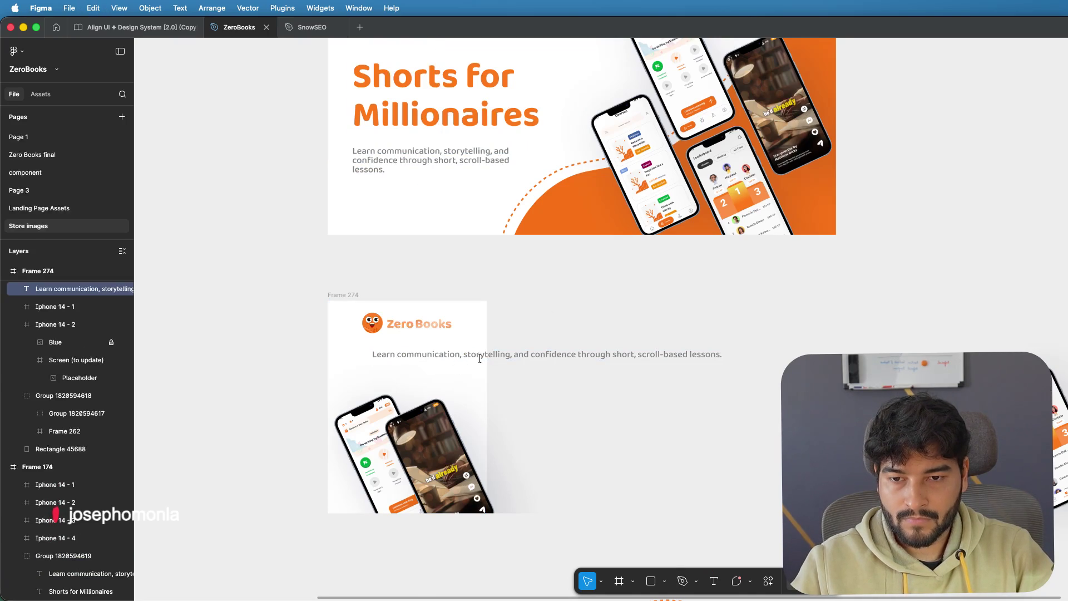
key(Escape)
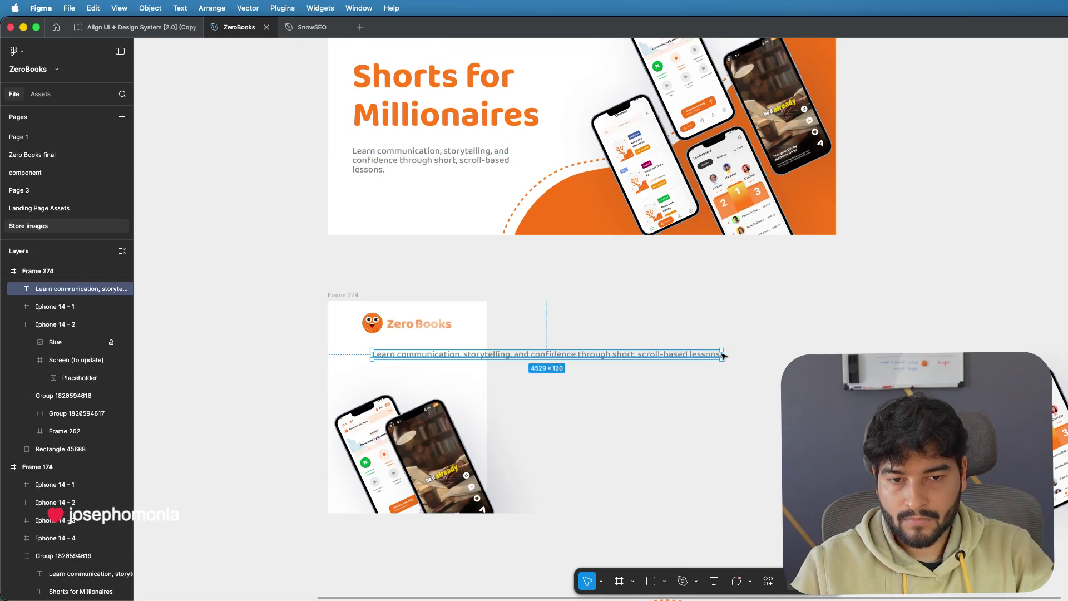
drag(723, 355, 488, 362)
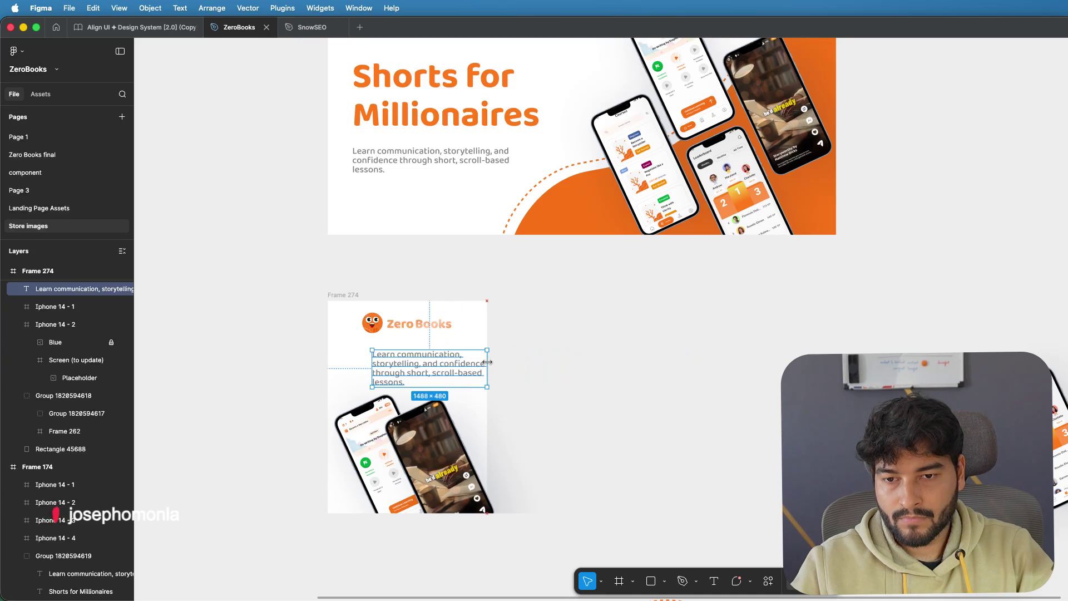
- Place the cursor inside the pasted tagline and start a Raycast AI chat
double_click(427, 365)
click(401, 364)
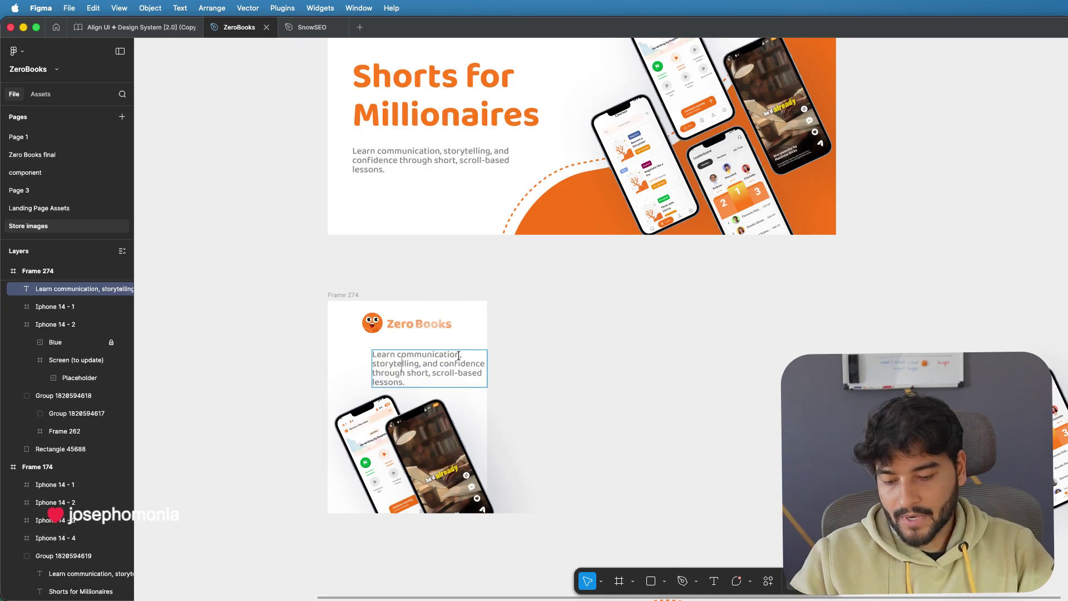
key(alt+space)
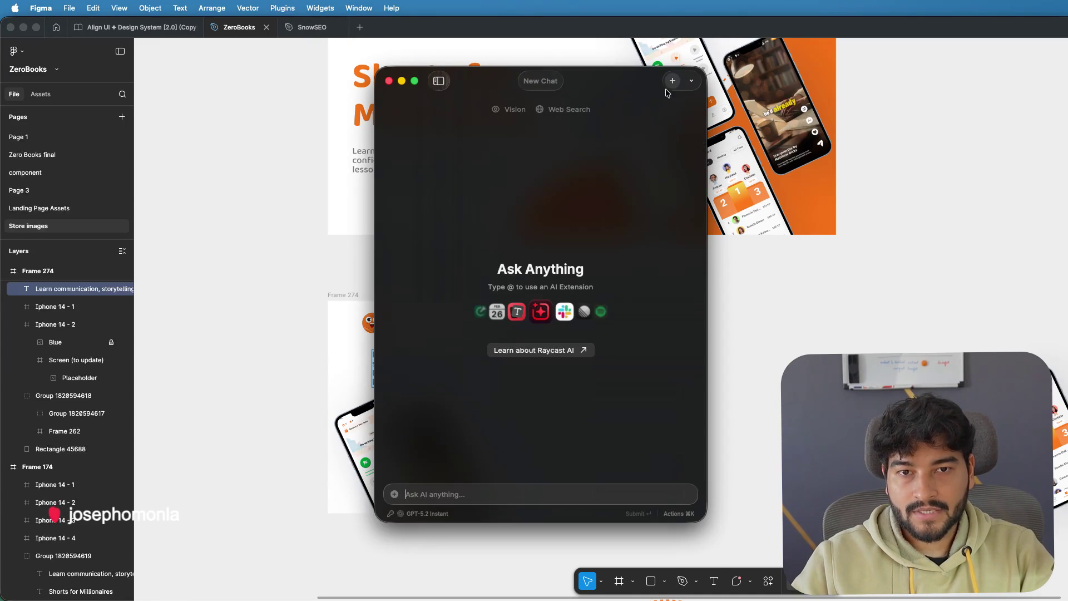
- Reopen the earlier description chat and select the line 'Understand powerful book ideas in minutes'
click(692, 82)
key(Escape)
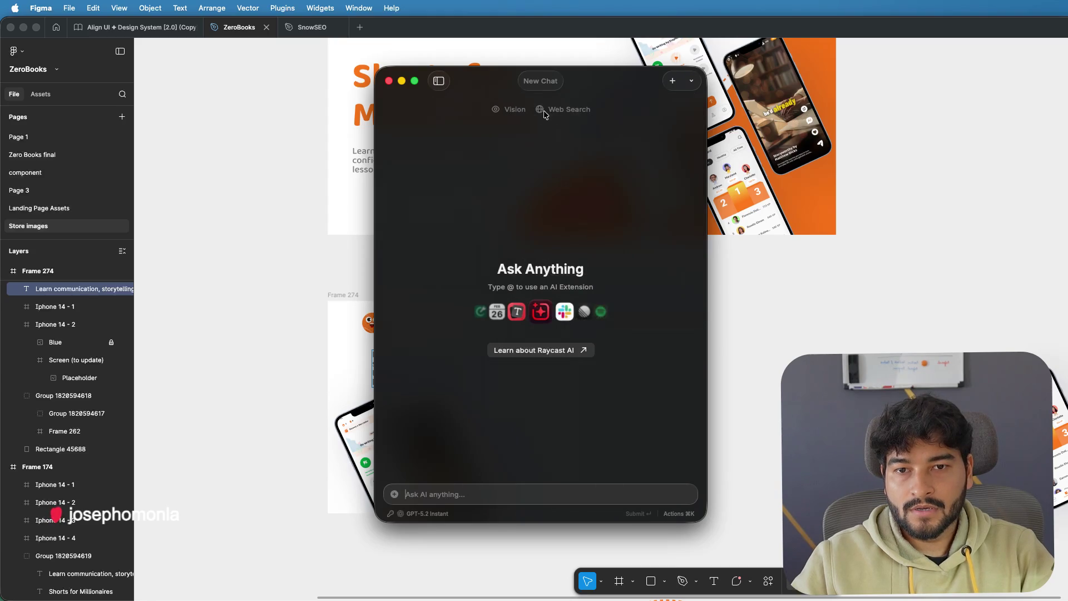
click(439, 82)
click(317, 146)
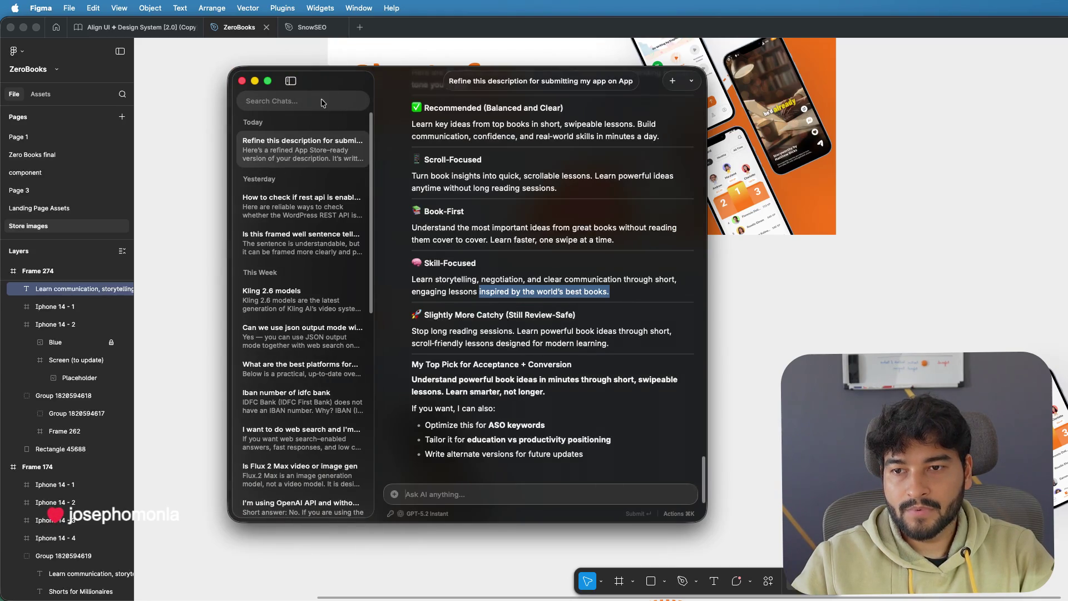
click(291, 81)
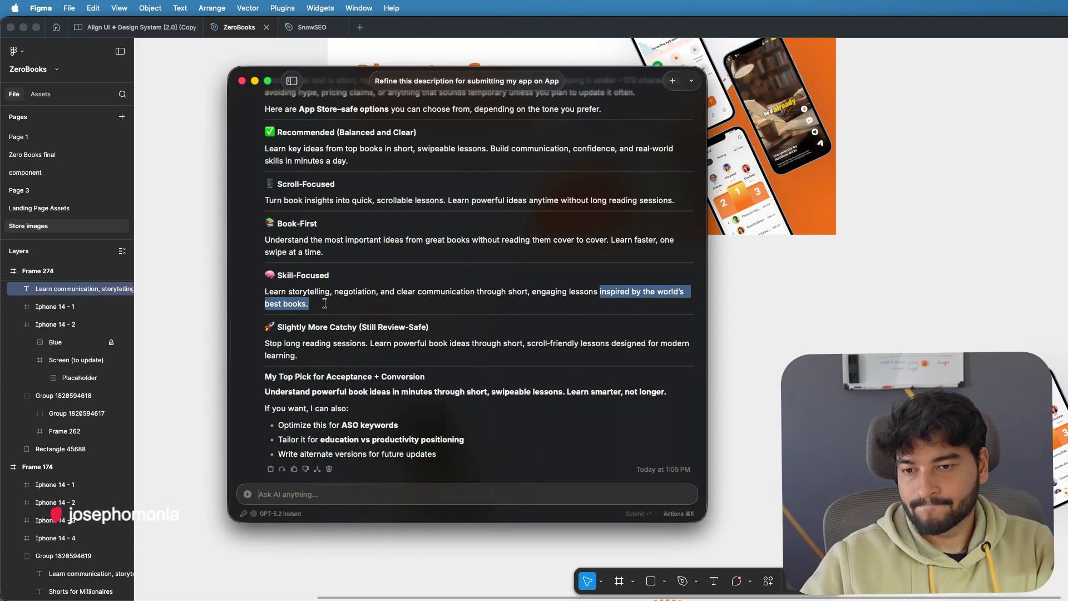
drag(265, 391, 433, 395)
key(super+c)
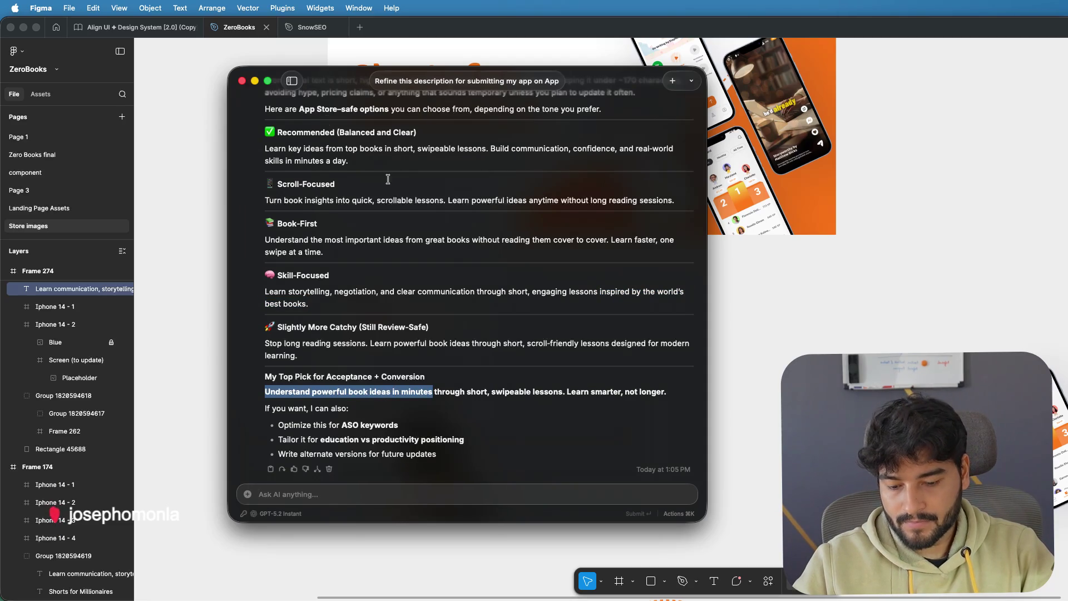
- Paste 'Understand powerful book ideas in minutes' as Frame 274's tagline, centre-aligned and centred in the frame
key(super+h)
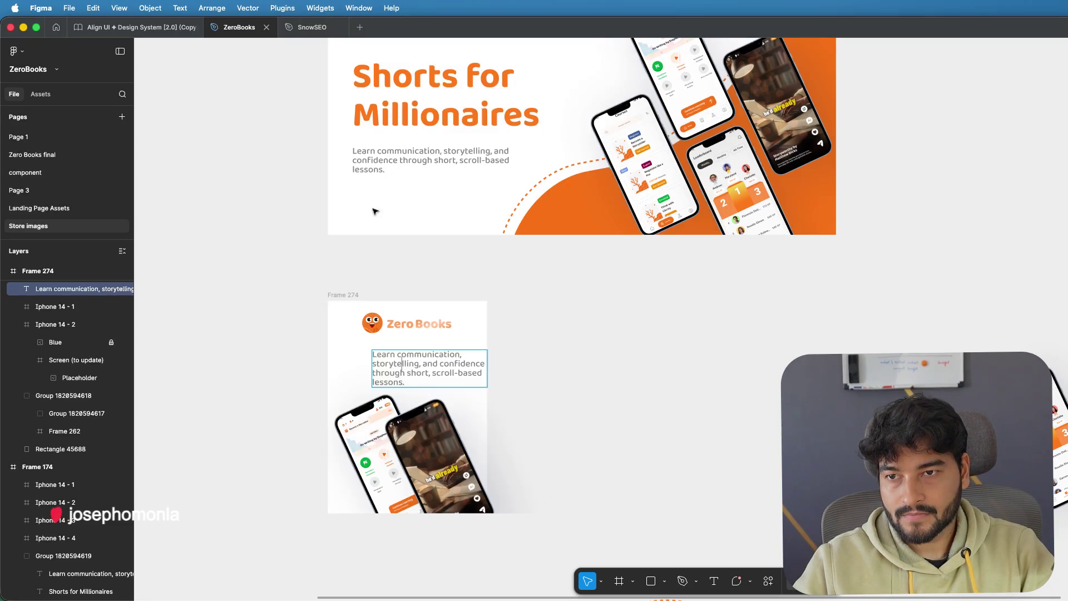
double_click(399, 363)
key(super+v)
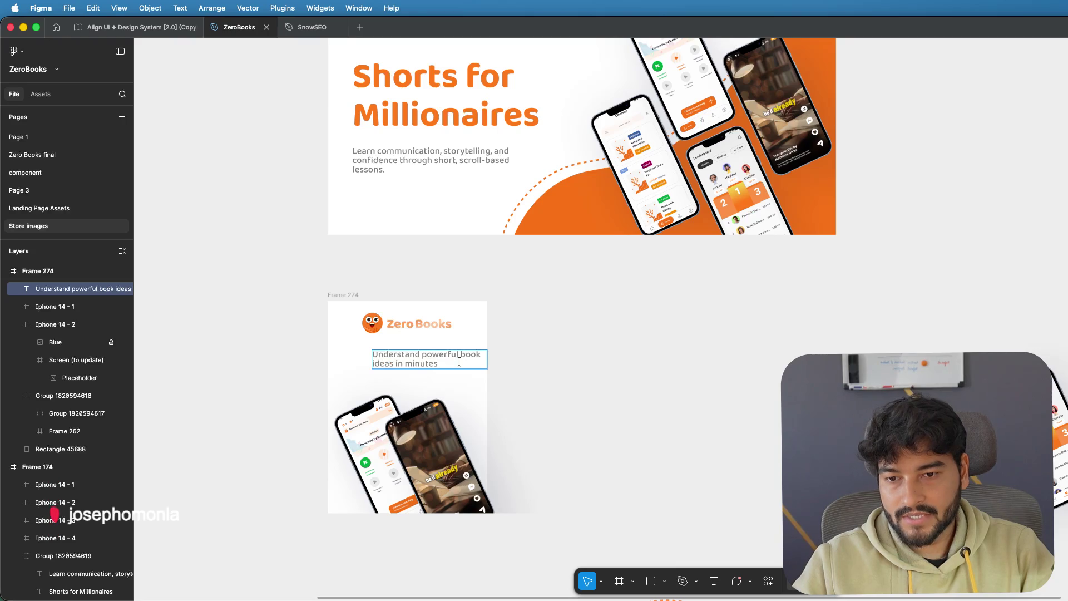
key(super+a)
key(super+alt+t)
key(Escape)
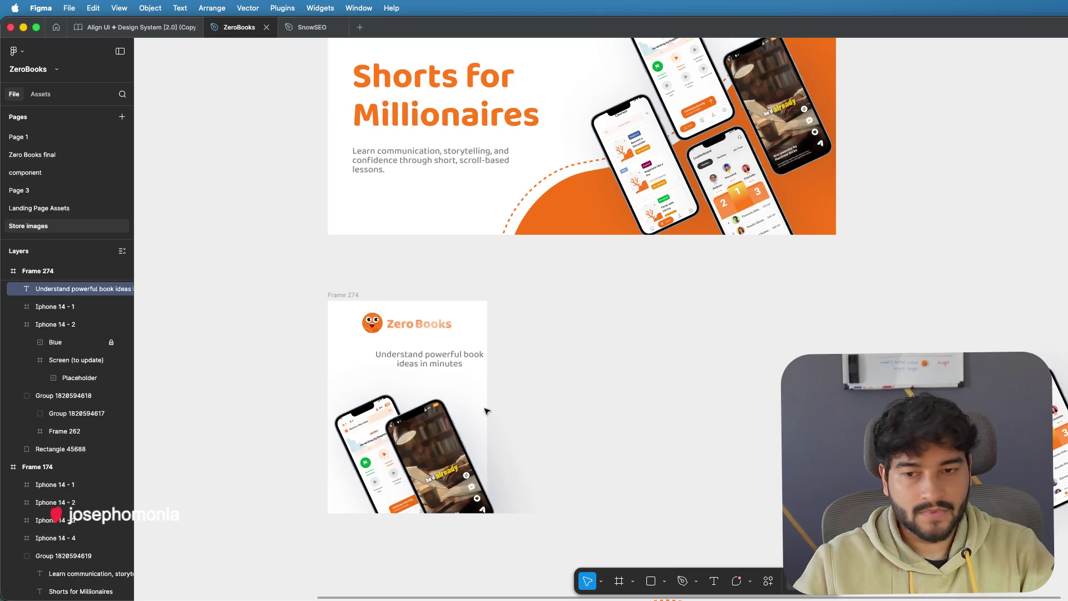
drag(440, 357, 406, 359)
click(546, 374)
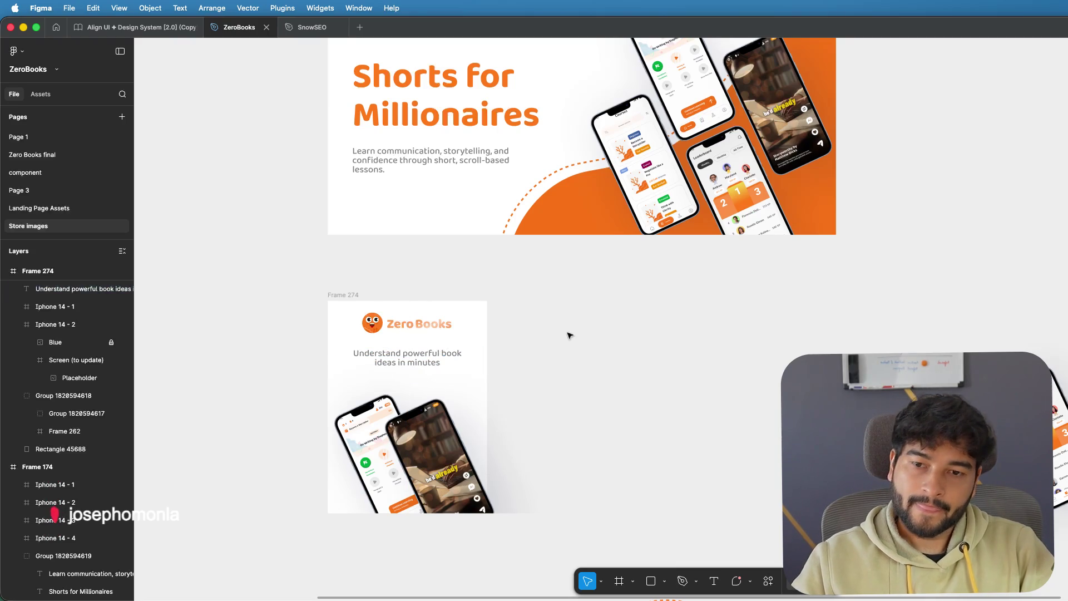
scroll(558, 338, down, 1)
scroll(558, 338, down, 5)
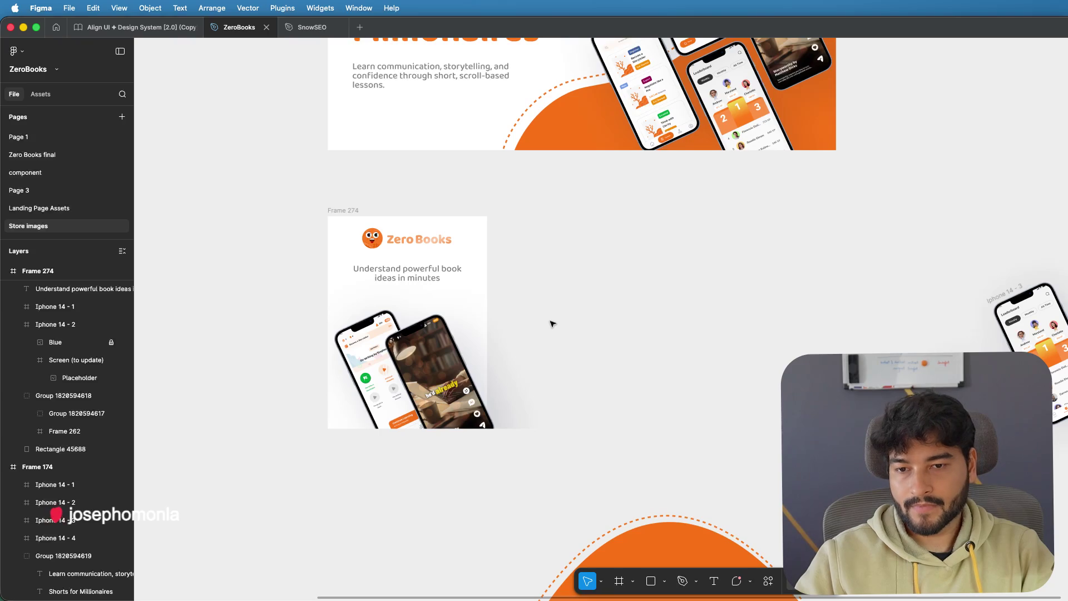
- Trim Frame 274 down to a portrait width
click(338, 212)
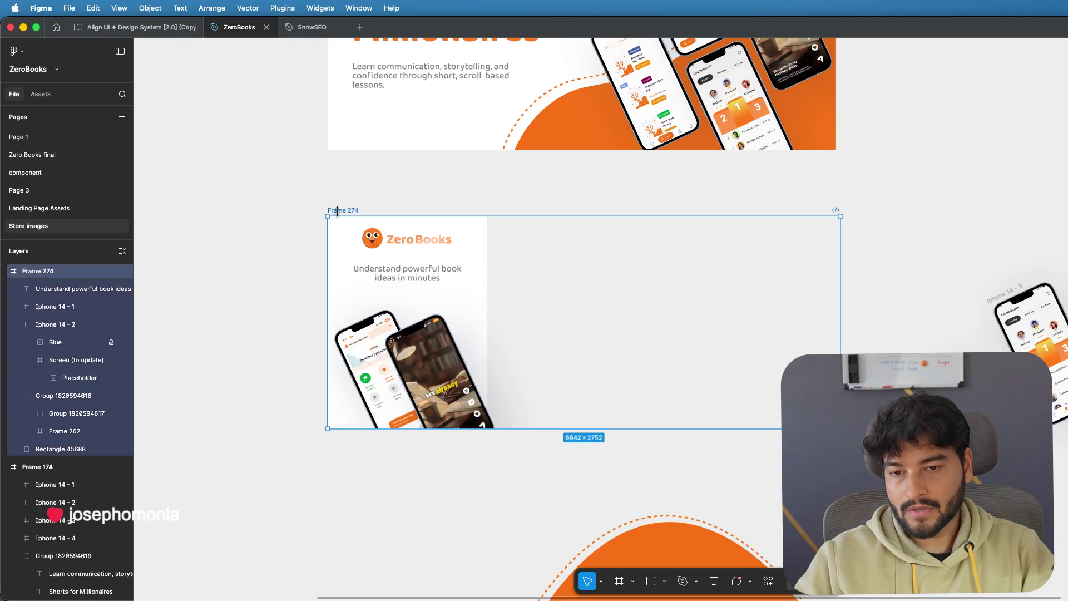
drag(837, 295, 752, 290)
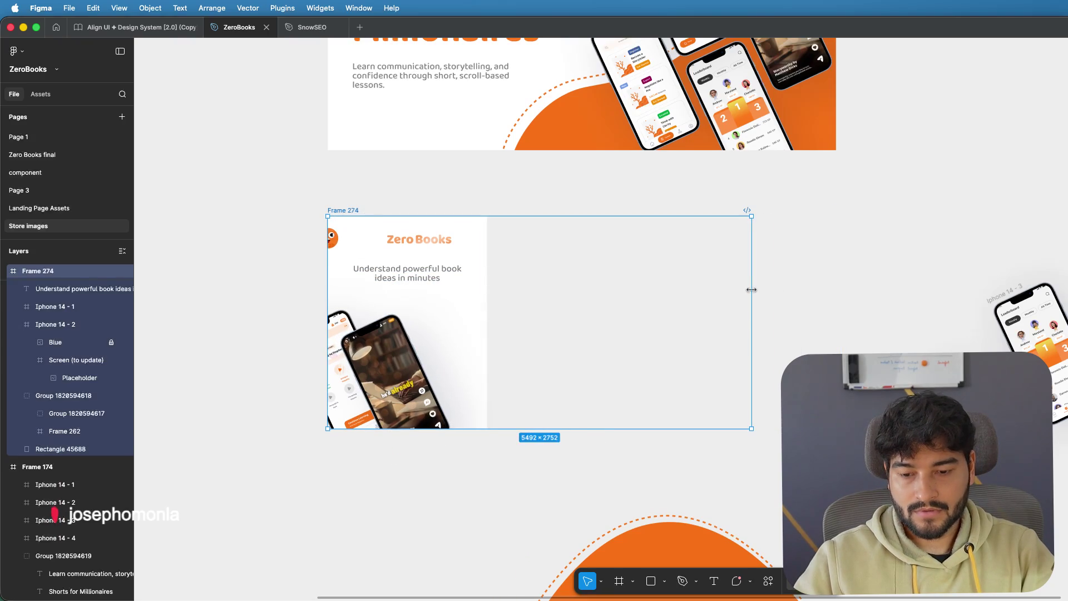
key(super+z)
drag(840, 295, 487, 295)
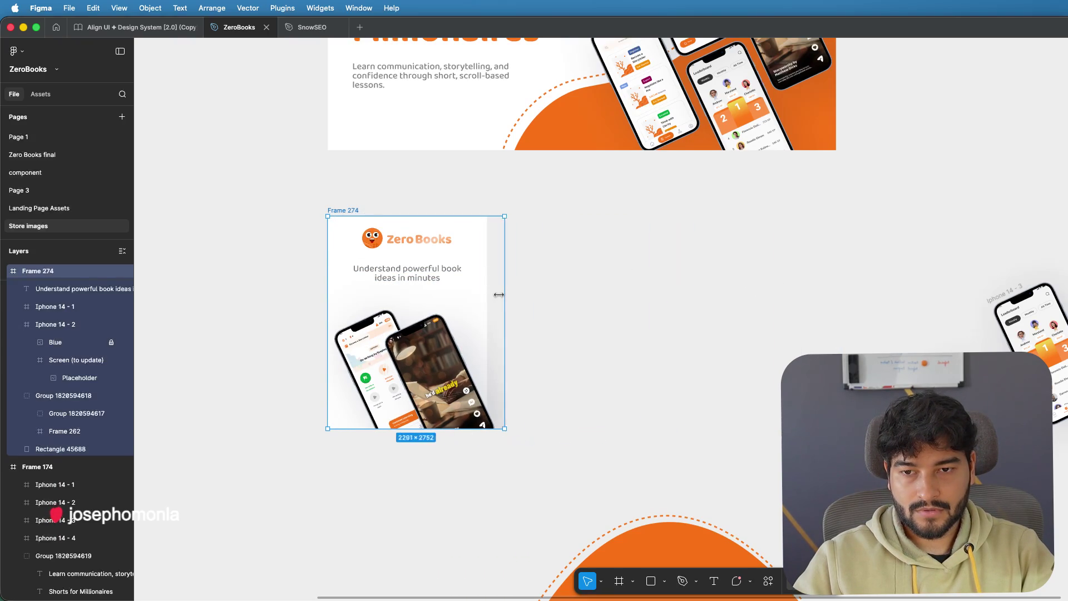
click(656, 307)
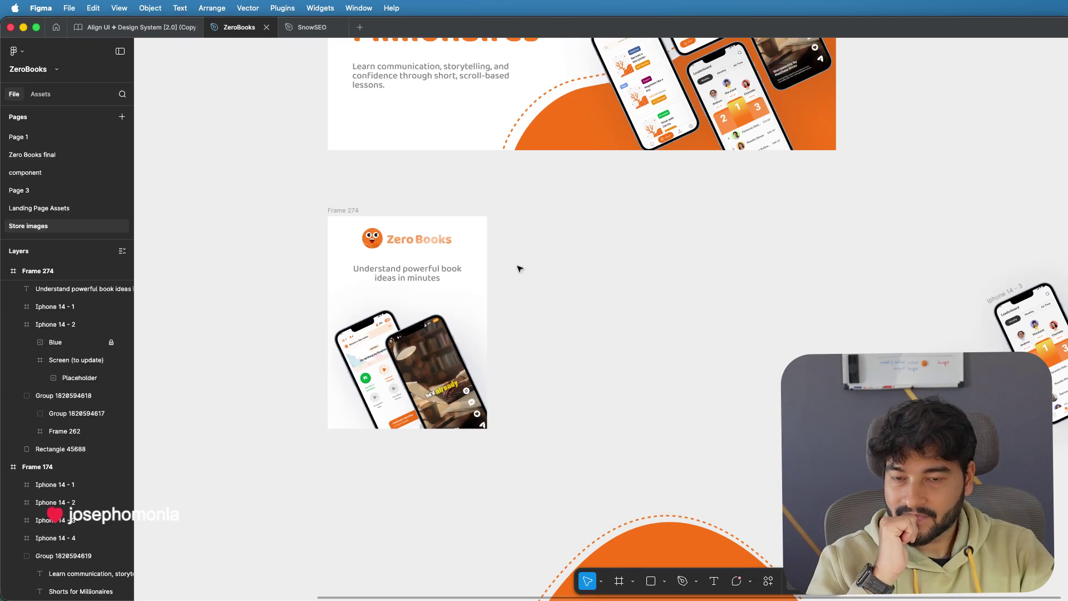
- Tighten the tagline under the logo and shift both down together in Frame 274
drag(410, 275, 411, 269)
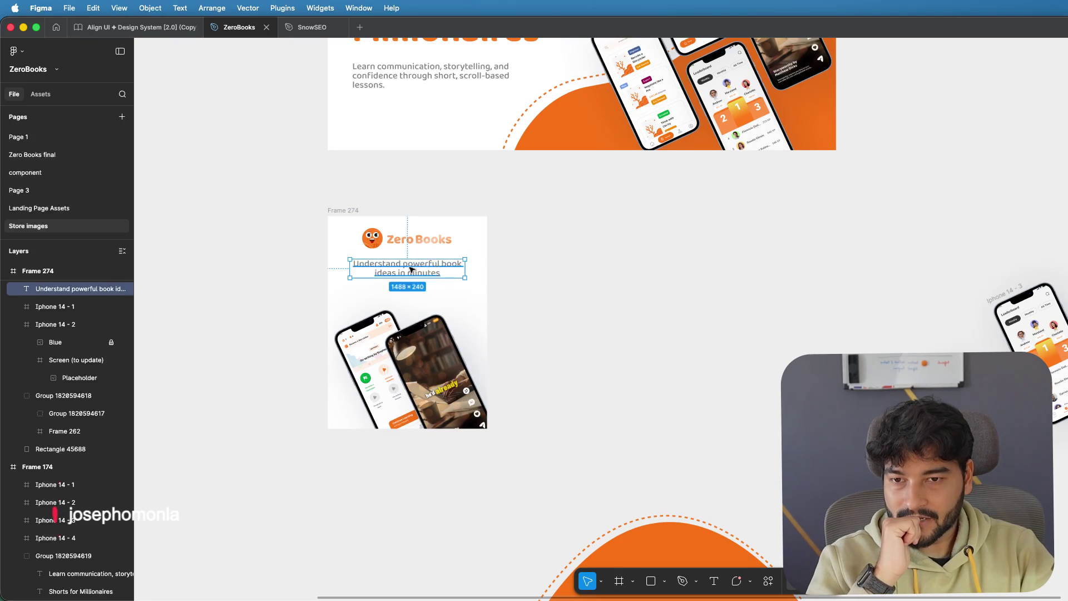
click(687, 286)
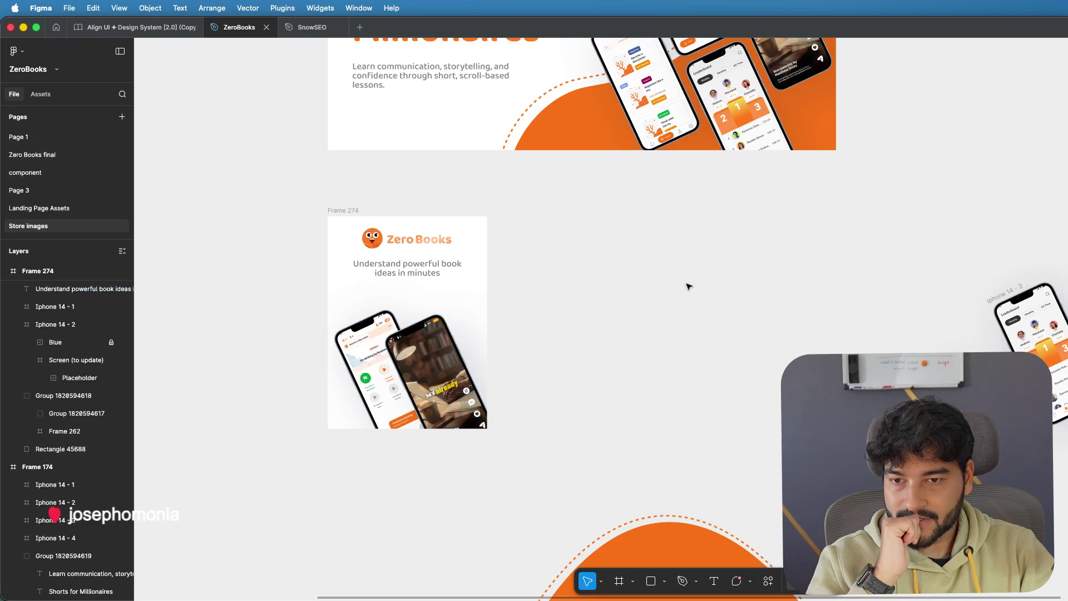
click(422, 240)
shift+click(412, 266)
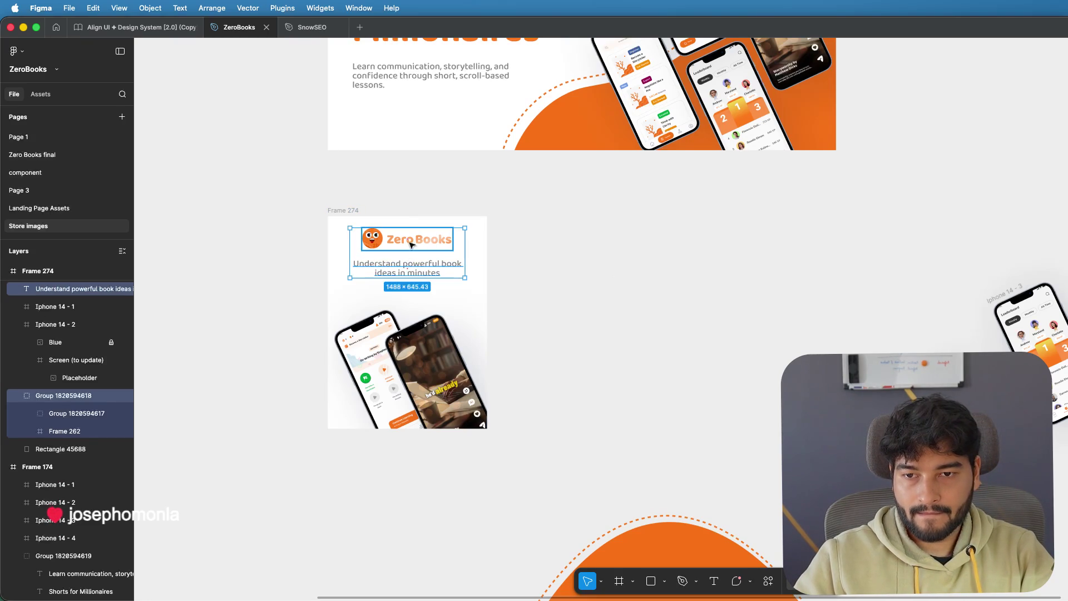
drag(410, 243, 409, 247)
click(584, 258)
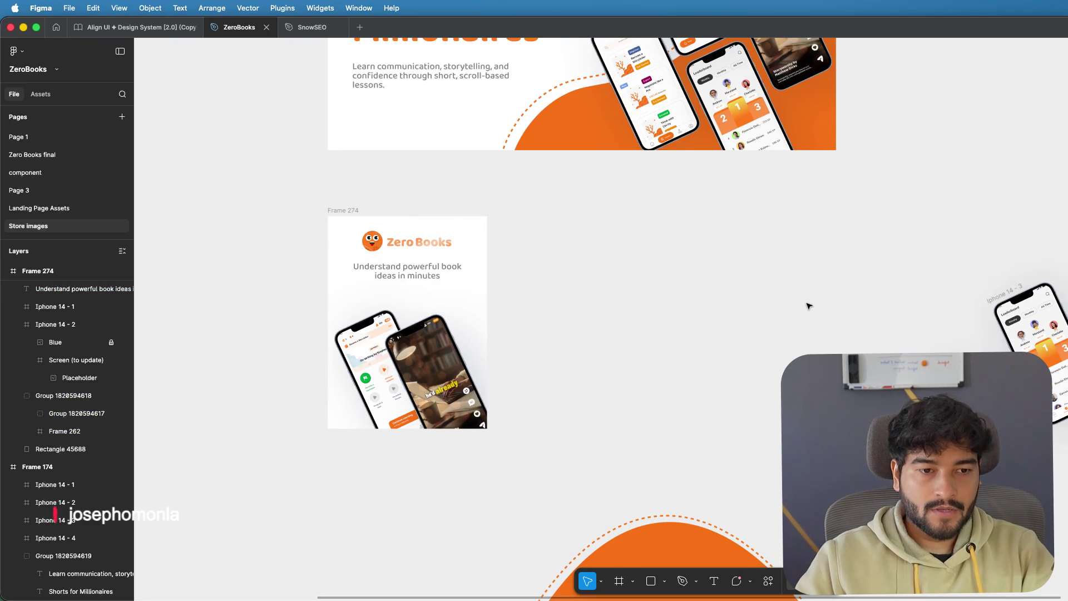
- Duplicate Frame 274 beside itself as Frame 275
click(350, 214)
alt+drag(350, 215, 514, 215)
scroll(652, 307, up, 3)
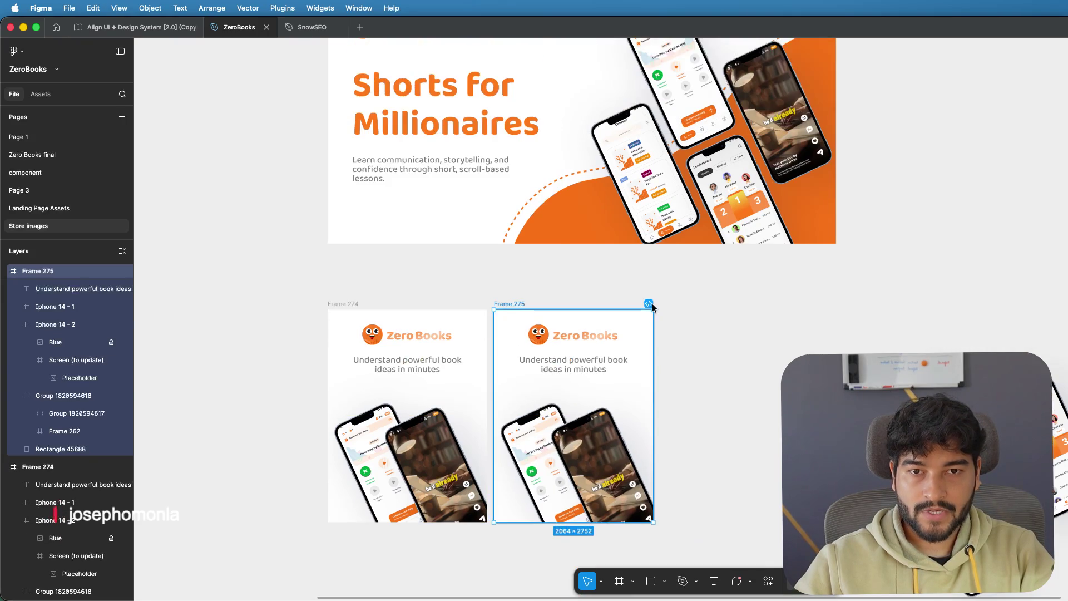
scroll(652, 307, down, 3)
- Move the orange dashed blob up into Frame 275
click(656, 519)
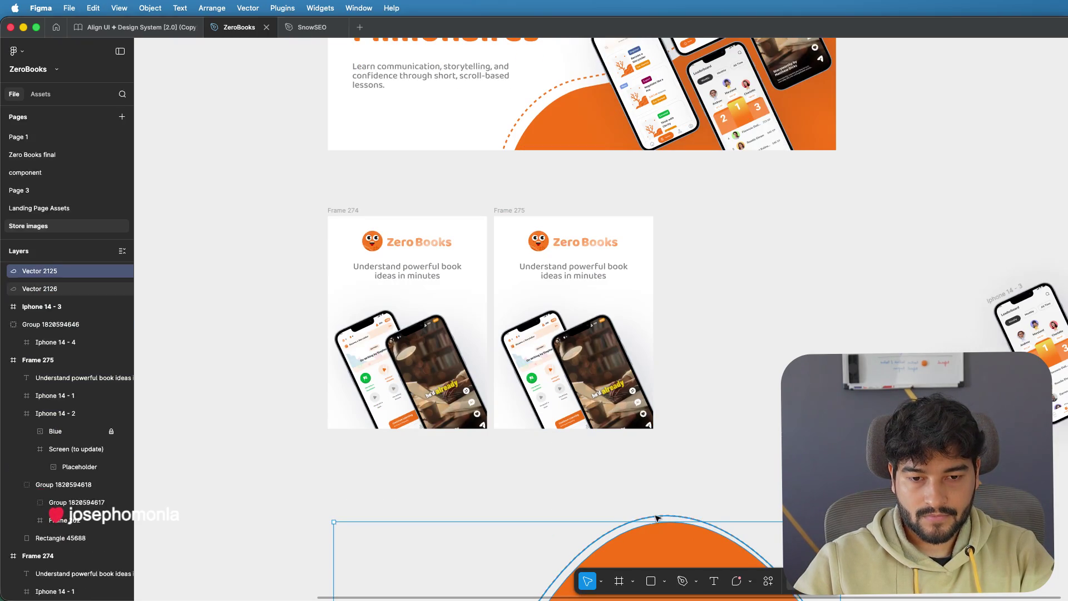
mouse_move(657, 519)
mouse_down()
mouse_move(603, 354)
mouse_move(579, 319)
mouse_move(573, 375)
mouse_move(772, 289)
mouse_move(753, 267)
mouse_up()
click(672, 204)
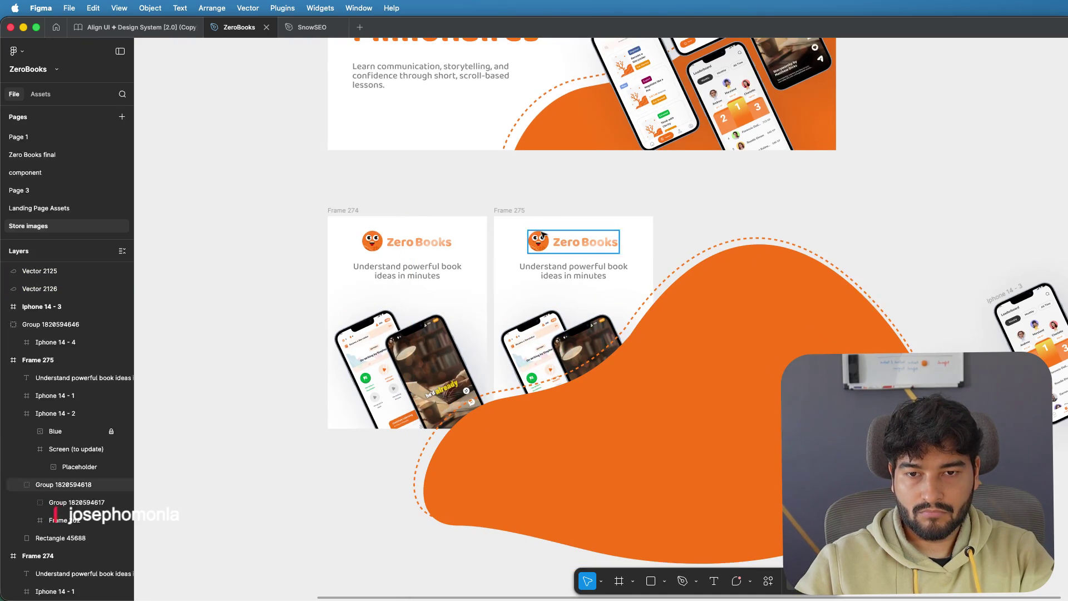
click(510, 212)
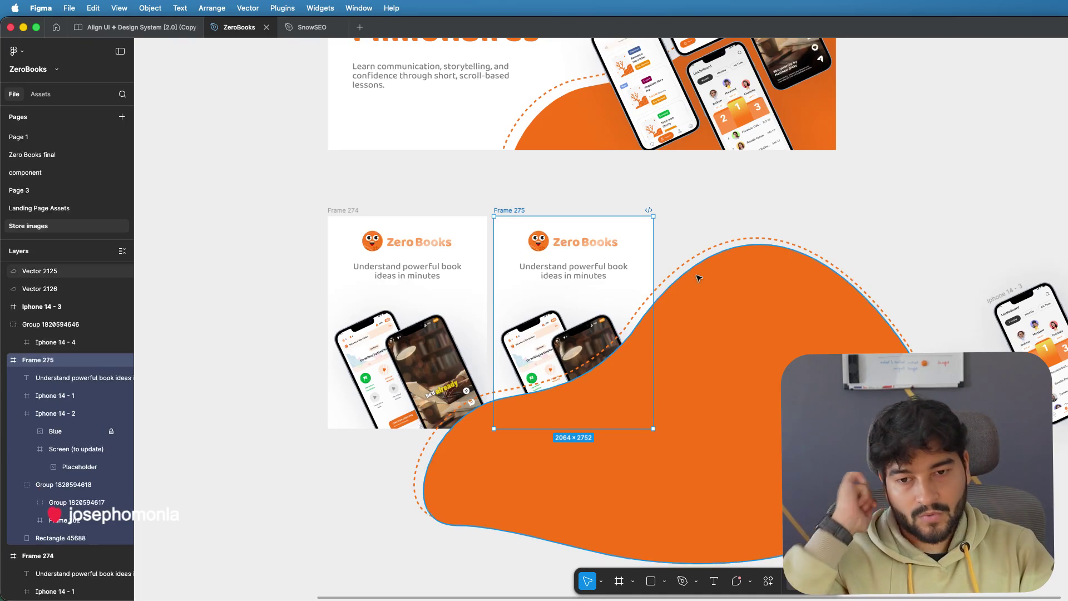
- Group Frame 274's two phones and bring the group to the front
click(418, 352)
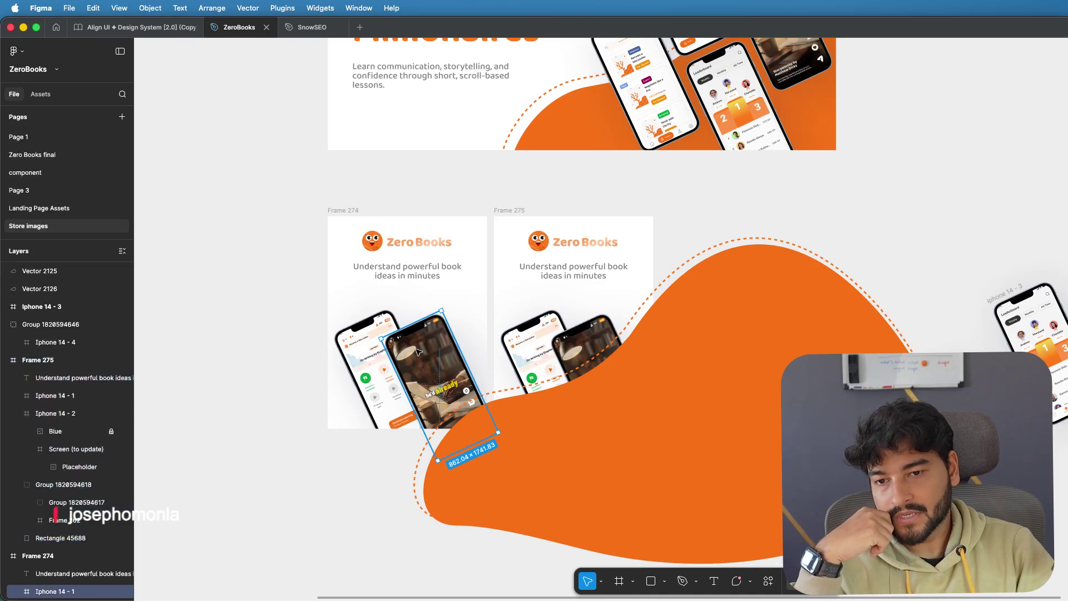
shift+click(375, 351)
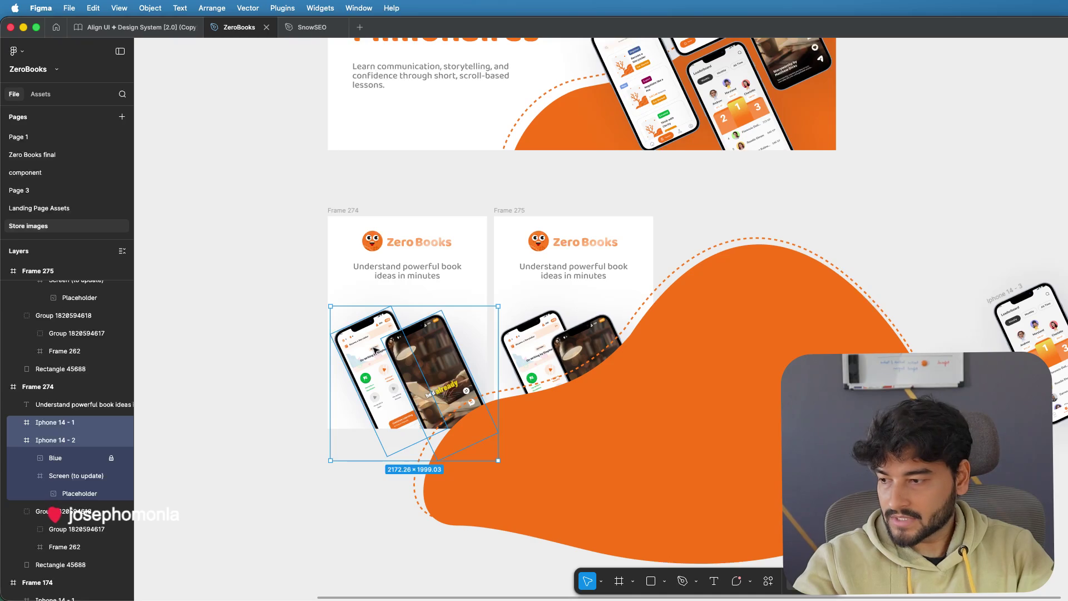
key(super+g)
right_click(429, 343)
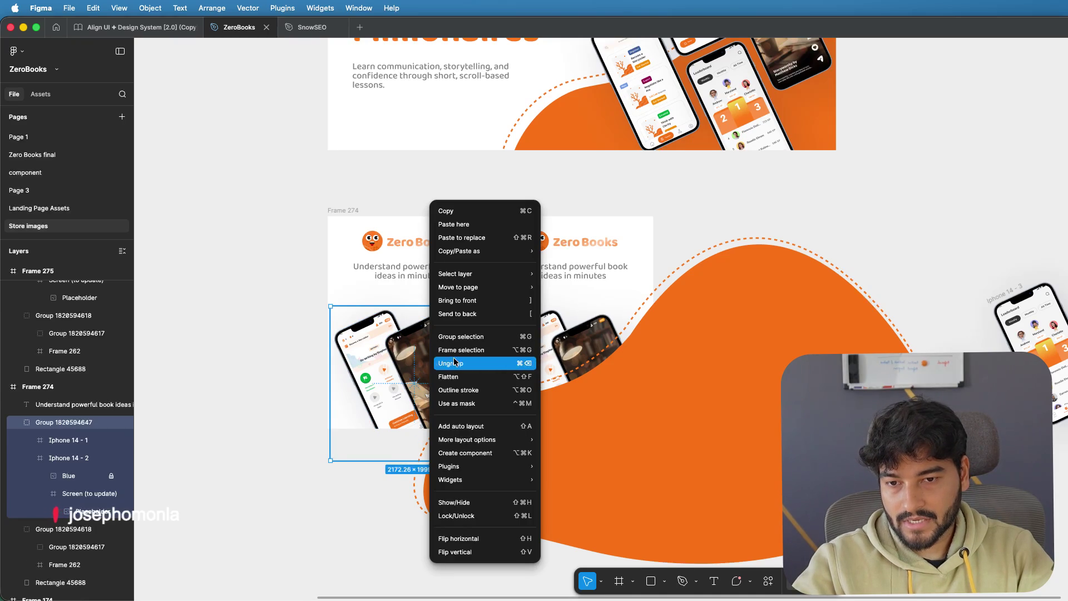
click(450, 303)
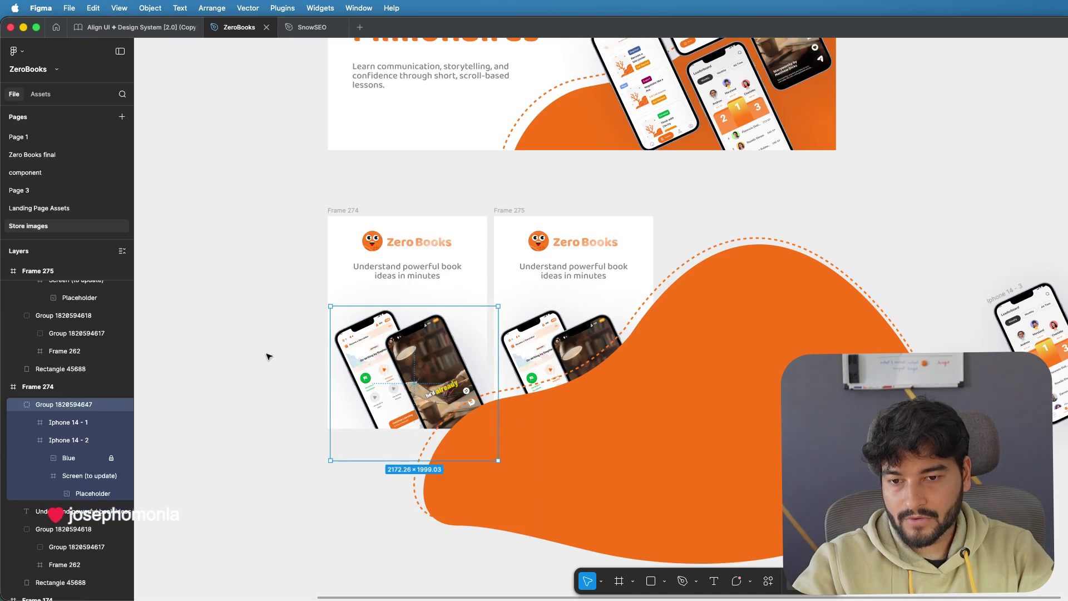
click(277, 331)
right_click(443, 376)
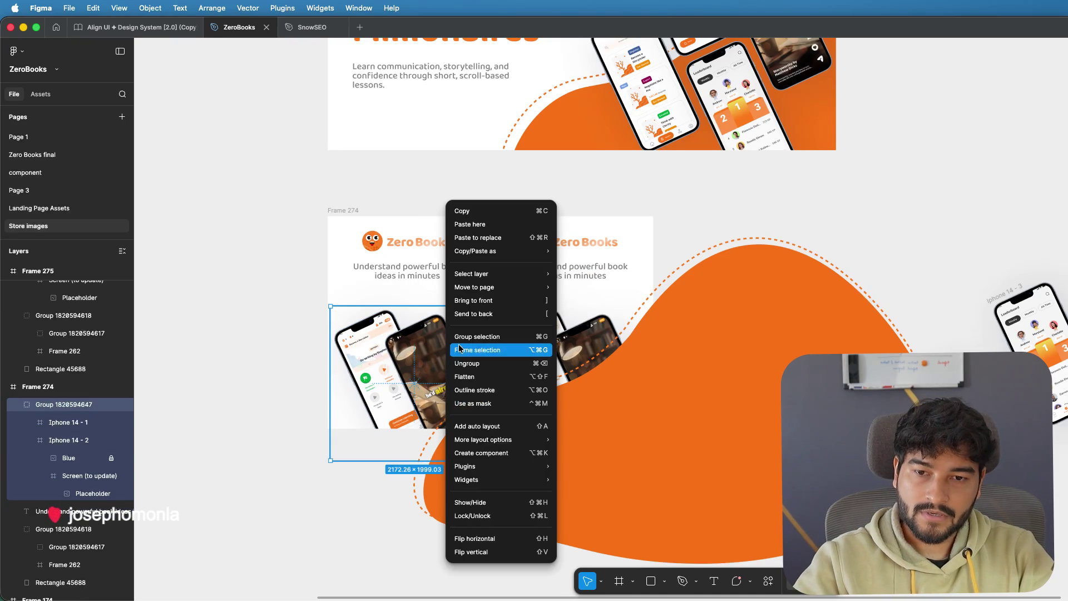
click(571, 451)
click(573, 452)
shift+click(399, 369)
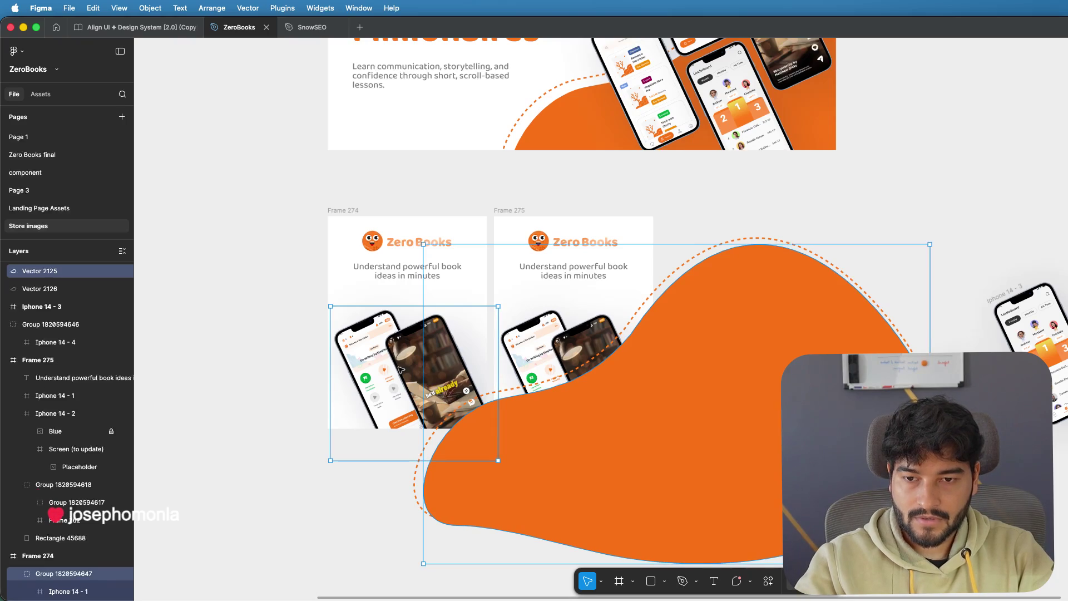
click(655, 236)
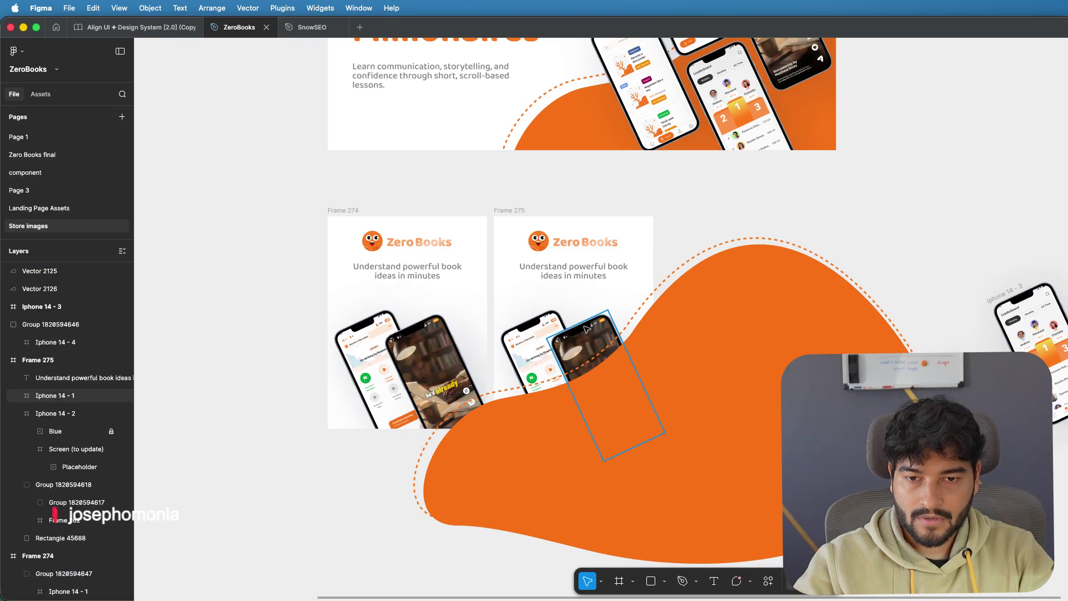
click(562, 341)
shift+click(515, 334)
key(super+g)
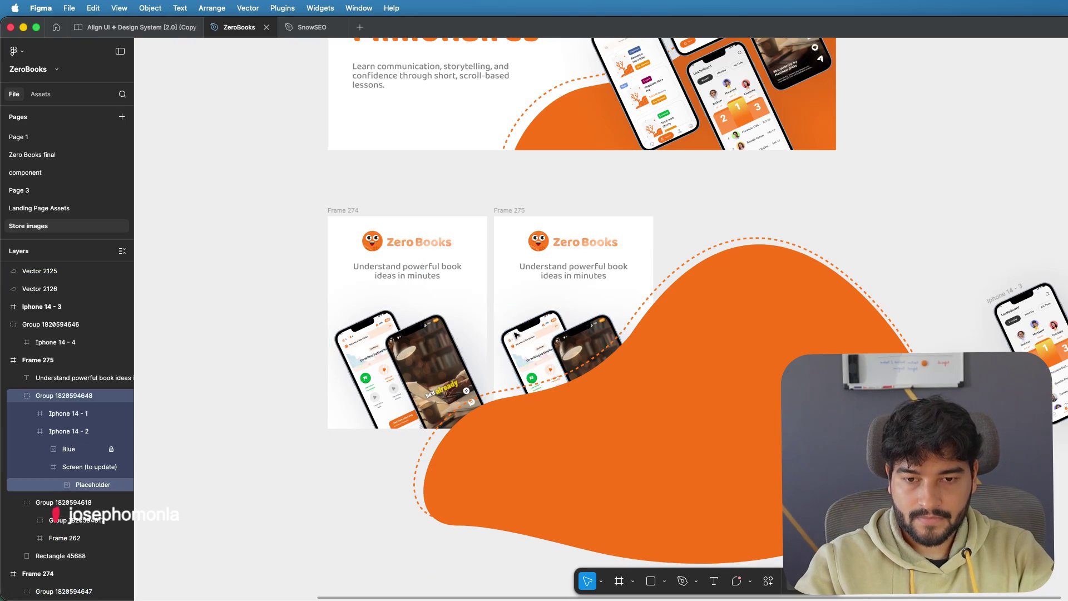
shift+click(440, 355)
shift+click(800, 353)
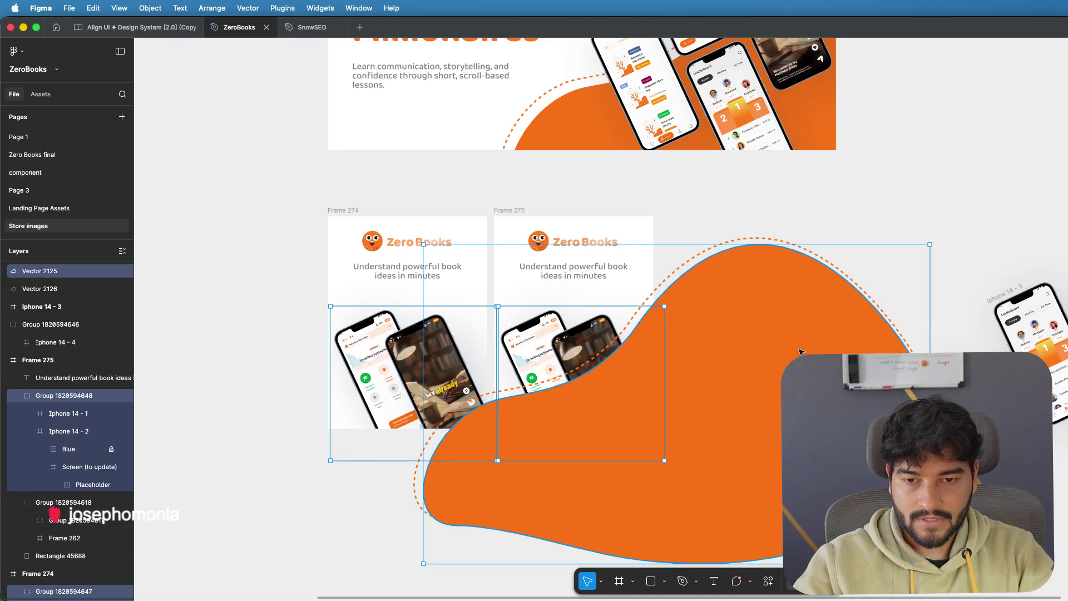
key(super+g)
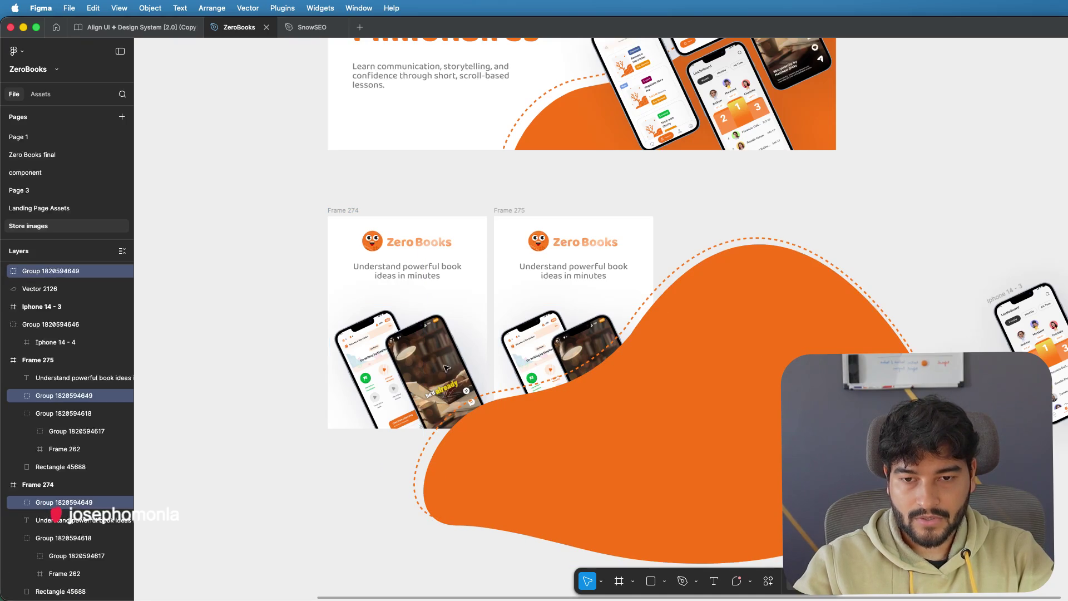
click(323, 369)
click(418, 363)
right_click(428, 361)
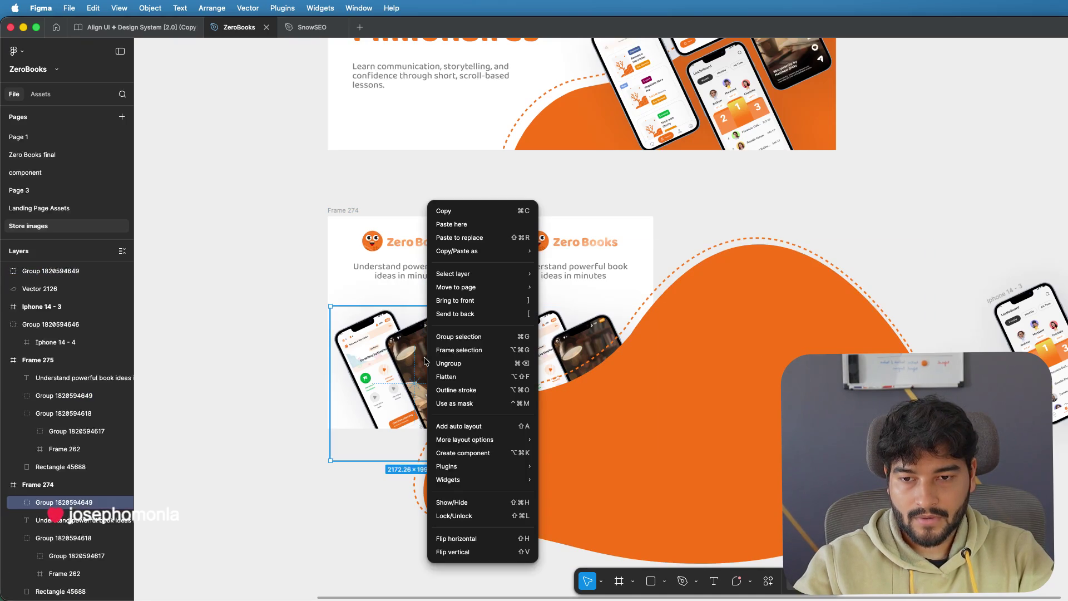
click(459, 301)
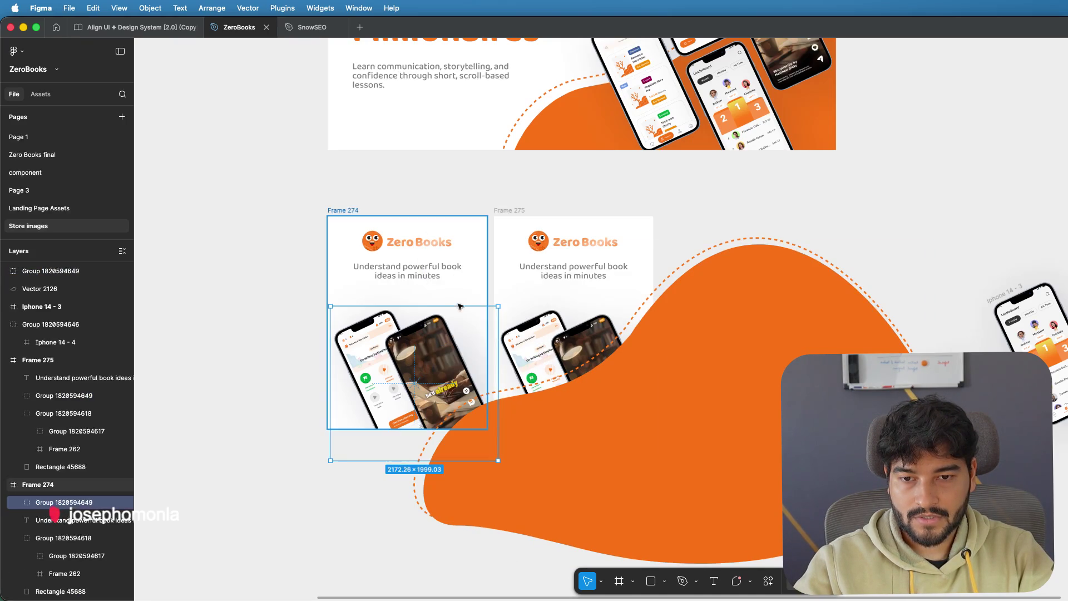
click(764, 224)
click(449, 379)
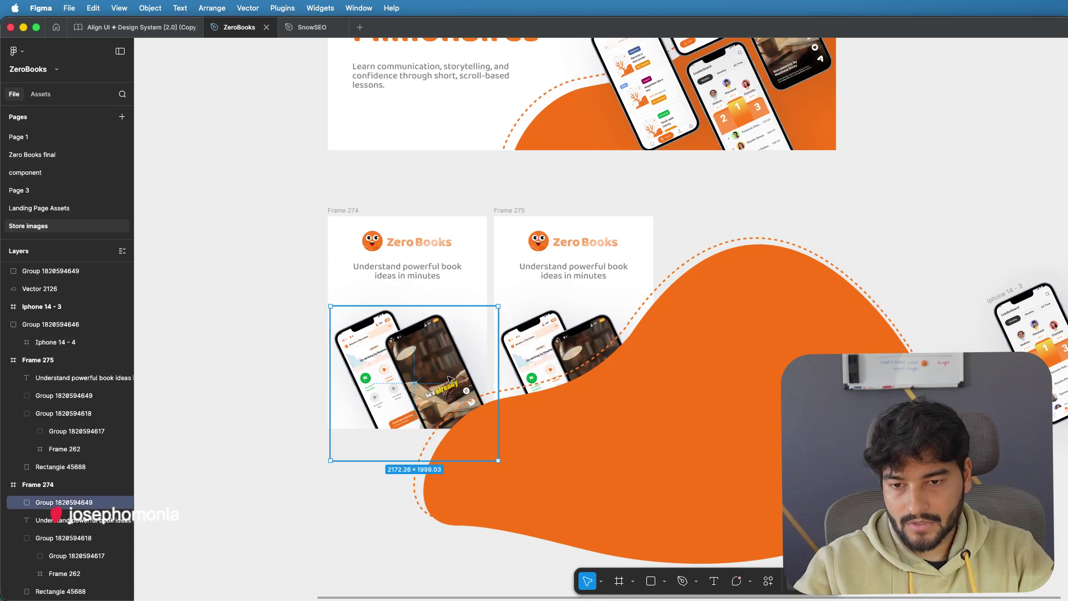
scroll(449, 380, down, 2)
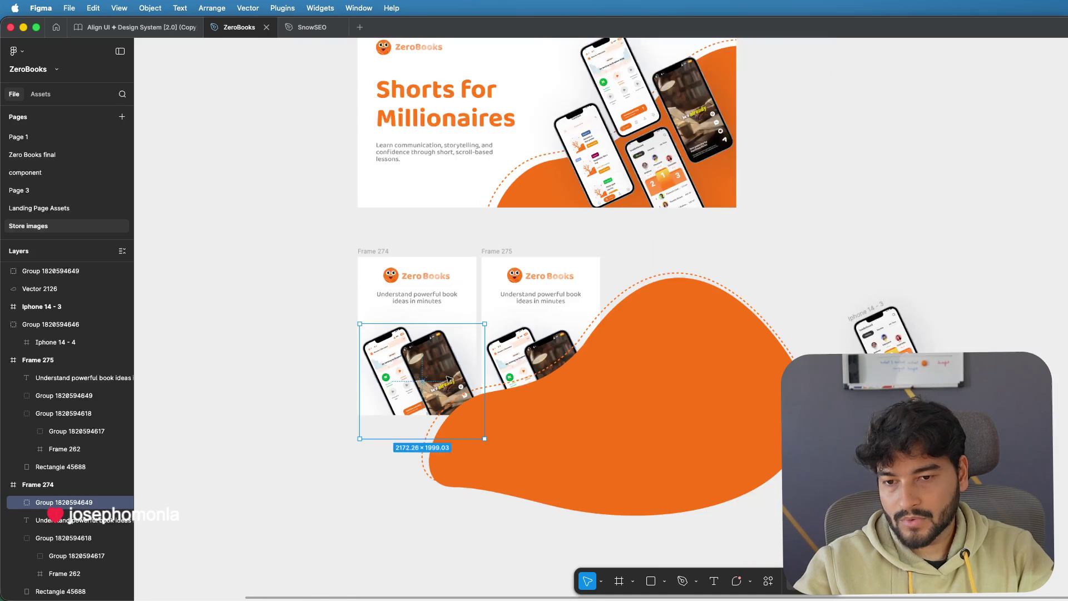
scroll(450, 380, up, 3)
scroll(450, 380, up, 3)
scroll(450, 380, down, 1)
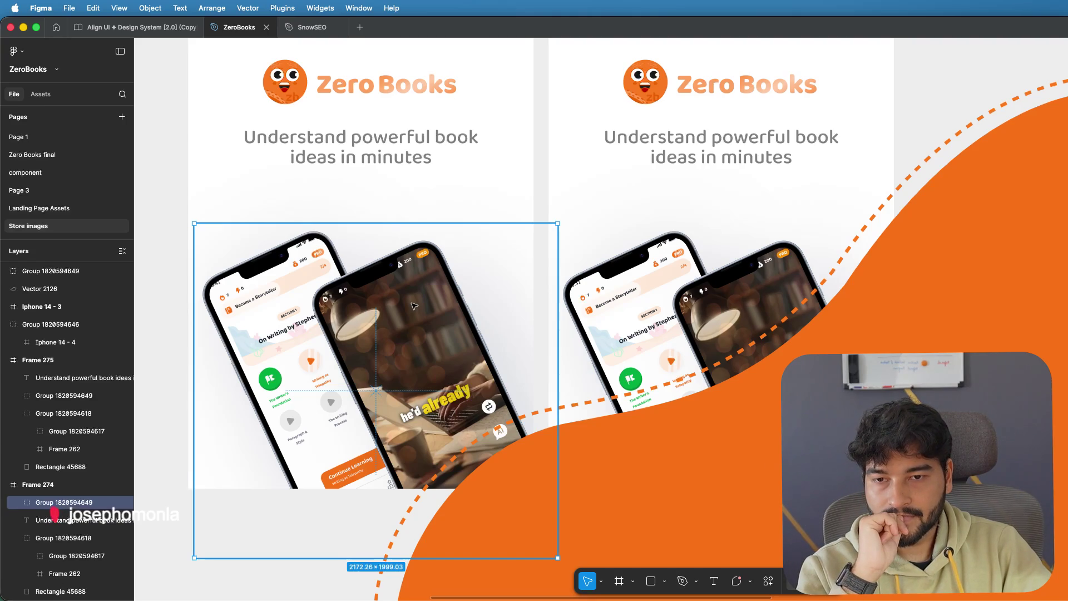
ctrl+scroll(414, 307, down, 5)
click(733, 365)
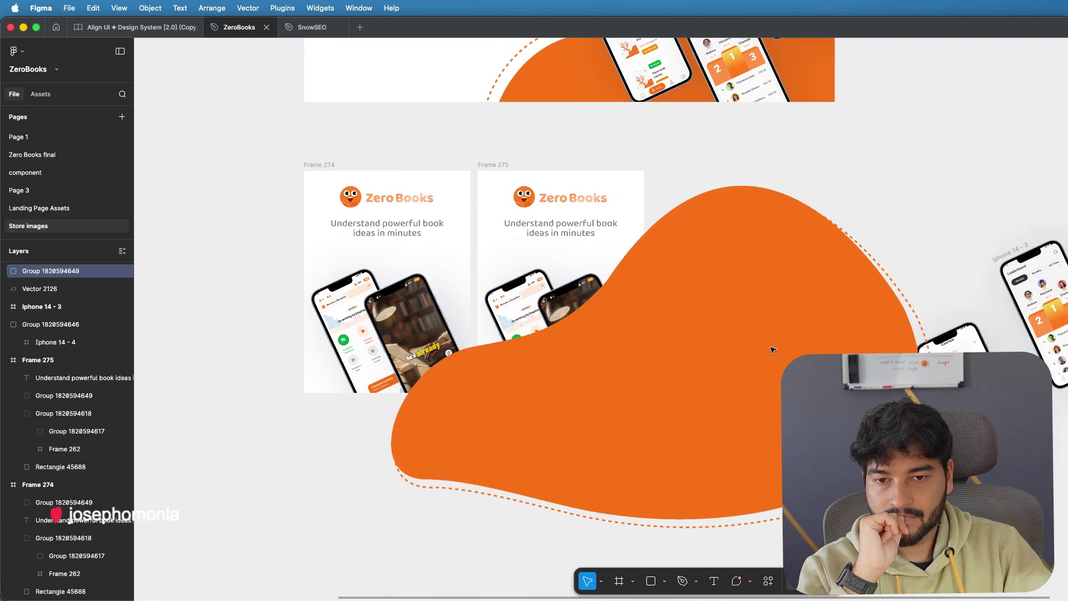
- Undo the blob move and group the orange blob with its dashed outline (Vector 2126)
drag(772, 350, 849, 257)
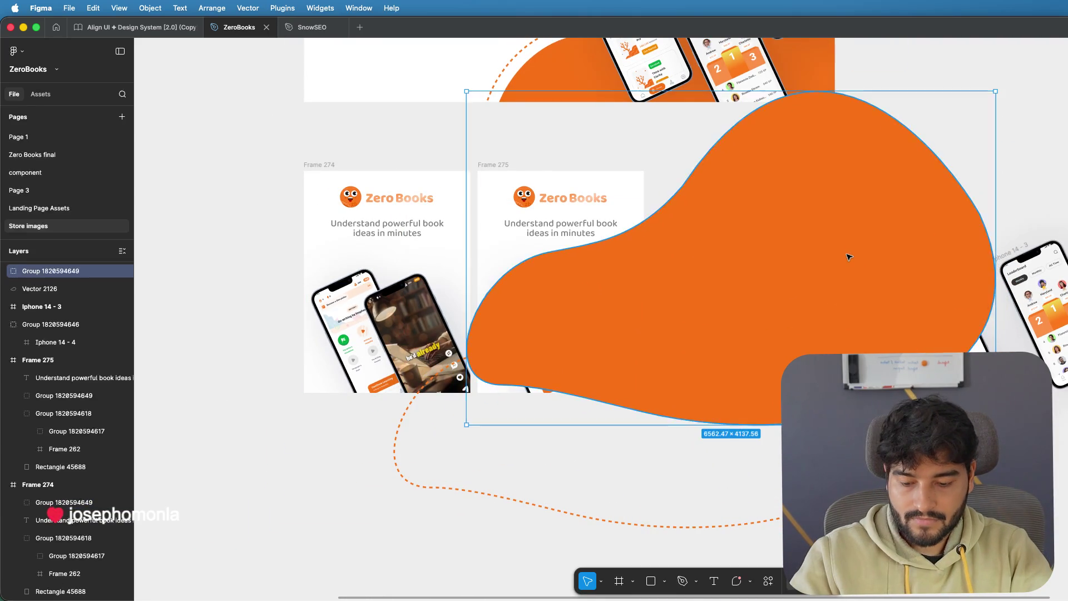
key(ctrl+z)
click(754, 198)
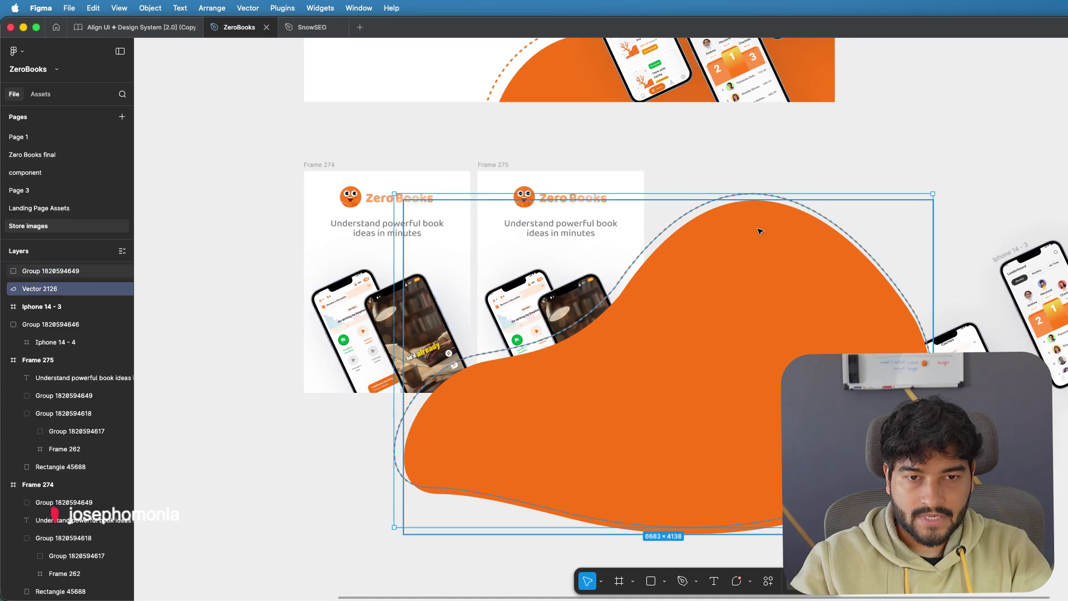
shift+click(760, 231)
key(ctrl+g)
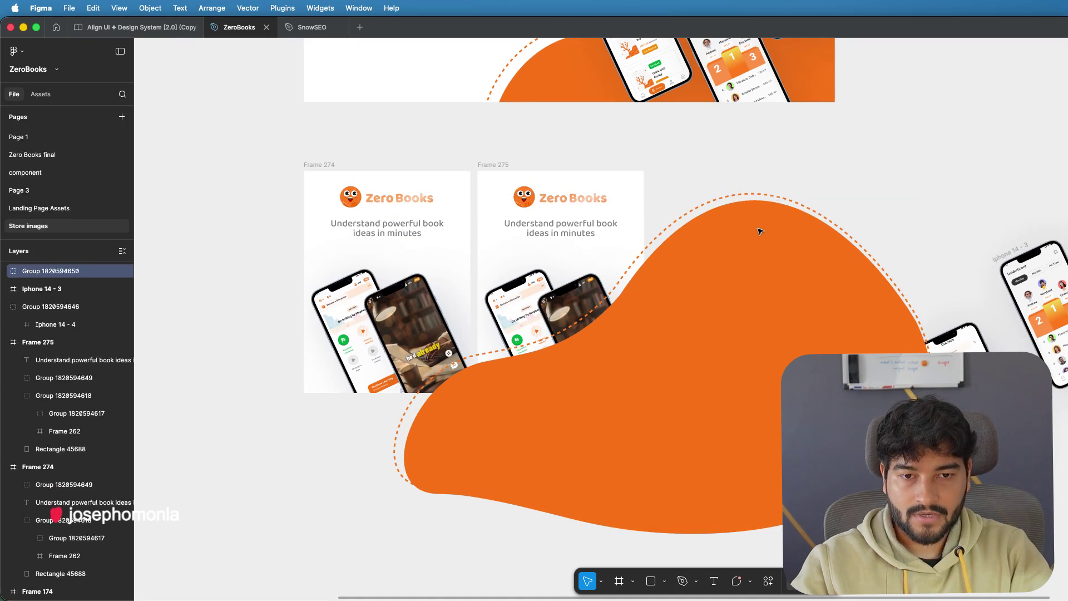
- Check selections across the phone groups and blob, ending with the blob group selected
shift+click(366, 330)
shift+click(528, 320)
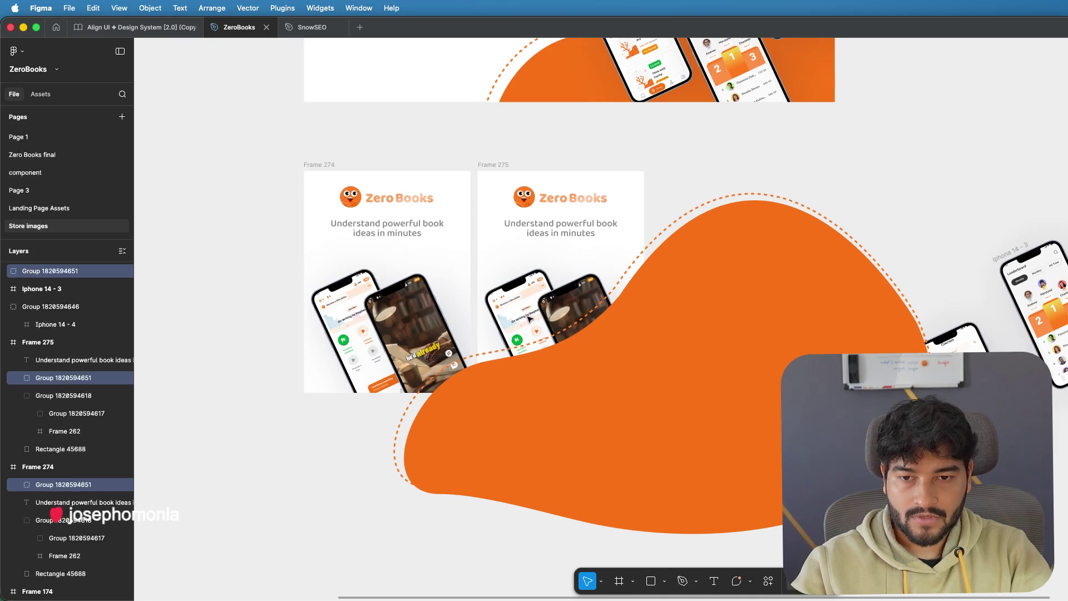
shift+click(451, 422)
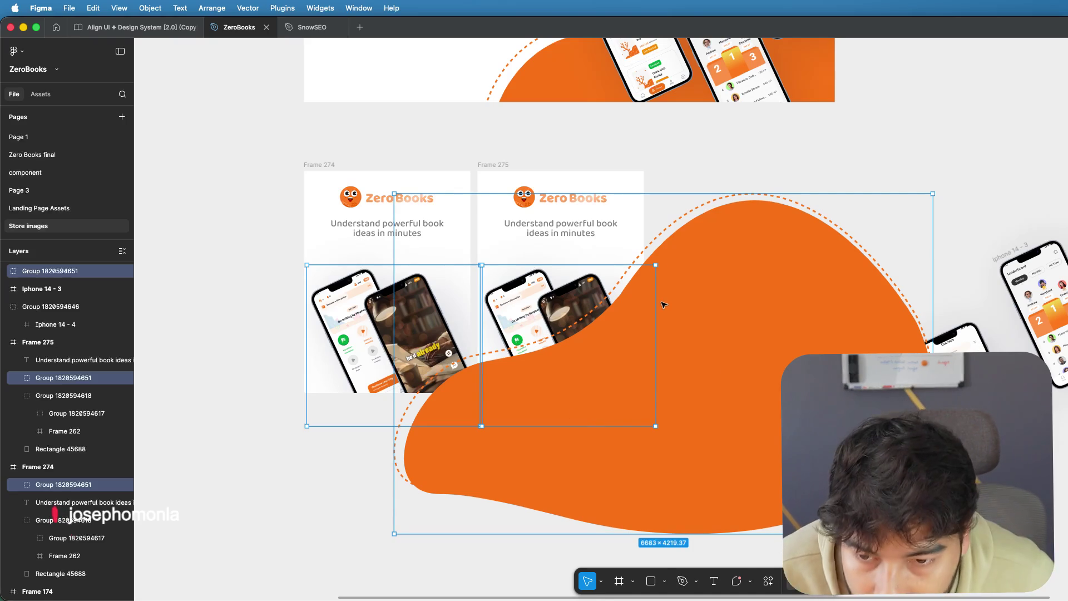
click(696, 179)
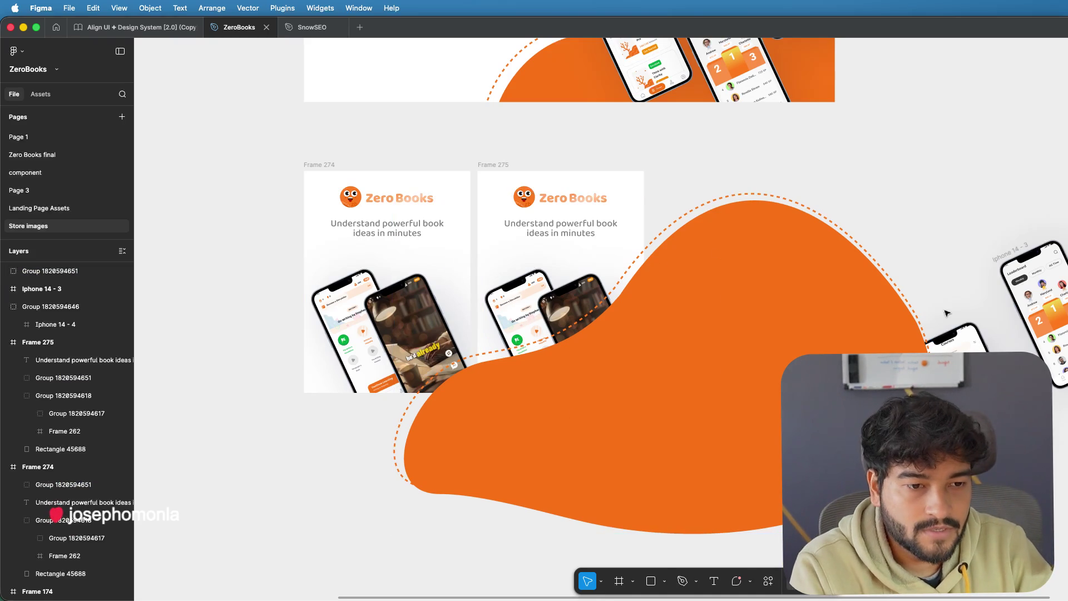
click(830, 248)
- Shrink the blob group to about half size and place it at the bottom of Frame 274, raising the phones
drag(933, 193, 568, 458)
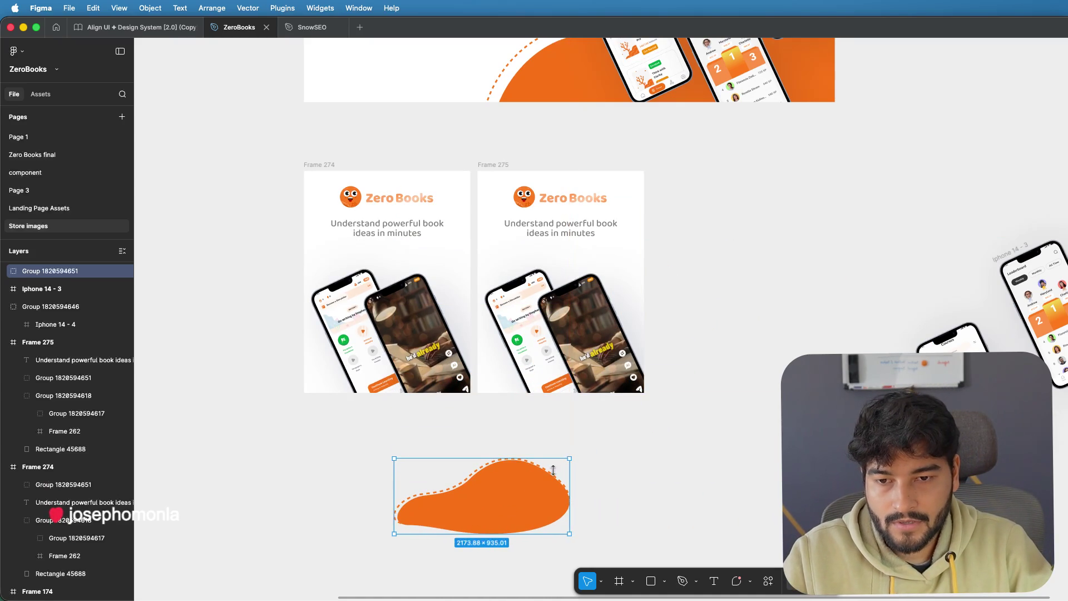
drag(503, 494, 427, 377)
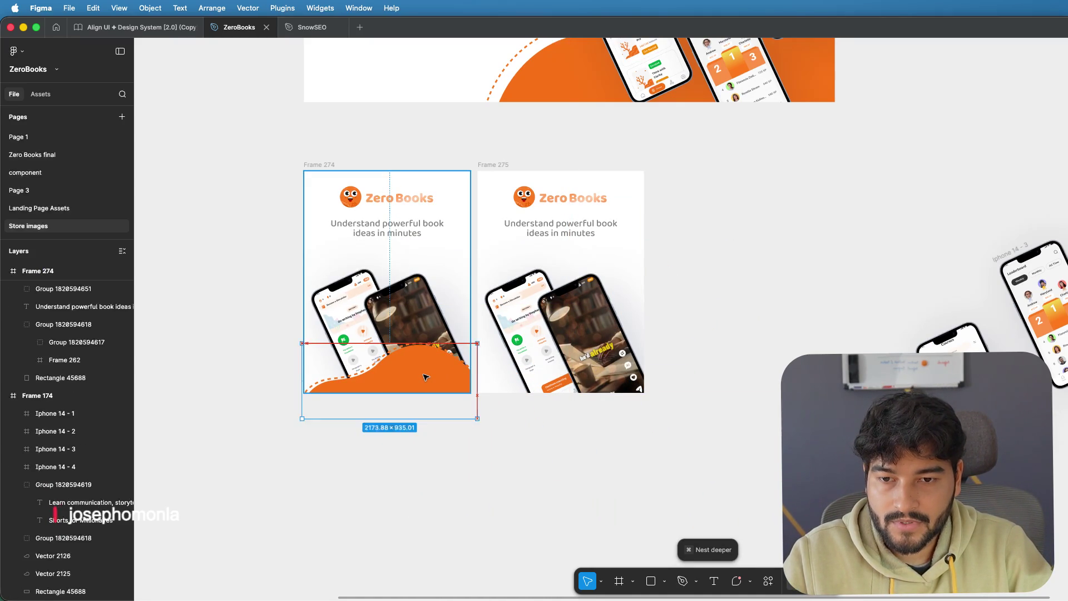
mouse_move(424, 377)
mouse_down()
mouse_move(441, 381)
mouse_move(422, 384)
mouse_up()
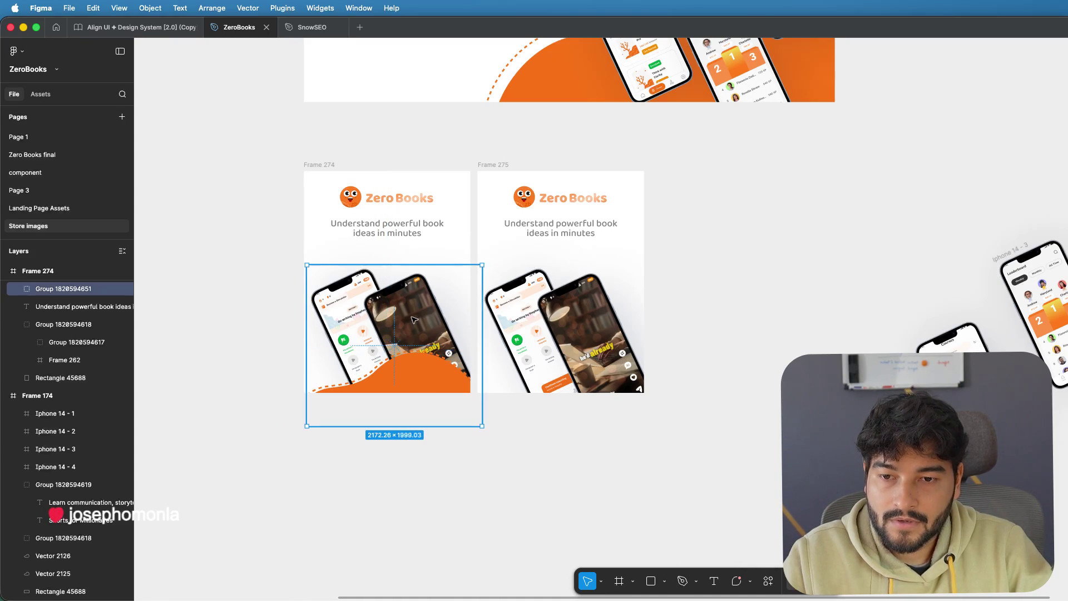
drag(413, 323, 412, 304)
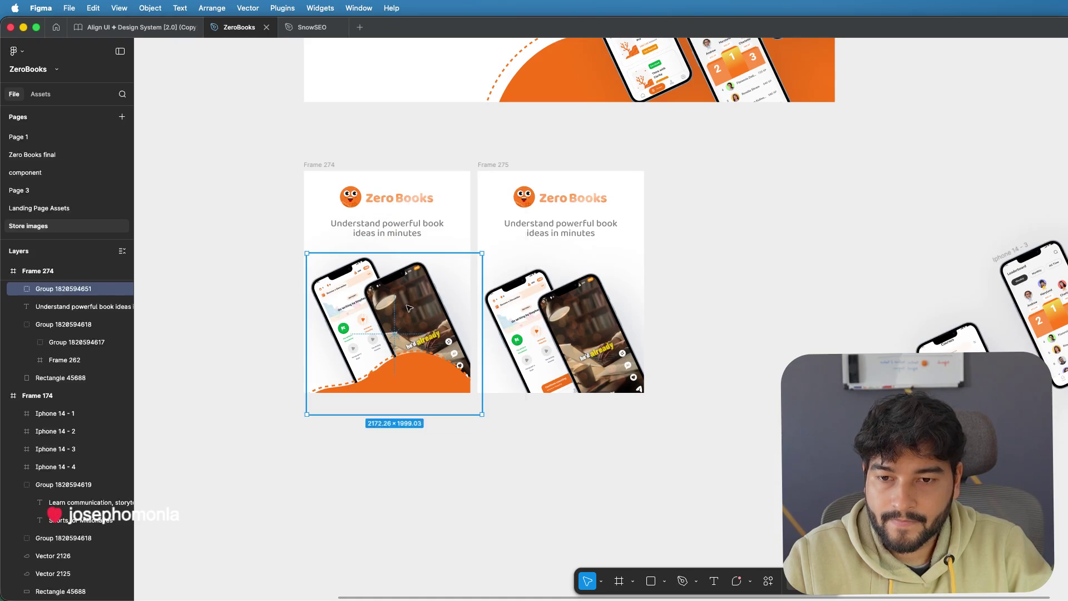
- Bring the phones in front of the orange wave and move the wave up inside Frame 274
right_click(411, 305)
click(433, 301)
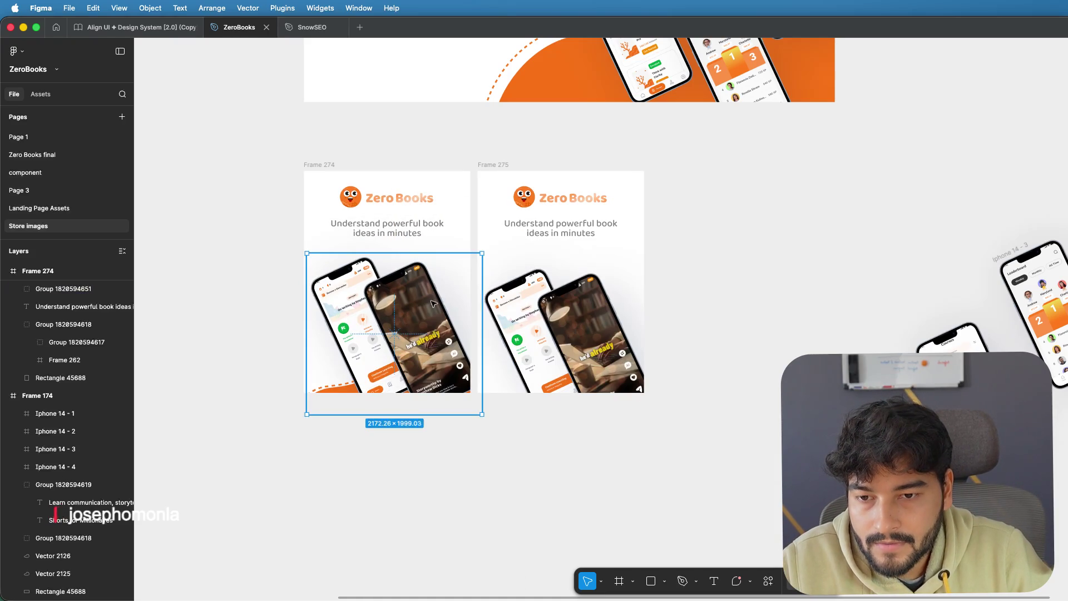
drag(405, 320, 400, 309)
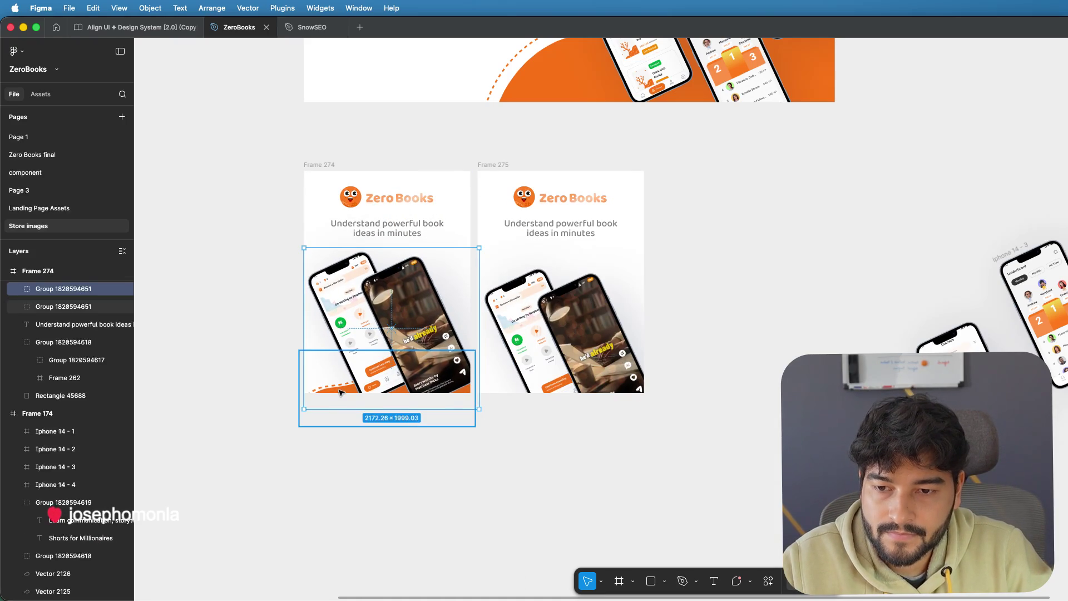
drag(340, 392, 343, 363)
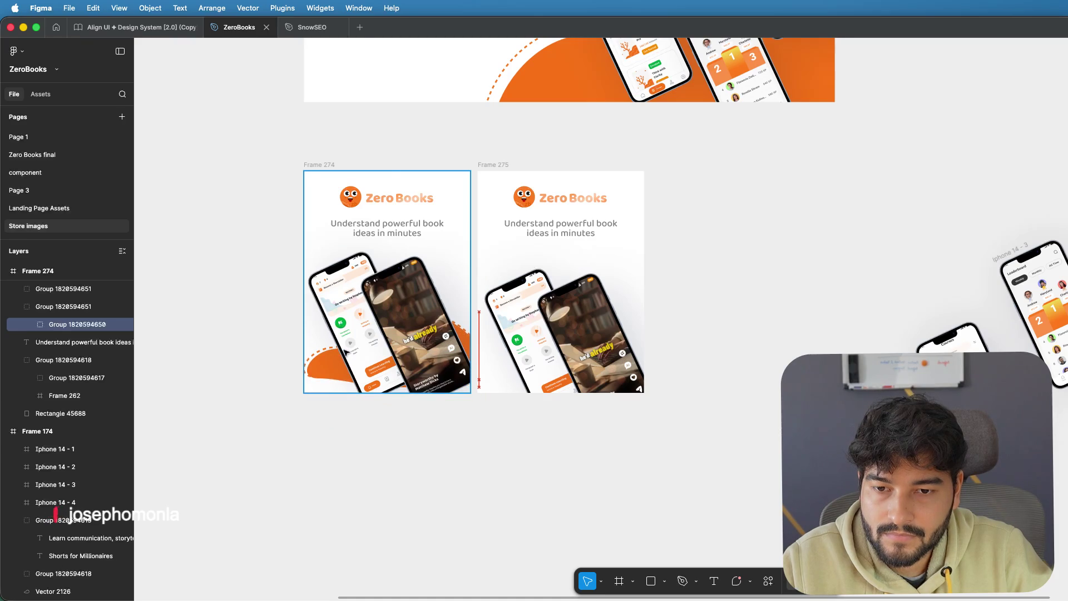
- Enlarge the orange blob taller and move it up so it rises behind the phones in Frame 274
drag(339, 392, 338, 421)
drag(339, 375, 338, 347)
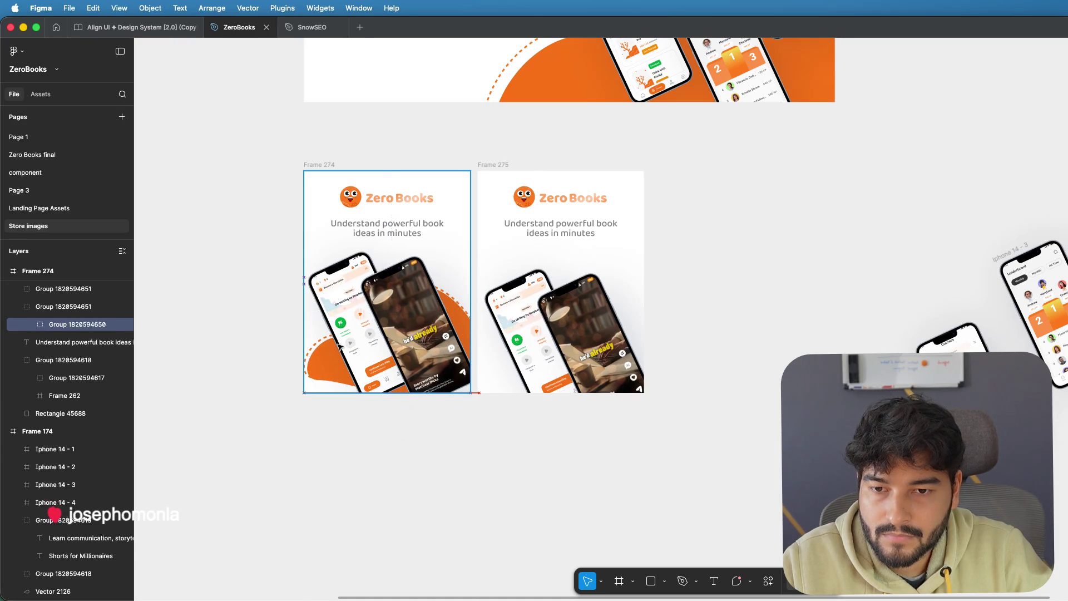
key(super+shift+Down)
key(super+shift+Down)
key(super+shift+Down)
key(super+shift+Down)
key(super+shift+Down)
key(super+shift+Down)
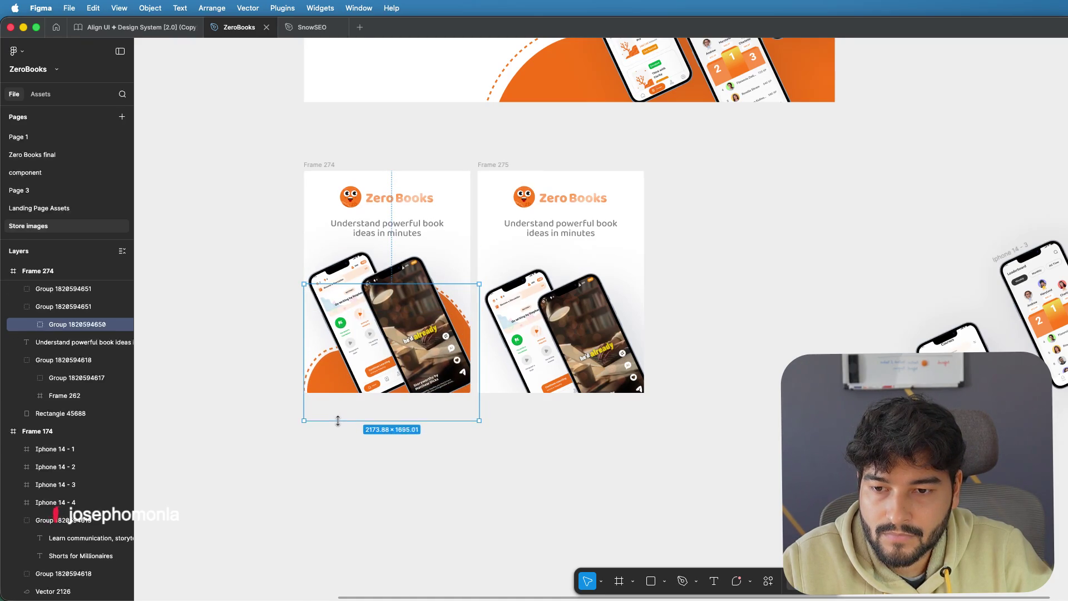
key(super+shift+Down)
key(super+shift+Down)
key(super+shift+Down)
key(super+shift+Down)
key(super+shift+Down)
key(super+shift+Down)
key(shift+Up)
key(shift+Up)
key(shift+Up)
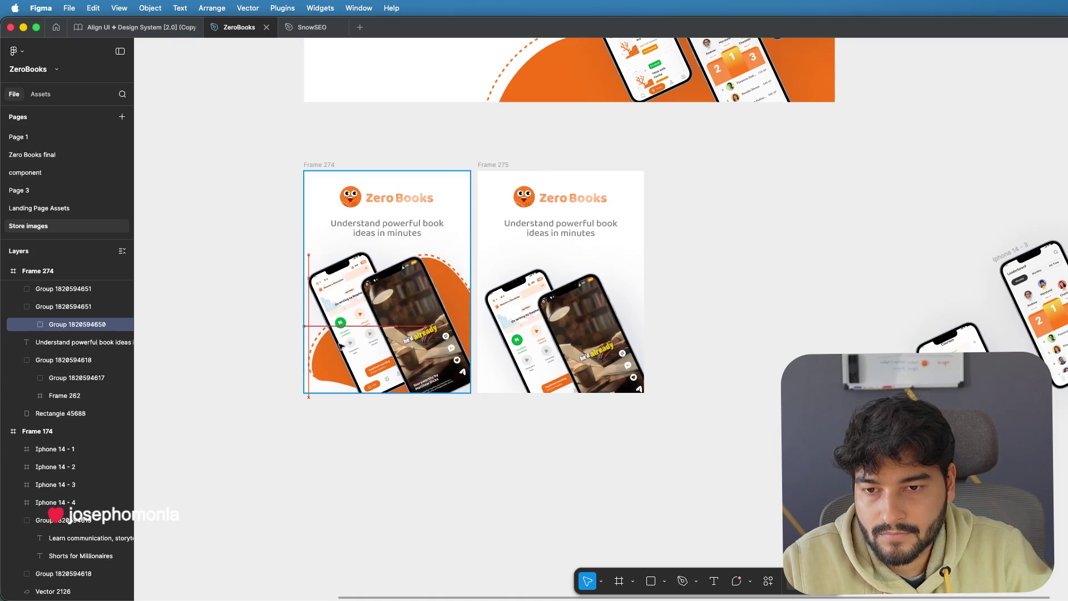
key(shift+Up)
key(shift+Up)
key(shift+Up)
key(shift+Up)
key(shift+Up)
key(shift+Up)
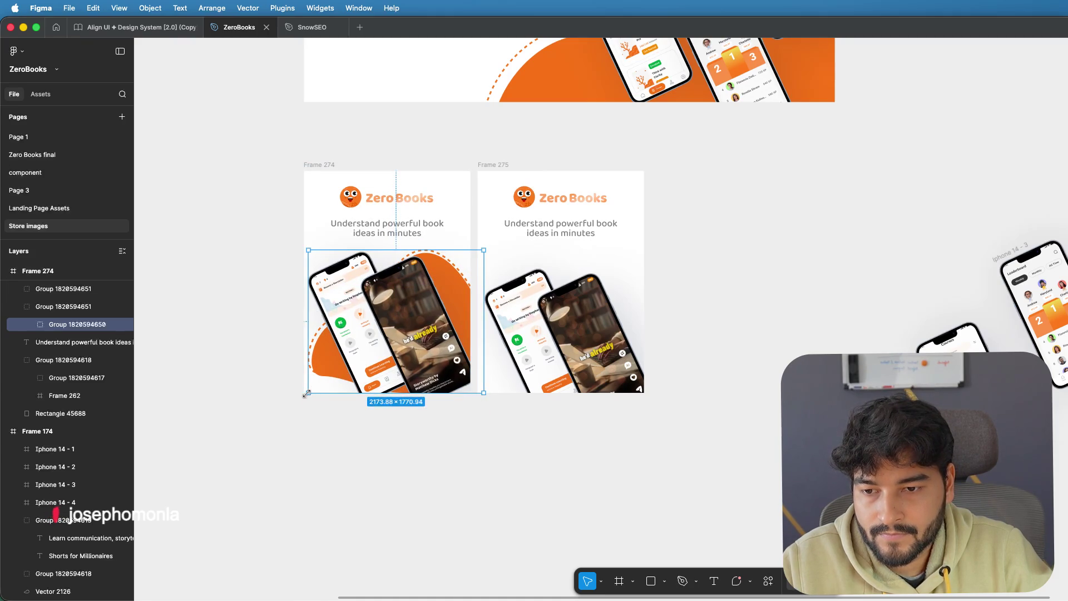
drag(306, 394, 287, 425)
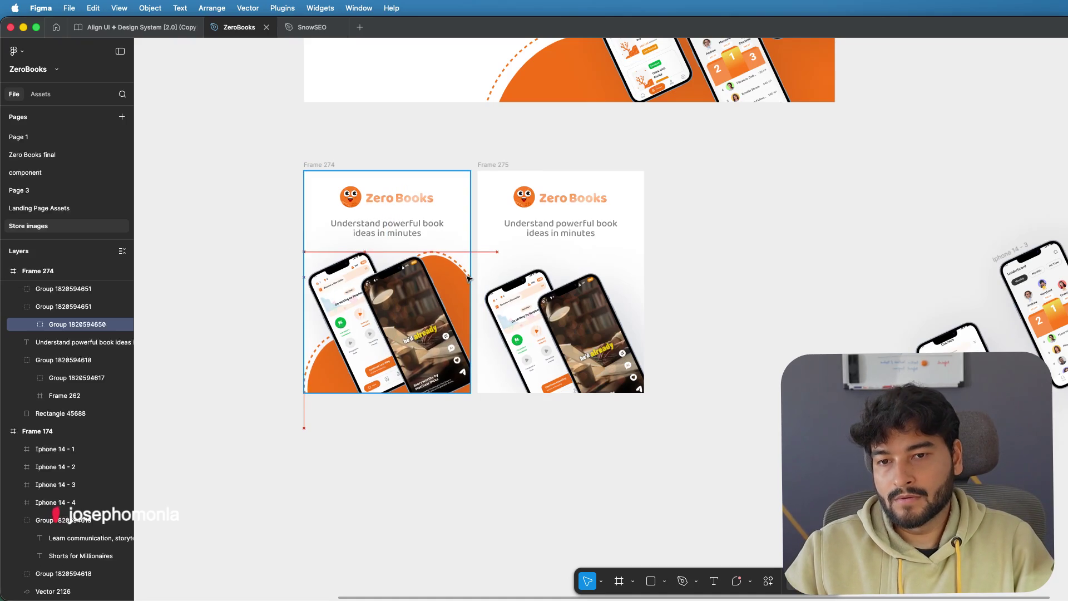
- Re-drop the blob inside Frame 274 behind the phones and move Frame 275 further right
mouse_move(462, 279)
mouse_down()
mouse_move(477, 280)
mouse_move(445, 255)
mouse_up()
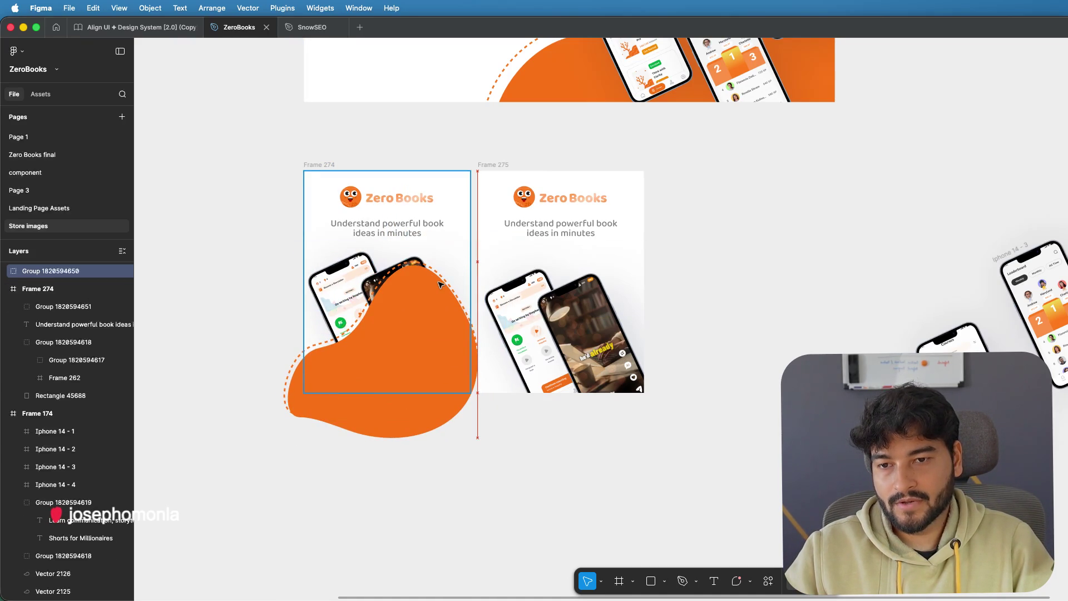
drag(444, 255, 440, 285)
click(492, 164)
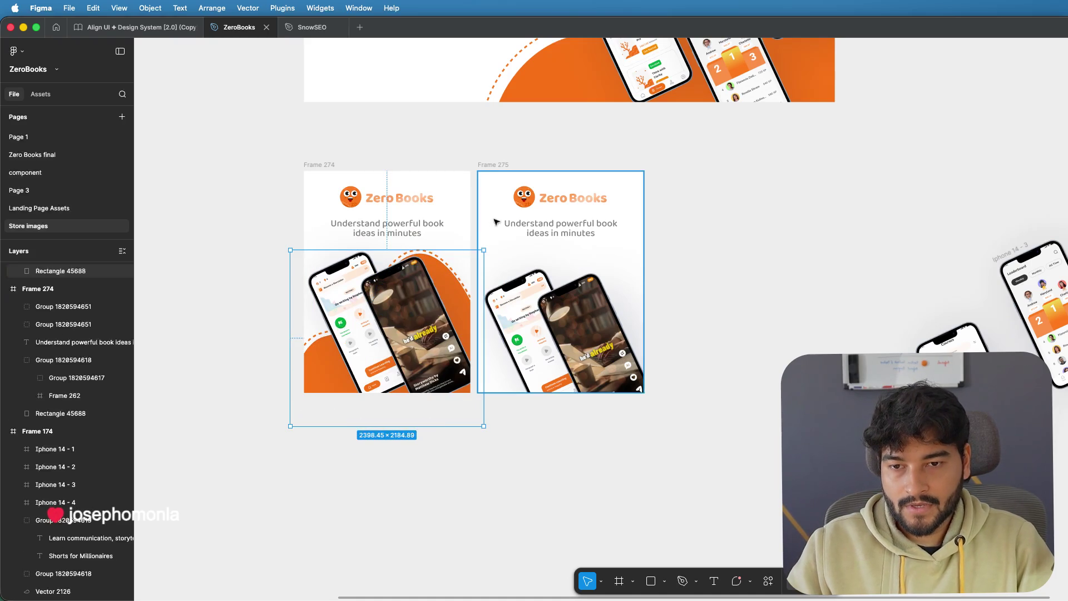
drag(491, 165, 718, 159)
- Reposition and slightly widen the orange blob group in Frame 274
click(447, 278)
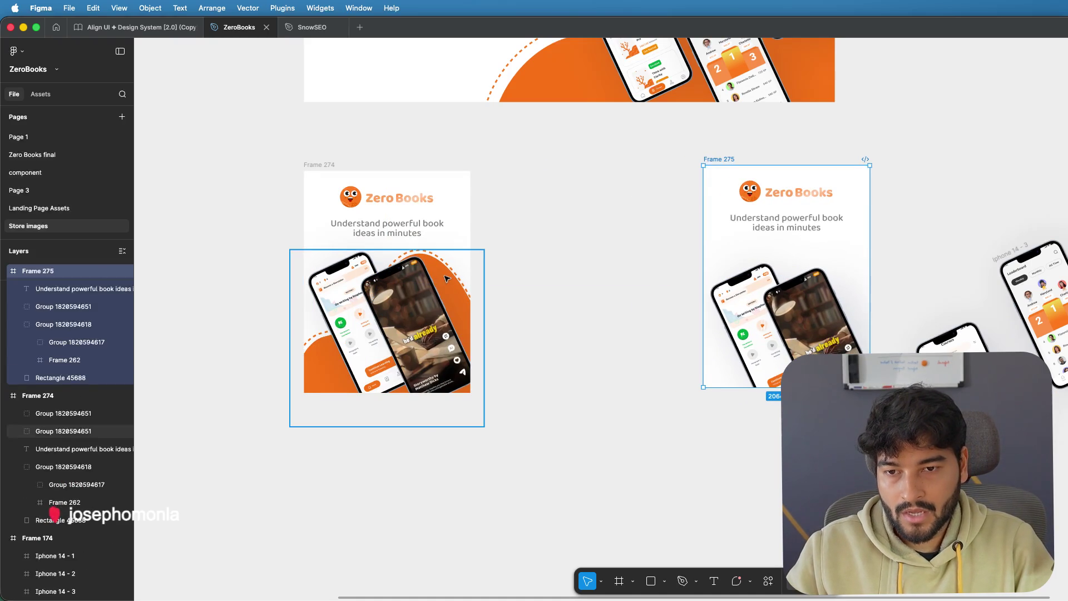
mouse_move(322, 378)
mouse_down()
mouse_move(284, 369)
mouse_move(325, 376)
mouse_move(300, 369)
mouse_up()
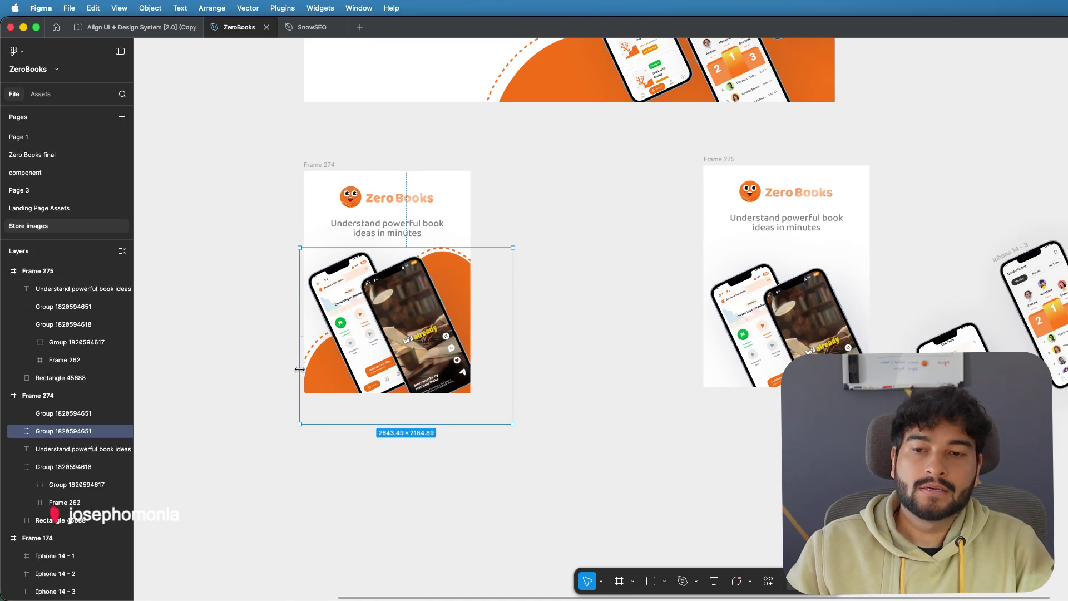
drag(299, 369, 296, 369)
click(262, 337)
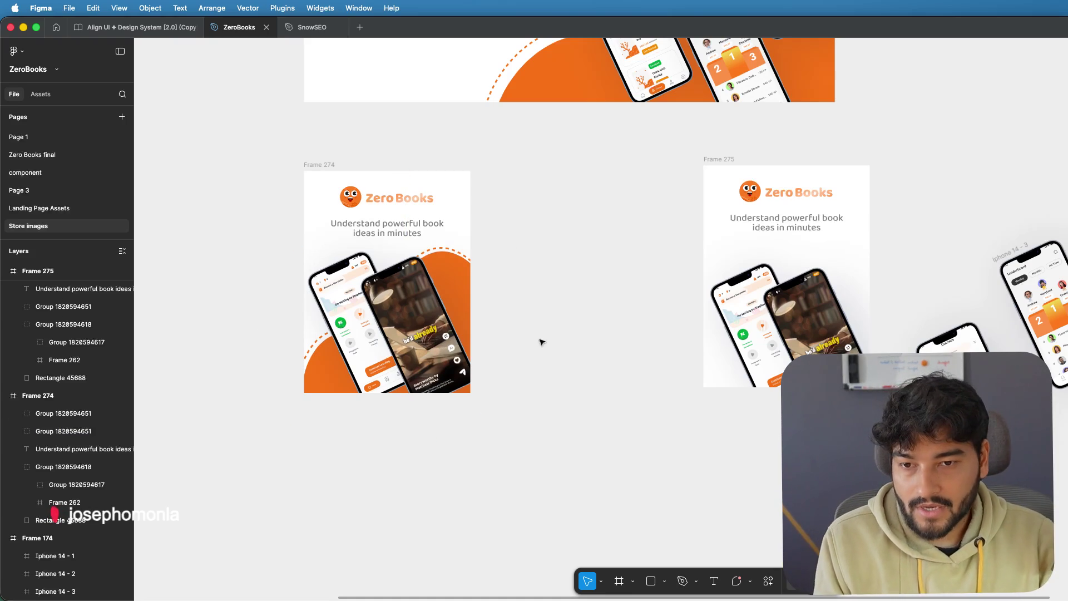
- Drill into the nested group and shift the orange dashed blob slightly right behind the phones
click(449, 251)
double_click(452, 252)
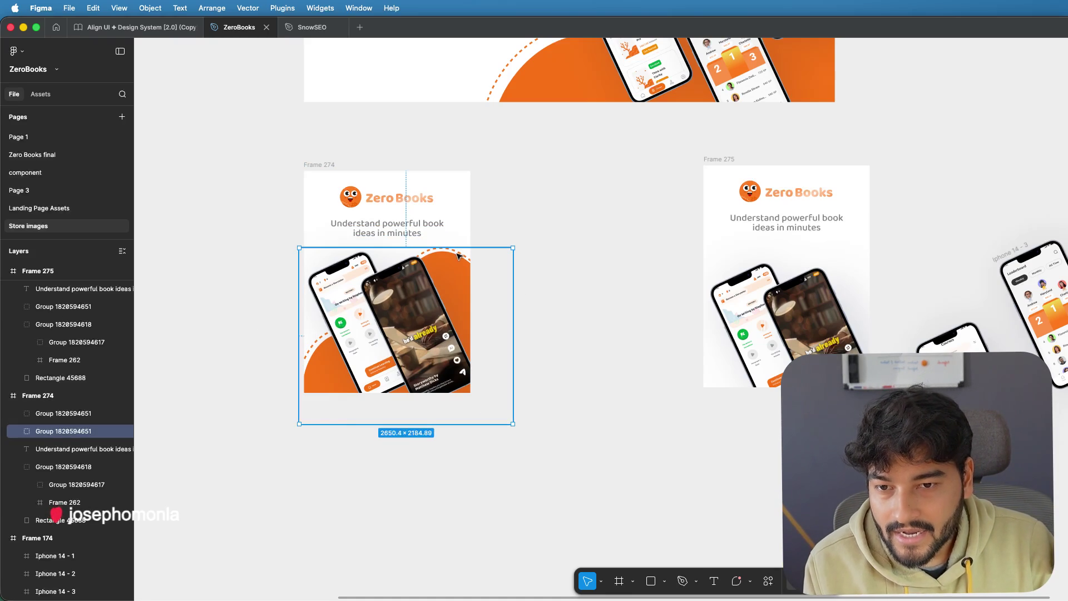
double_click(460, 255)
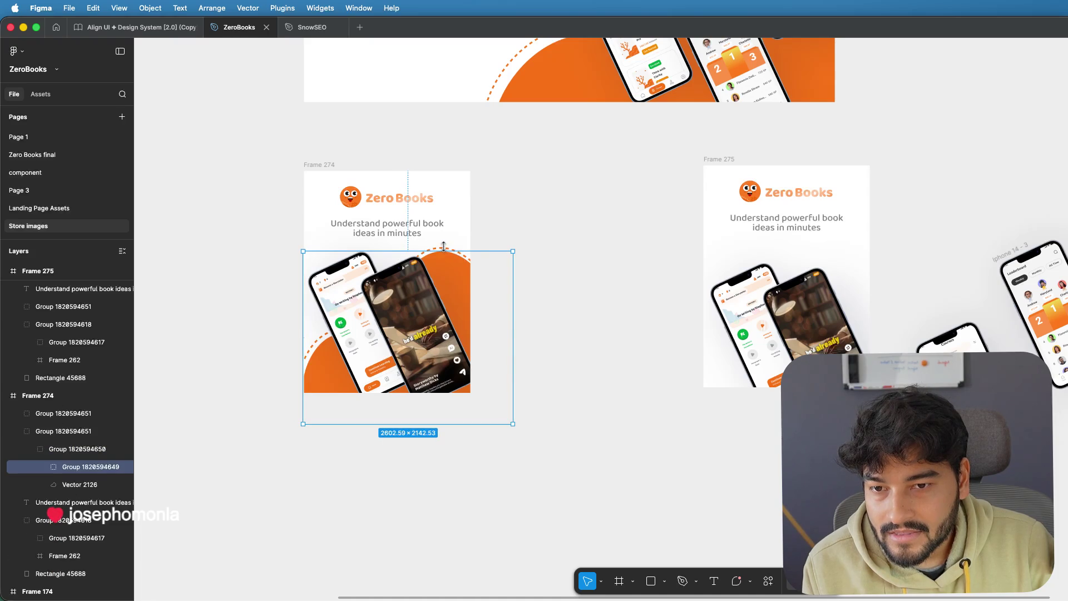
click(442, 245)
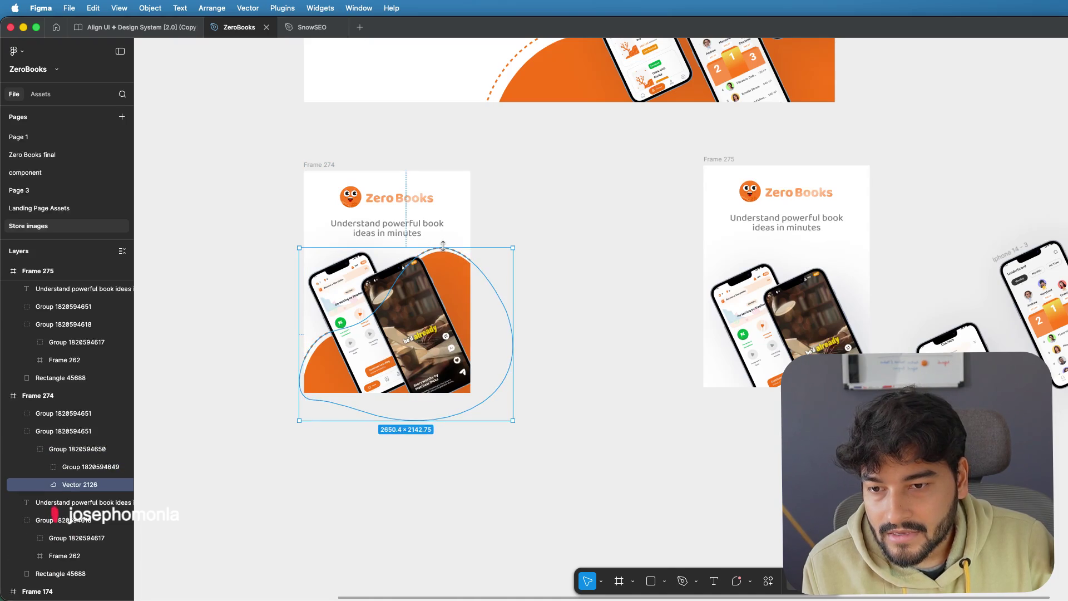
scroll(443, 246, up, 5)
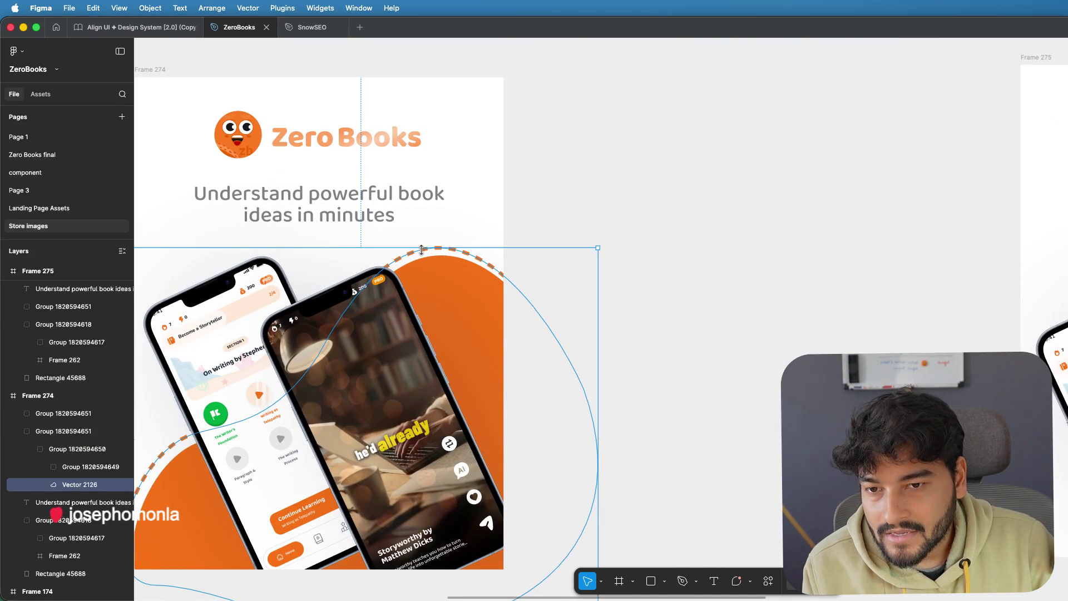
drag(420, 255, 424, 257)
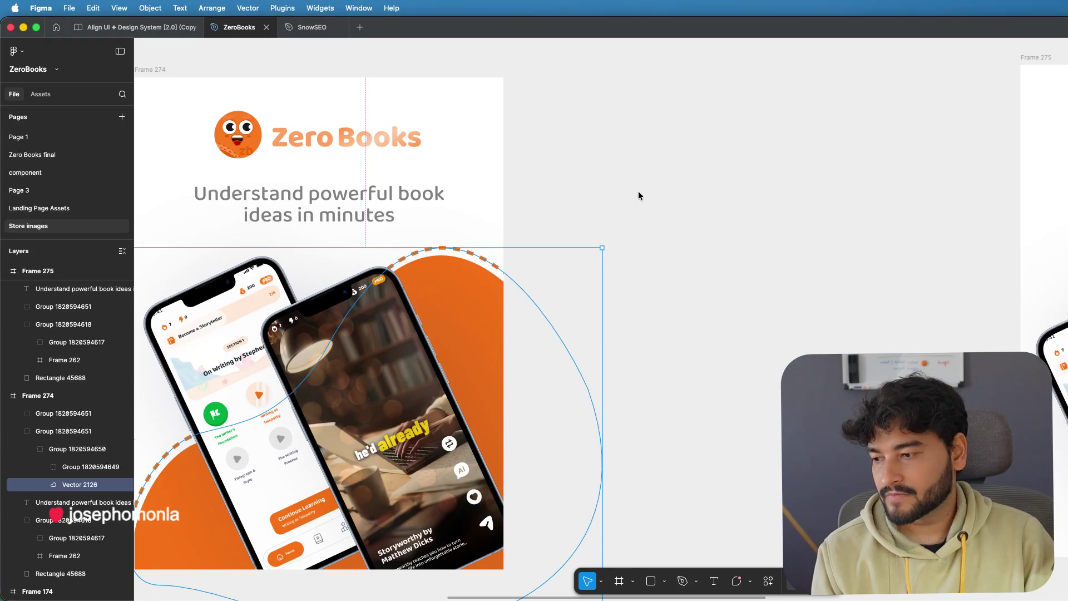
scroll(638, 196, down, 2)
scroll(638, 195, down, 1)
scroll(639, 196, down, 2)
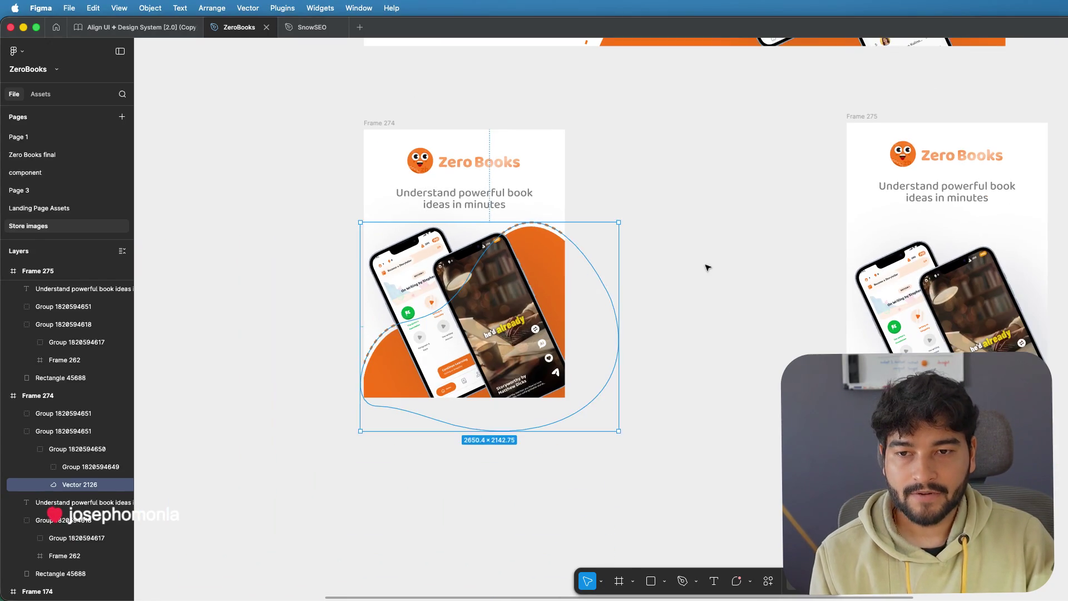
- Raise the tagline and centre it just beneath the Zero Books logo in Frame 274
click(706, 261)
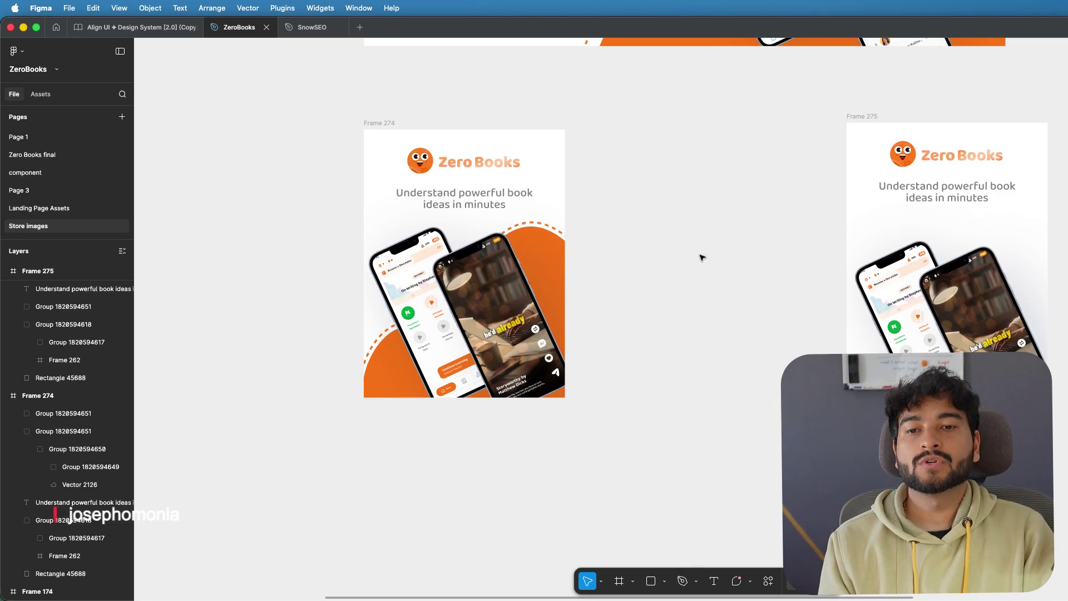
mouse_move(665, 242)
mouse_down()
mouse_move(767, 255)
mouse_move(749, 231)
mouse_up()
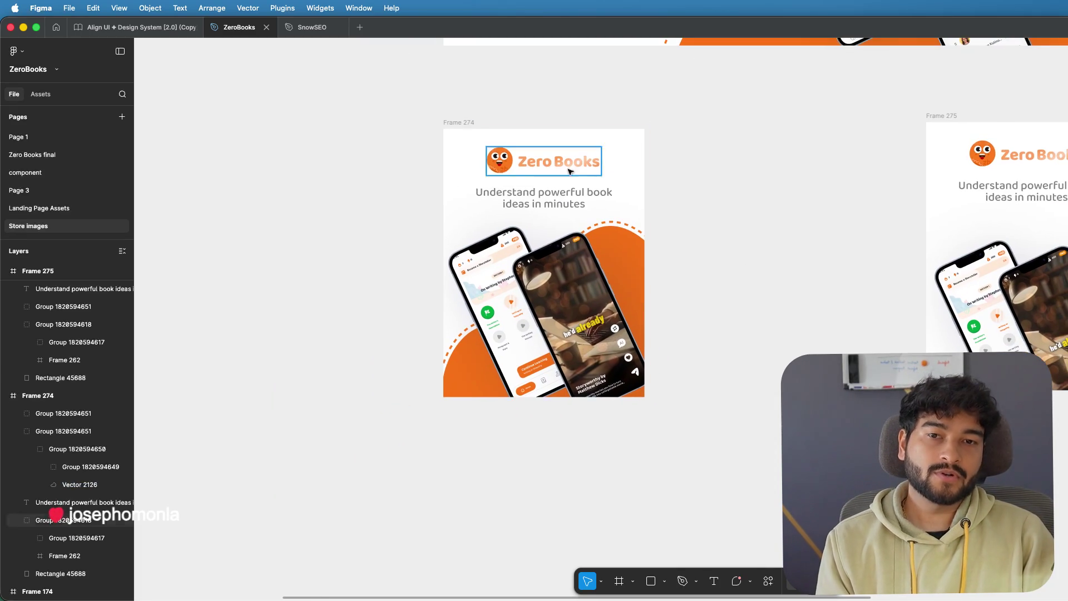
click(556, 197)
drag(557, 197, 558, 192)
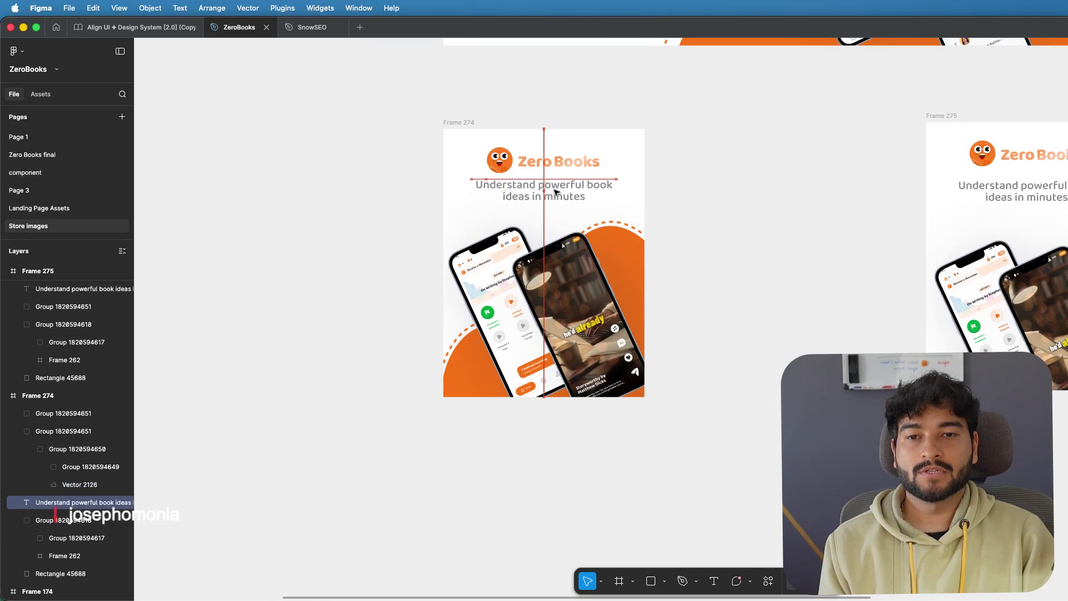
drag(557, 192, 568, 164)
click(764, 209)
click(555, 162)
shift+click(547, 191)
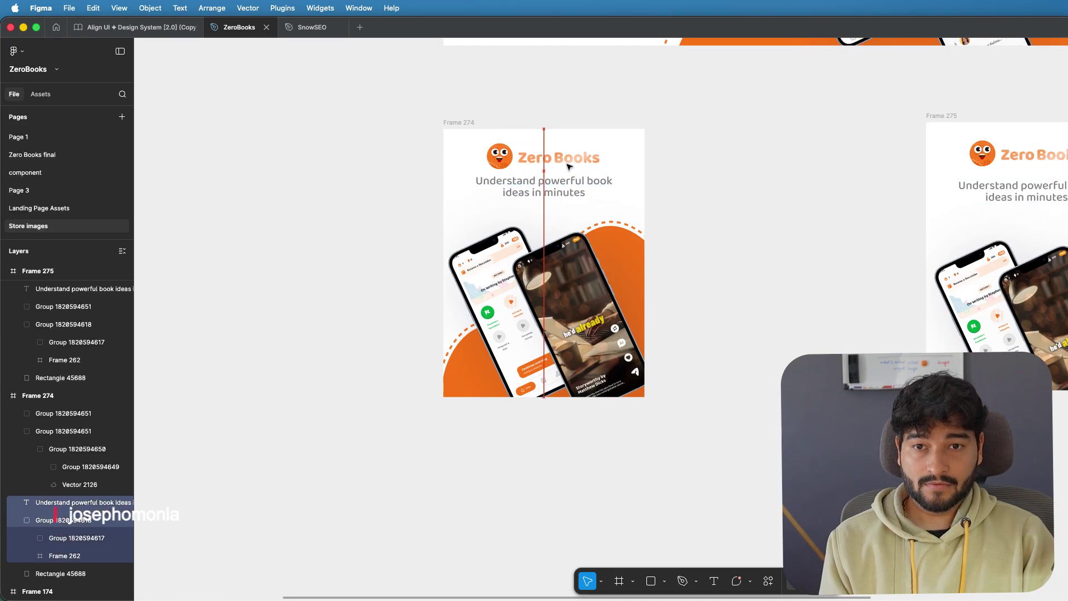
click(566, 191)
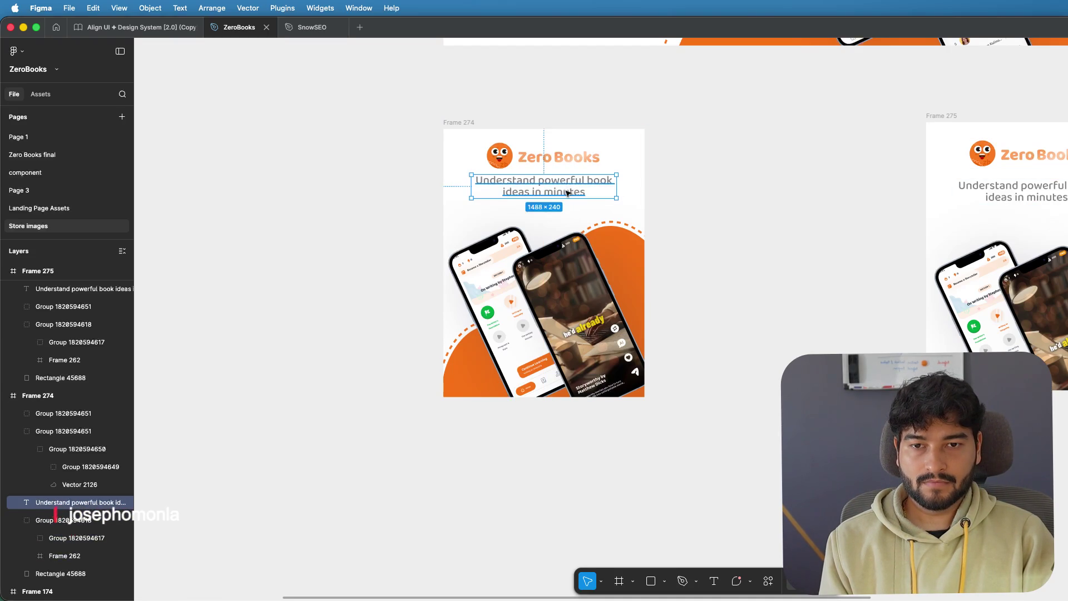
drag(566, 191, 566, 193)
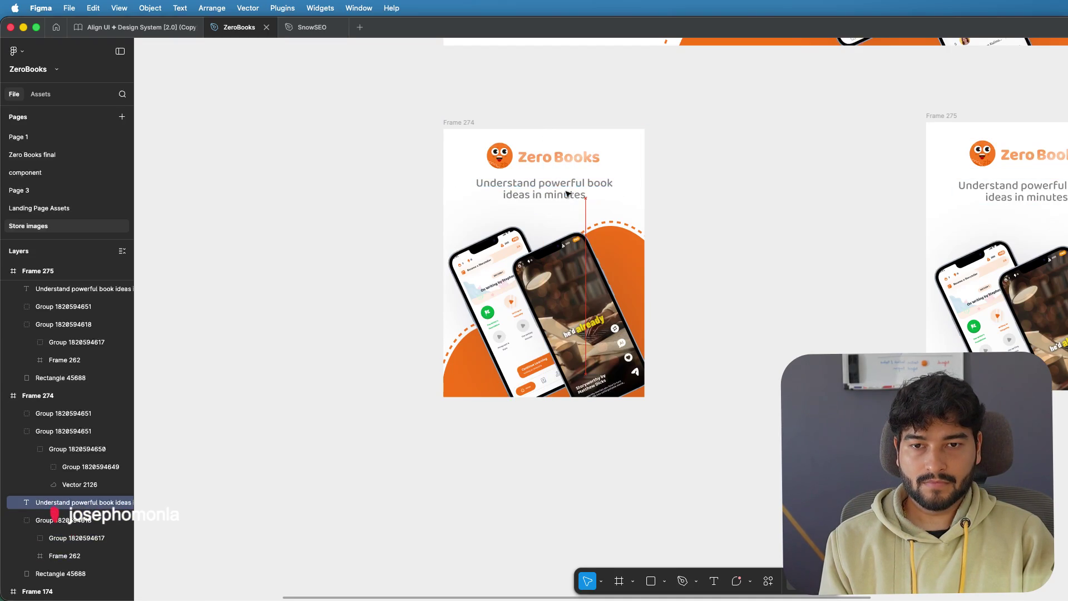
shift+click(562, 162)
click(784, 167)
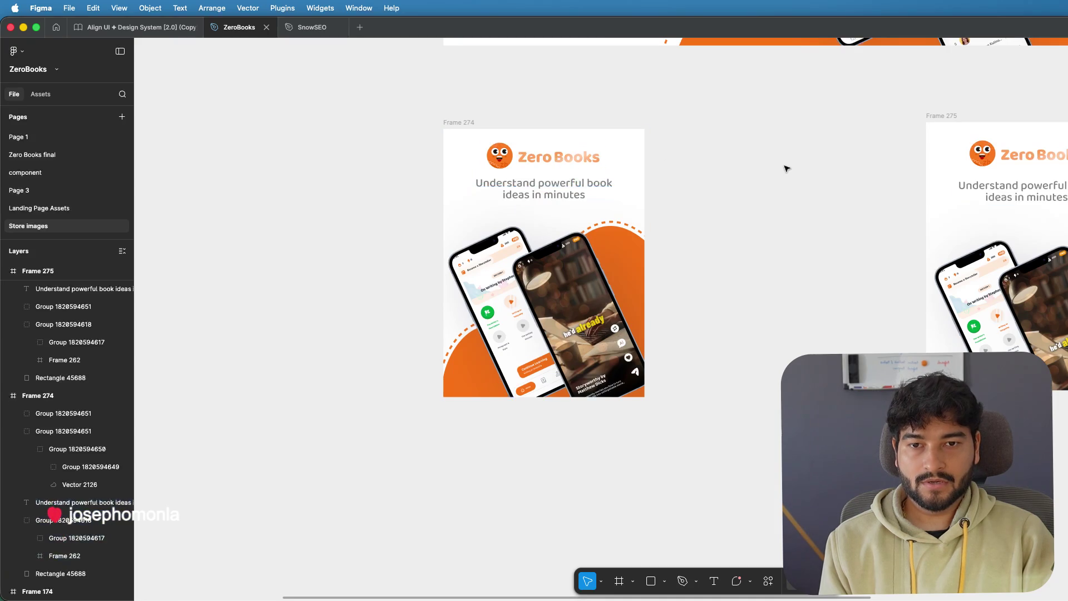
scroll(785, 170, down, 2)
scroll(785, 169, down, 1)
scroll(760, 222, right, 2)
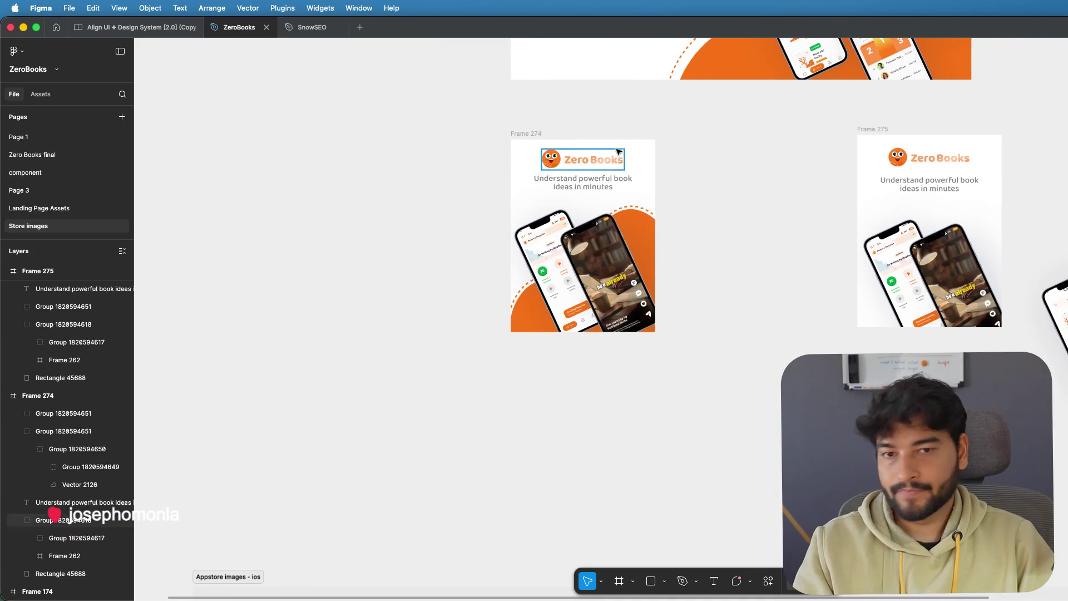
- Adjust the tagline's wrapping onto two lines and move Books closer to Zero in the logo
click(538, 135)
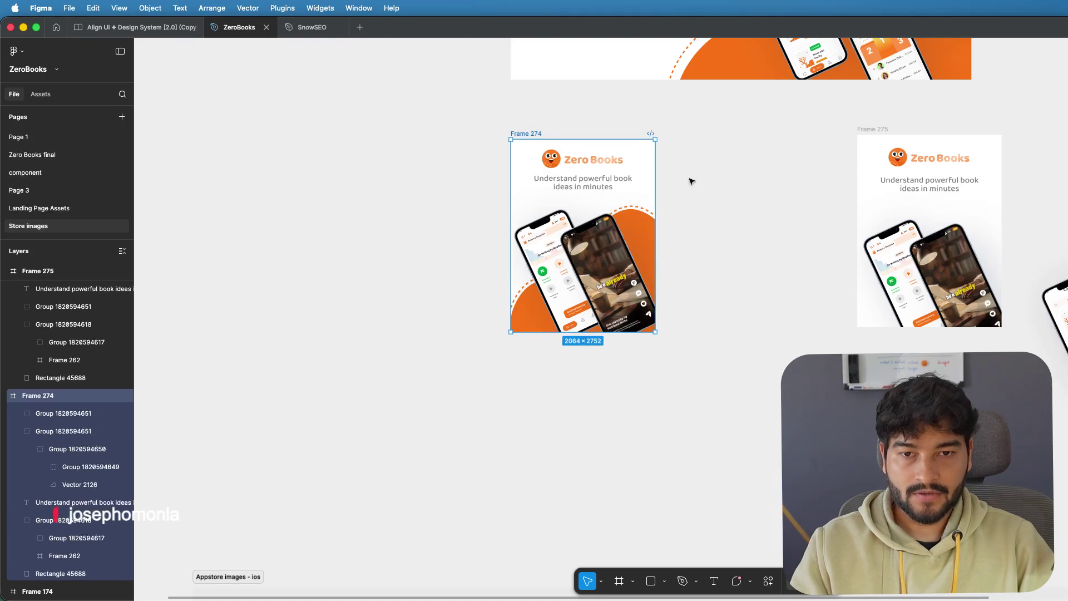
click(610, 183)
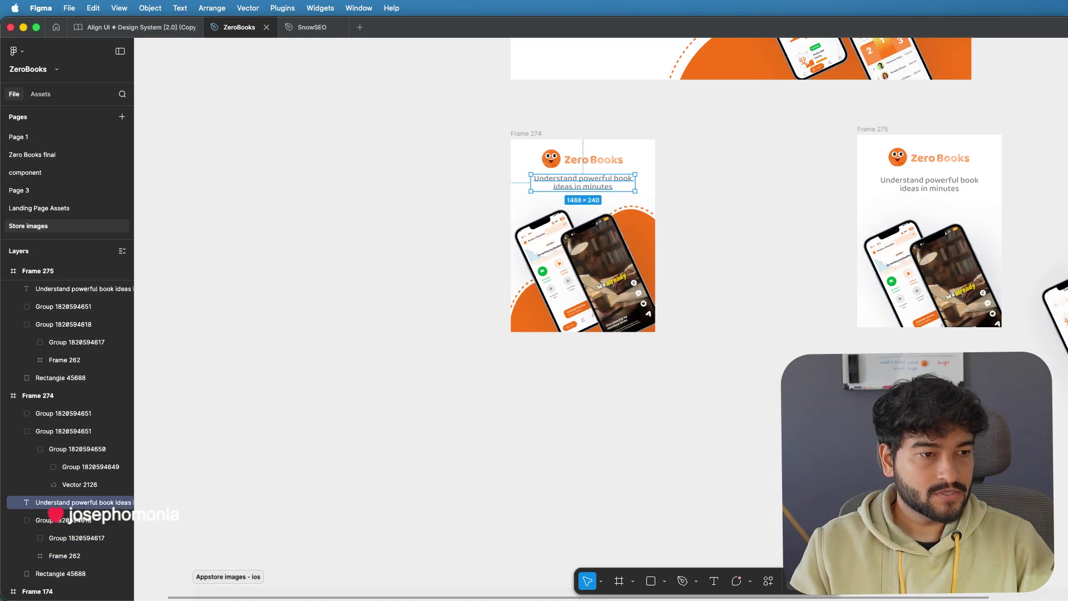
key(super+alt+l)
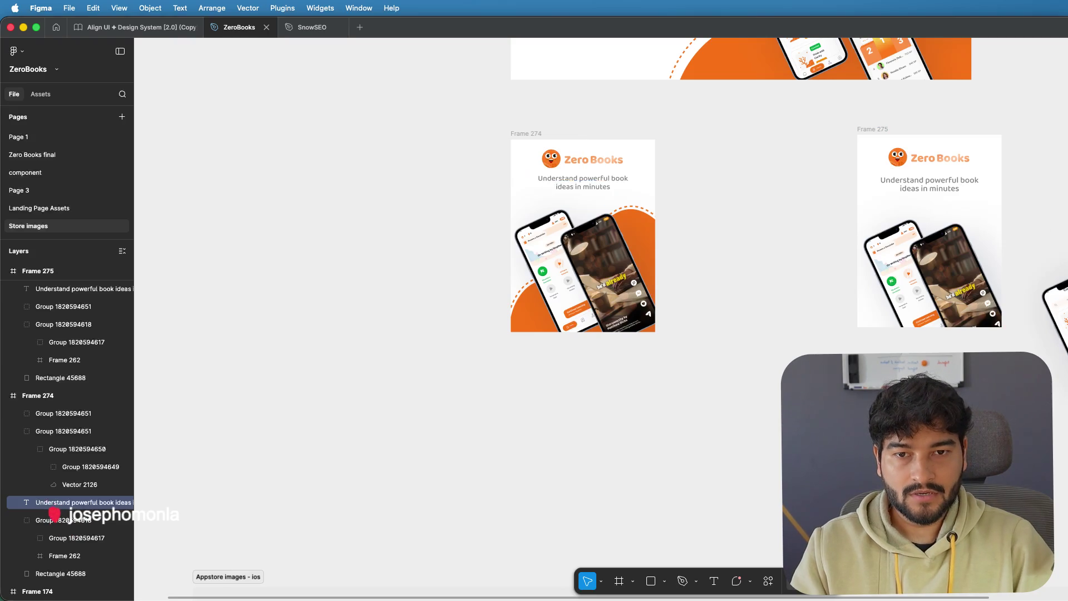
click(667, 166)
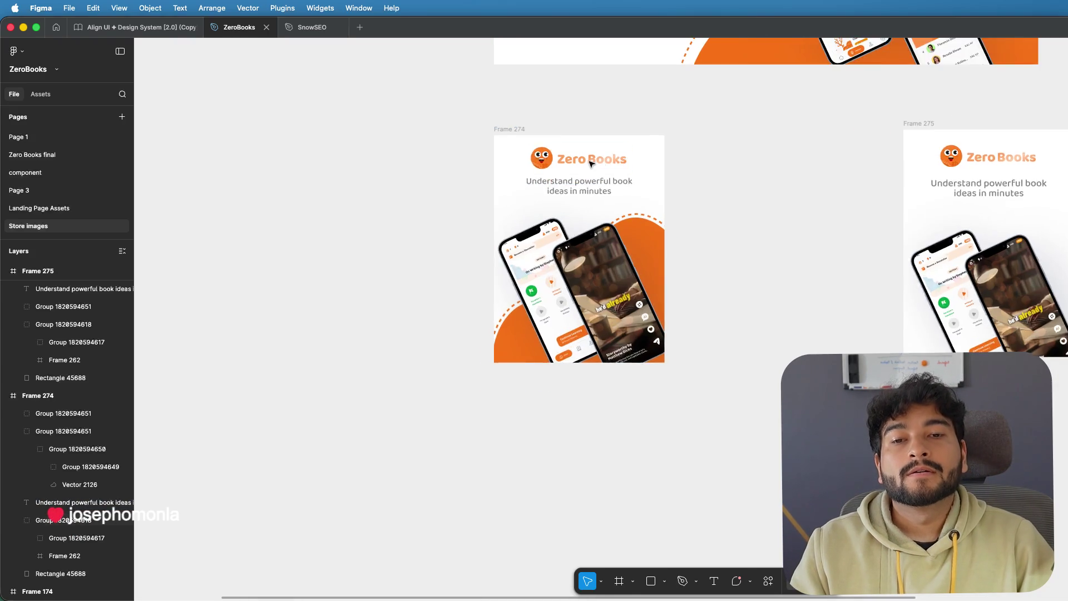
scroll(605, 165, up, 5)
double_click(595, 159)
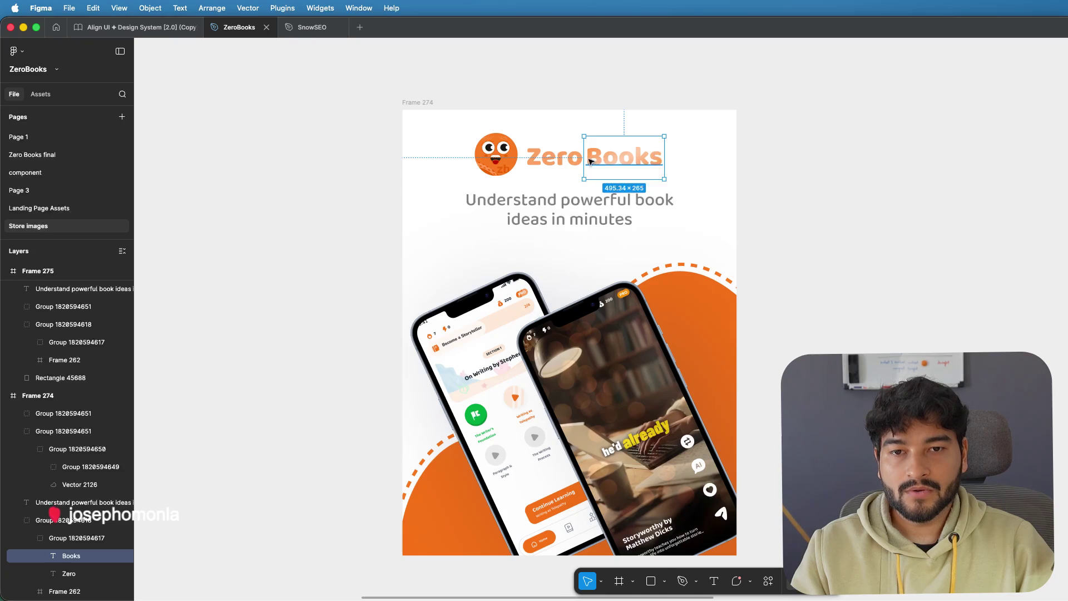
drag(594, 161, 591, 161)
click(830, 165)
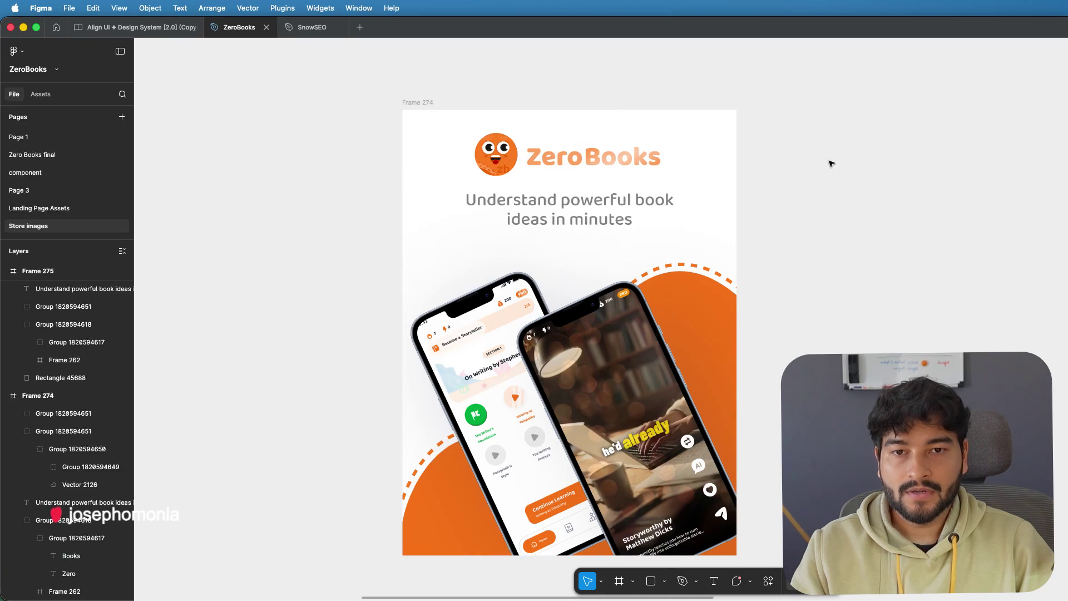
scroll(831, 164, down, 5)
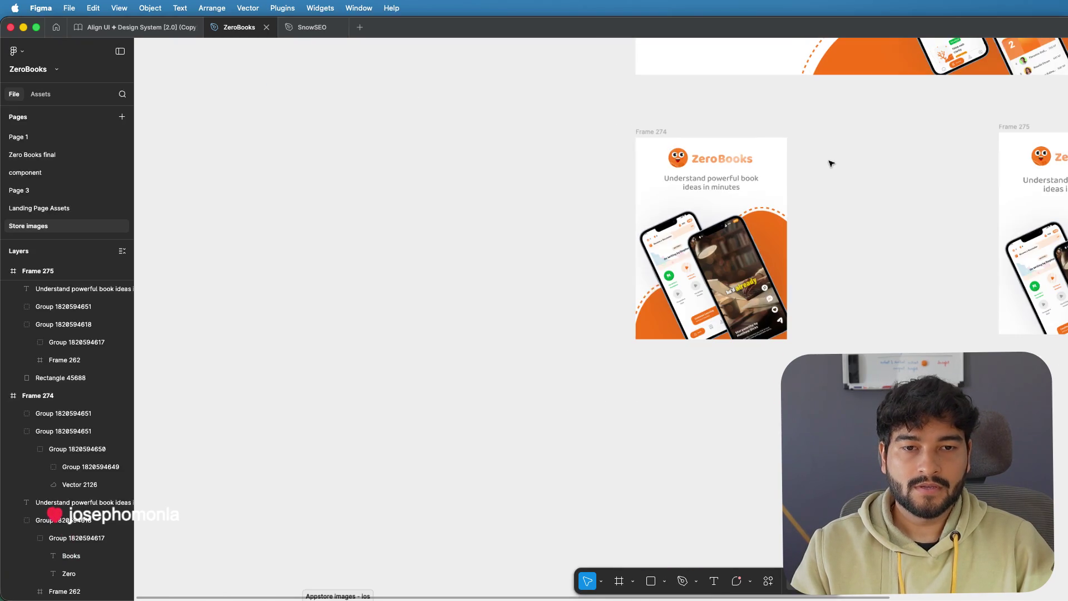
- Duplicate Frame 274 as Frame 276, drop its logo, and enlarge and raise the tagline
click(646, 131)
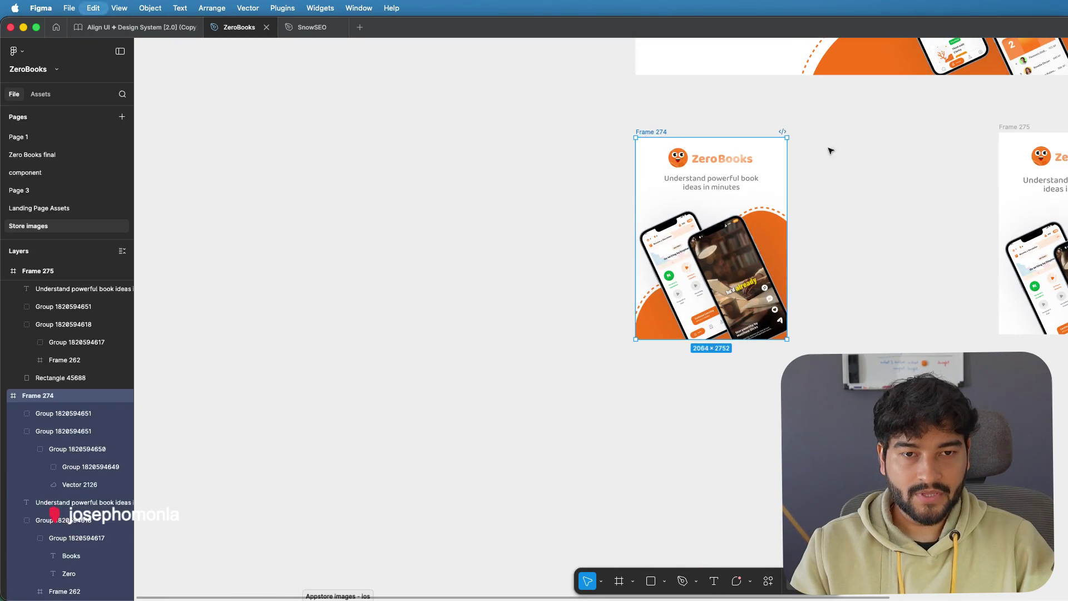
key(super+d)
drag(651, 132, 604, 132)
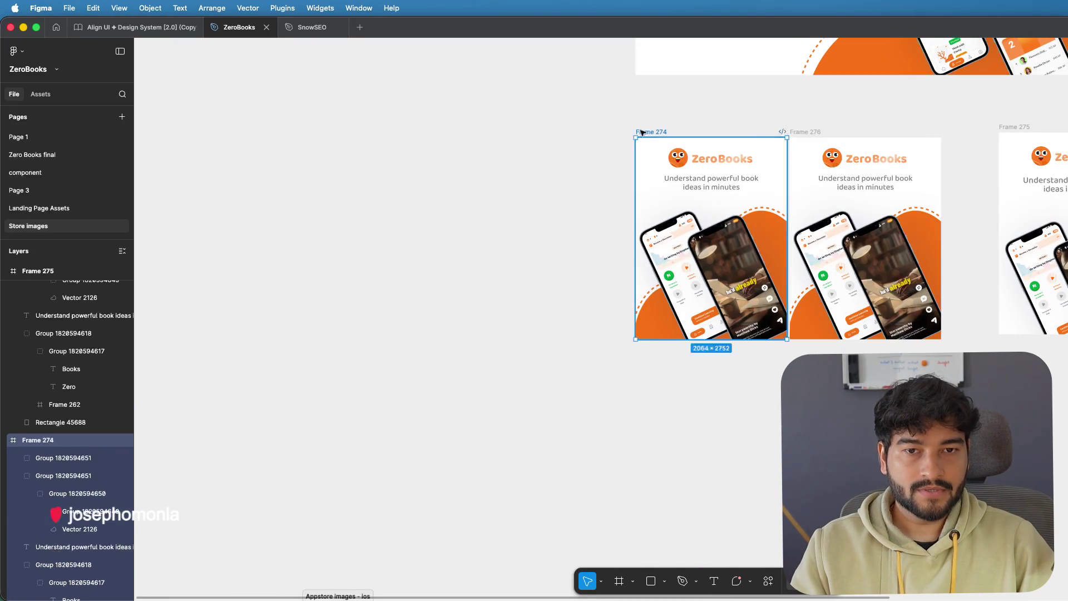
scroll(834, 500, right, 5)
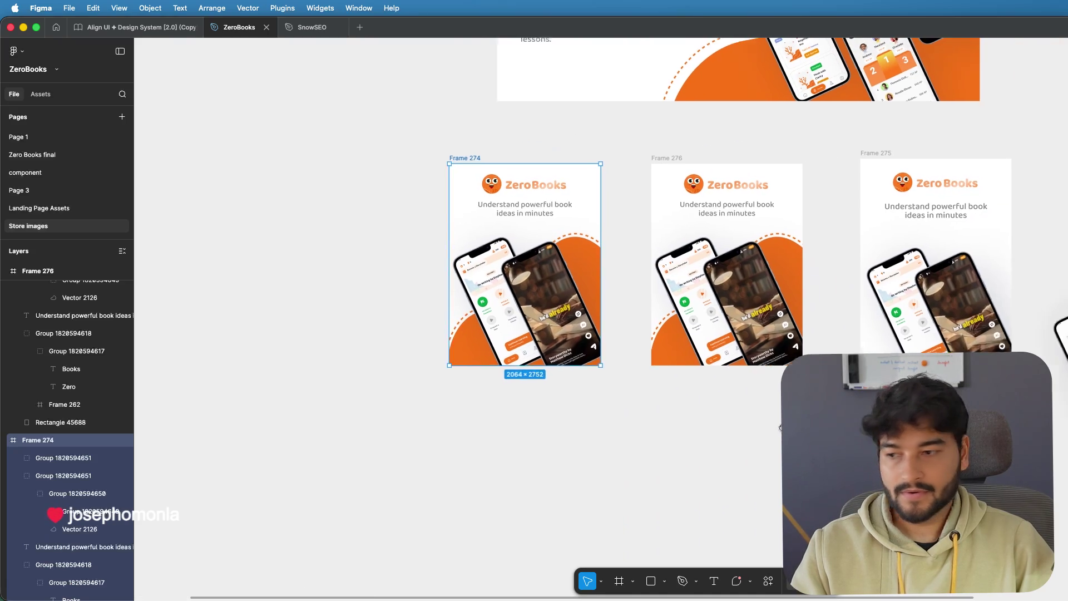
click(674, 188)
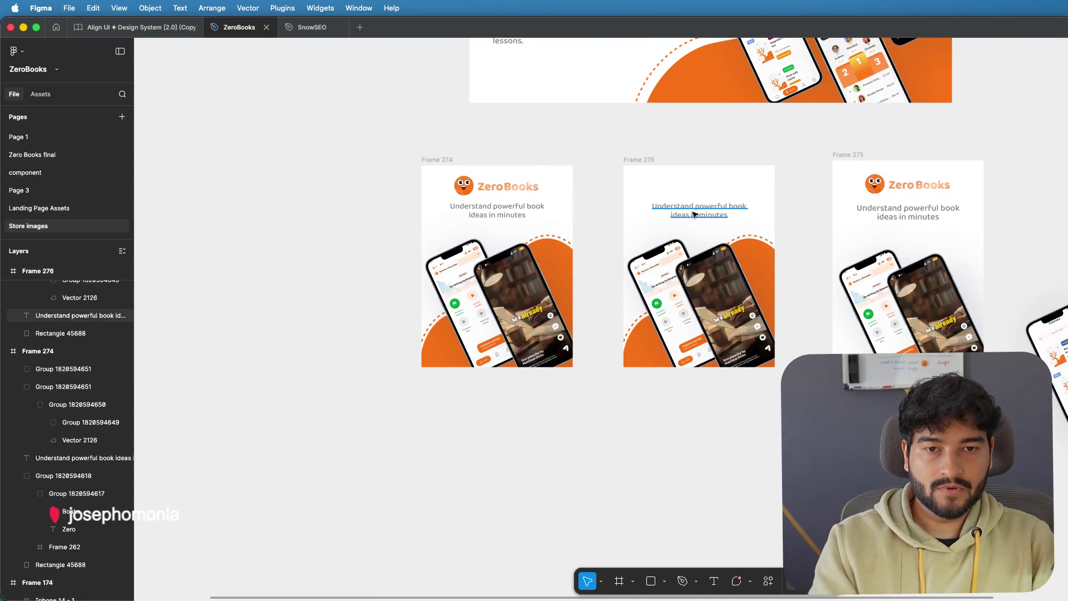
click(700, 209)
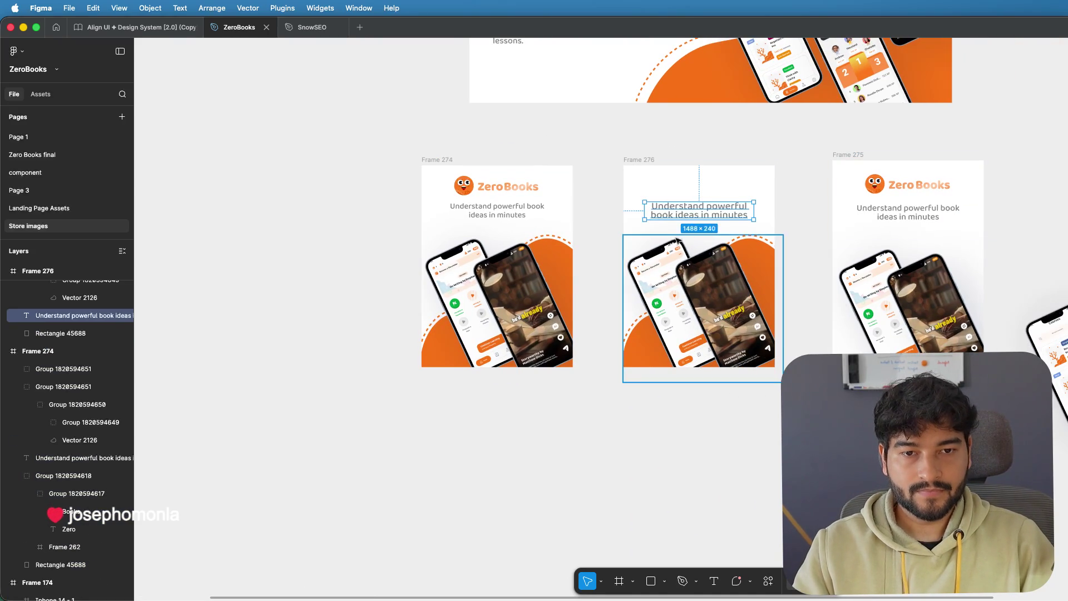
key(ctrl+shift+period)
drag(703, 211, 704, 193)
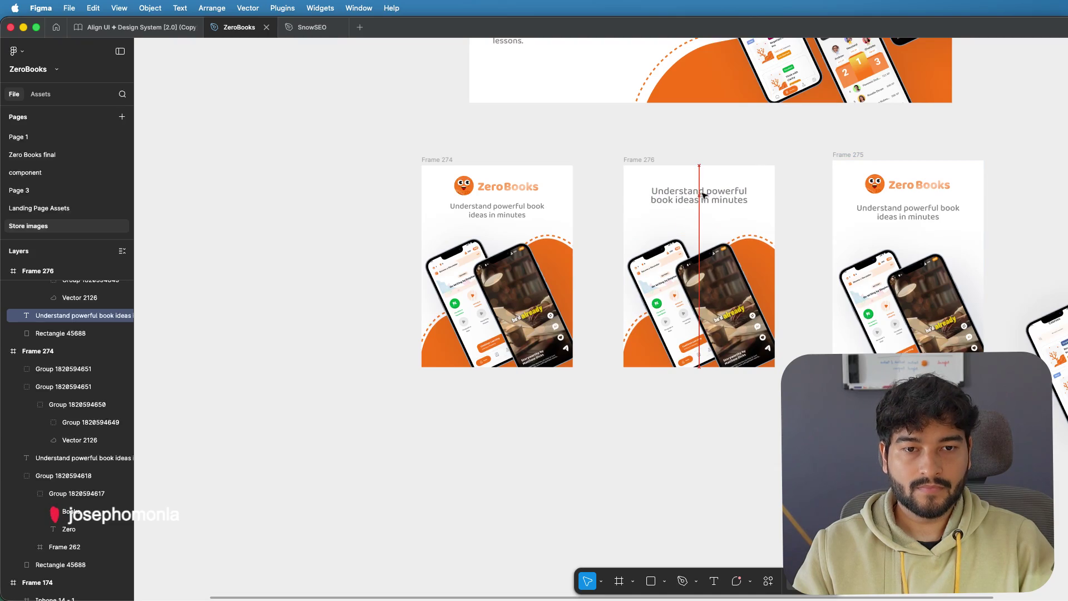
- Delete the phone group from Frame 276, leaving only the tagline above the orange wave
click(719, 277)
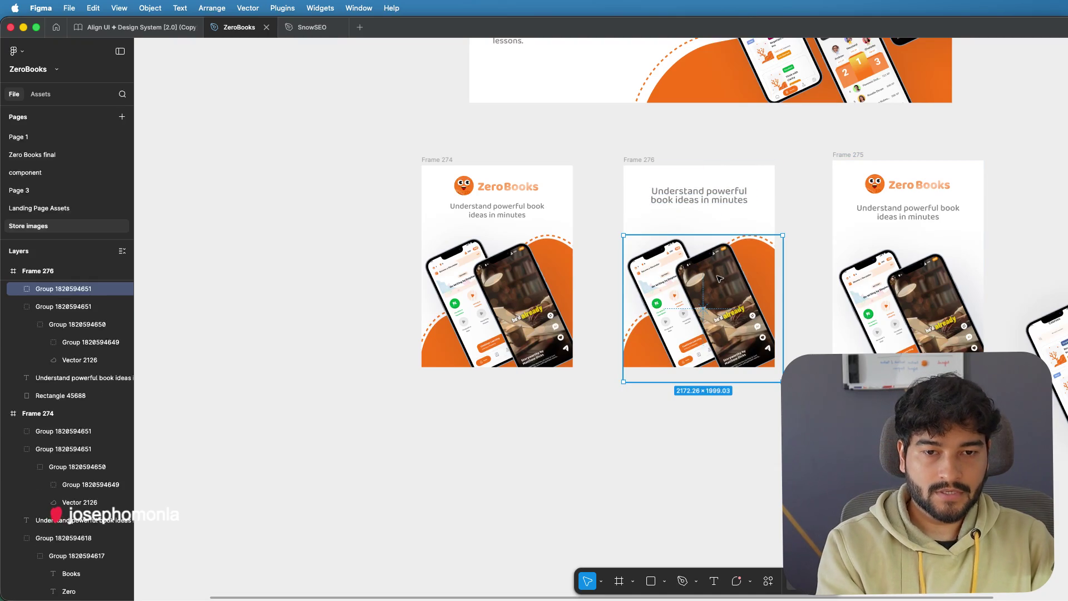
key(Delete)
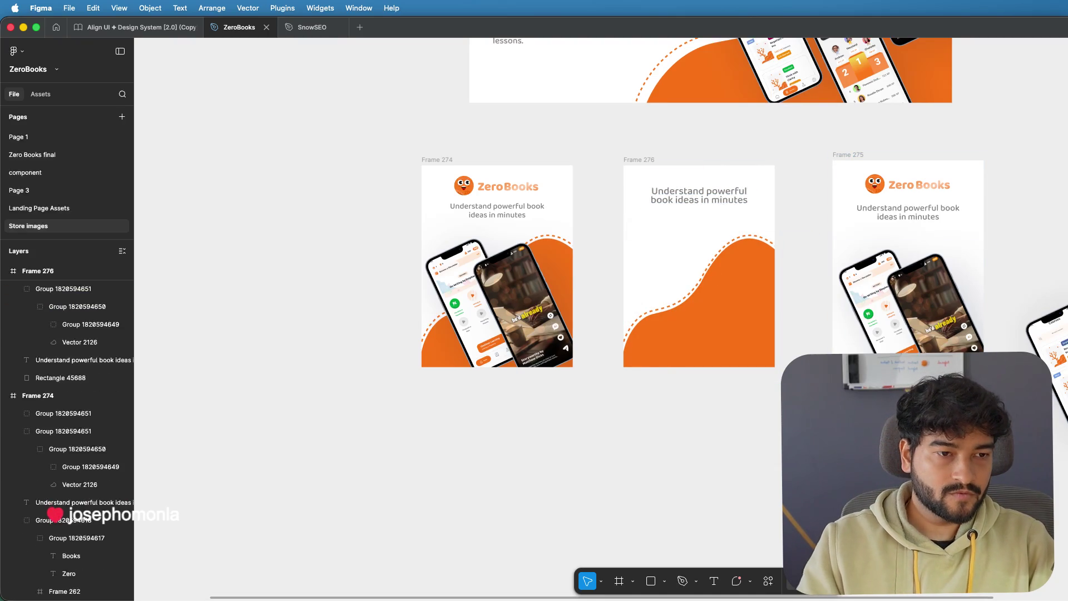
click(1043, 275)
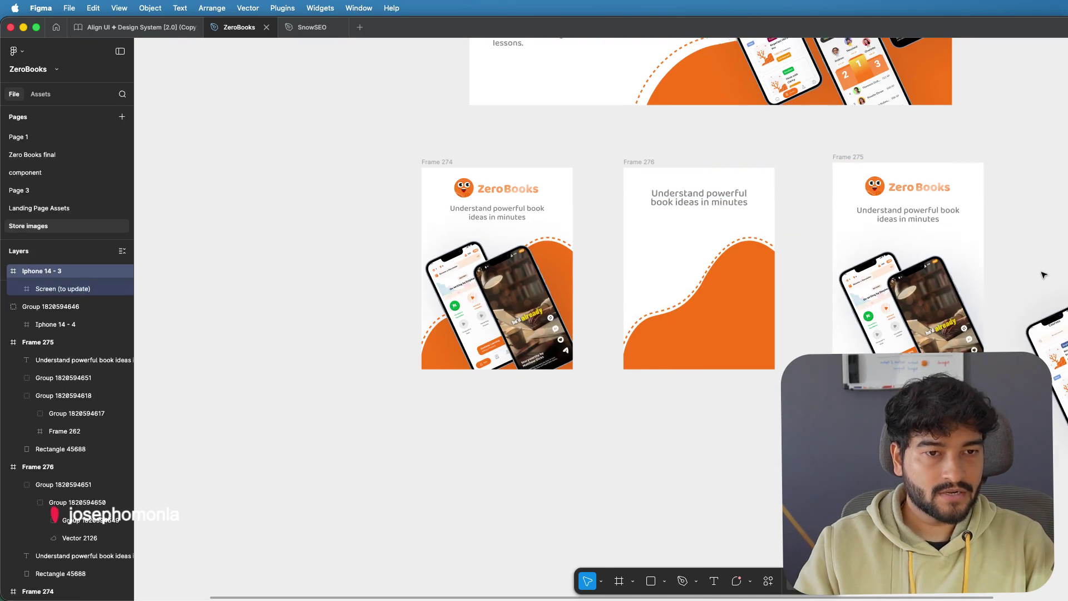
scroll(1043, 275, up, 5)
scroll(1042, 275, down, 2)
scroll(1042, 275, up, 5)
scroll(970, 298, up, 2)
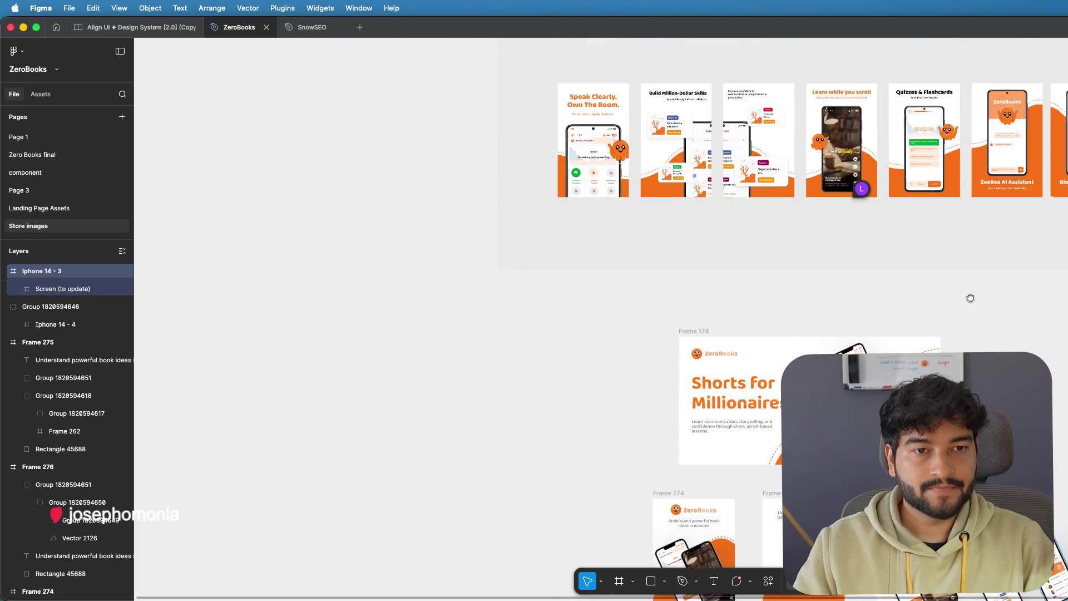
scroll(971, 298, up, 2)
scroll(971, 298, right, 2)
scroll(844, 338, up, 3)
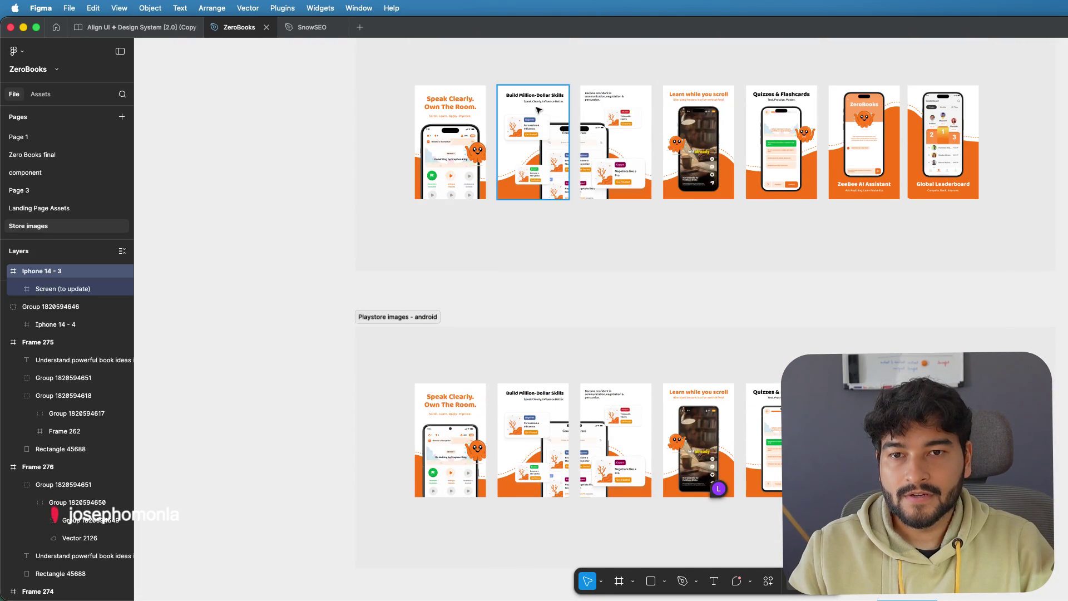
scroll(537, 105, up, 3)
scroll(537, 106, up, 2)
scroll(536, 106, up, 2)
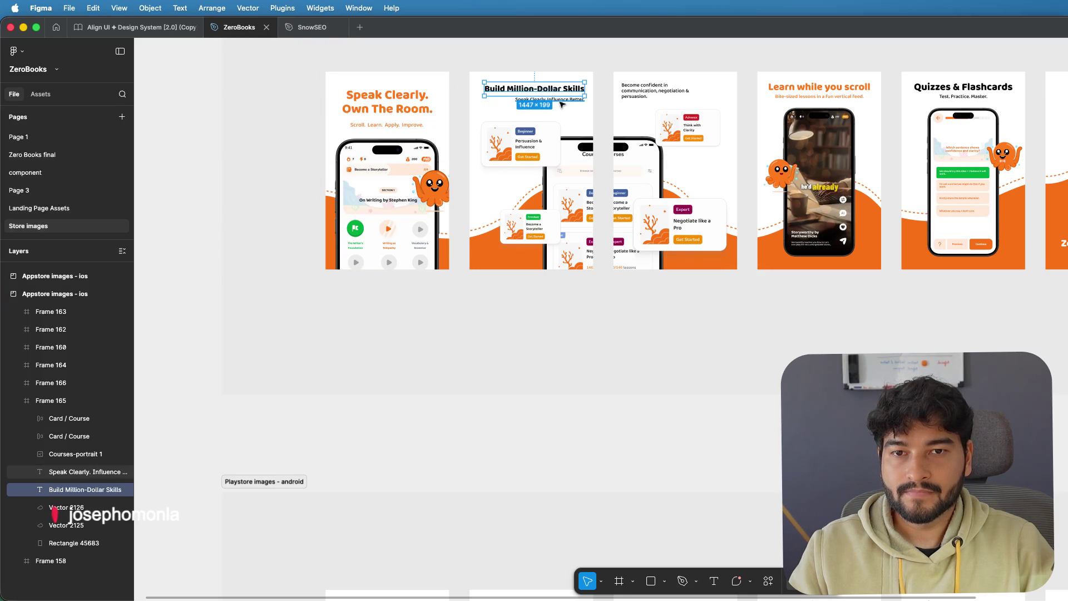
- Navigate to the iOS store set and copy the Global Leaderboard frame (Frame 273)
shift+click(560, 100)
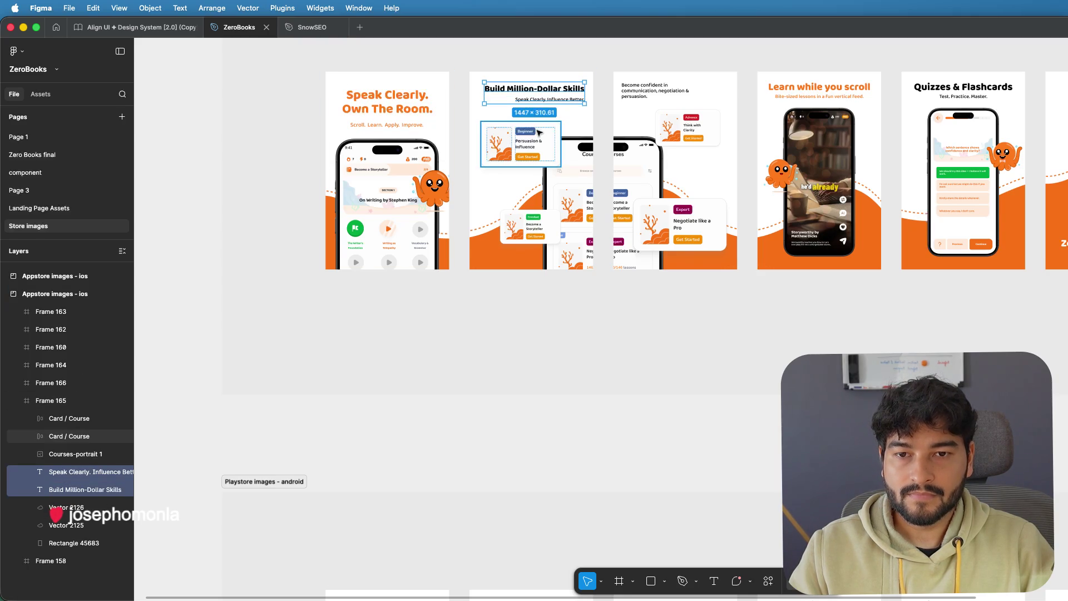
key(Escape)
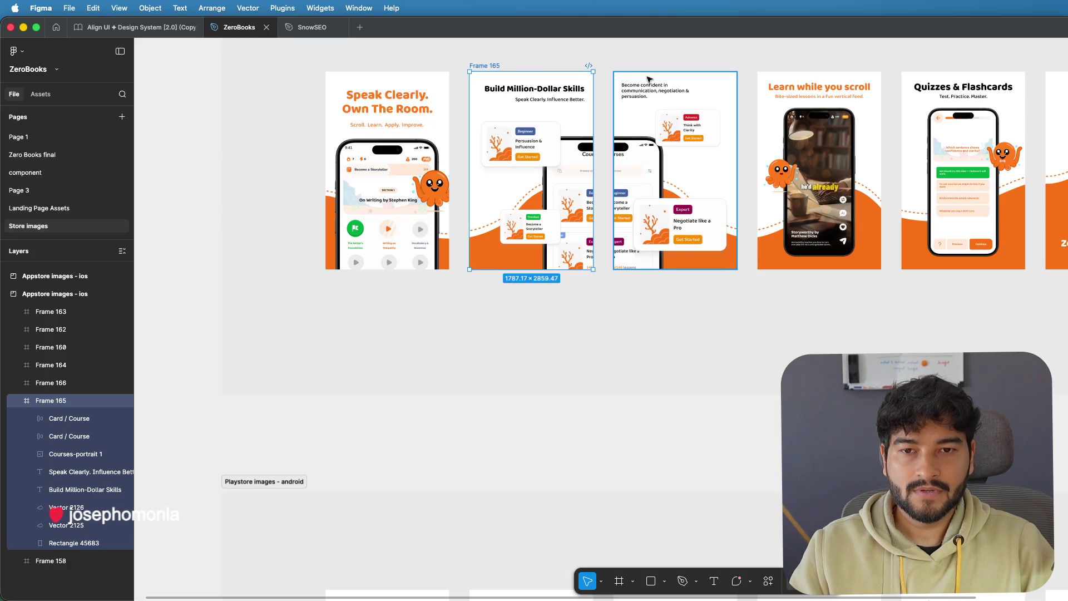
scroll(649, 80, down, 3)
scroll(649, 79, up, 5)
scroll(649, 79, up, 3)
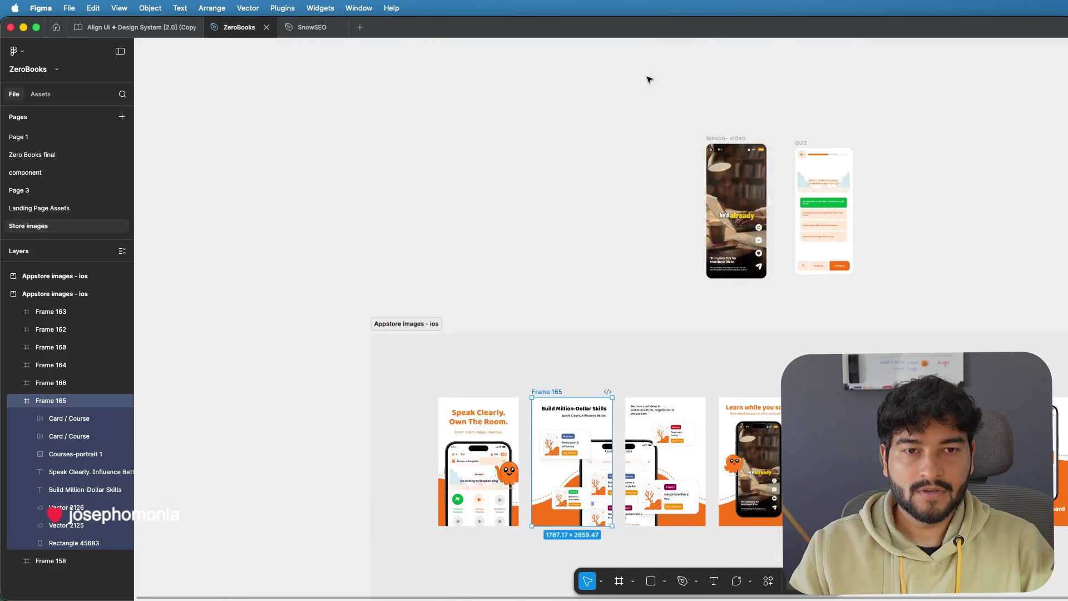
scroll(649, 79, up, 2)
scroll(648, 79, down, 3)
scroll(632, 179, down, 3)
scroll(630, 225, down, 3)
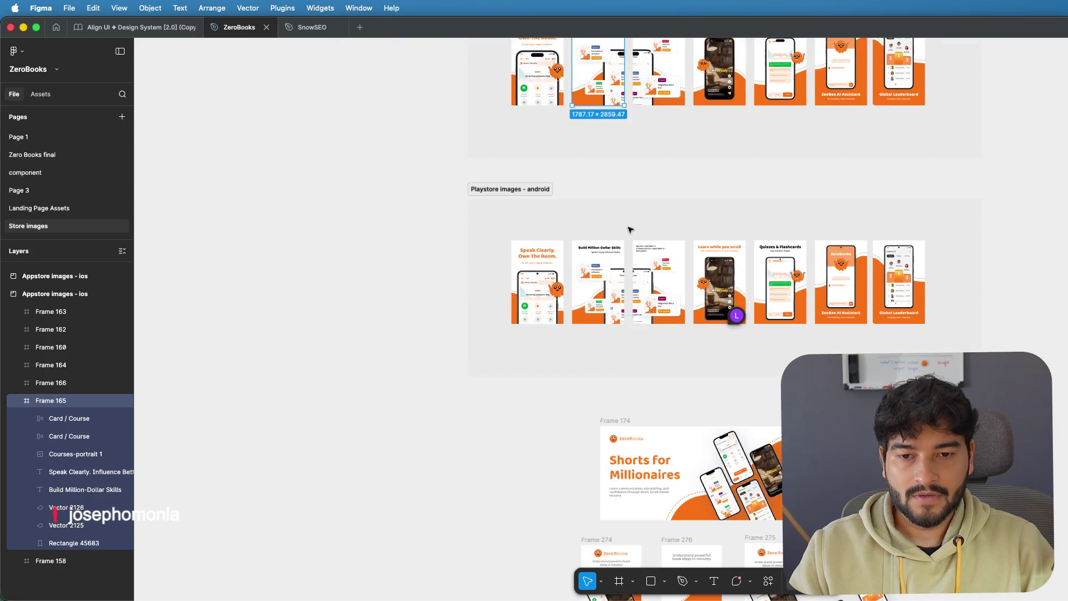
scroll(628, 227, up, 3)
scroll(626, 221, up, 5)
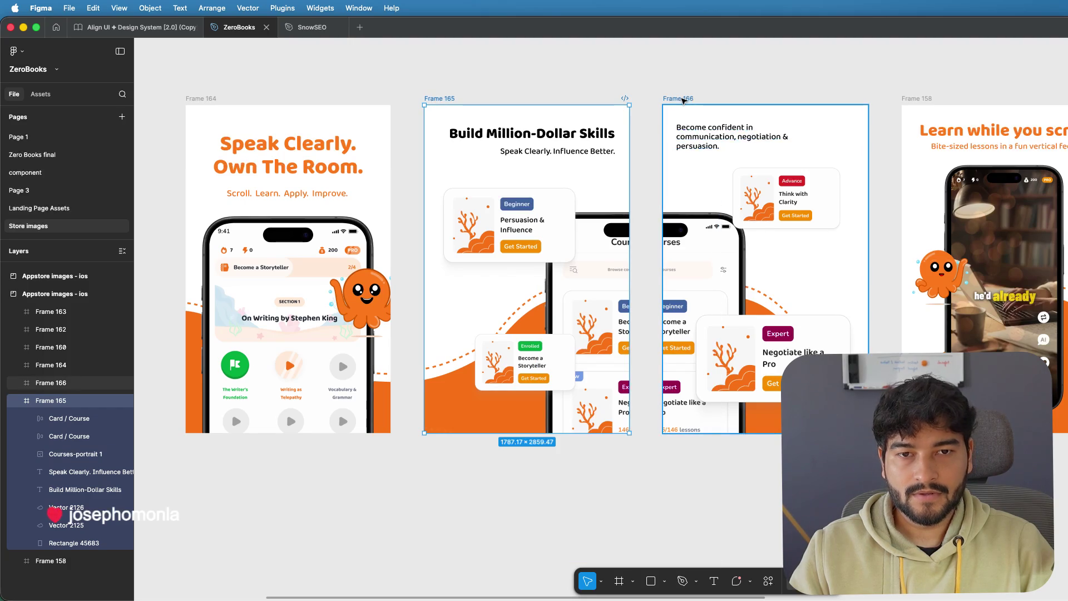
shift+click(683, 99)
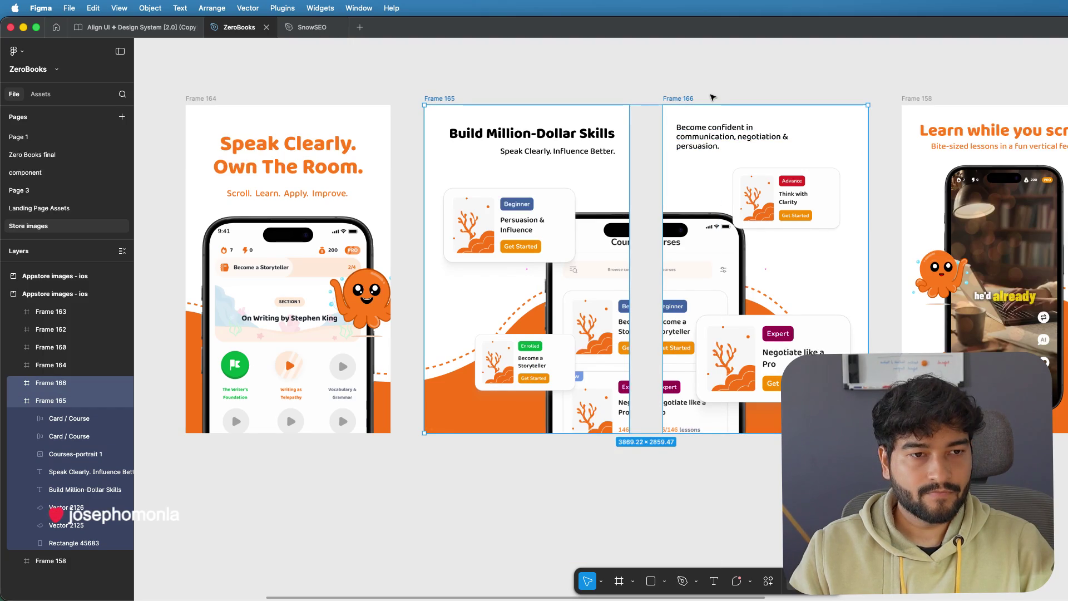
scroll(711, 97, down, 5)
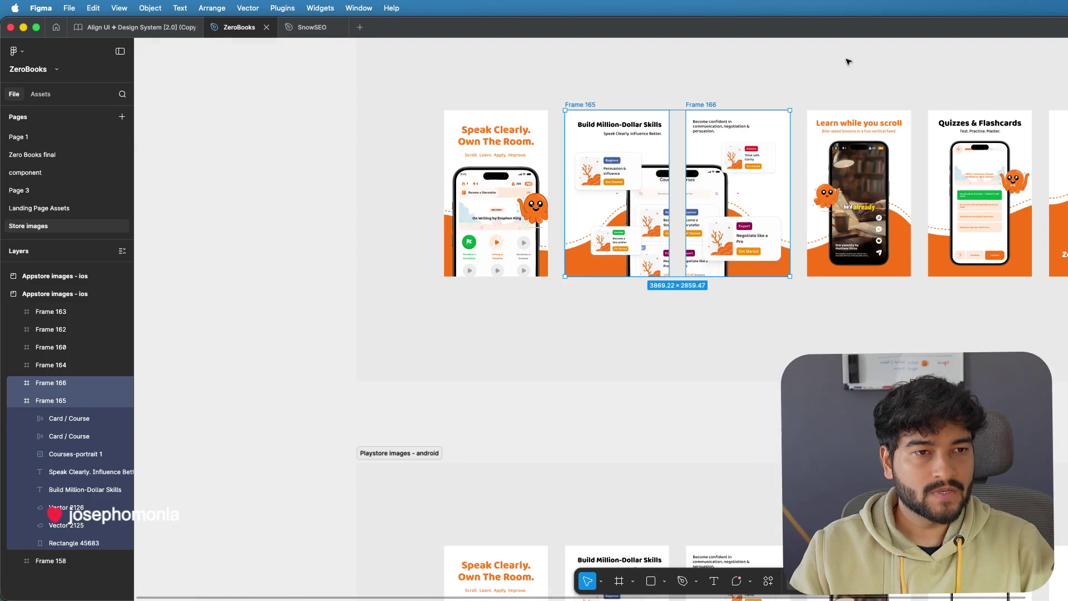
mouse_move(897, 82)
mouse_down()
mouse_move(746, 93)
mouse_move(789, 98)
mouse_up()
scroll(601, 148, down, 3)
scroll(601, 148, down, 3)
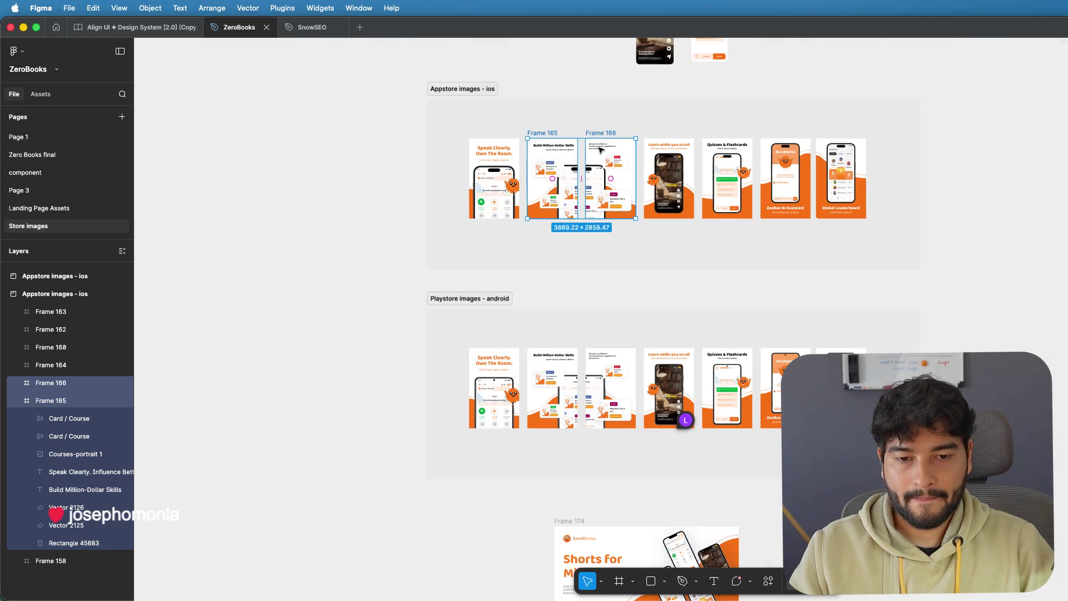
scroll(614, 203, down, 5)
scroll(616, 217, down, 3)
scroll(618, 234, down, 3)
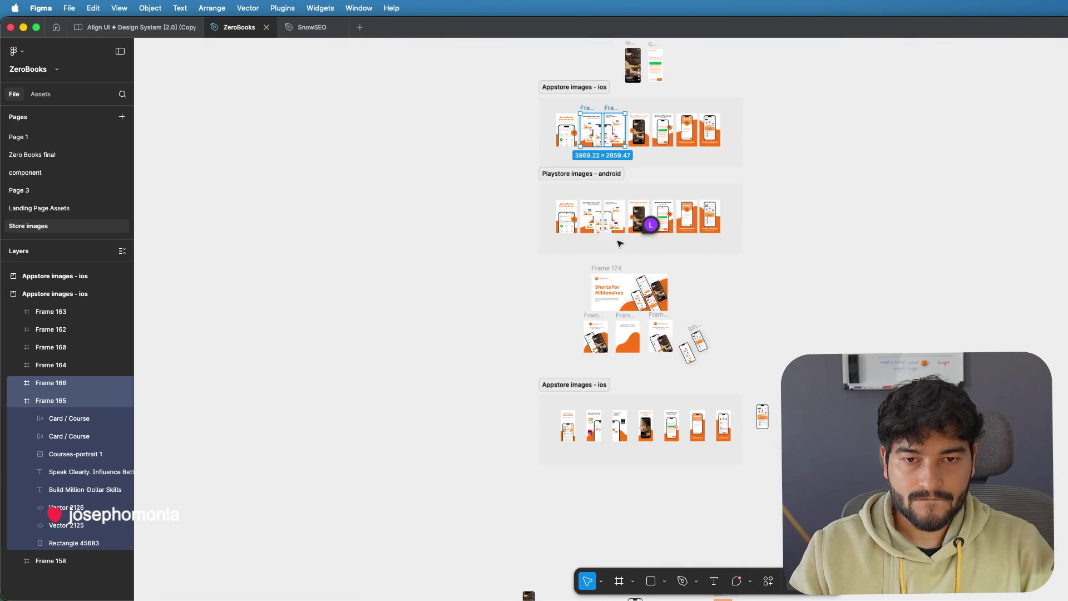
scroll(619, 243, up, 1)
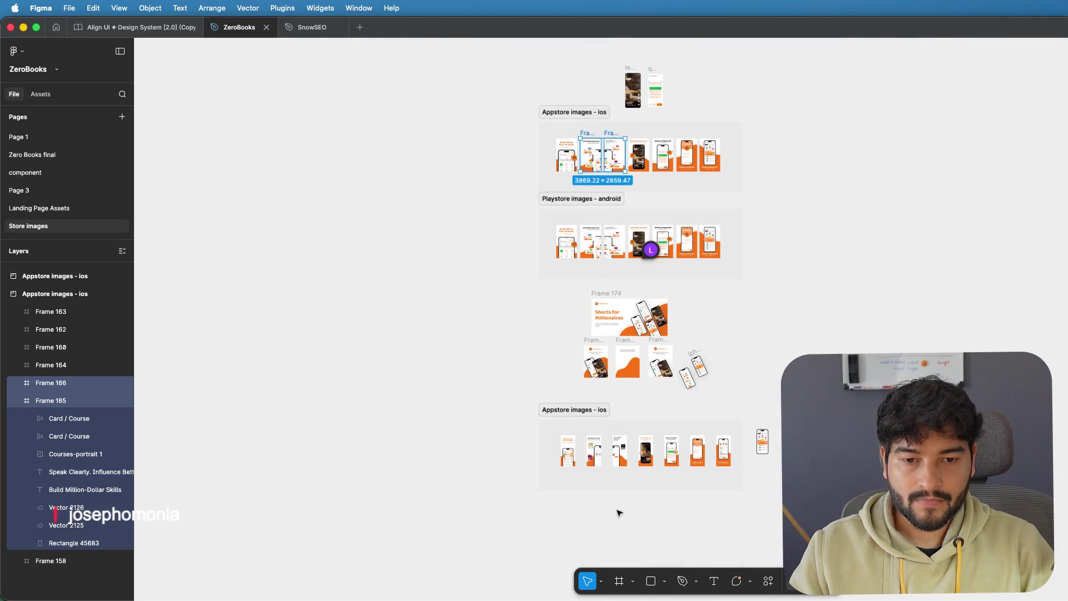
scroll(618, 501, down, 2)
scroll(589, 429, up, 5)
scroll(580, 420, up, 5)
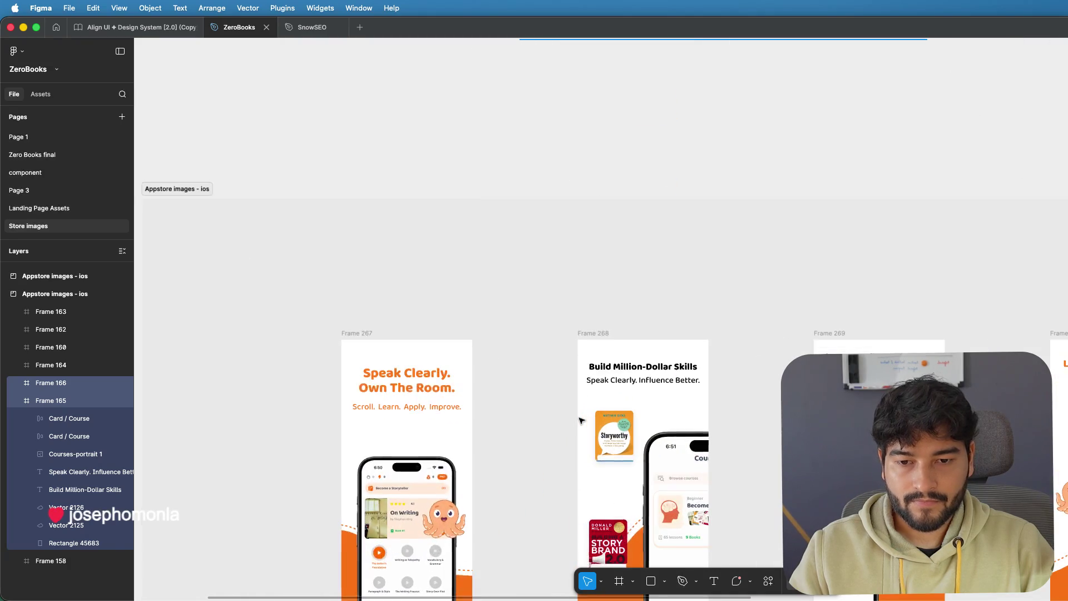
scroll(581, 420, down, 2)
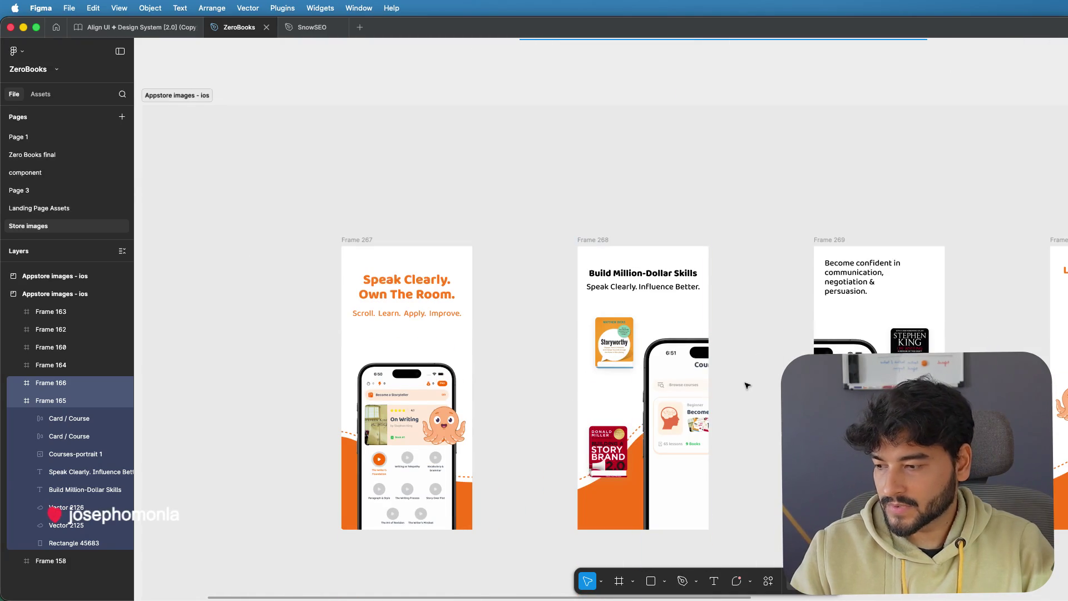
scroll(932, 205, right, 5)
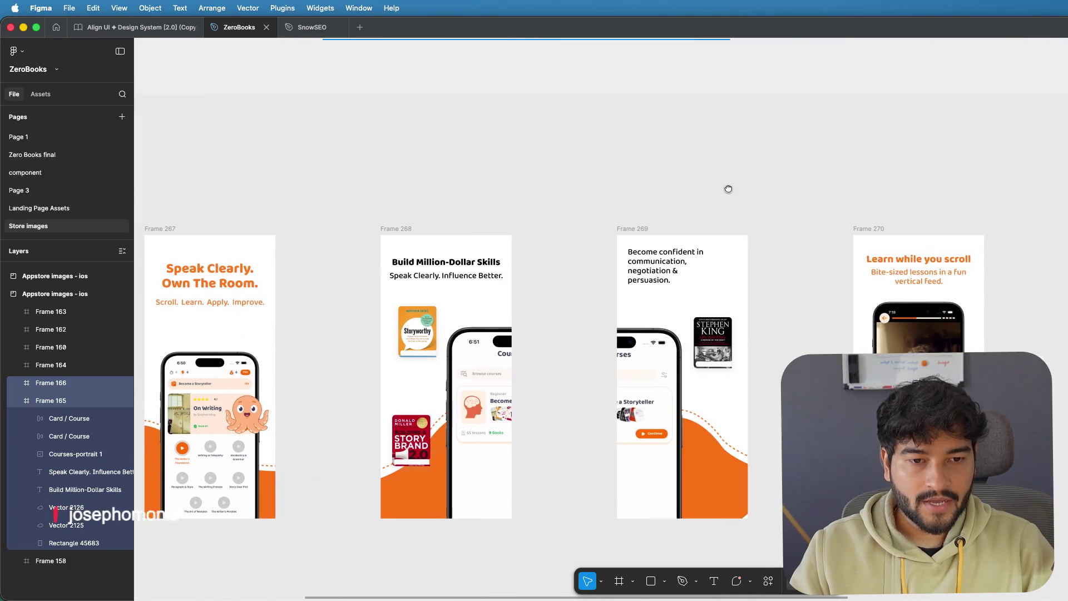
scroll(728, 187, down, 2)
scroll(720, 187, left, 2)
scroll(721, 190, down, 1)
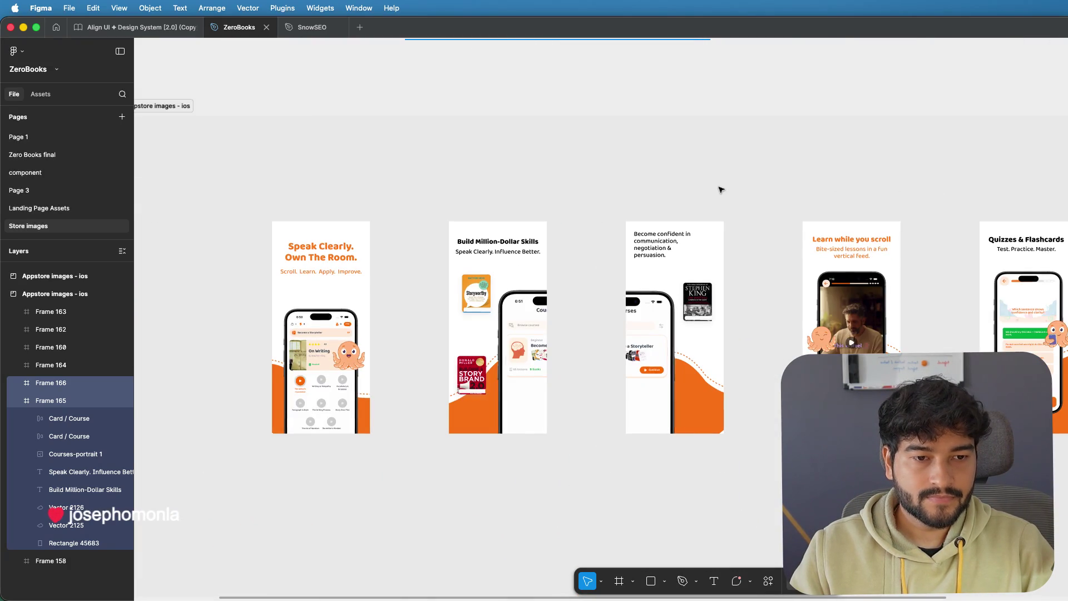
scroll(637, 186, right, 3)
scroll(659, 223, right, 2)
scroll(658, 223, right, 1)
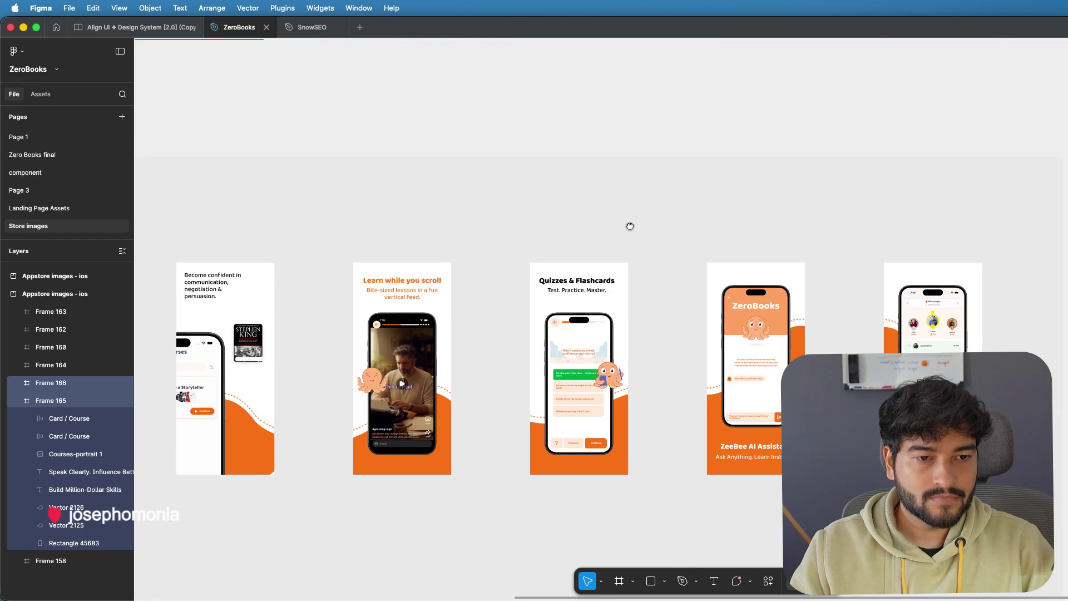
scroll(629, 227, right, 3)
scroll(660, 217, right, 2)
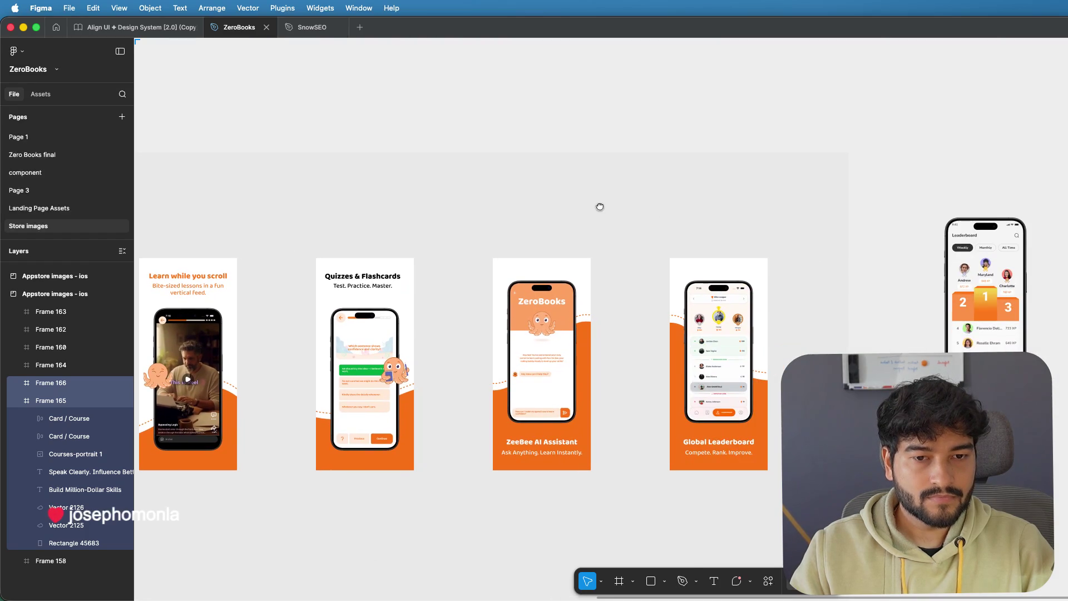
click(717, 269)
key(super+c)
scroll(716, 269, down, 3)
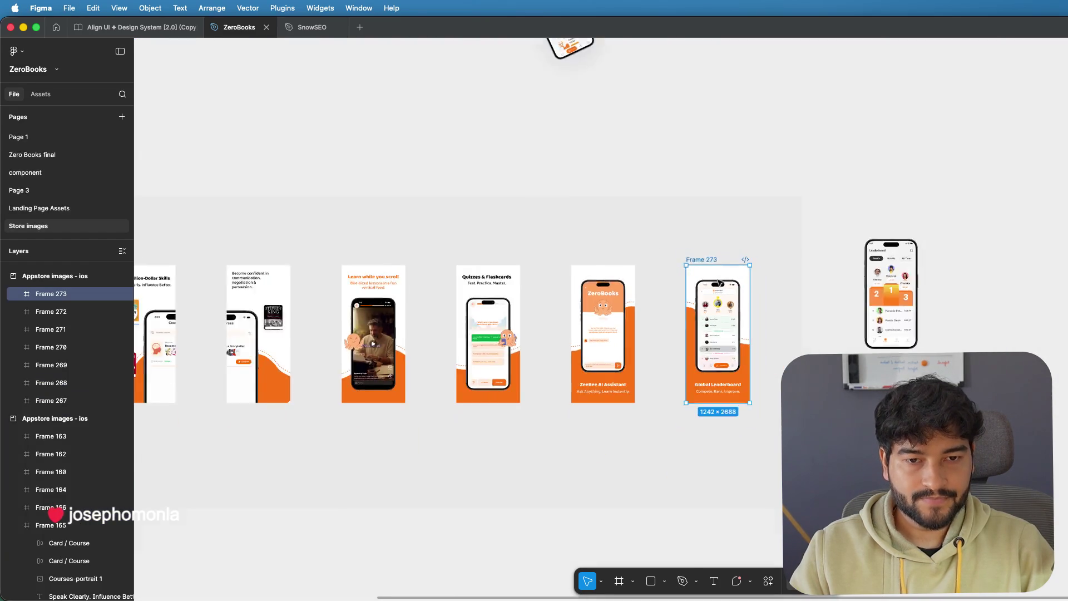
scroll(716, 269, down, 2)
scroll(720, 282, up, 3)
scroll(676, 289, left, 3)
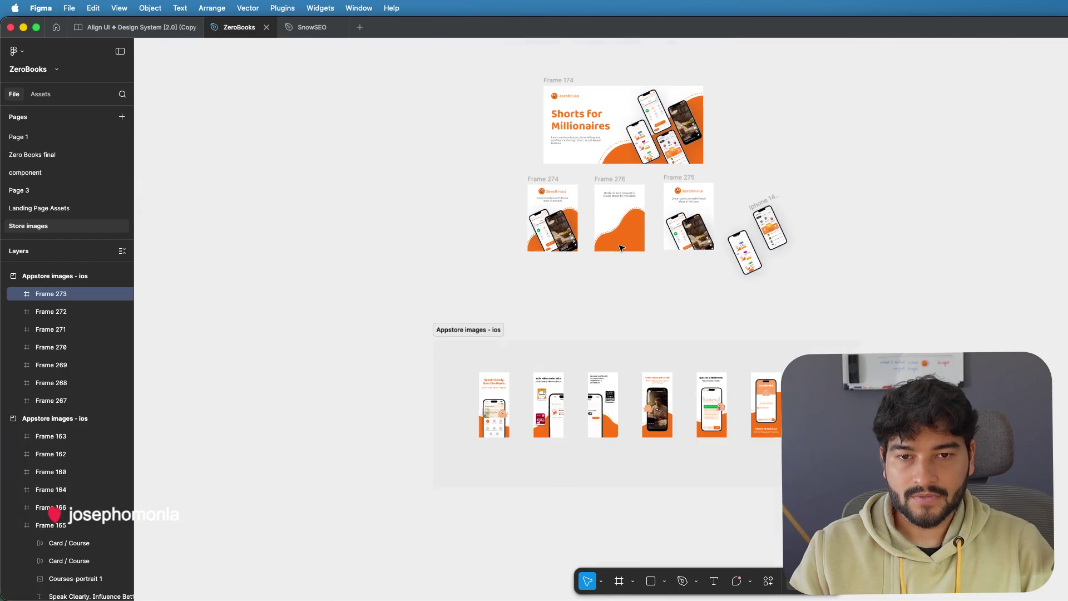
scroll(677, 289, up, 2)
scroll(735, 234, up, 3)
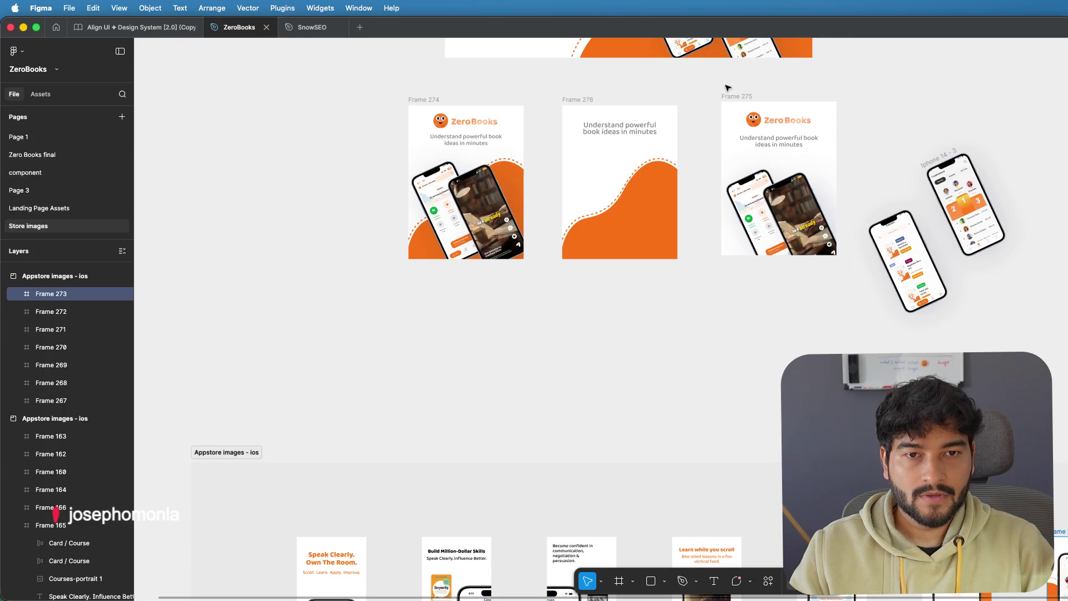
- Delete Frame 275's ZeroBooks phones contents and then the empty frame itself
drag(726, 88, 803, 250)
key(Delete)
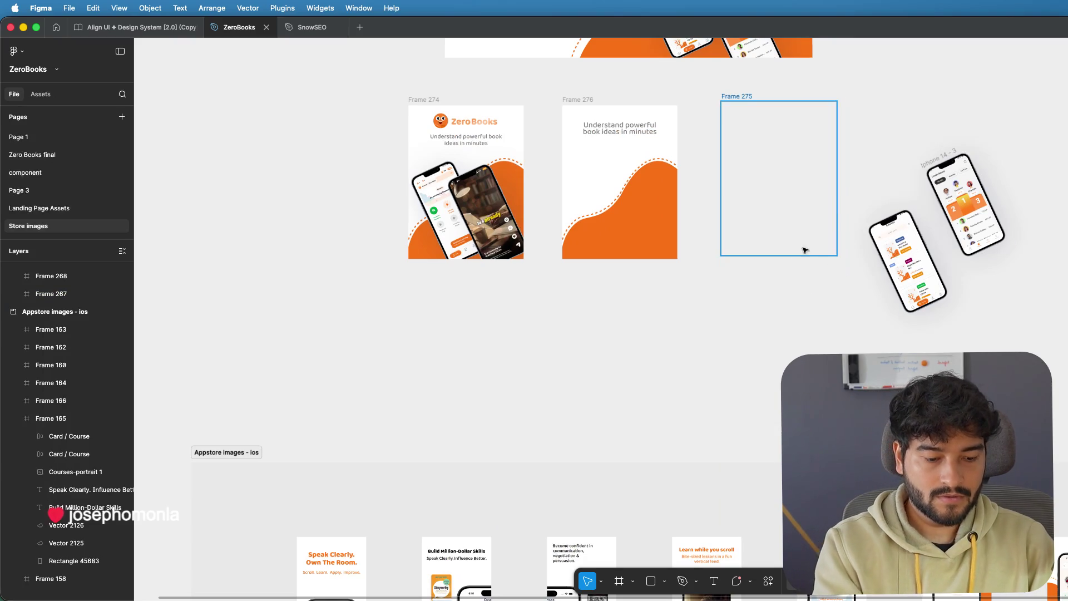
click(744, 101)
key(Delete)
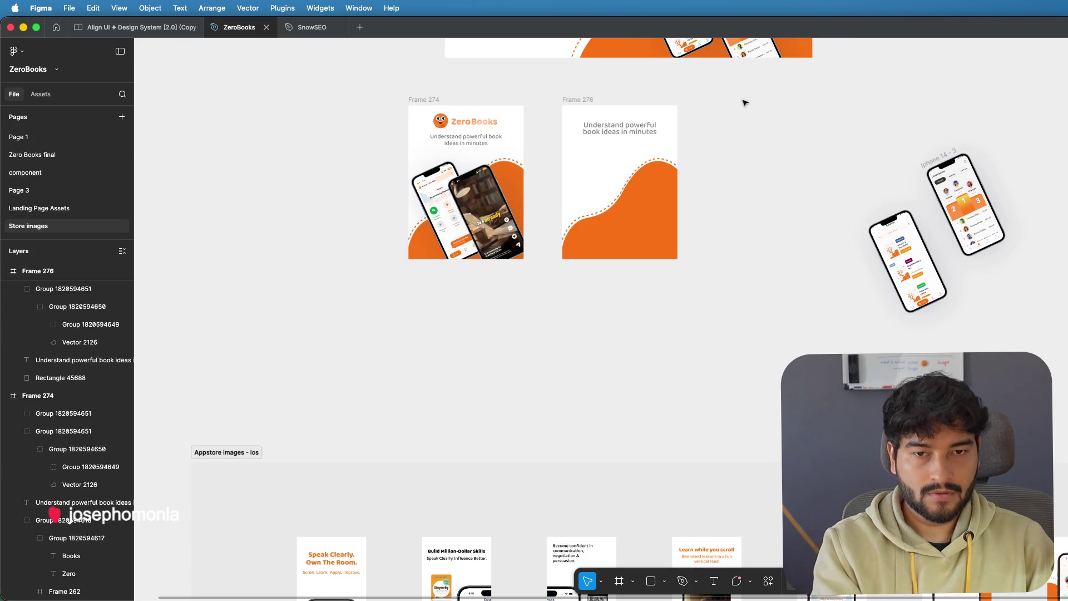
- Paste the Global Leaderboard copy as Frame 277 beside Frame 276 and stretch it to 1243 × 2752
key(Tab)
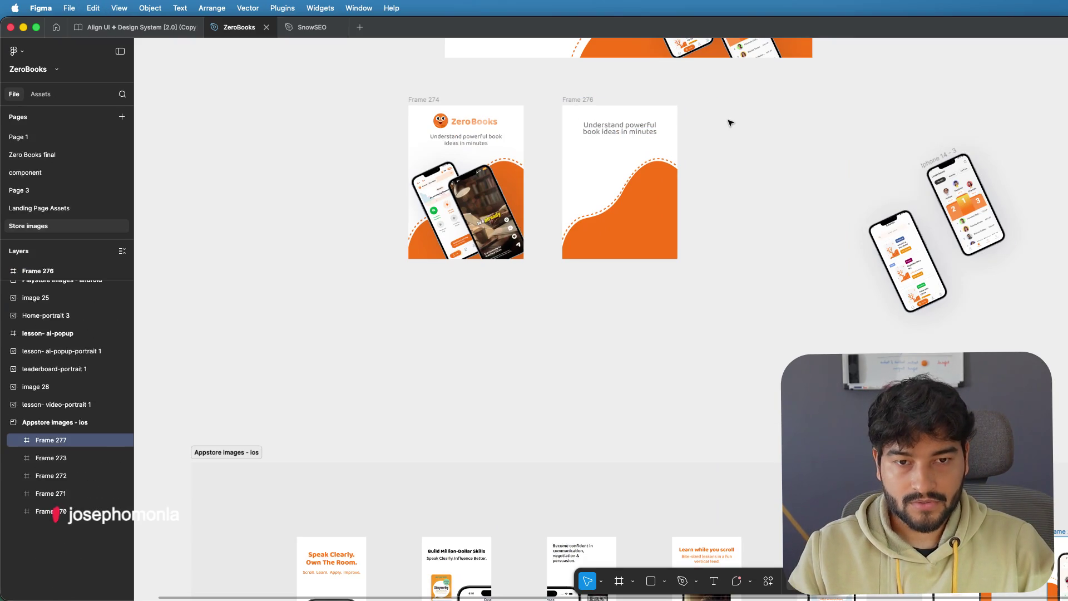
scroll(746, 294, down, 5)
scroll(742, 291, down, 2)
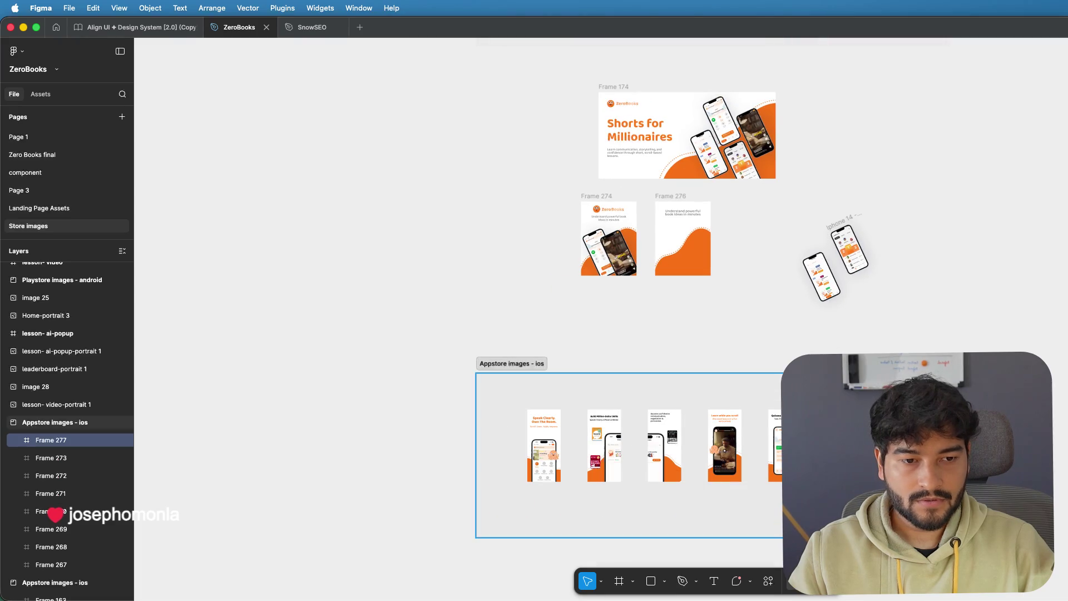
drag(813, 368, 729, 197)
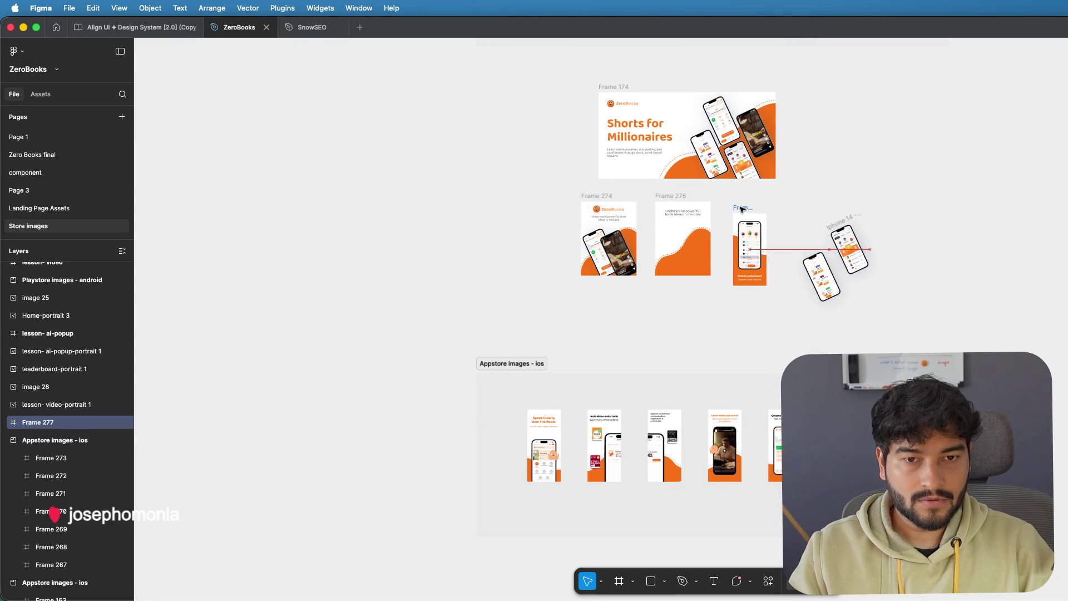
scroll(728, 199, up, 2)
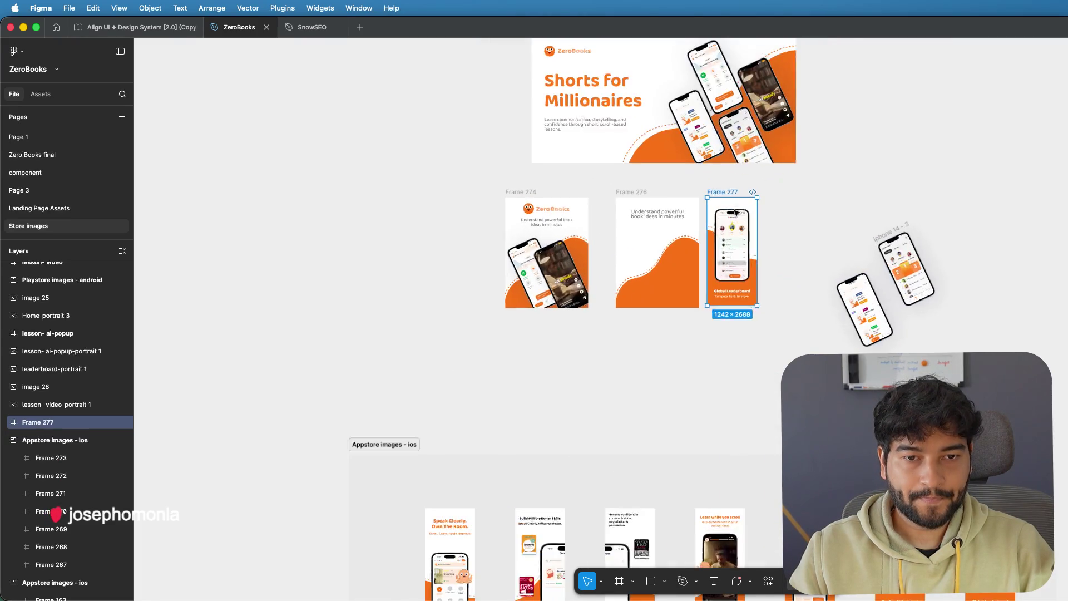
scroll(734, 209, up, 5)
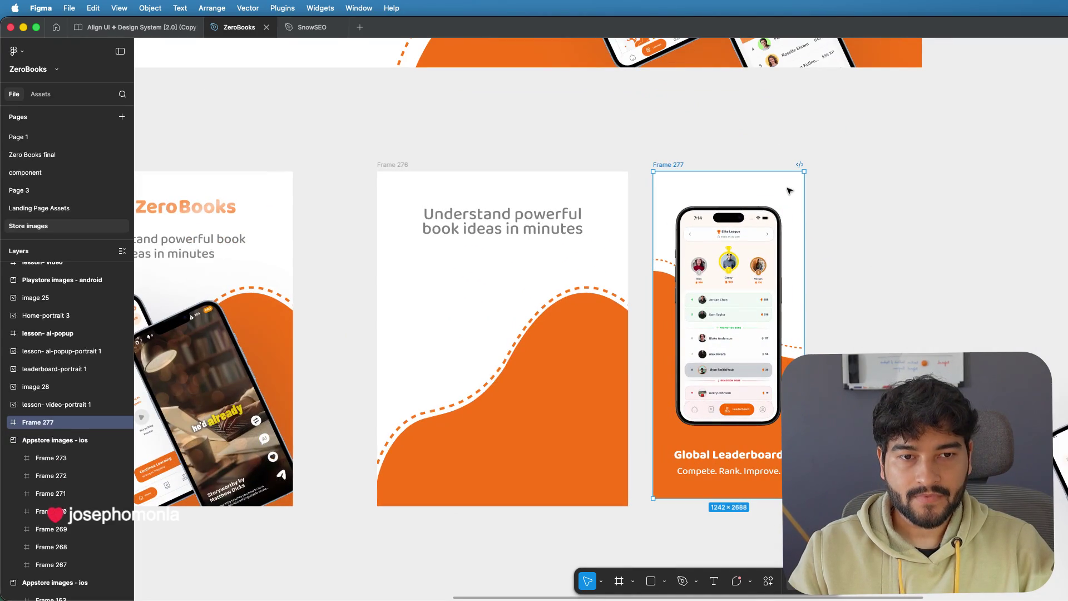
click(398, 168)
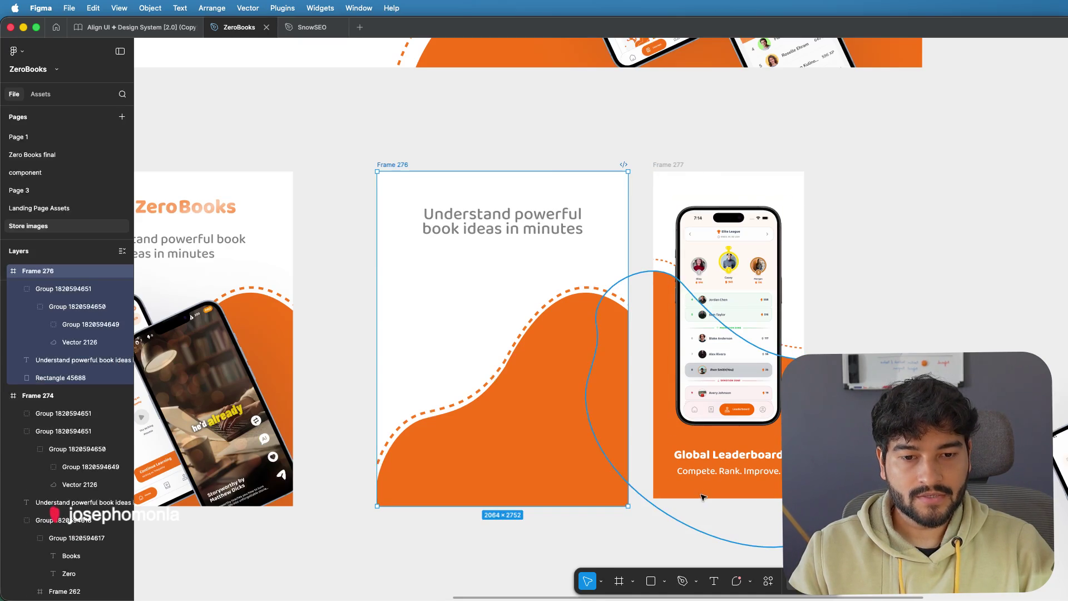
click(667, 166)
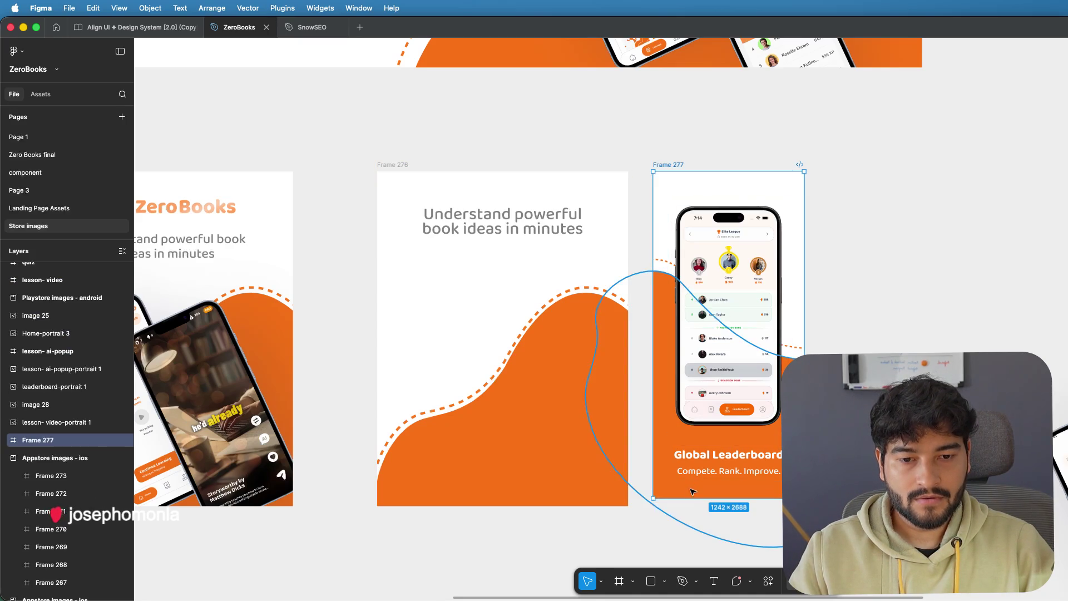
drag(686, 497, 687, 506)
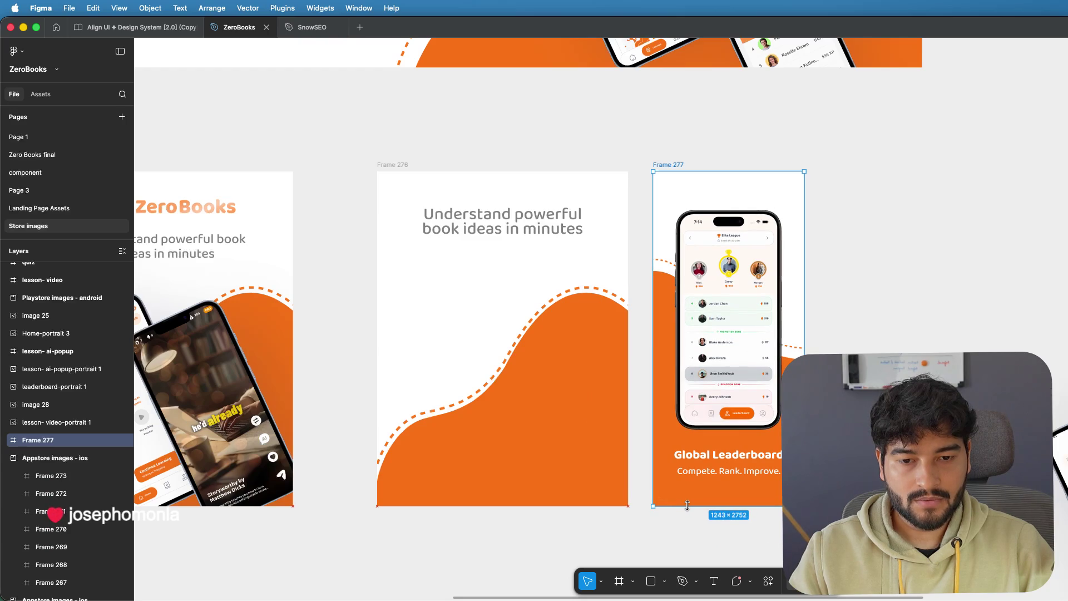
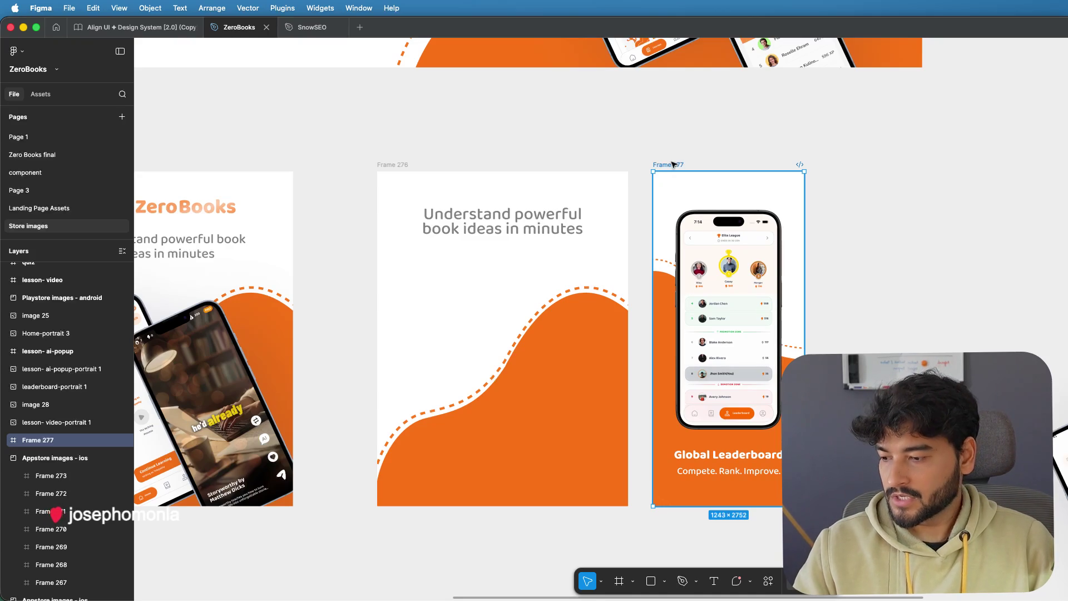
- Match Frame 277's width to Frame 276 and widen it to the right
click(406, 167)
click(668, 164)
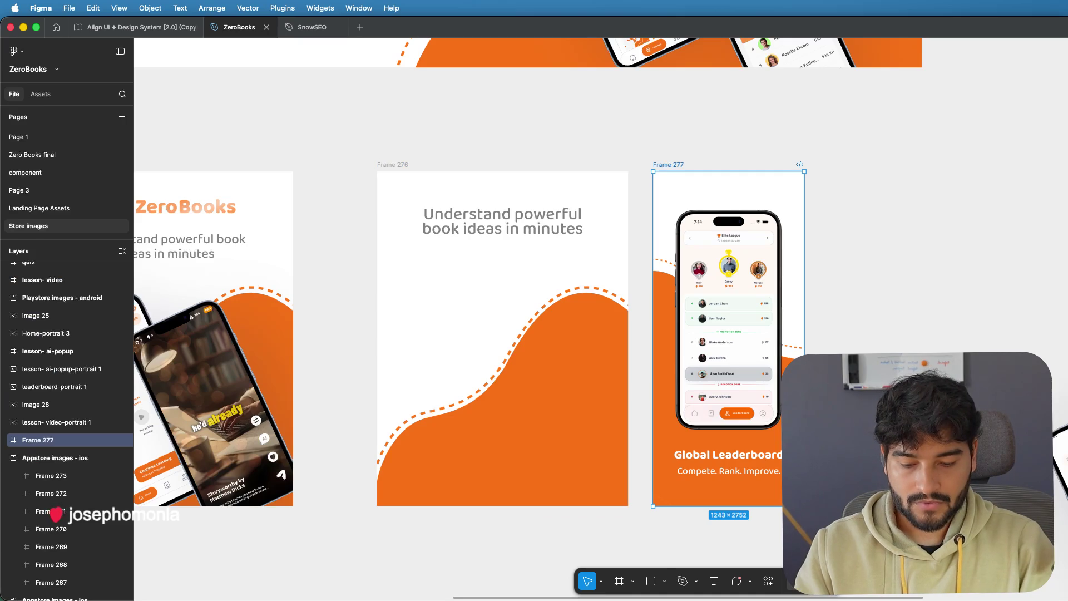
key(Return)
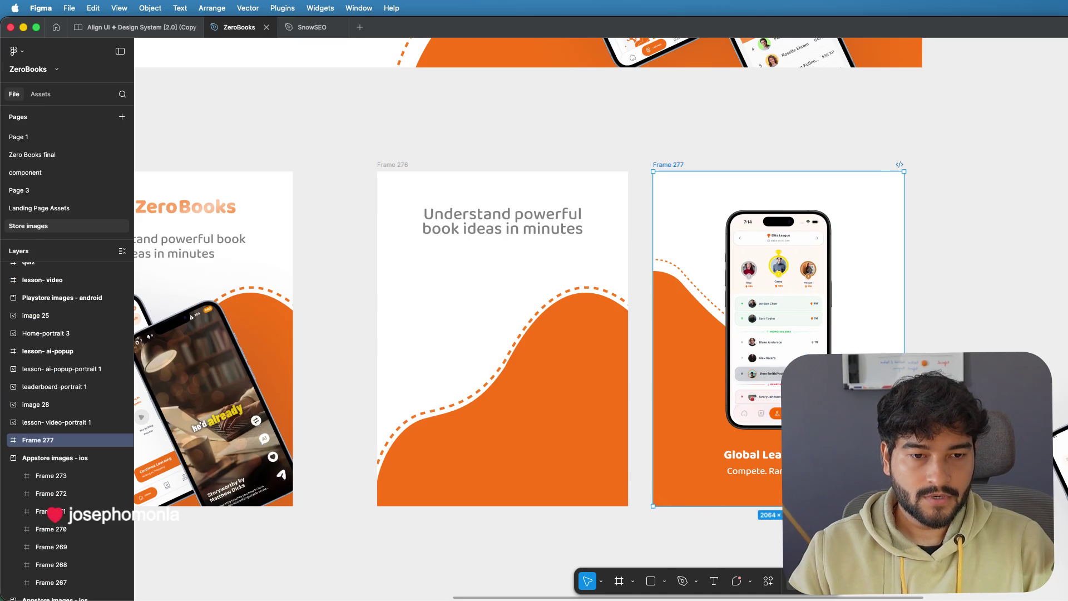
click(589, 384)
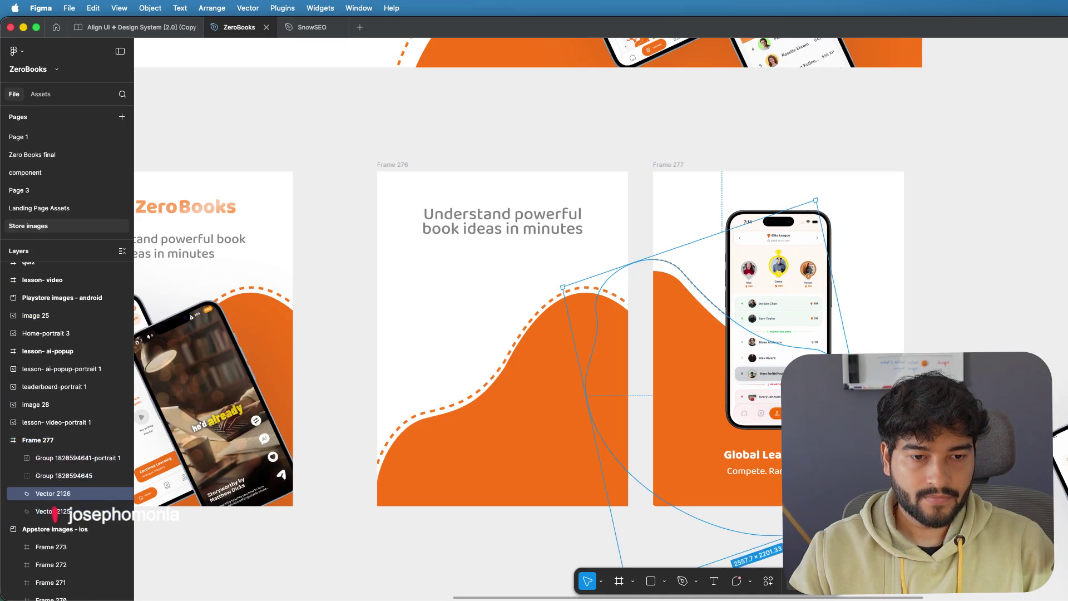
drag(819, 200, 836, 199)
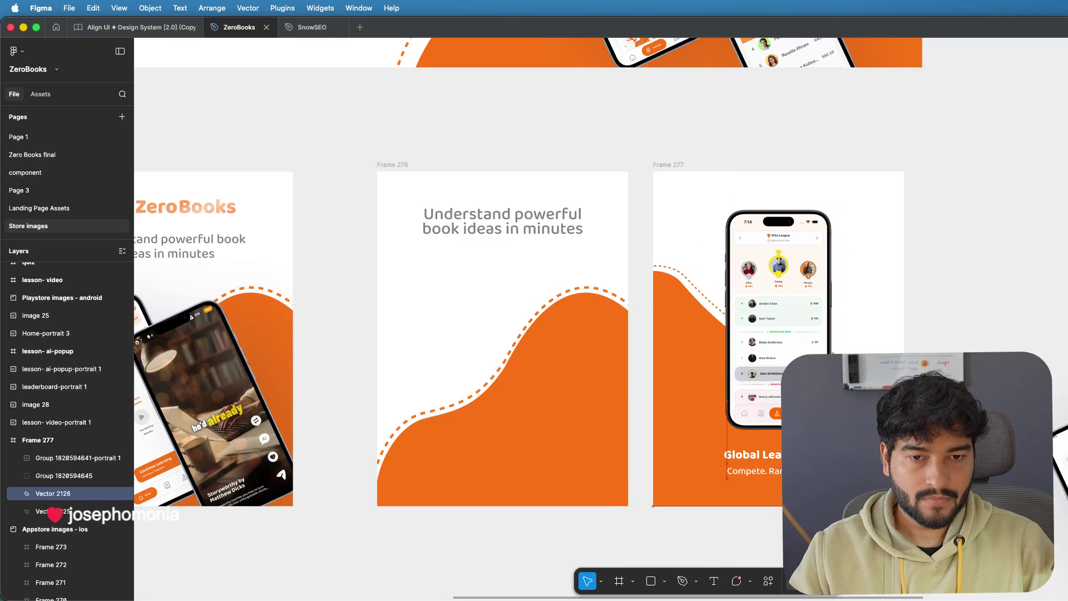
key(super+z)
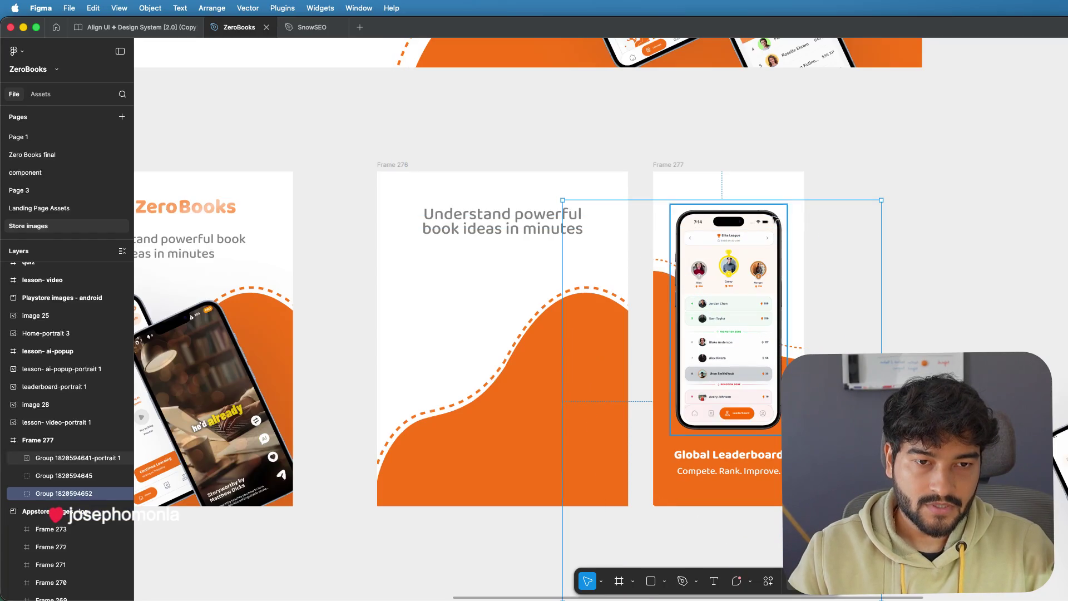
click(662, 166)
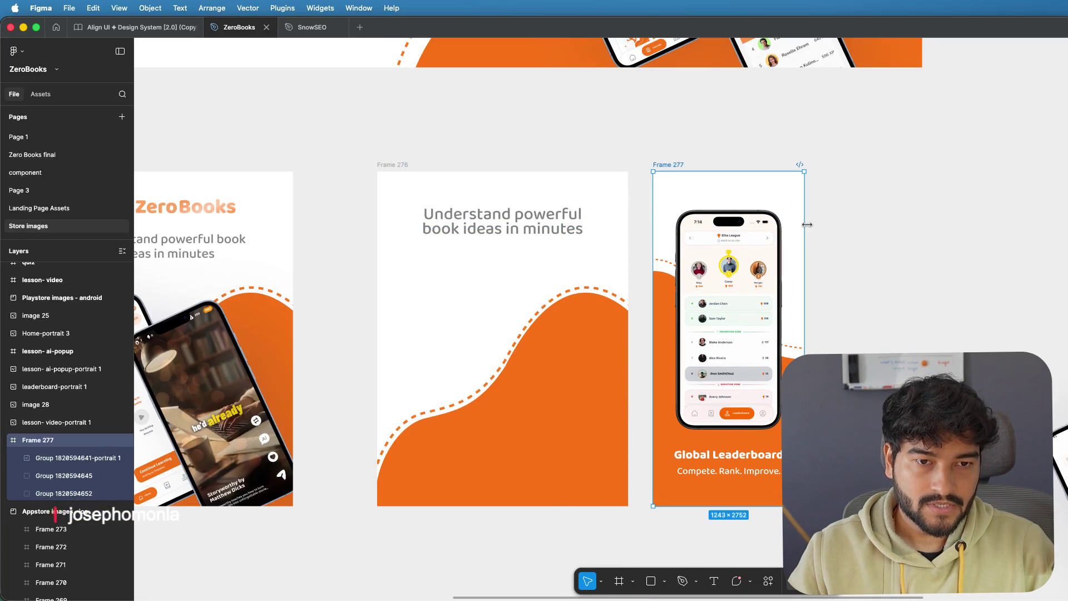
drag(807, 225, 880, 221)
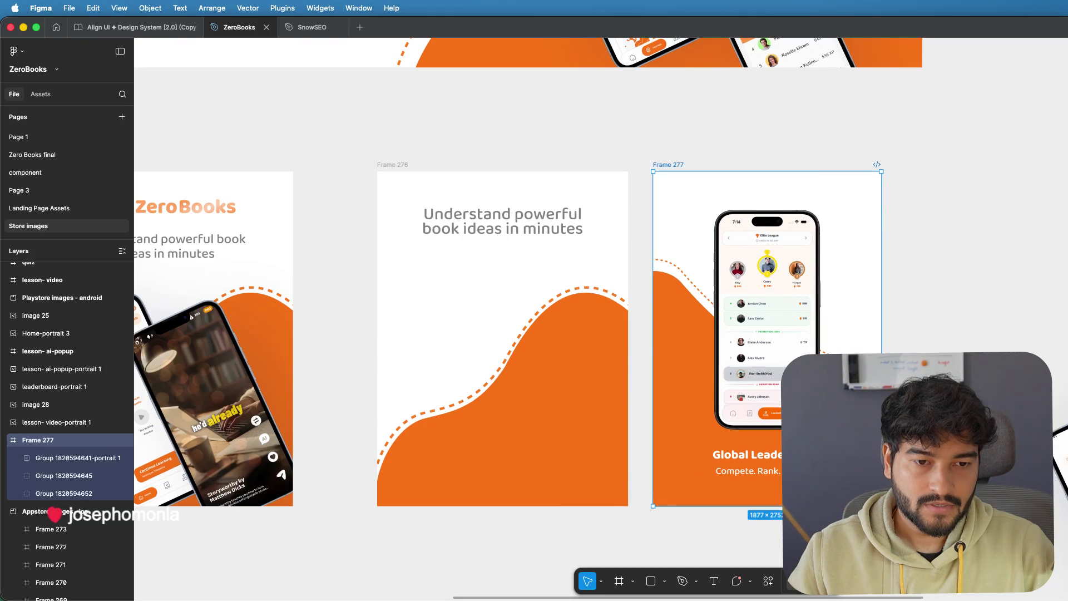
- Extend the orange wave group left and right to span the widened Frame 277
click(63, 494)
double_click(593, 351)
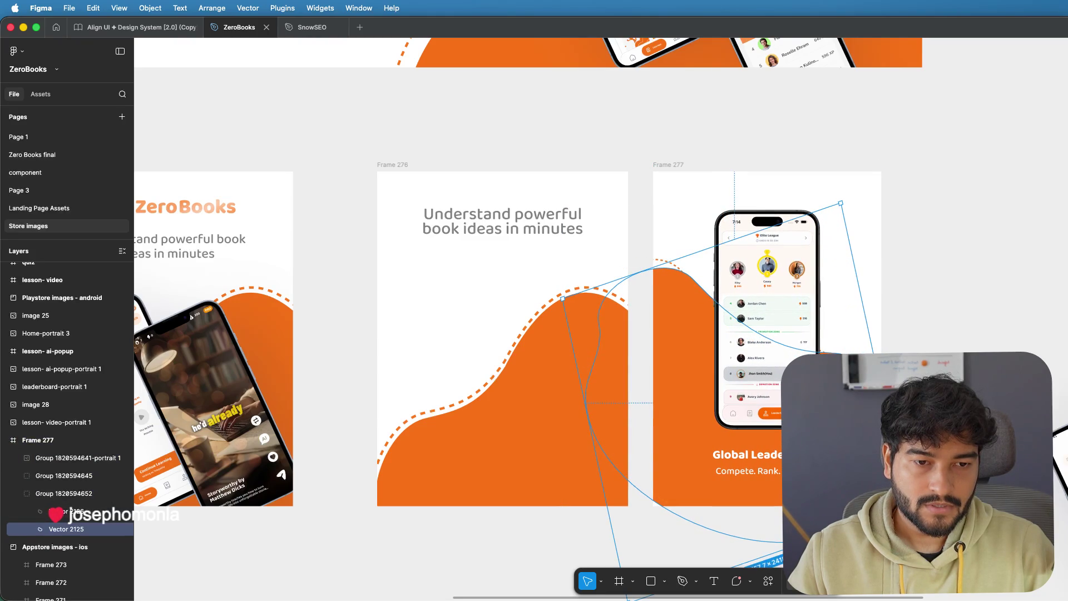
key(Escape)
key(Escape)
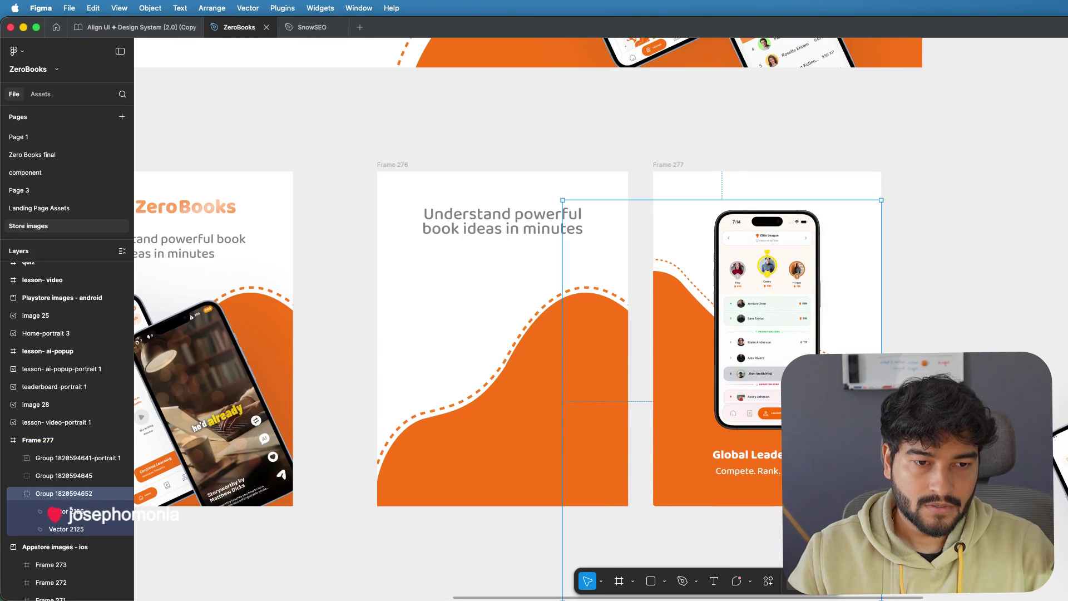
drag(882, 401, 939, 401)
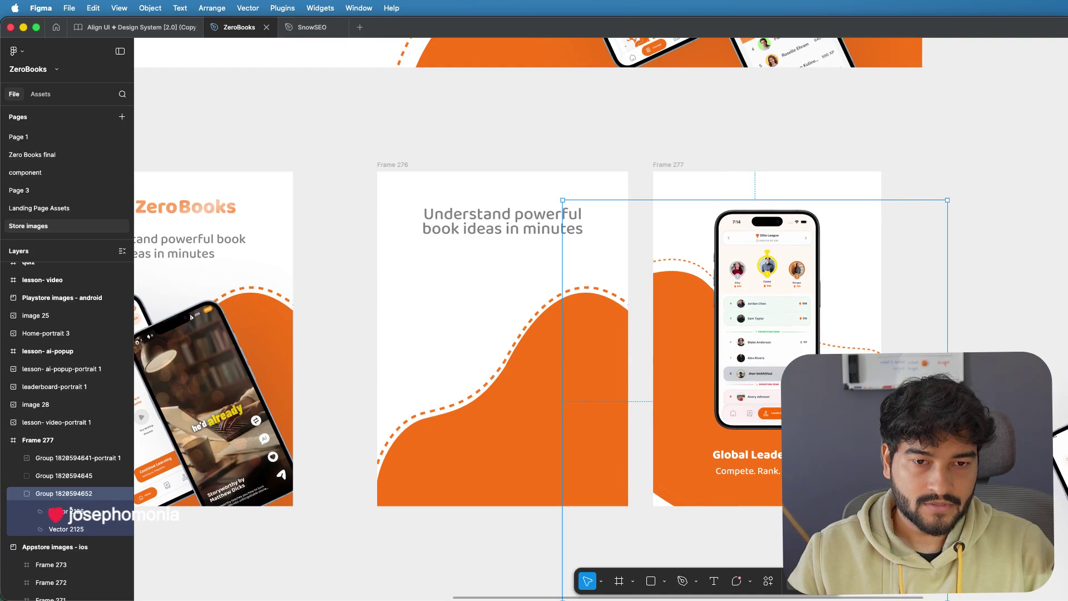
drag(563, 360, 530, 359)
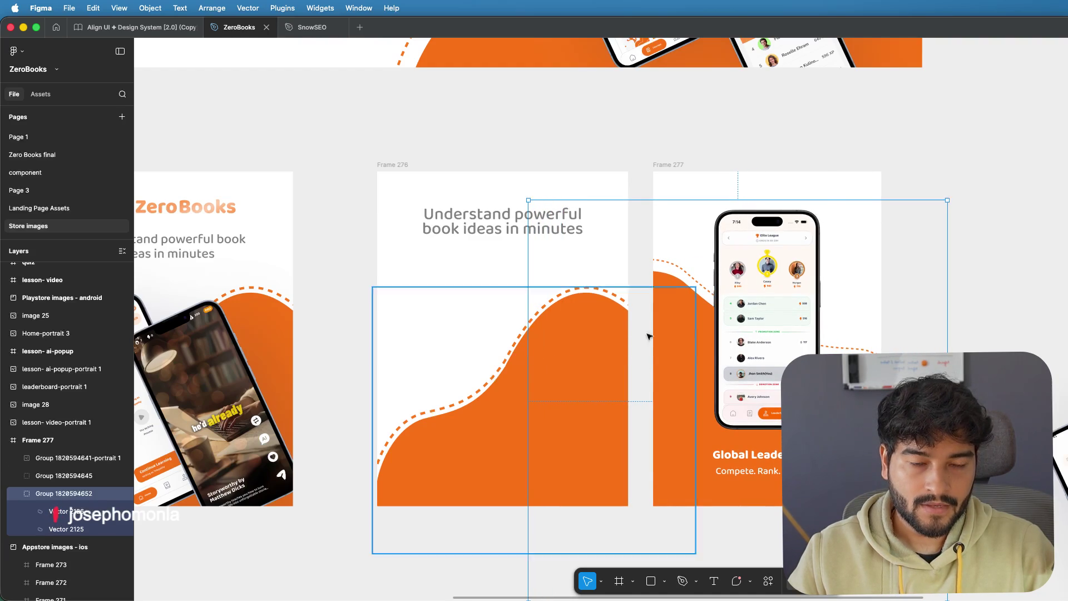
click(1008, 232)
click(669, 166)
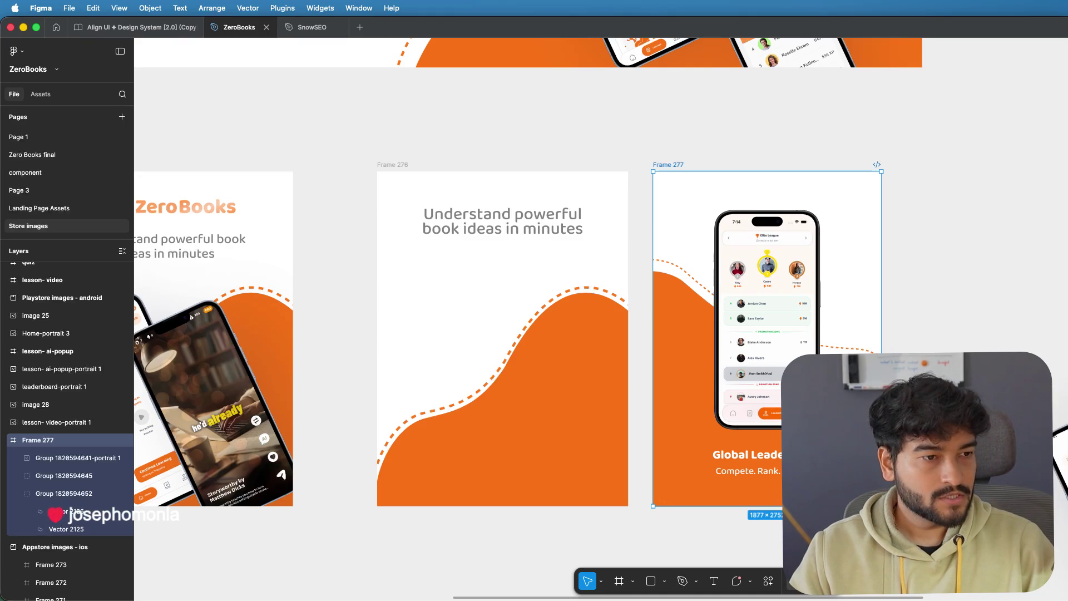
- Re-match Frame 277's width to Frame 276 and stretch the wave across it
click(400, 168)
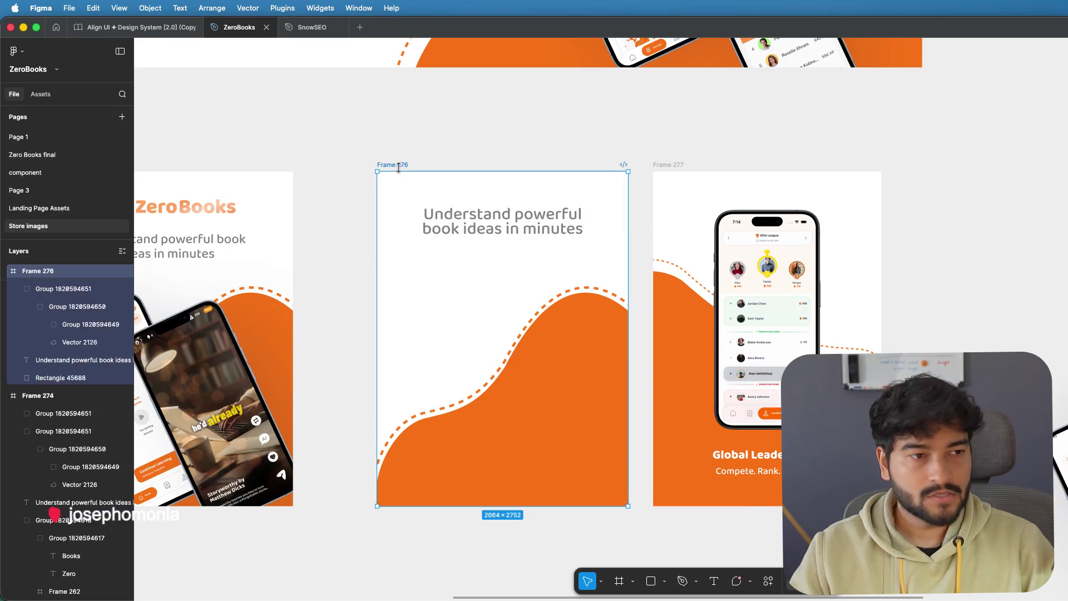
click(708, 175)
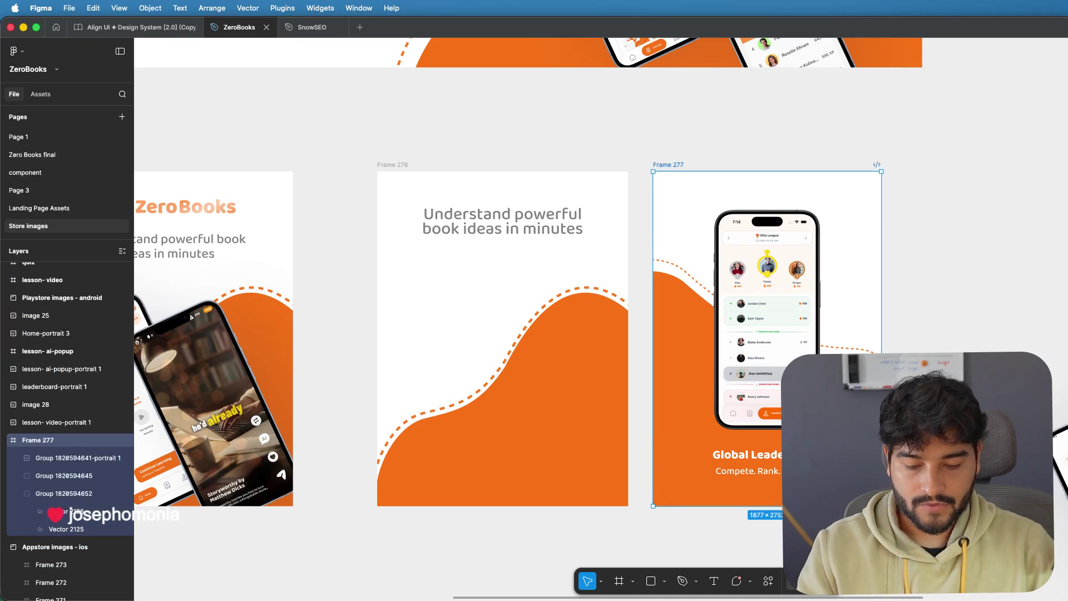
key(Return)
click(63, 494)
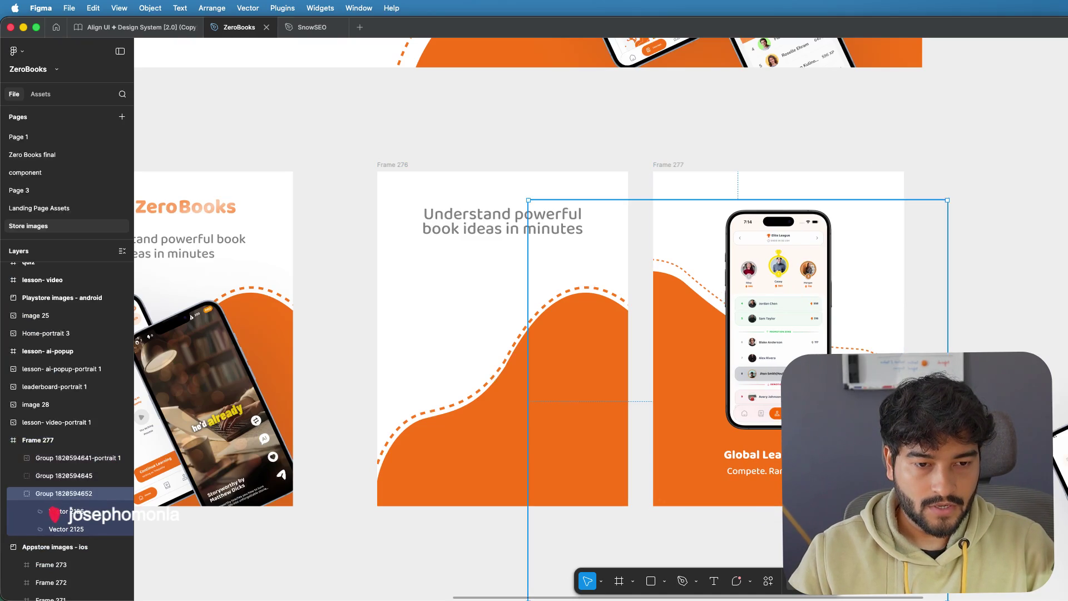
drag(948, 467, 965, 468)
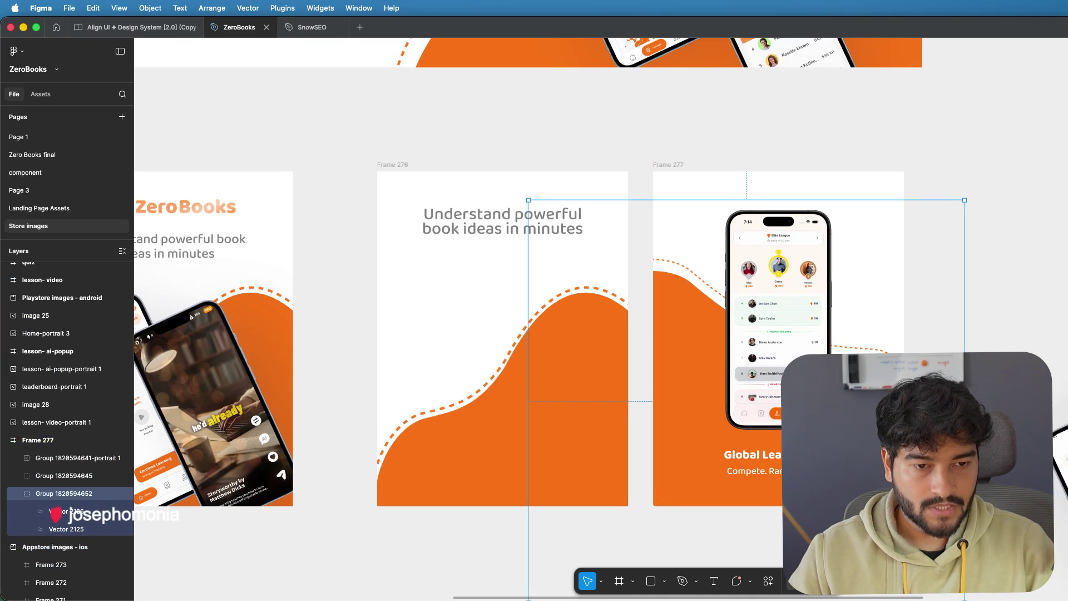
click(1026, 306)
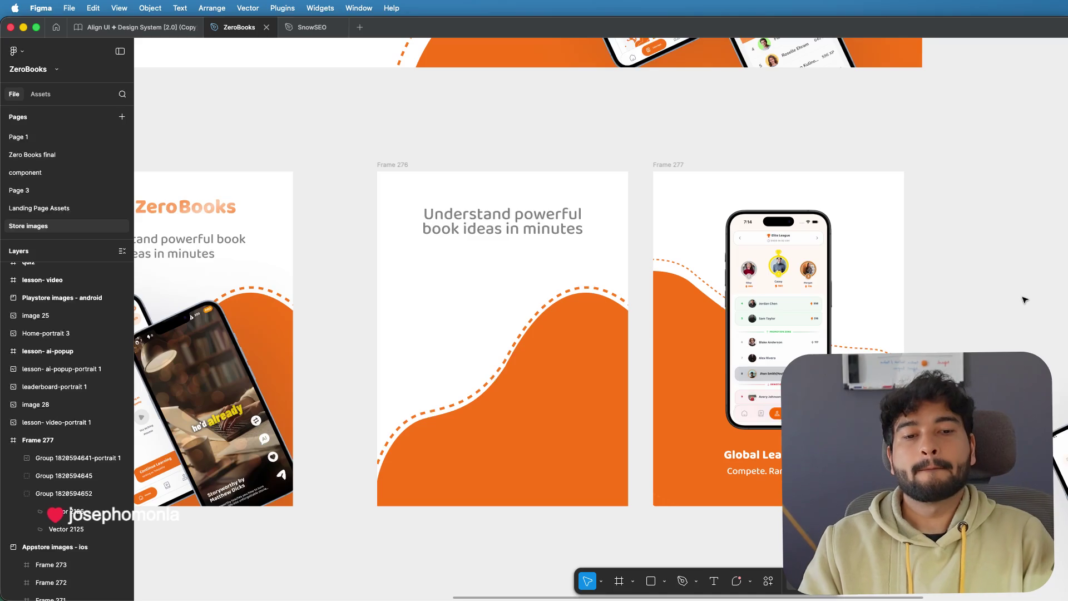
click(399, 168)
- Delete Frame 276, move Frame 277 beside Frame 274, and extend Frame 274's phone artwork upward
key(Delete)
scroll(650, 179, down, 2)
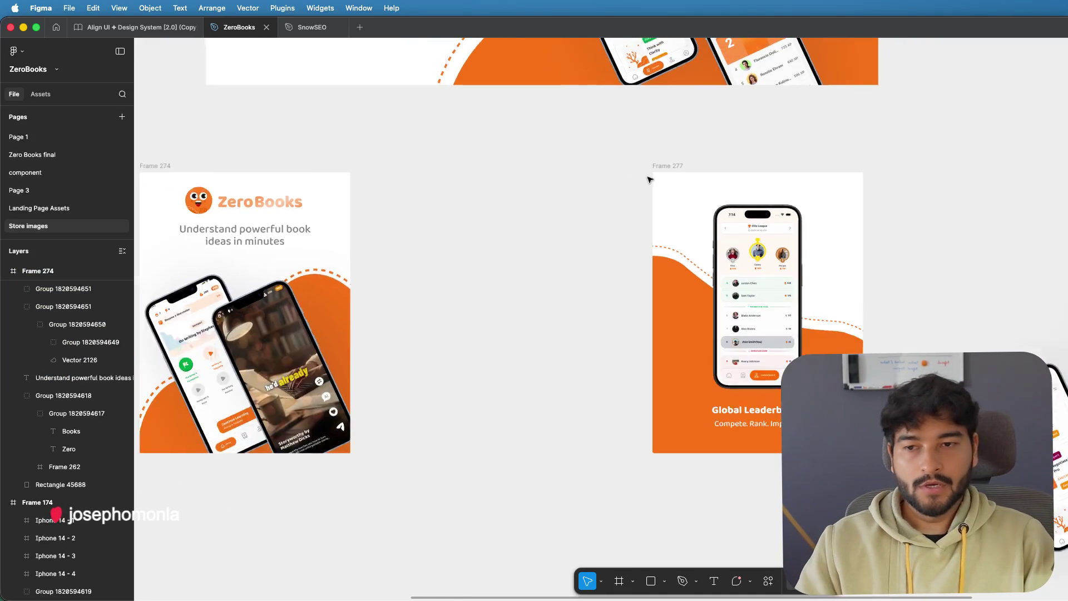
scroll(650, 179, down, 2)
drag(650, 173, 482, 168)
scroll(449, 253, up, 2)
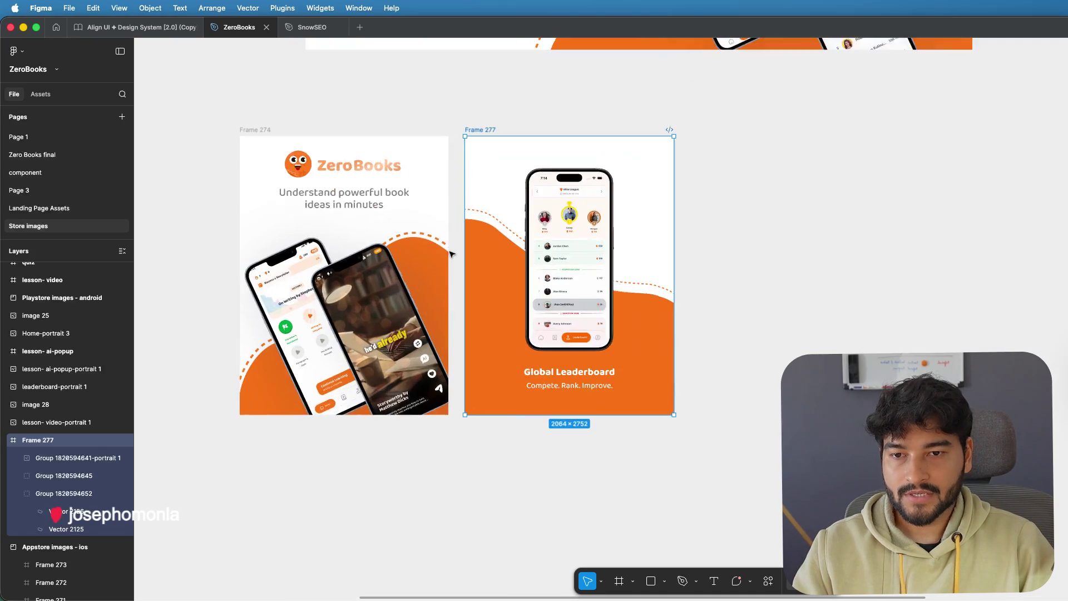
scroll(450, 253, up, 2)
click(434, 258)
drag(439, 226, 442, 176)
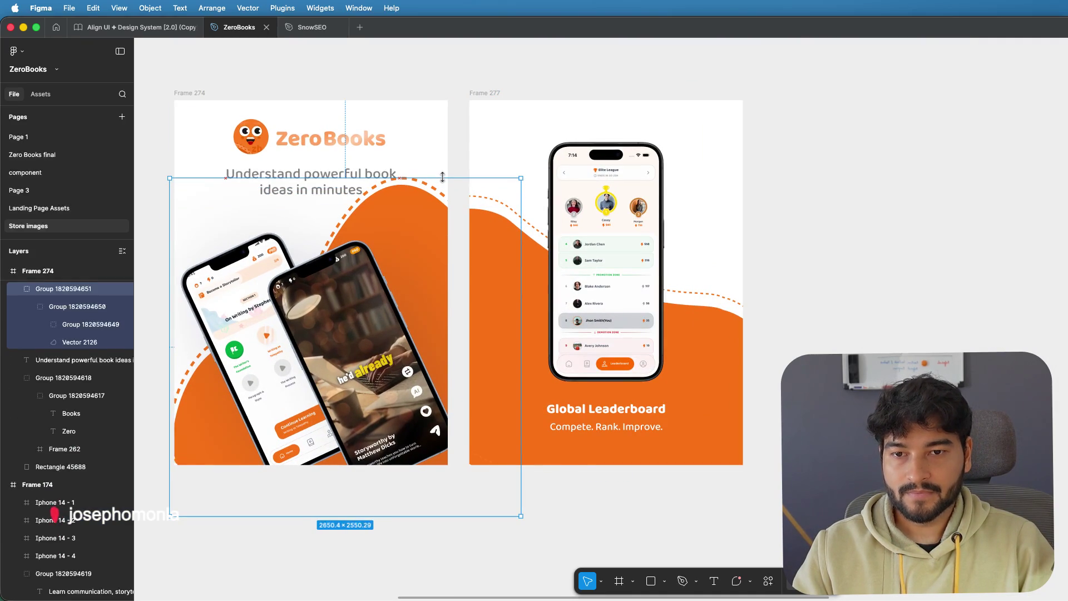
click(888, 214)
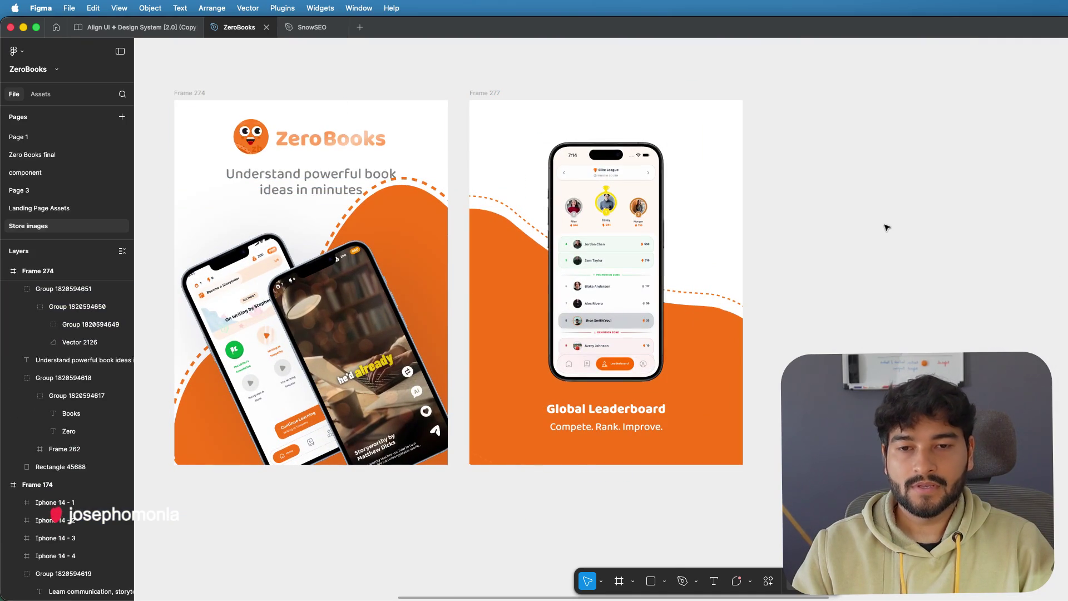
- Lower the phone artwork's top edge in Frame 274 so it sits below the headline
click(493, 226)
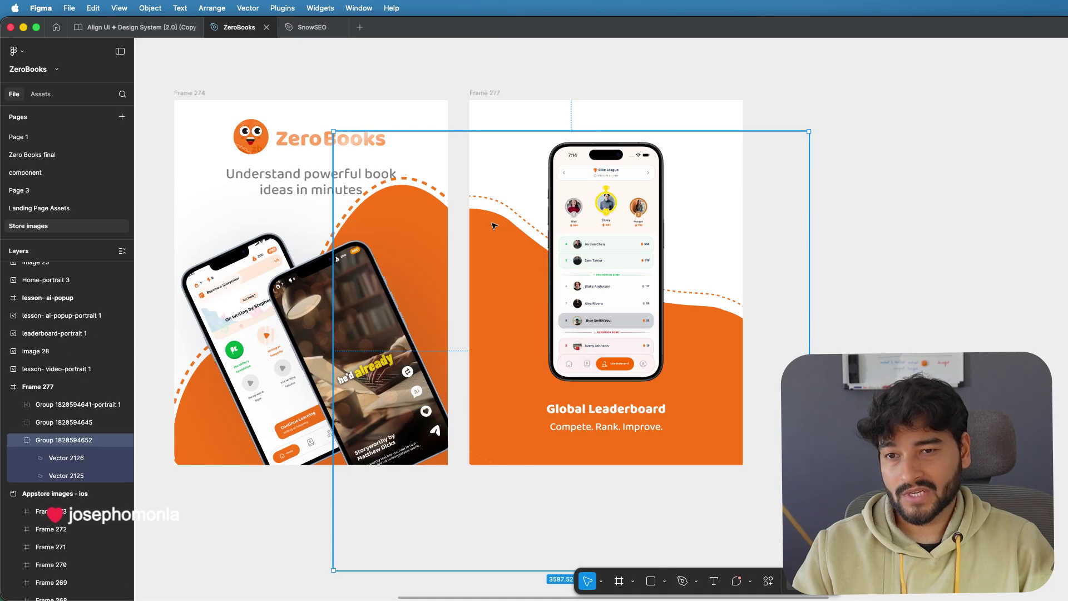
click(364, 215)
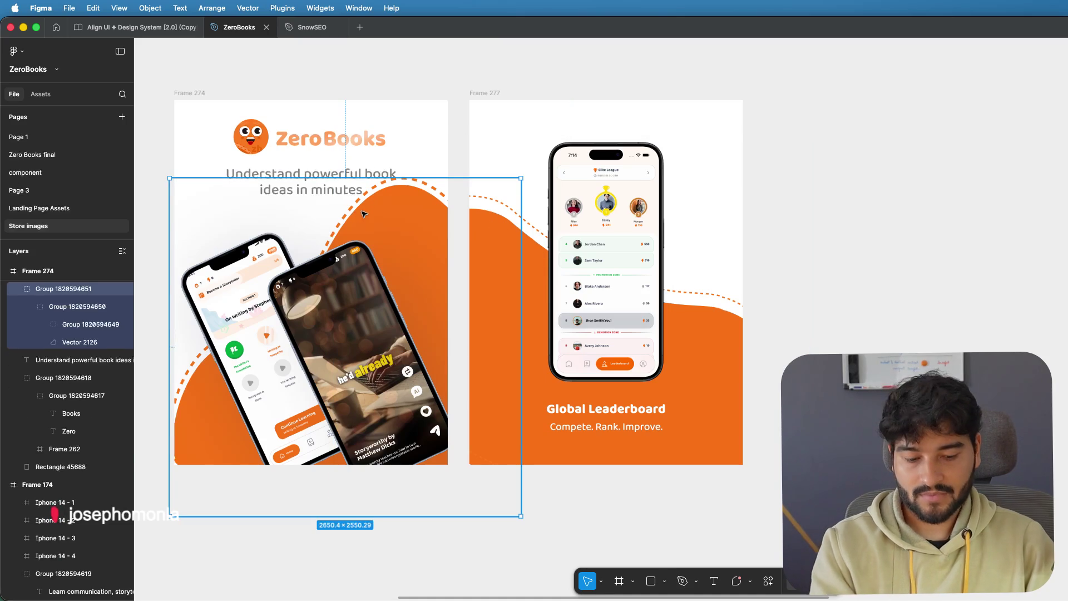
scroll(363, 214, down, 2)
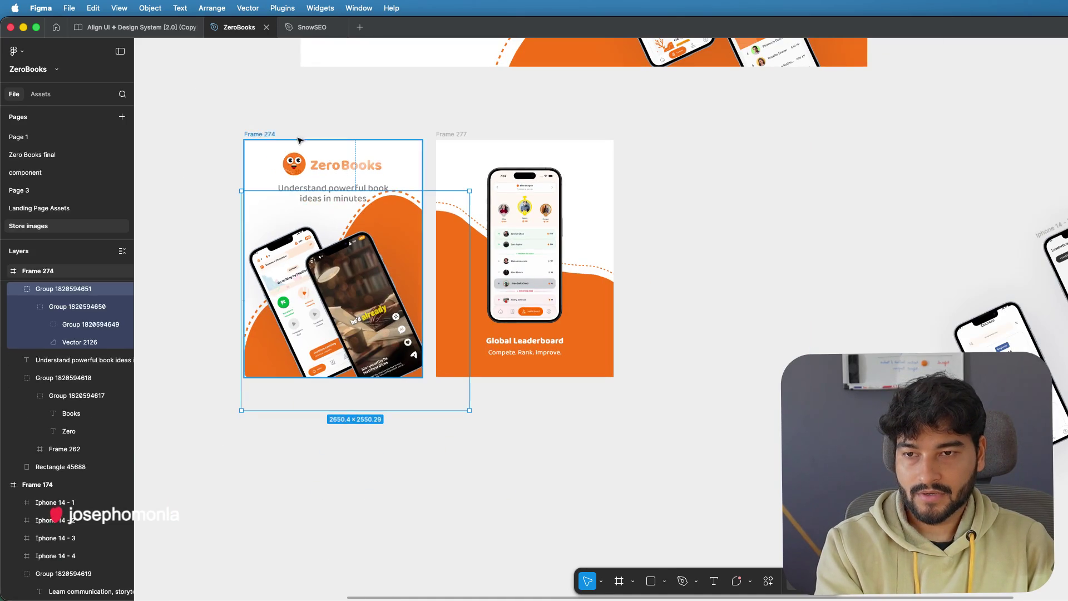
click(268, 134)
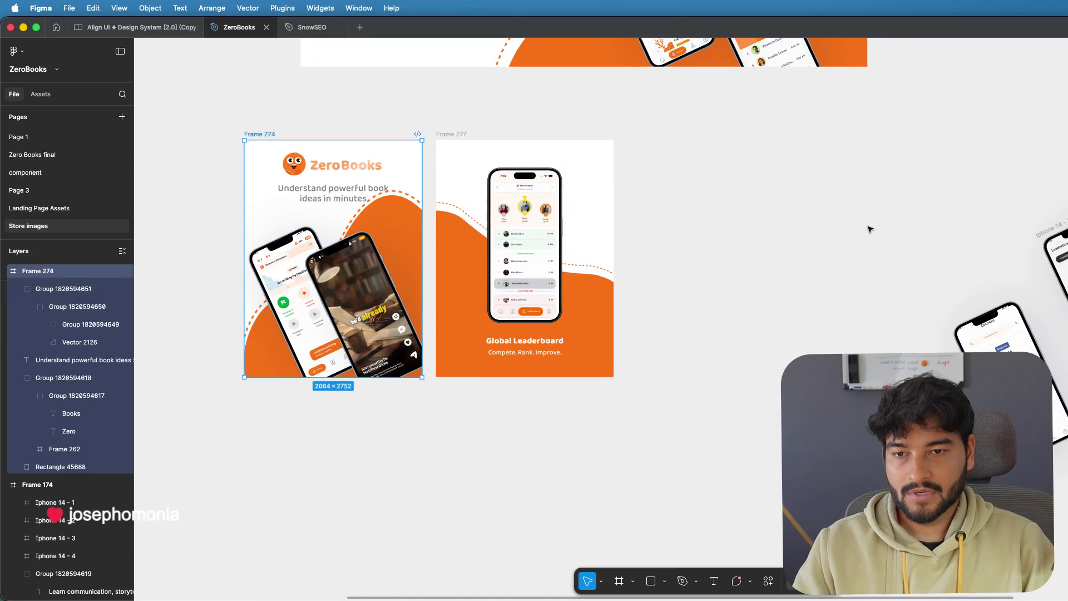
scroll(823, 209, left, 5)
click(646, 197)
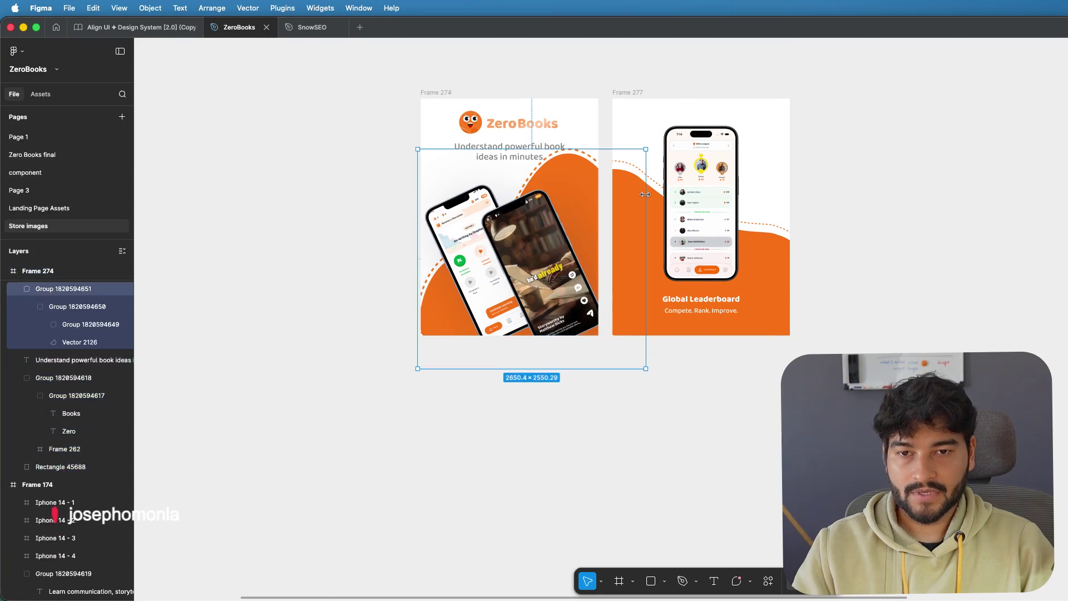
click(645, 194)
key(ctrl+z)
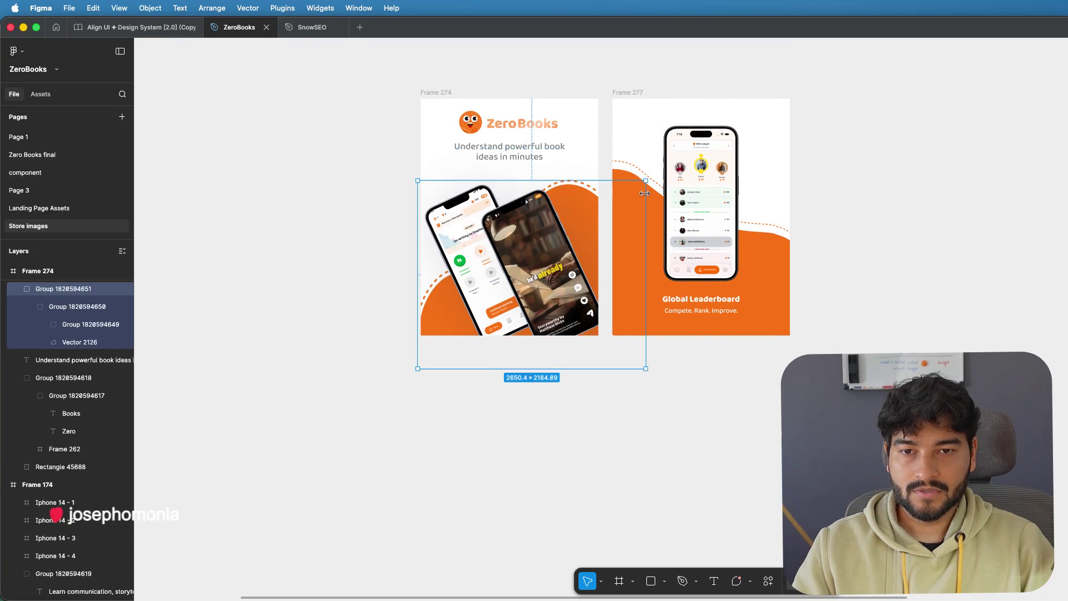
click(430, 94)
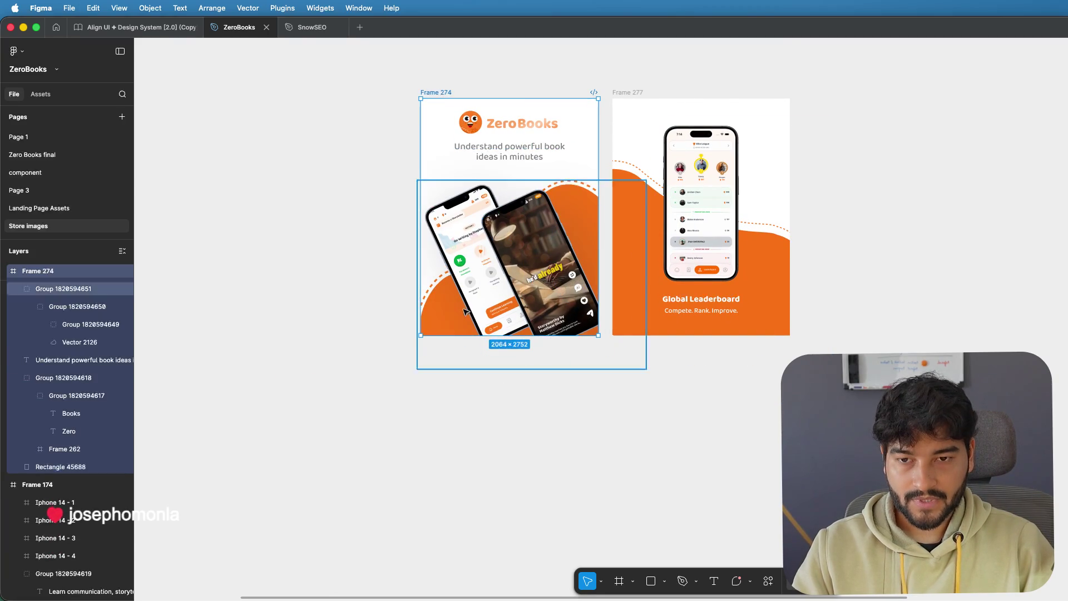
scroll(468, 308, down, 3)
scroll(545, 308, left, 4)
click(348, 210)
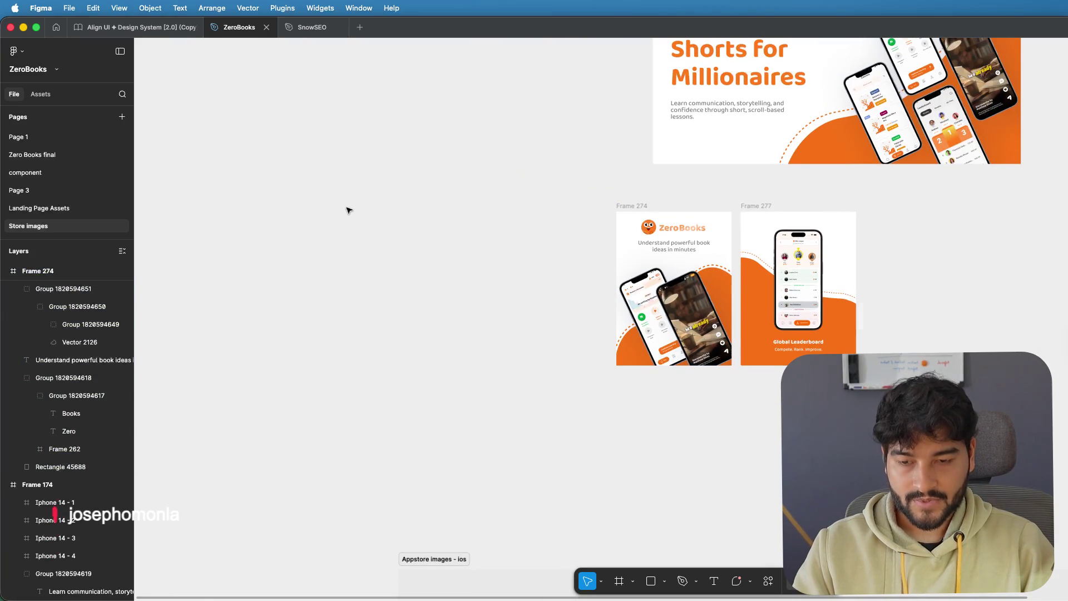
- Duplicate the first store frame, then delete and restore its orange wave group via undo
key(ctrl+v)
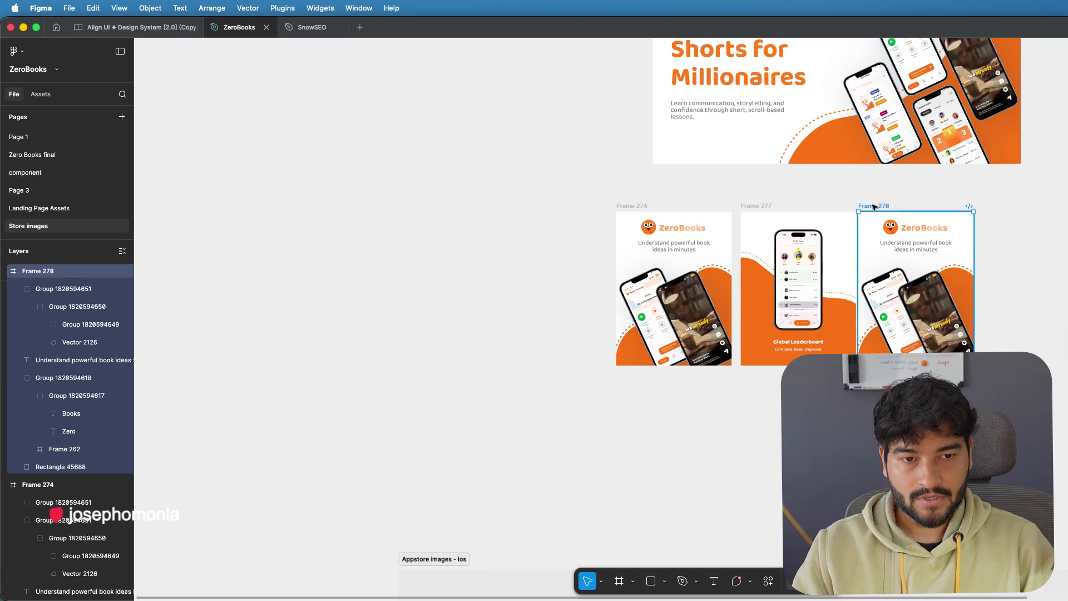
scroll(767, 263, up, 5)
scroll(418, 203, right, 3)
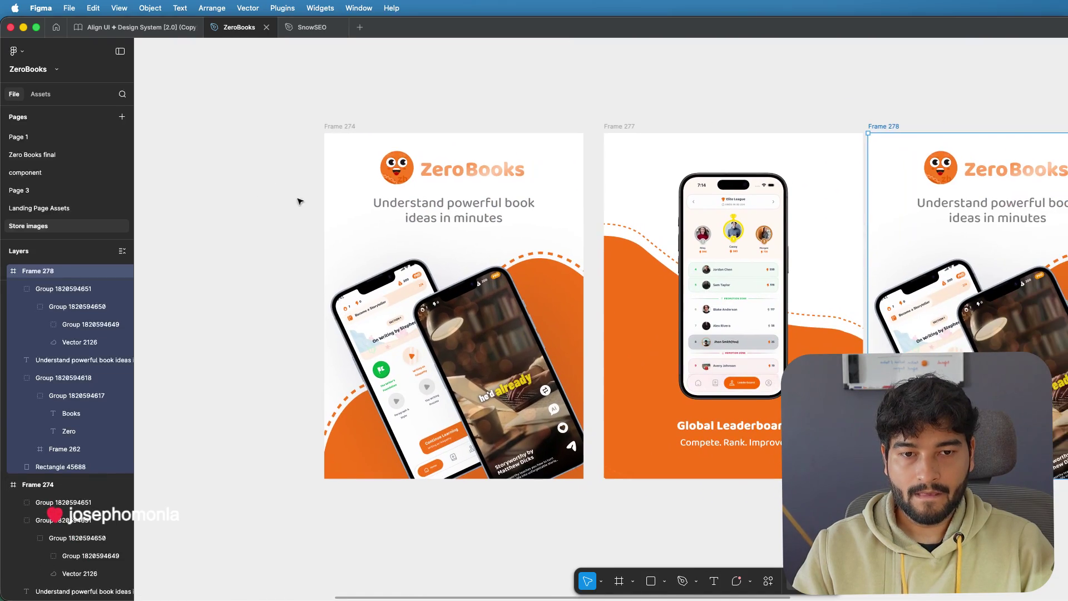
scroll(424, 248, up, 1)
click(557, 251)
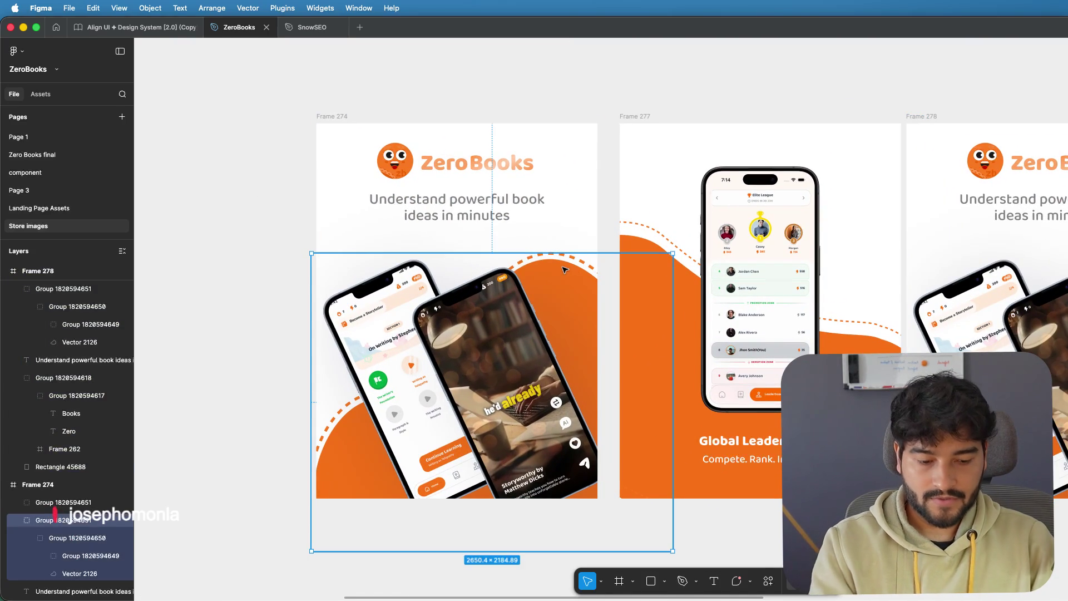
key(Delete)
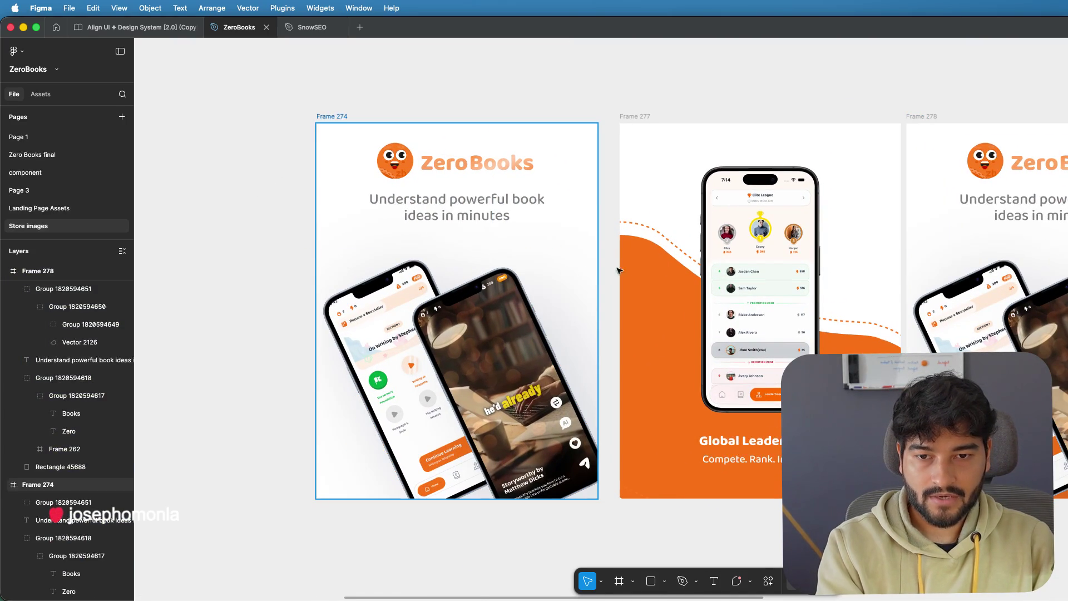
click(618, 270)
click(493, 259)
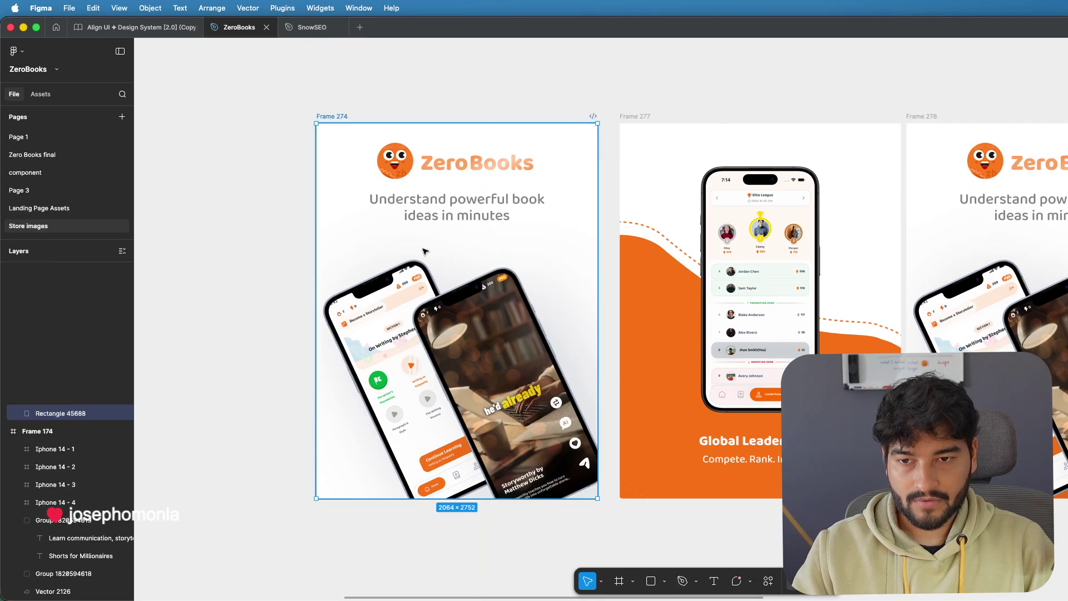
key(ctrl+z)
key(ctrl+z)
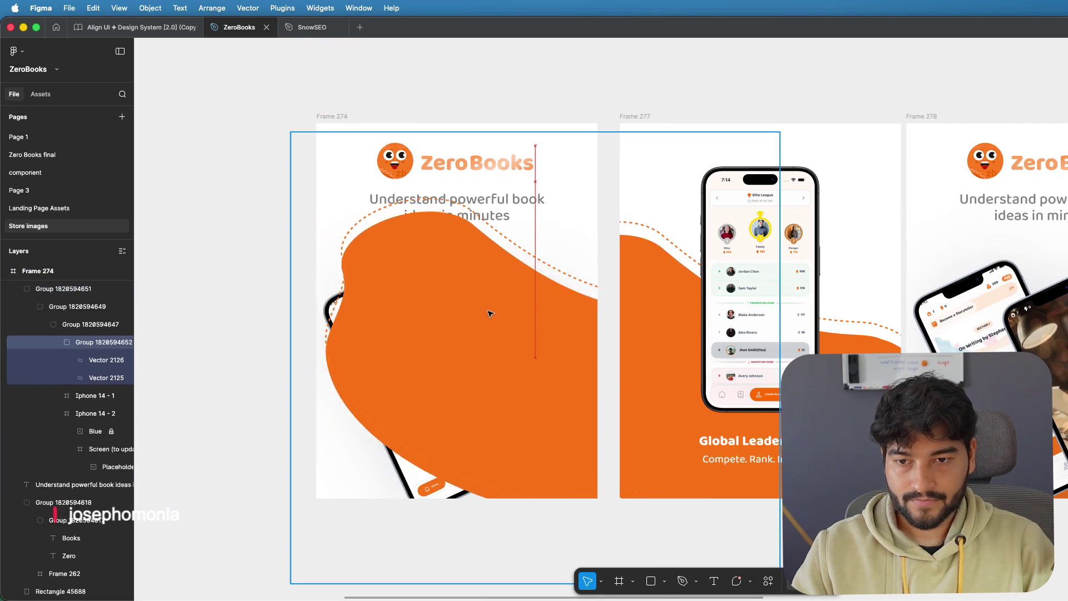
key(ctrl+z)
key(ctrl+z)
key(ctrl+z)
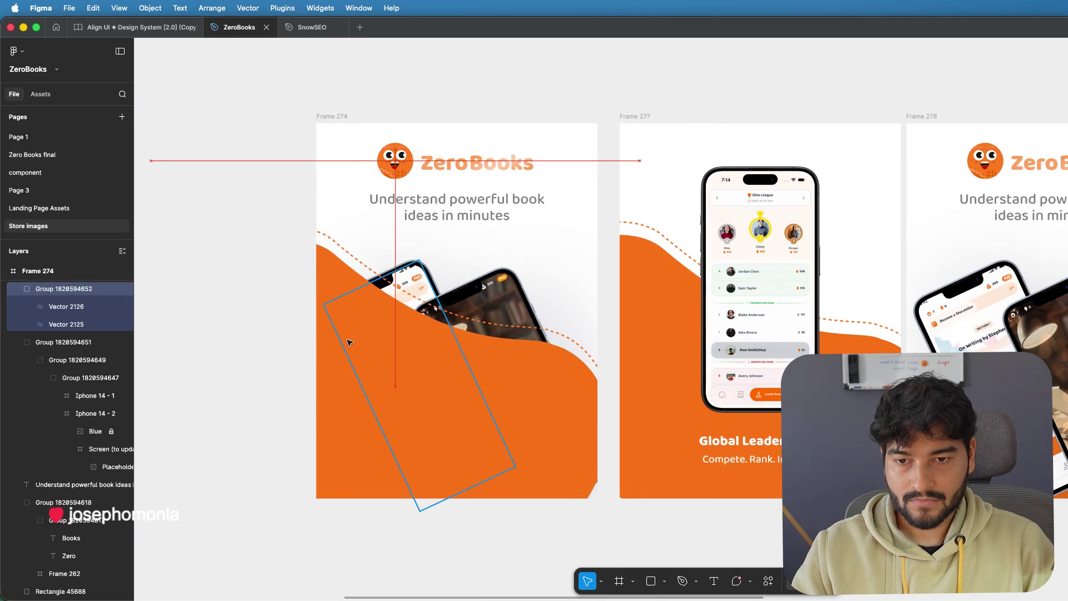
key(ctrl+z)
key(ctrl+z)
key(ctrl+z)
key(ctrl+z)
key(ctrl+z)
key(ctrl+z)
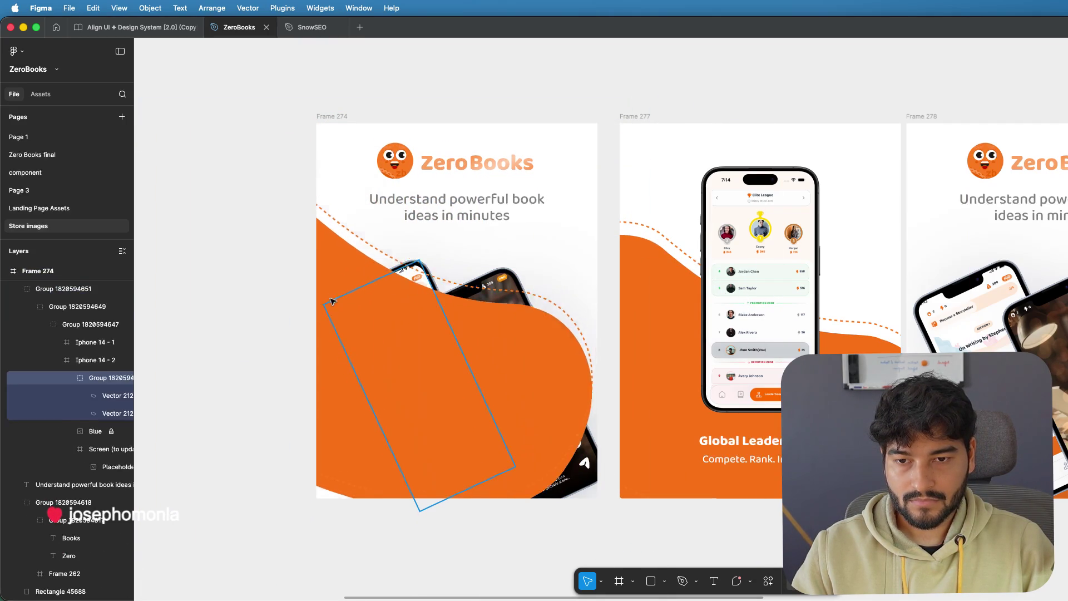
key(ctrl+z)
key(ctrl+z)
- Move the orange wave up and left, placing it higher inside Frame 274
drag(457, 394, 379, 304)
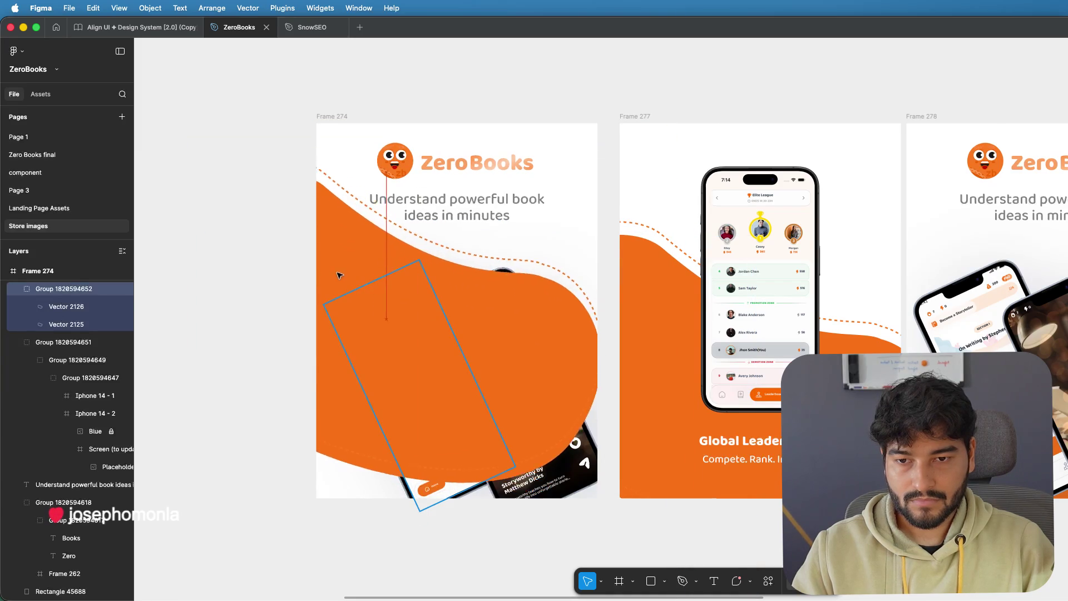
mouse_move(380, 304)
mouse_down()
mouse_move(440, 327)
mouse_move(431, 349)
mouse_move(425, 311)
mouse_move(470, 378)
mouse_move(450, 292)
mouse_up()
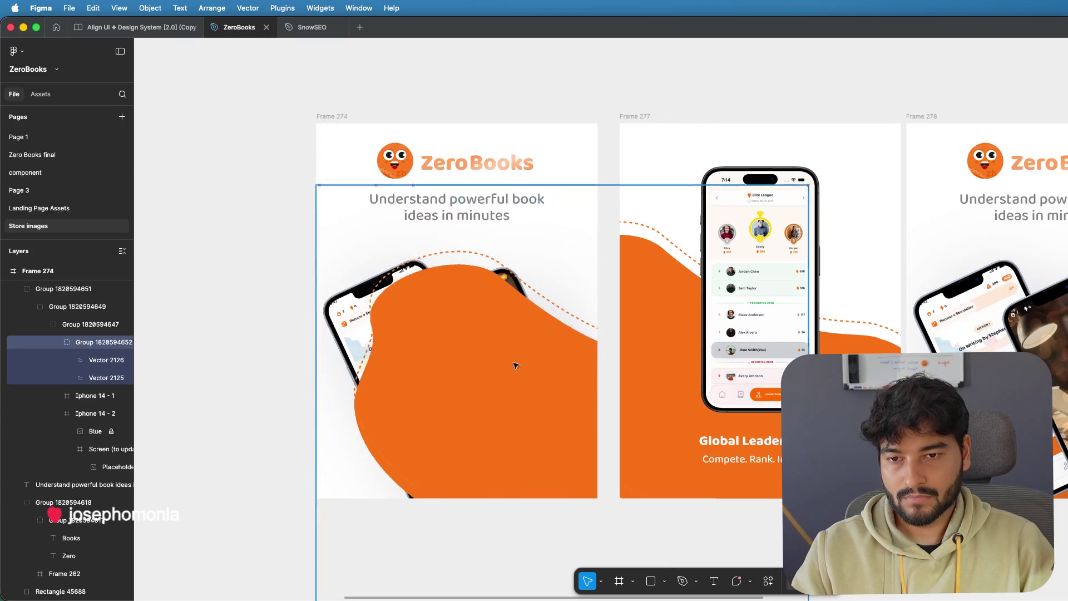
right_click(444, 300)
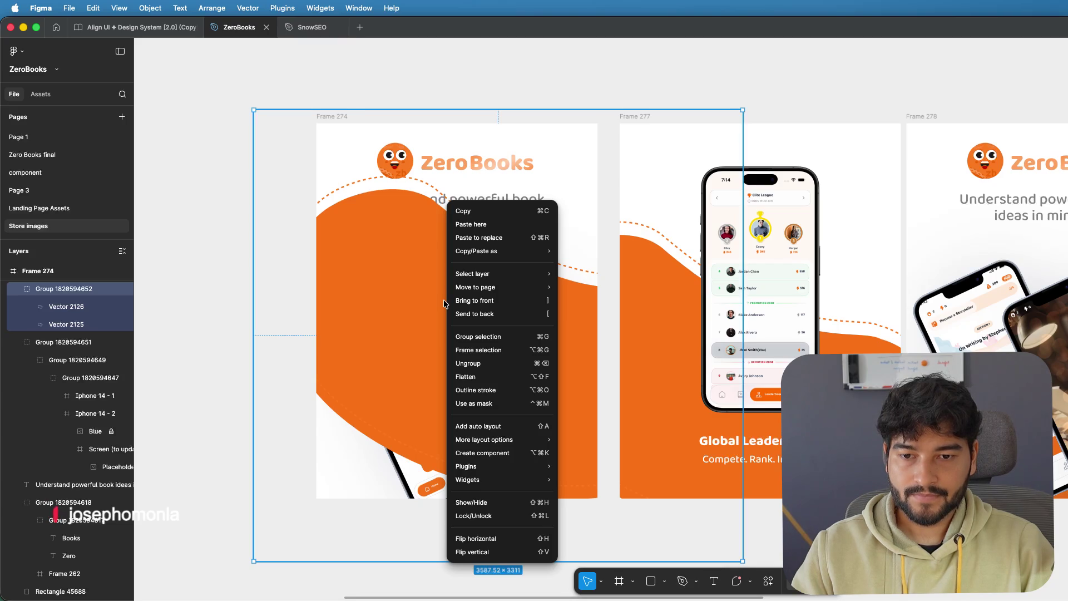
- Flip the wave group horizontally (undoing a vertical flip) and move it lower in the frame
click(425, 298)
right_click(425, 299)
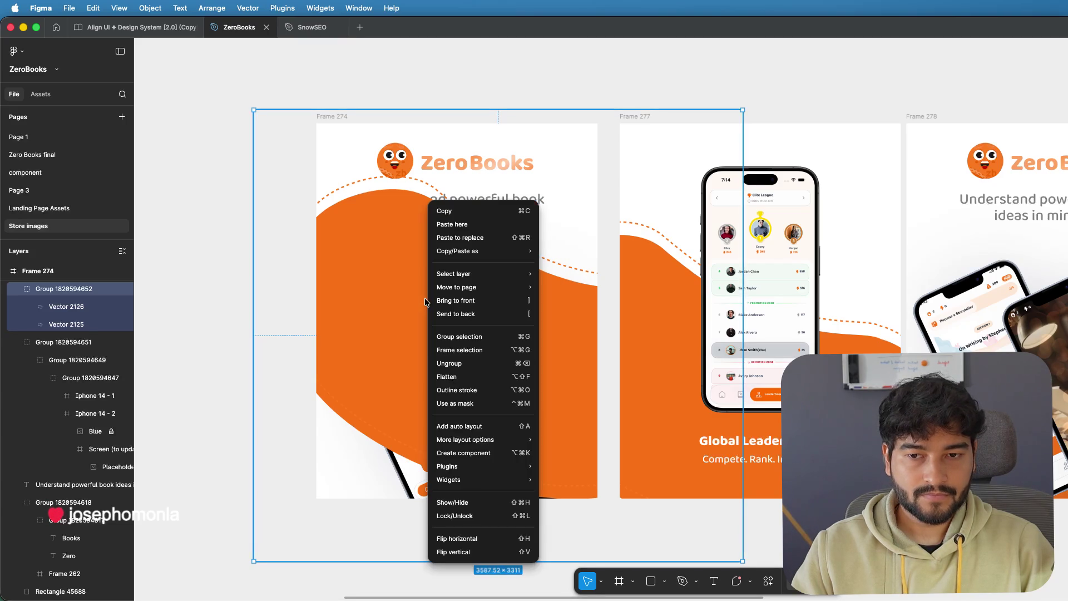
click(460, 552)
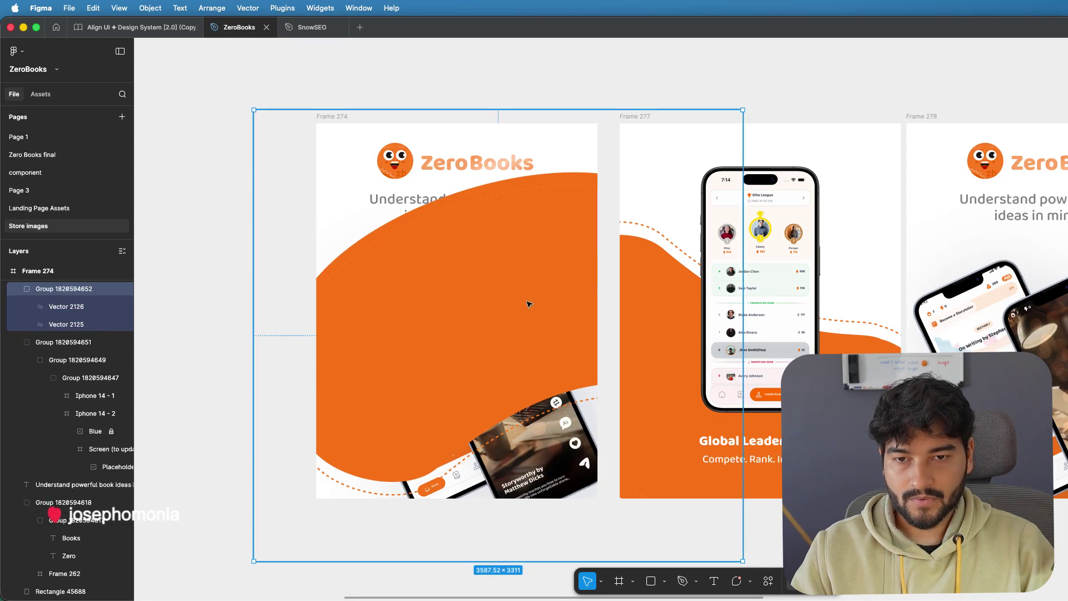
key(super+z)
right_click(478, 201)
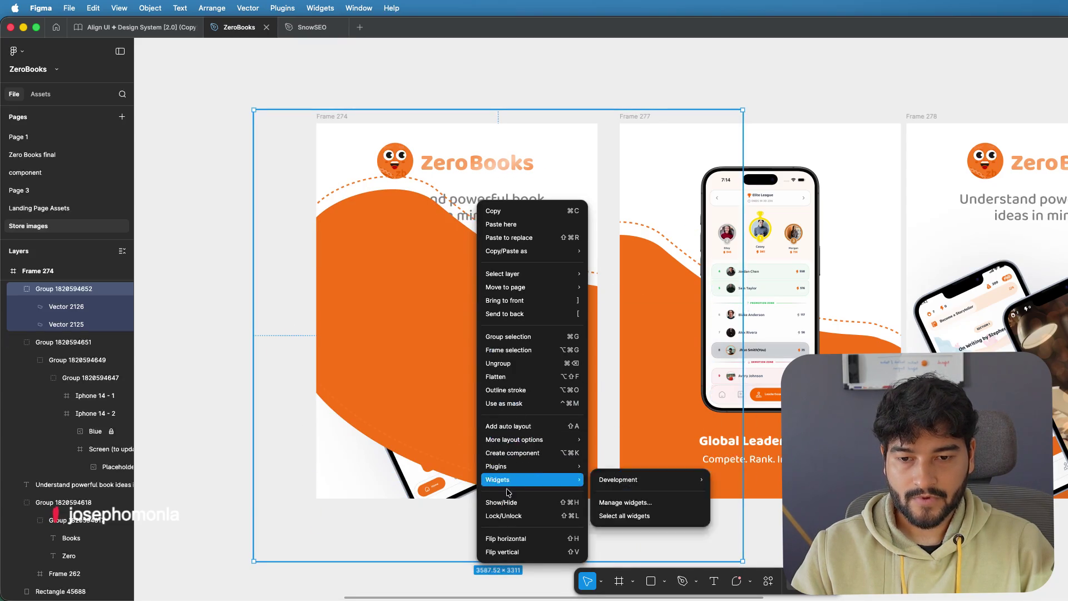
click(494, 538)
drag(536, 329, 530, 354)
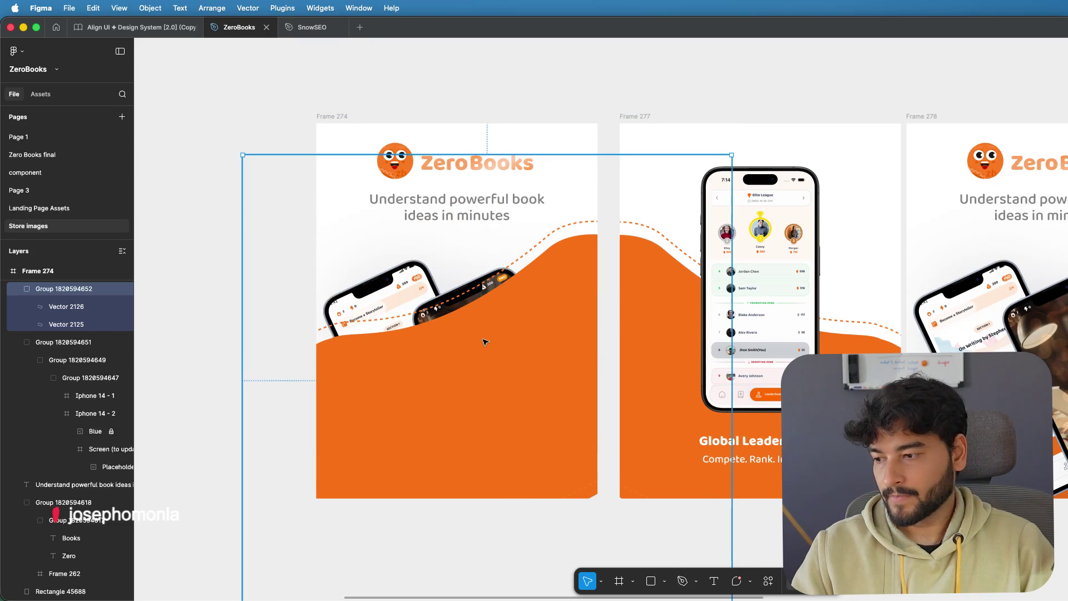
- Bring the phones group to the front, ahead of the orange wave
click(394, 276)
right_click(394, 277)
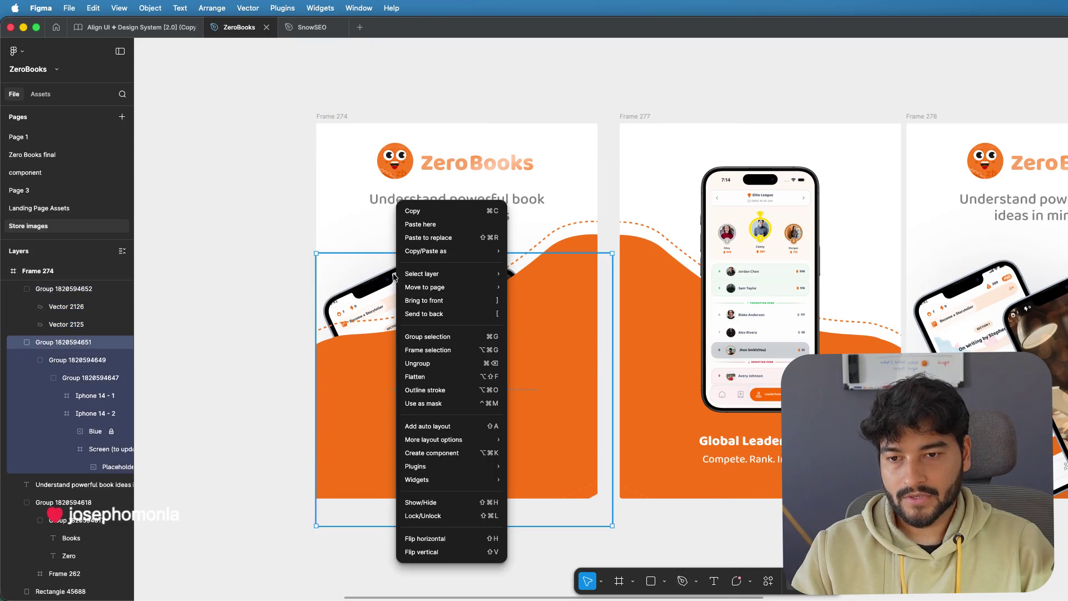
click(415, 300)
click(242, 259)
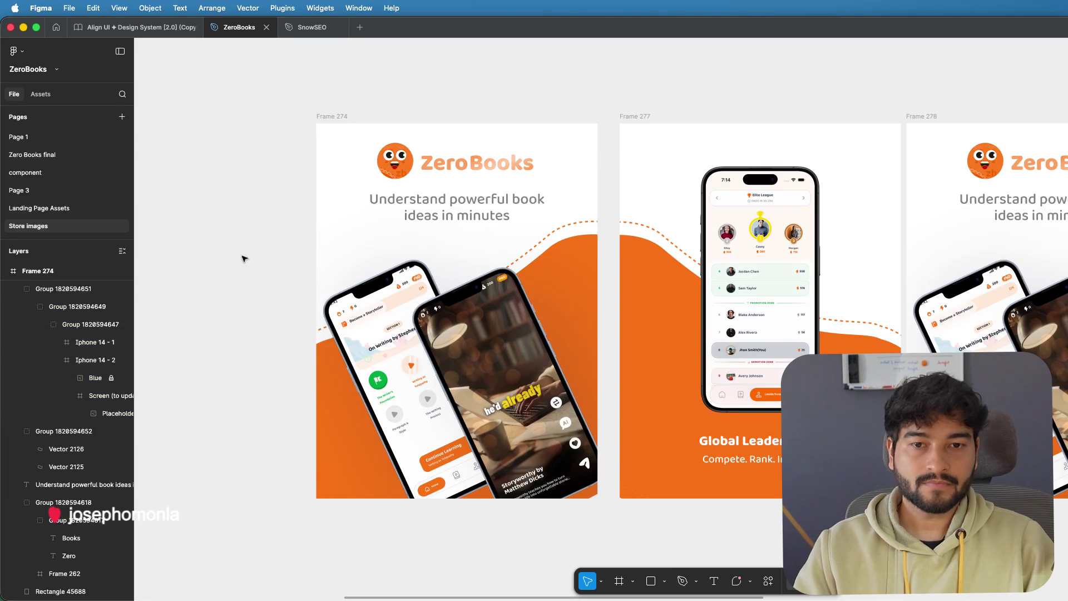
- Shift the phones group right and down and nudge the logo and headline slightly lower
drag(469, 338, 502, 357)
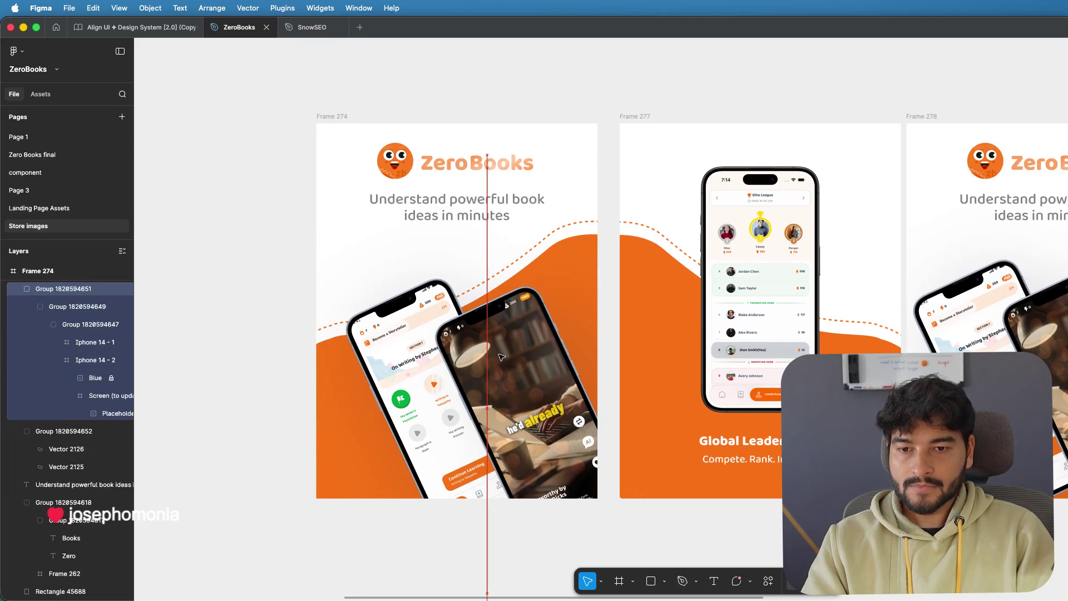
click(286, 267)
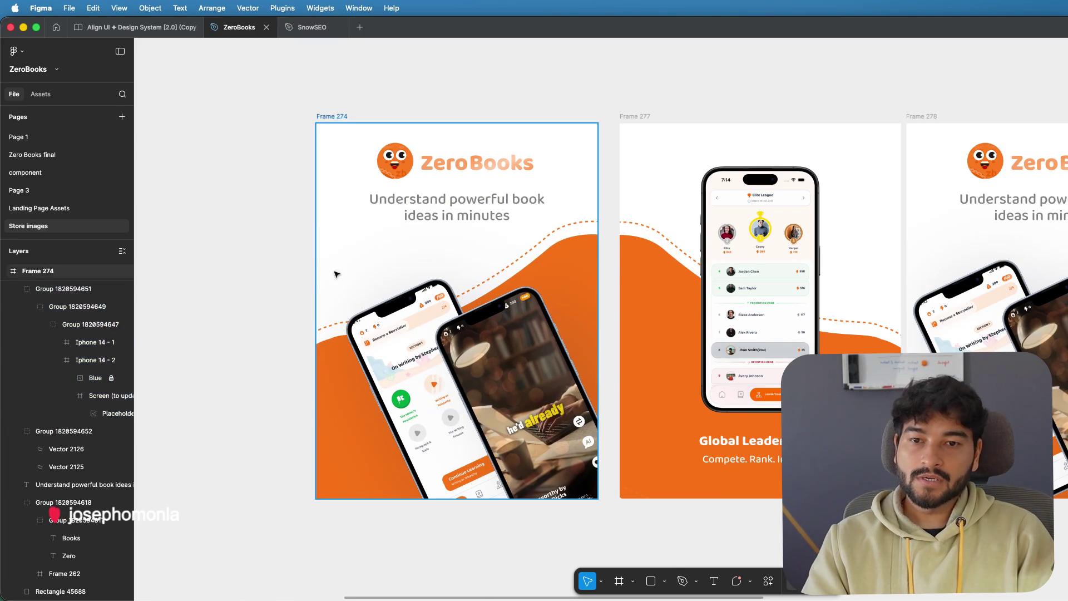
click(465, 215)
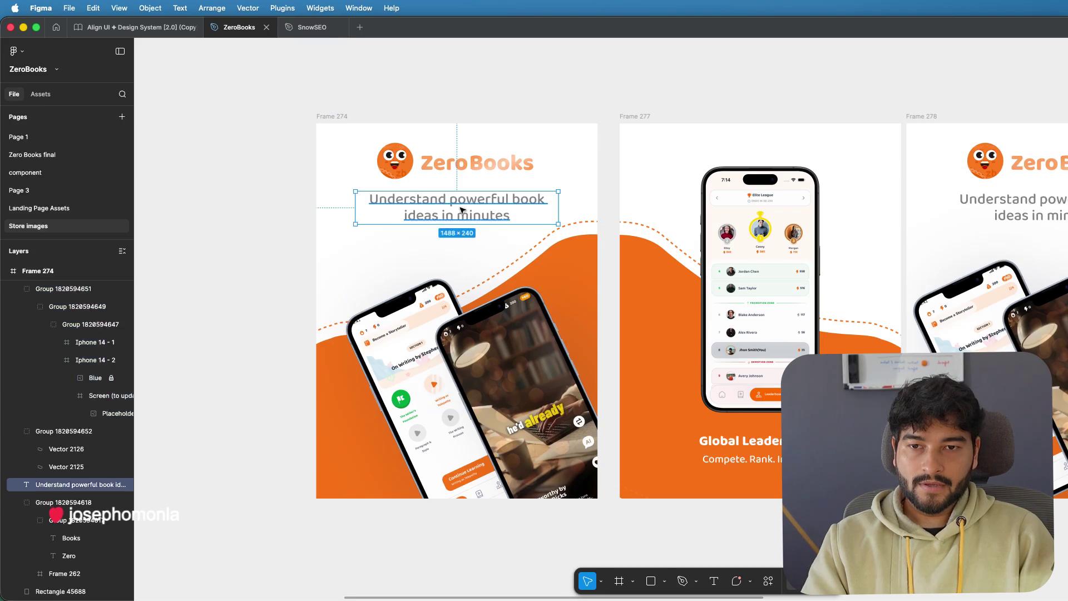
shift+click(459, 166)
drag(458, 165, 463, 170)
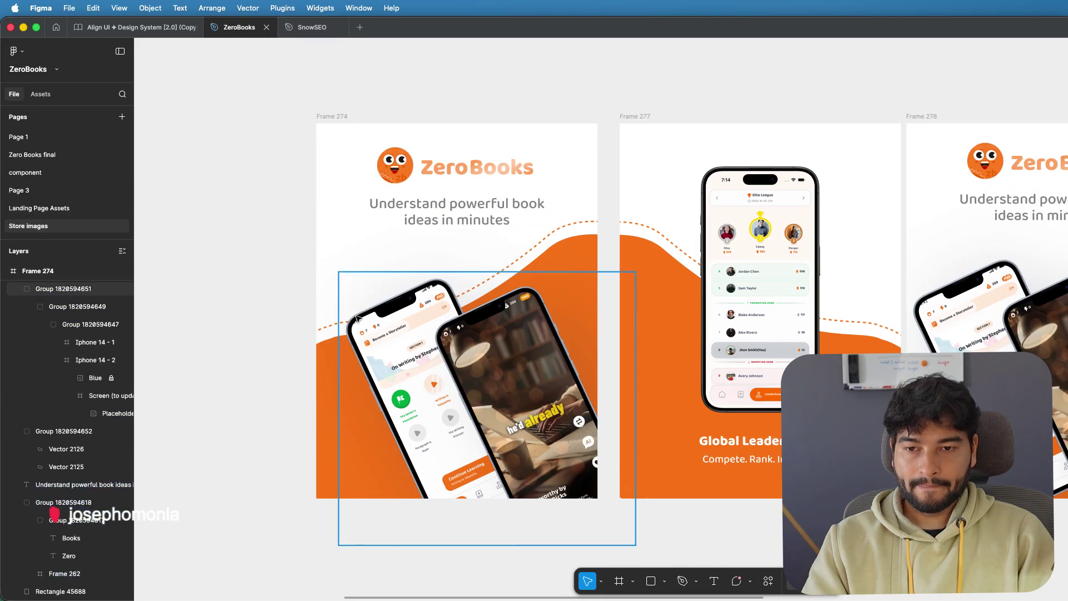
- Try rotating the second phone, Iphone 14 - 2, then undo it
click(357, 291)
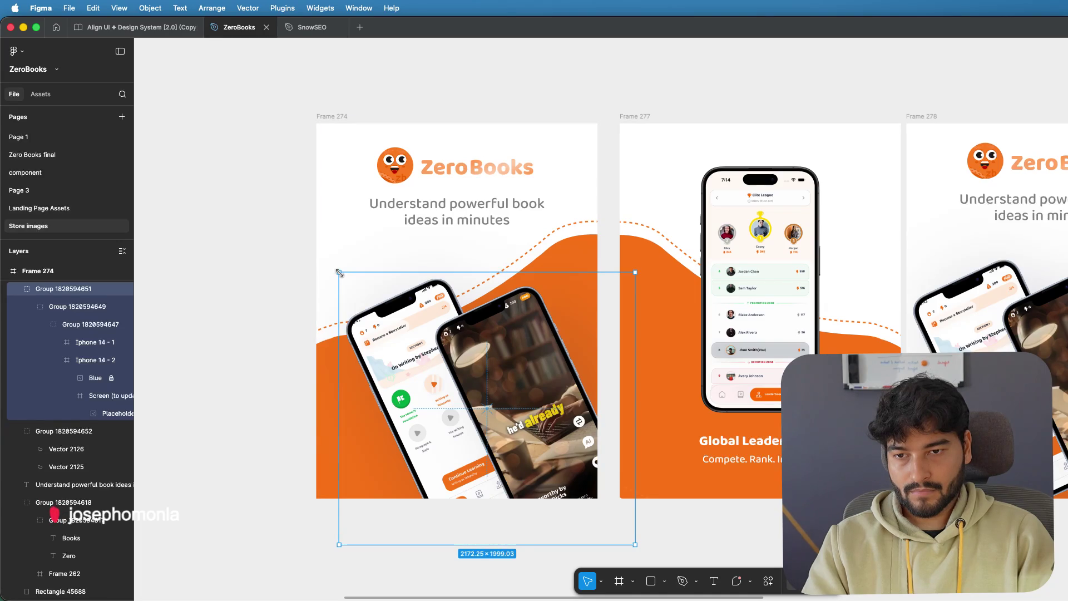
double_click(395, 323)
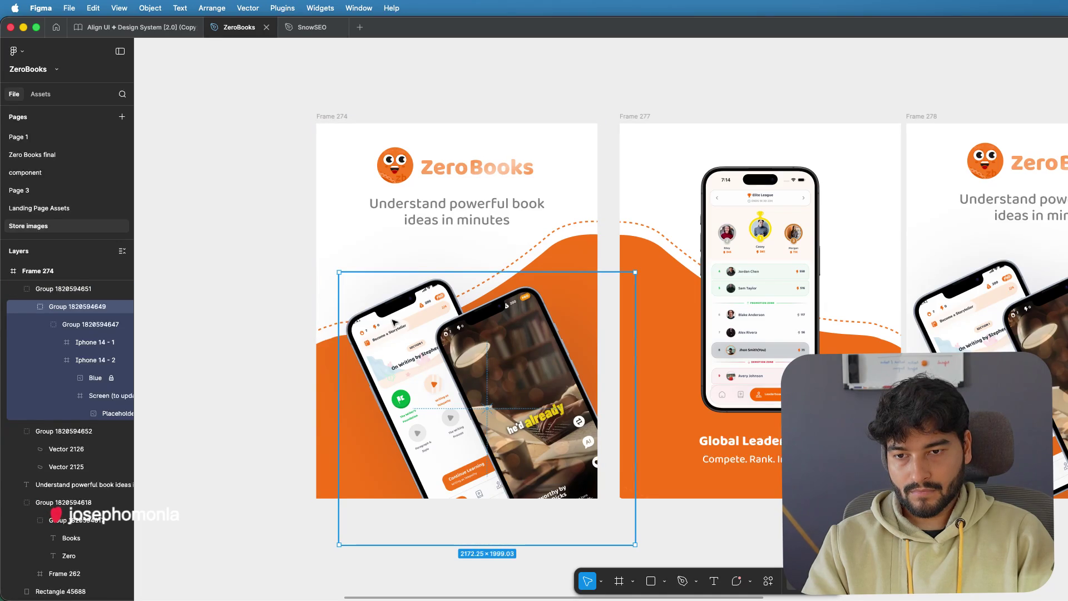
double_click(394, 323)
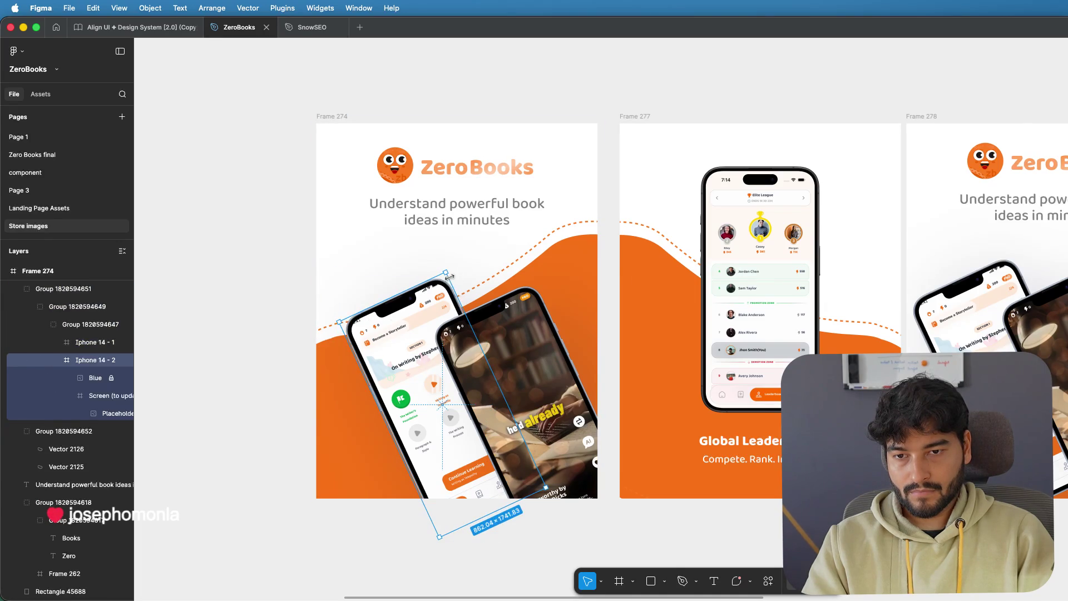
drag(447, 267, 451, 248)
key(super+z)
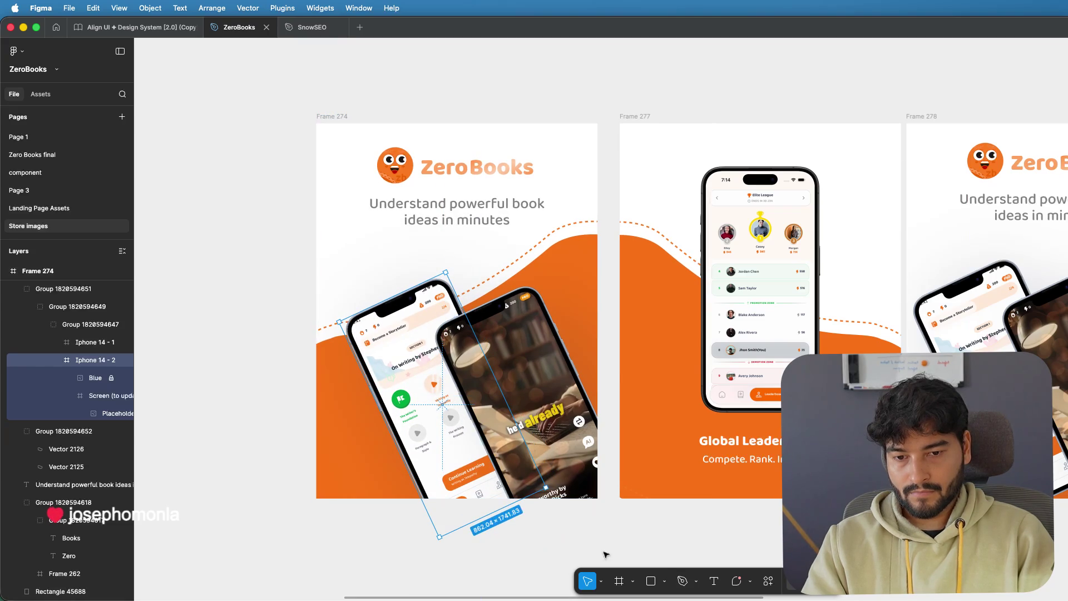
click(240, 350)
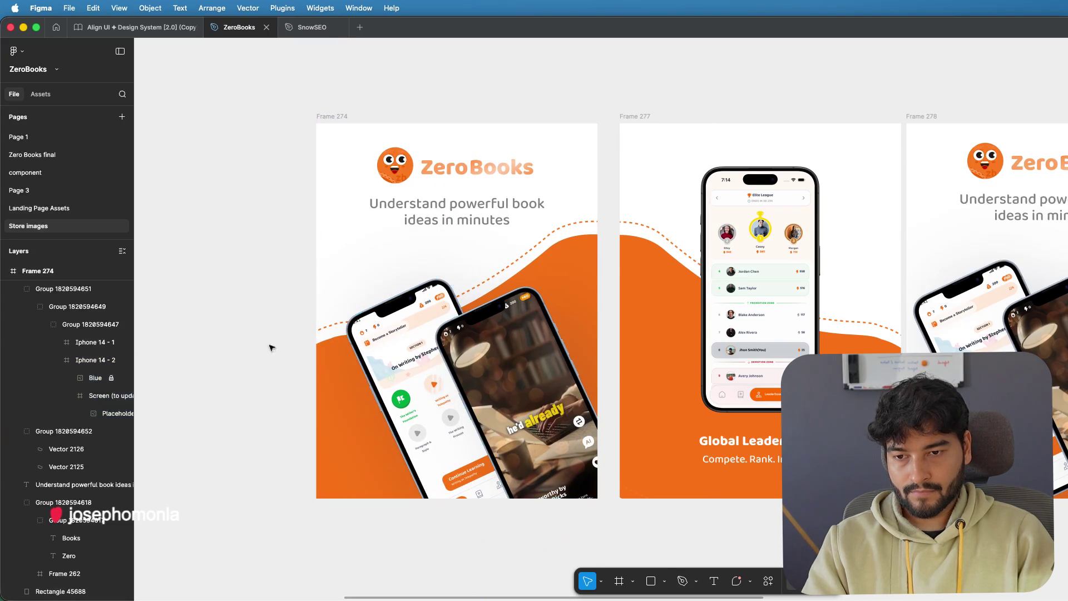
- Enlarge the phones group with the scale tool, then undo to restore its original size
click(604, 580)
click(638, 559)
click(468, 375)
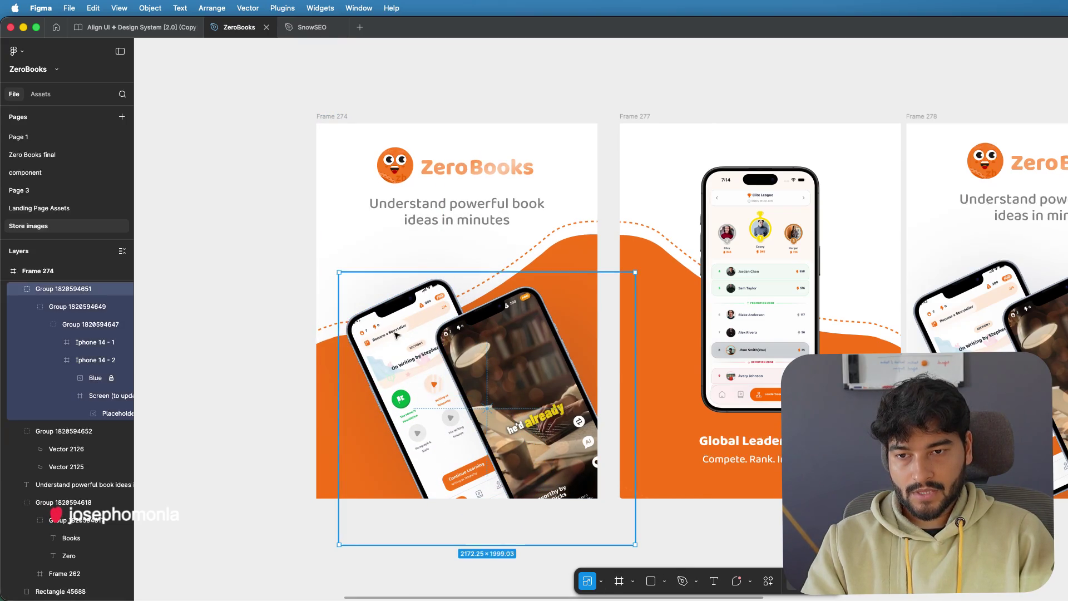
drag(339, 272, 324, 246)
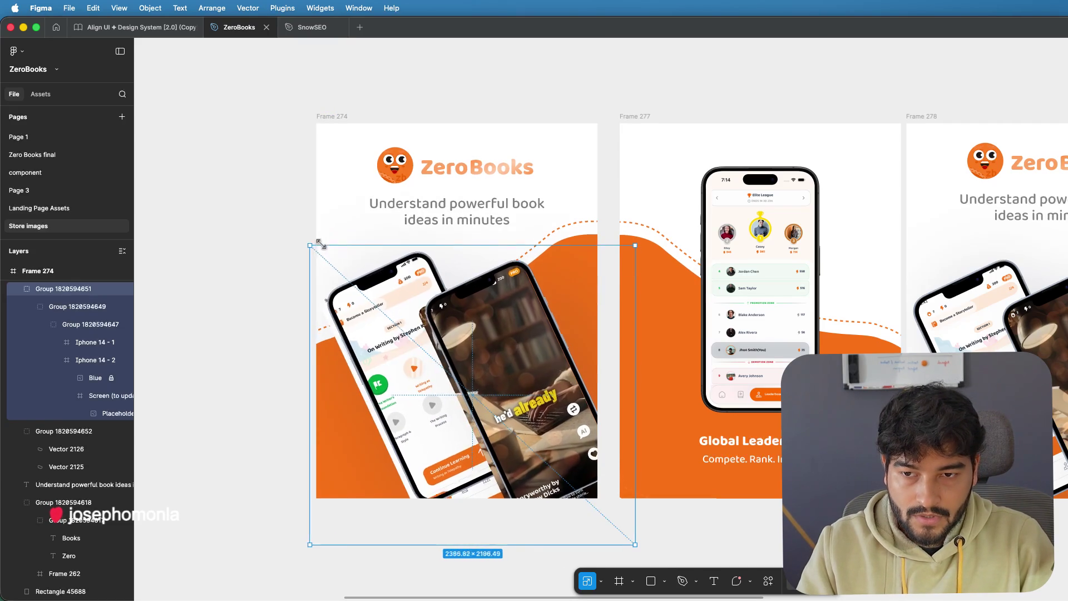
drag(324, 245, 320, 243)
key(ctrl+z)
click(275, 308)
click(439, 360)
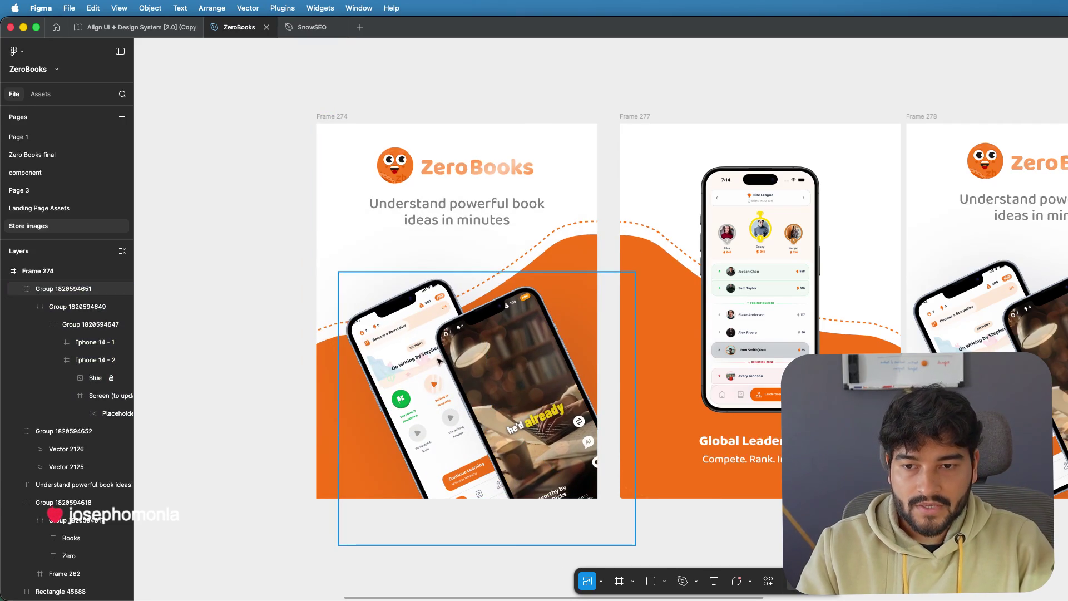
key(ctrl+z)
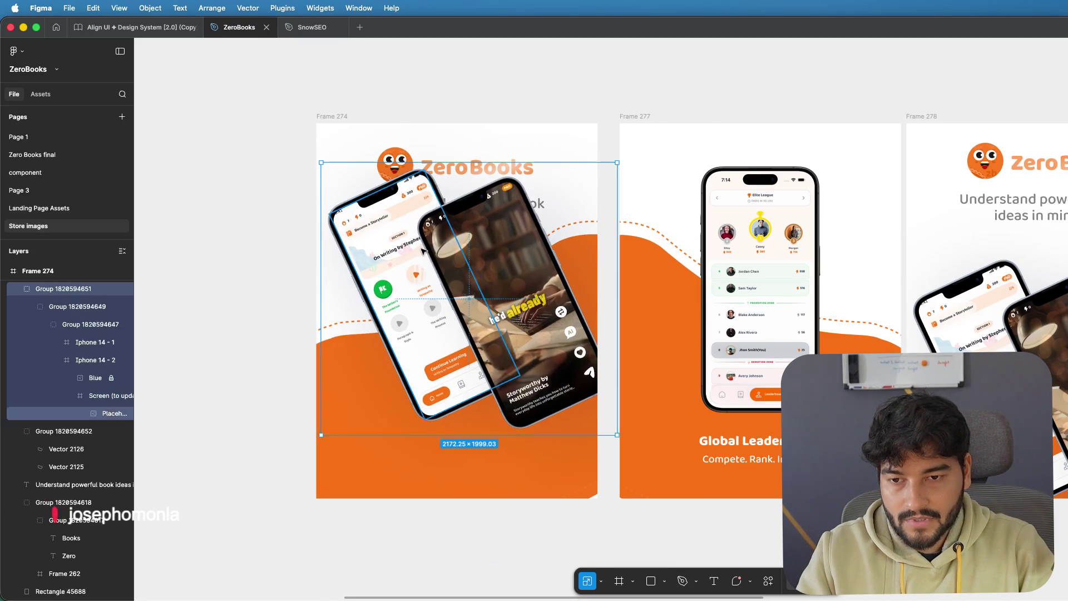
key(ctrl+shift+z)
key(Return)
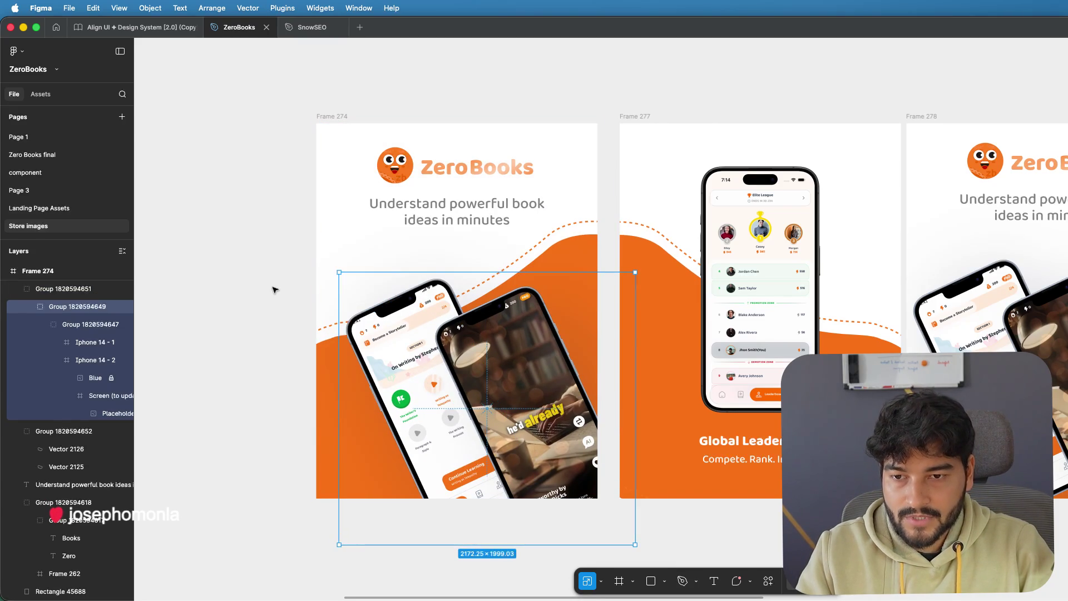
click(274, 290)
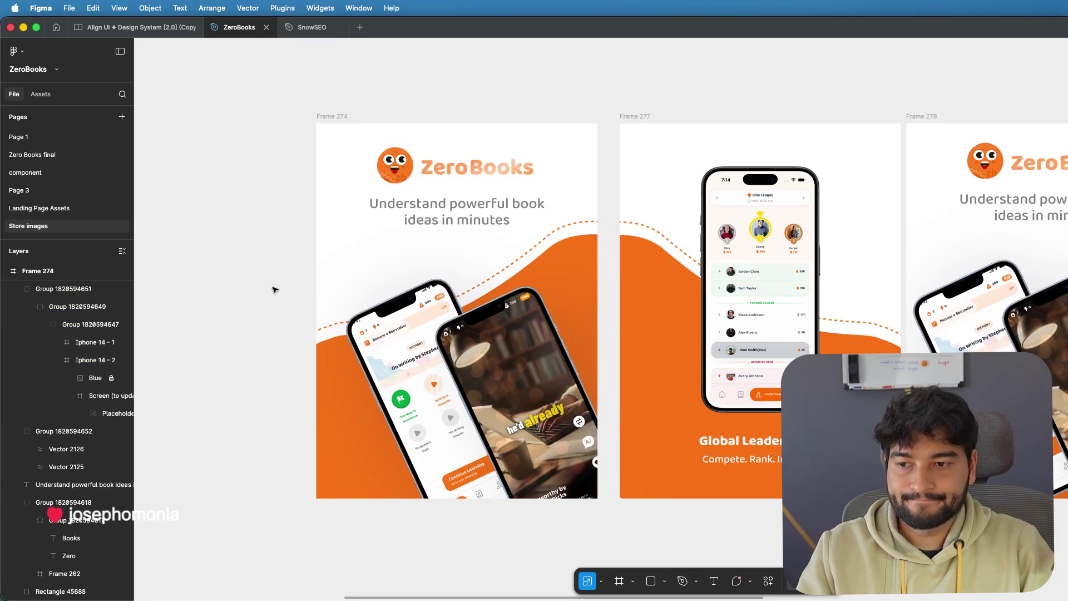
scroll(274, 290, down, 2)
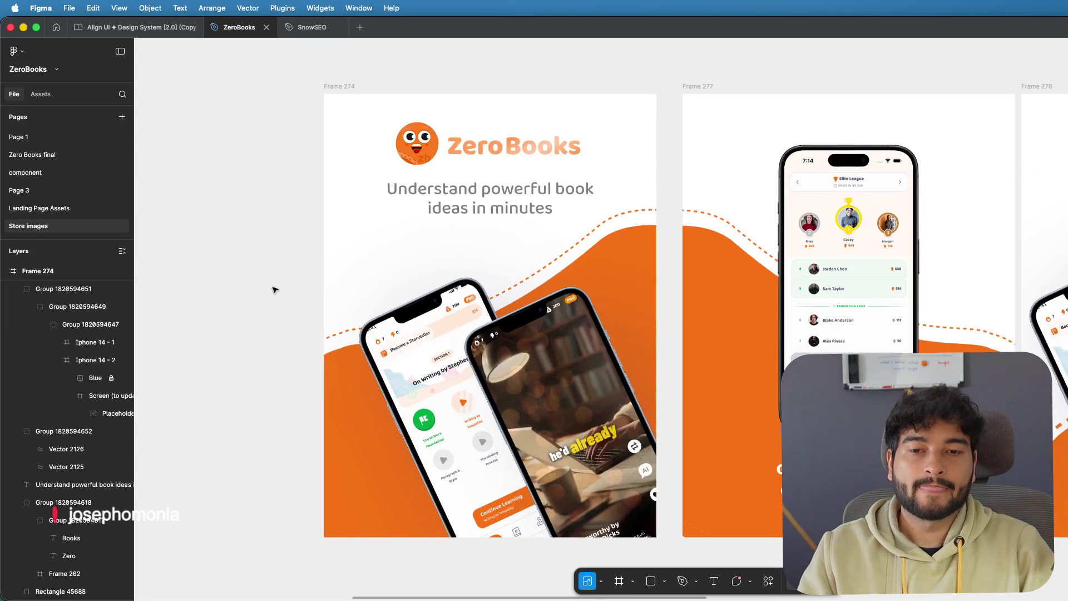
scroll(274, 290, down, 2)
scroll(274, 290, down, 2)
scroll(274, 290, down, 2)
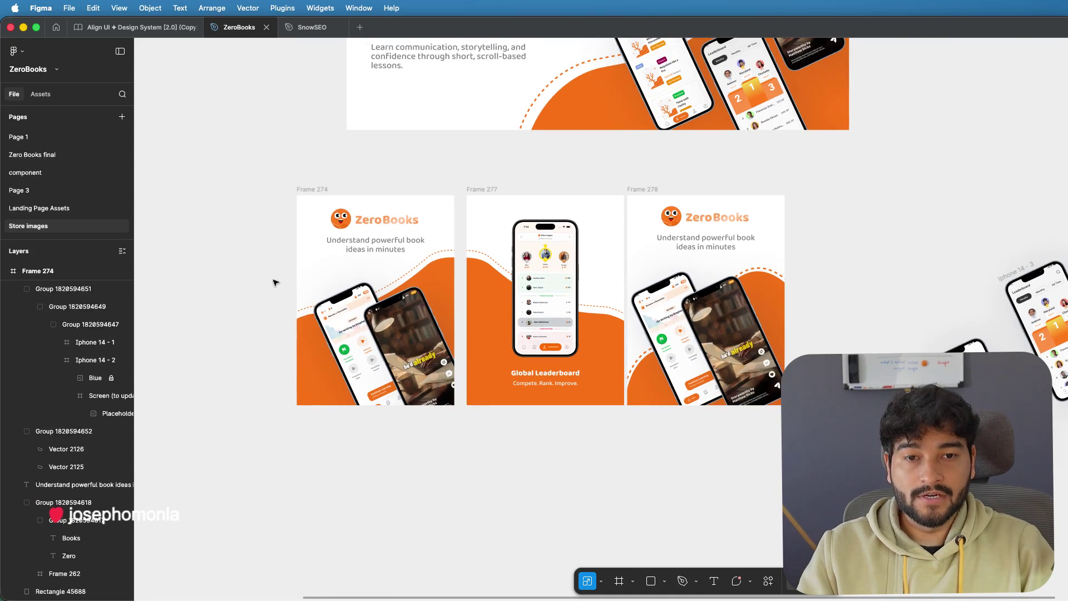
- Move Frame 278 right leaving a gap after Frame 277, then bring up a Raycast AI chat
mouse_move(652, 191)
mouse_down()
mouse_move(753, 182)
mouse_move(741, 190)
mouse_up()
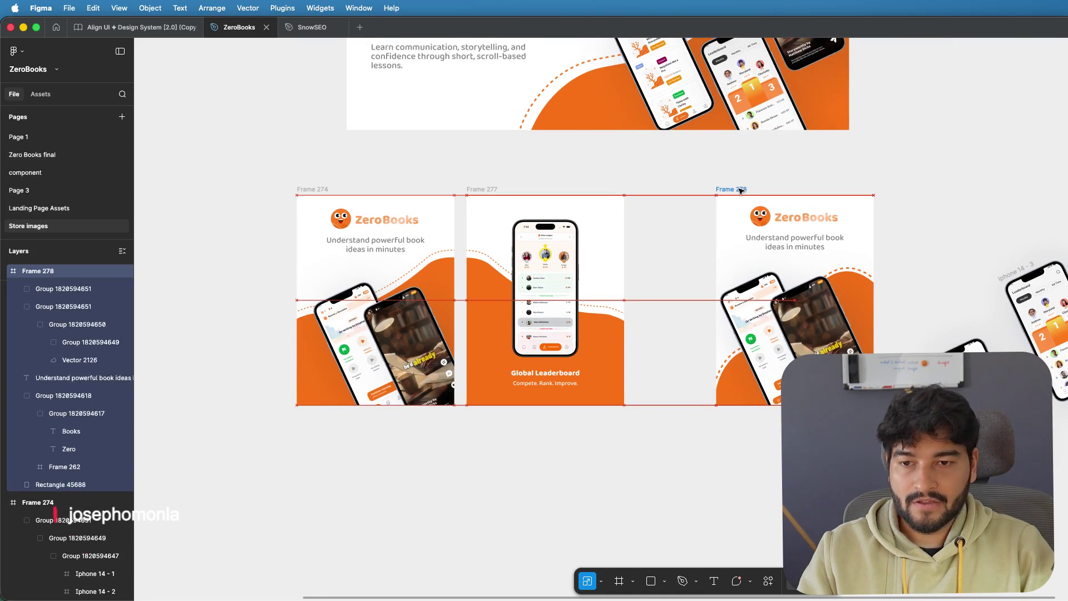
drag(741, 190, 740, 190)
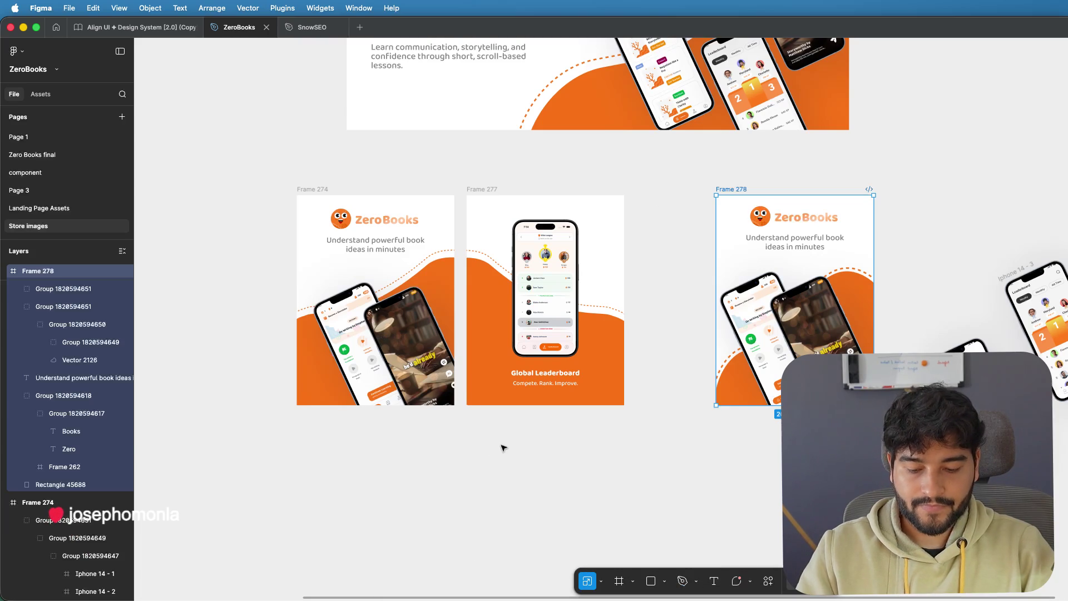
key(super+shift+space)
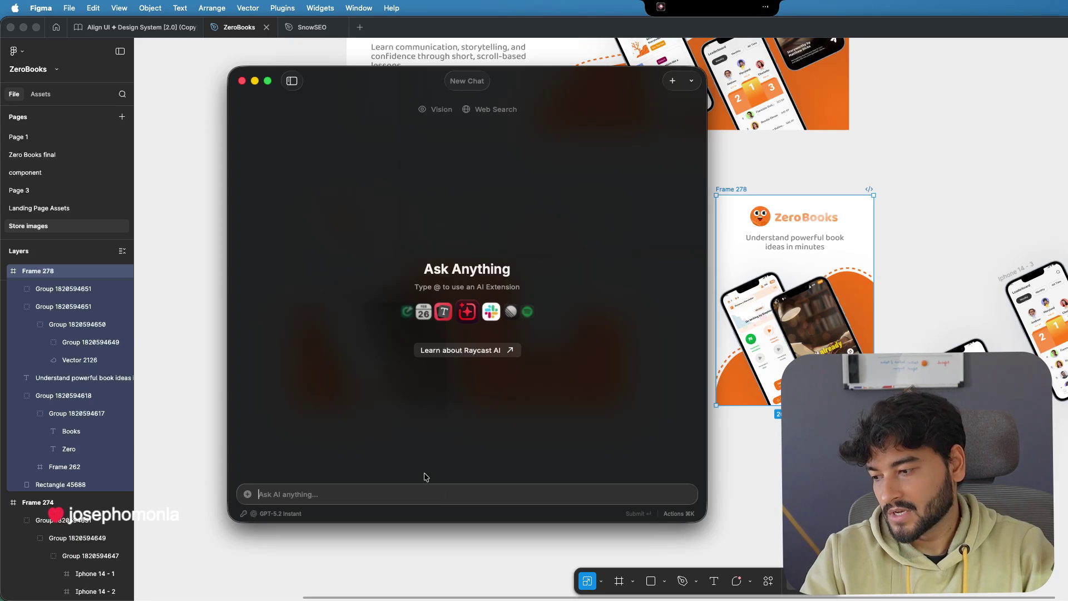
- Ask Raycast AI whether iPad screenshots may use iPhone mockups, then close the chat
text(If you are uploading screenshots for iPad in App Store, does it require you to specifically show iPad in the app screenshots or will an iPhone mockup also work?)
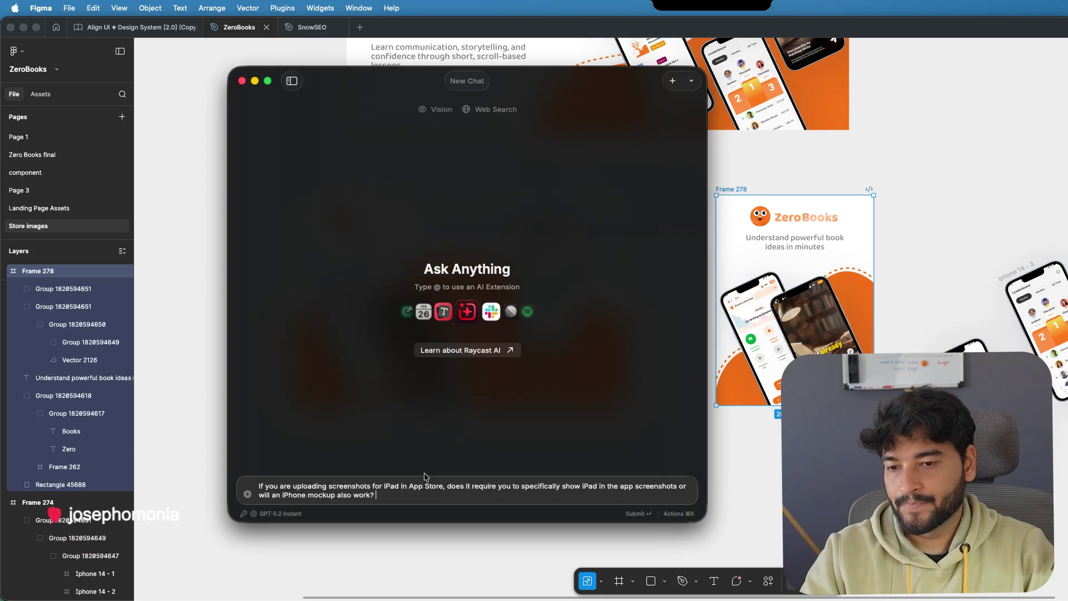
key(Return)
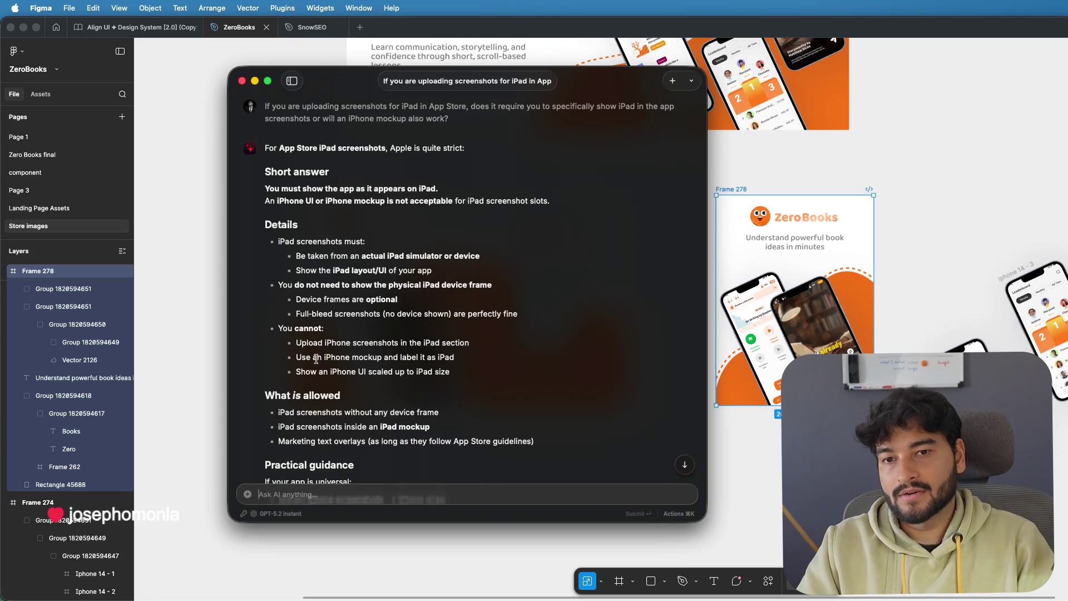
click(242, 80)
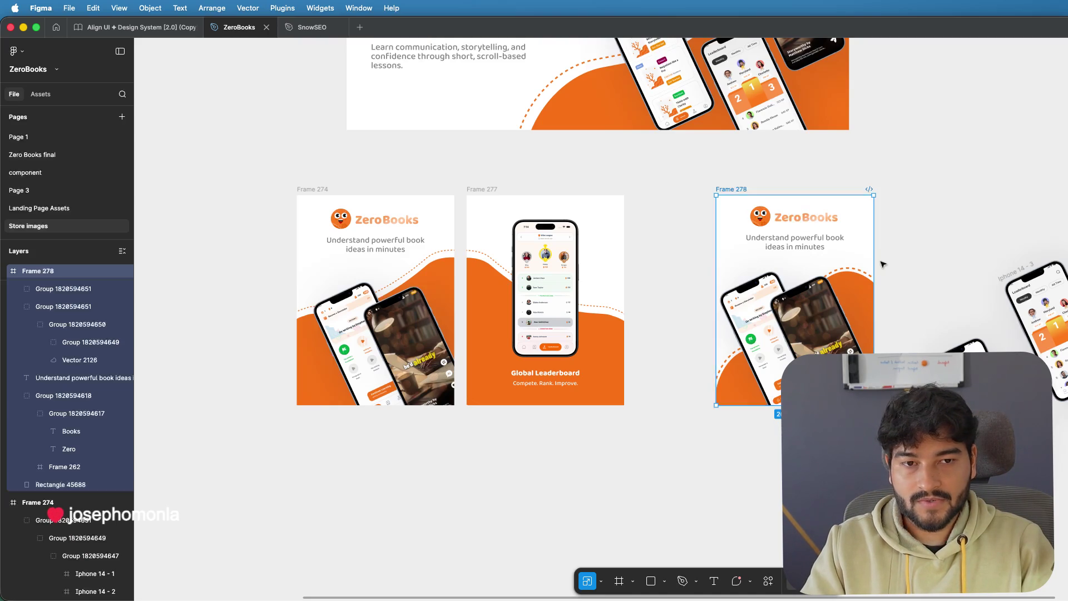
- Delete Frame 278 and the loose phone mockups beside it
drag(698, 175, 880, 389)
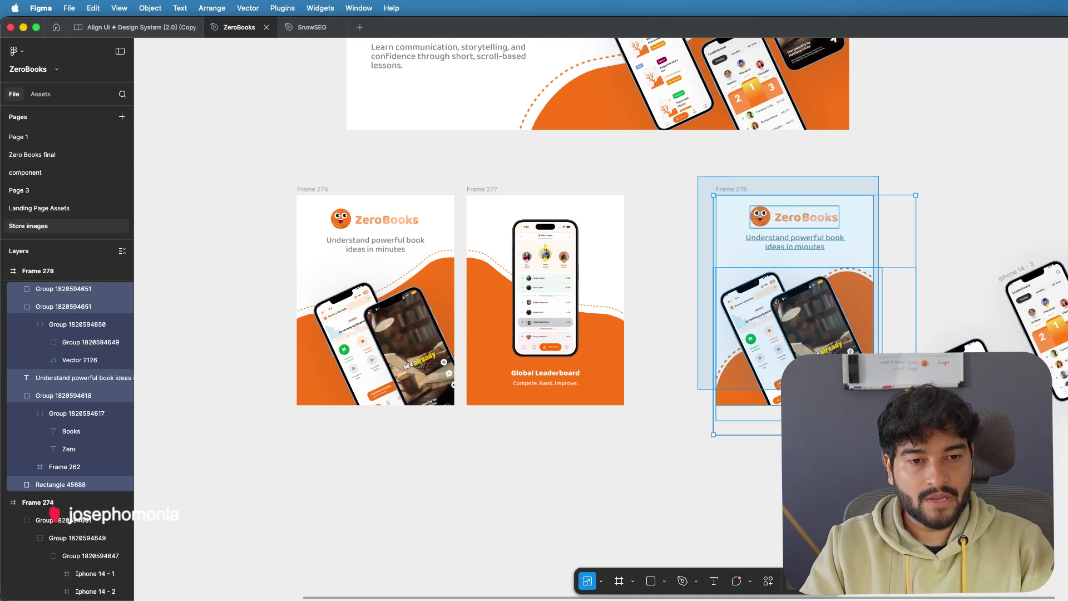
key(Delete)
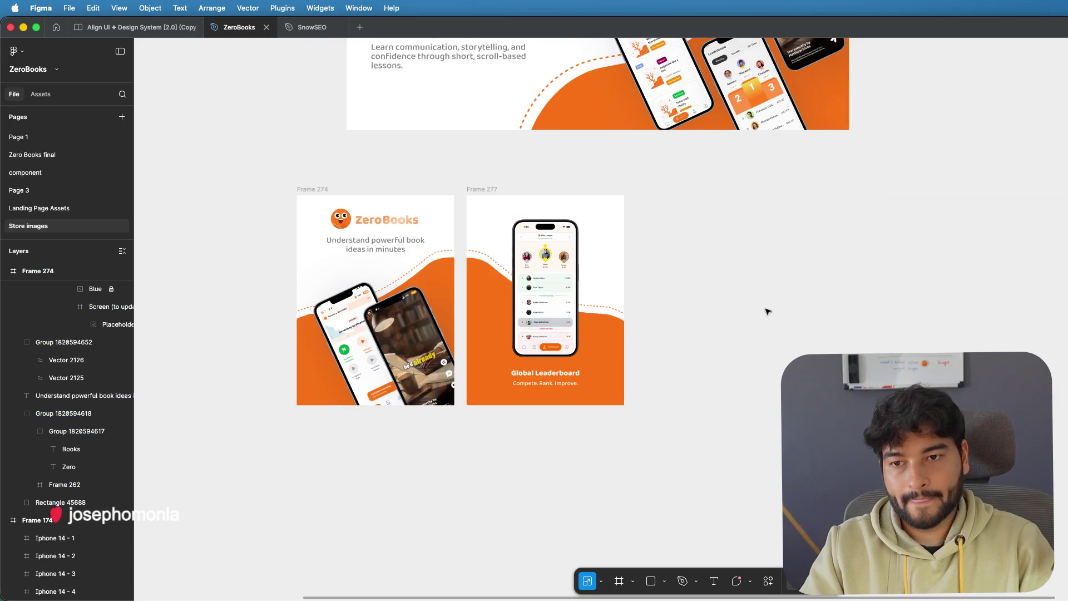
scroll(768, 310, down, 5)
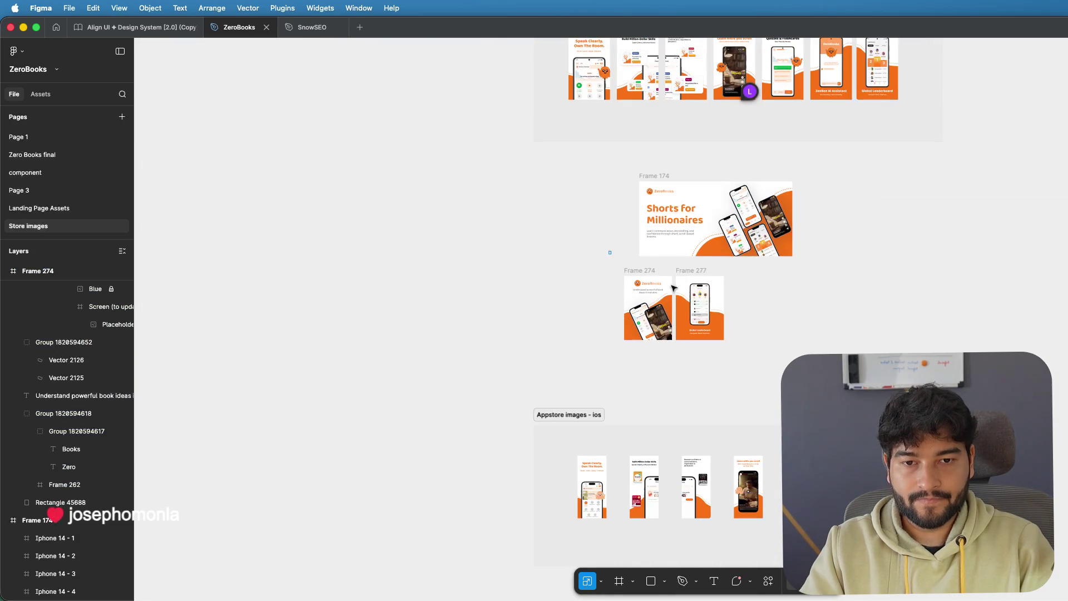
- Move Frames 274 and 277 below the Appstore images - ios section
drag(672, 288, 780, 349)
key(Escape)
mouse_move(607, 285)
mouse_down()
mouse_move(738, 374)
mouse_move(593, 276)
mouse_move(724, 286)
mouse_up()
click(754, 377)
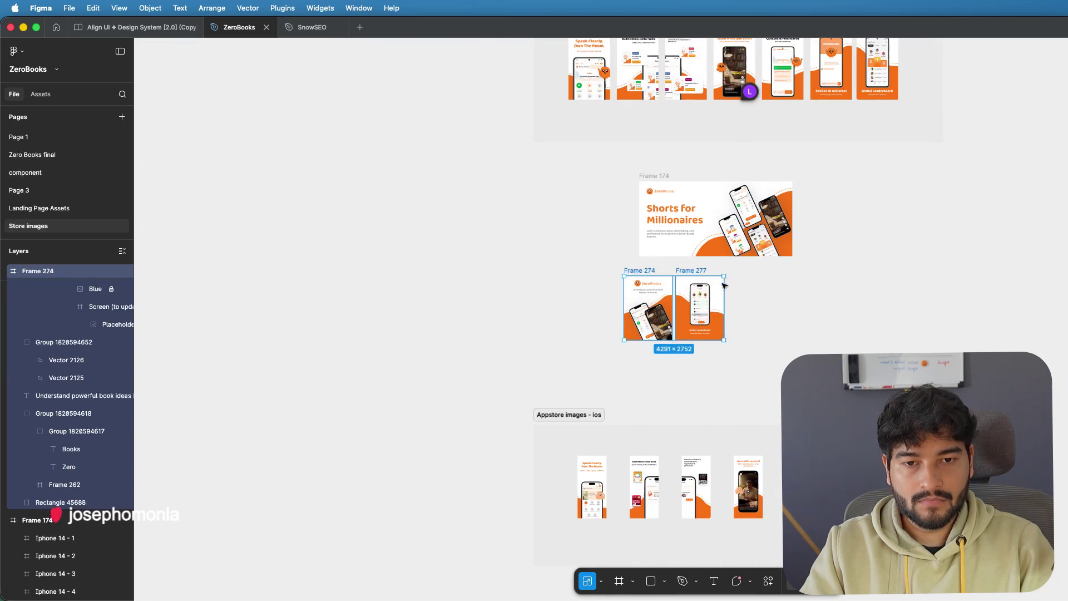
scroll(726, 320, down, 2)
scroll(718, 342, down, 3)
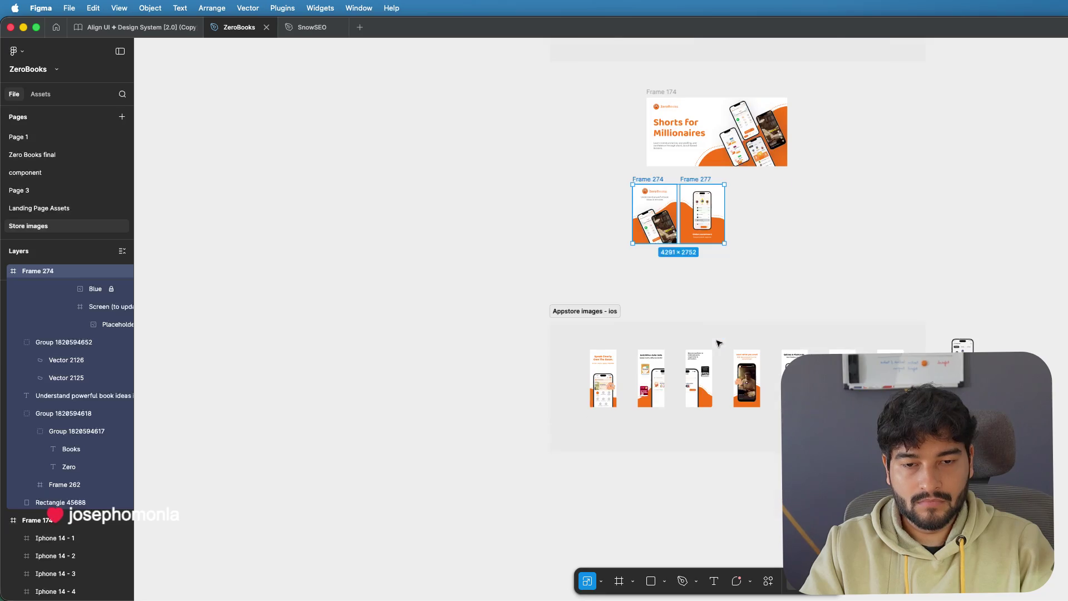
drag(648, 181, 565, 497)
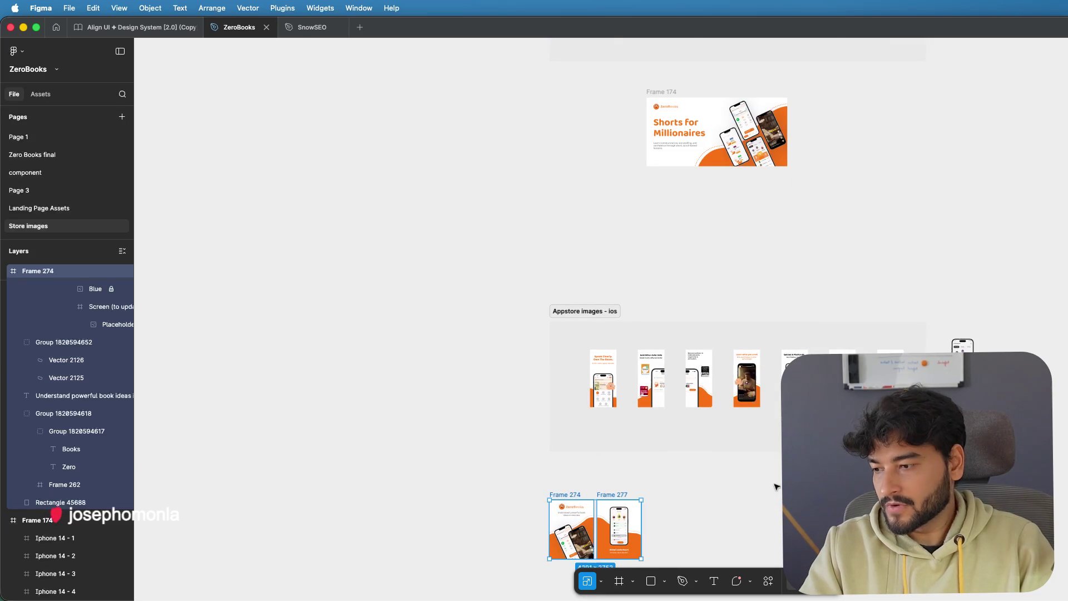
click(775, 487)
mouse_move(568, 598)
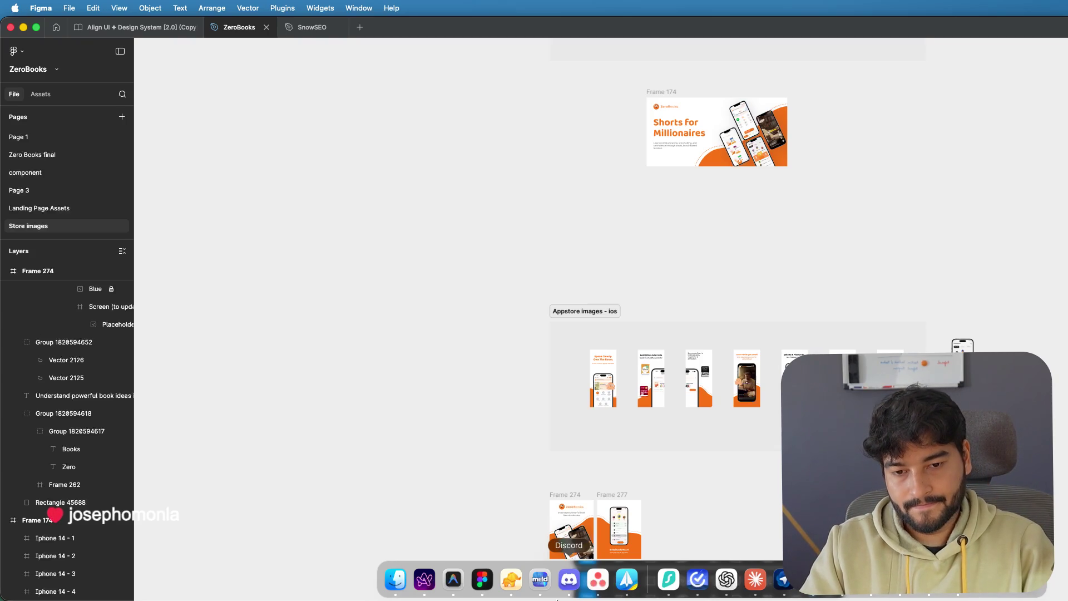
- Switch to App Store Connect and compare the iPad screenshot slot with the iPhone screenshots
click(423, 580)
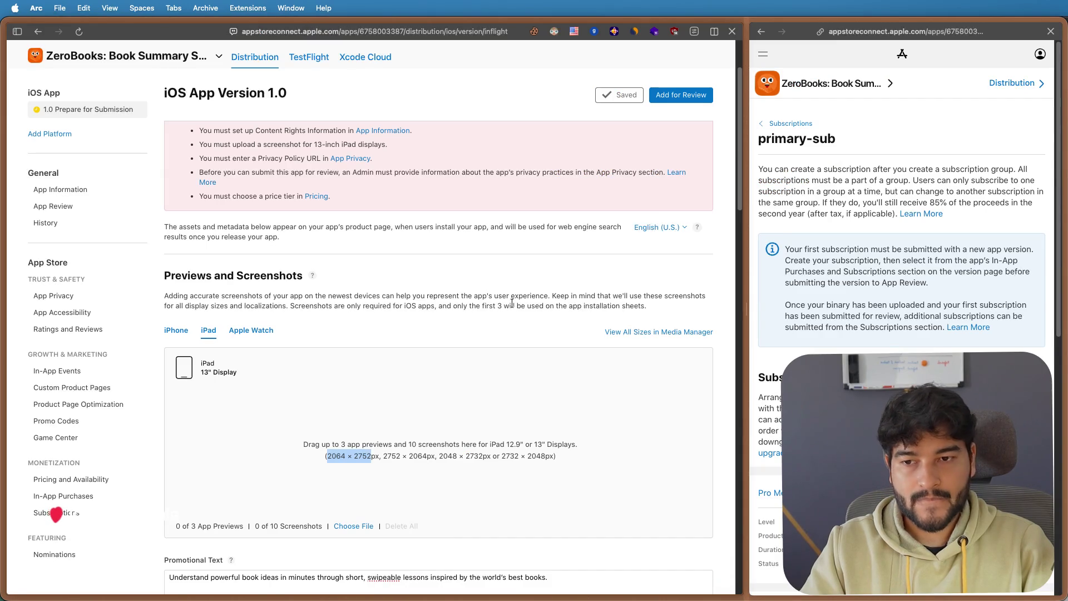
click(496, 277)
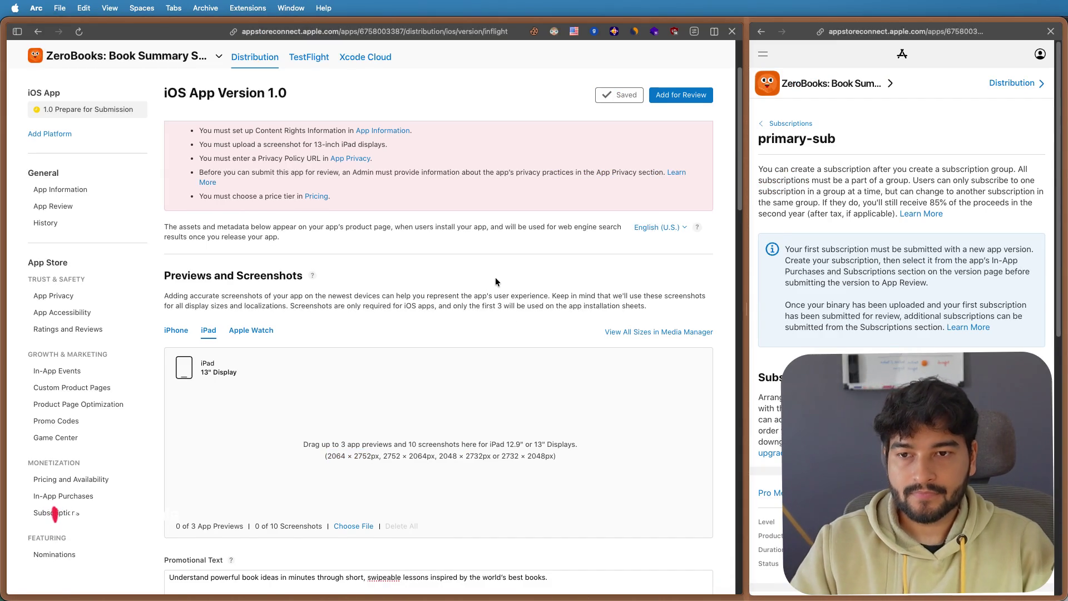
scroll(496, 277, up, 3)
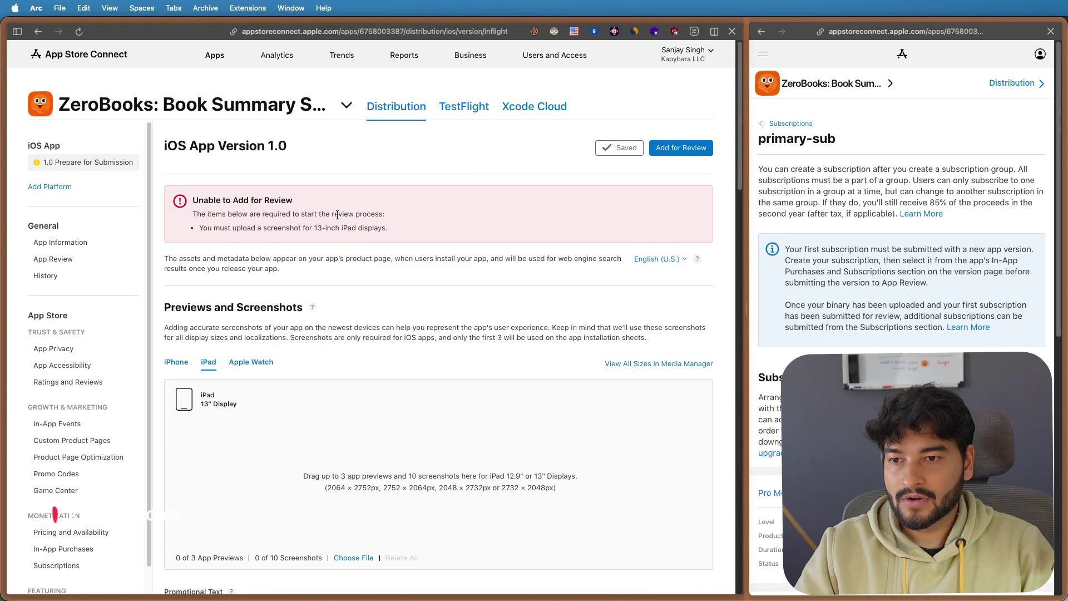
scroll(386, 232, down, 3)
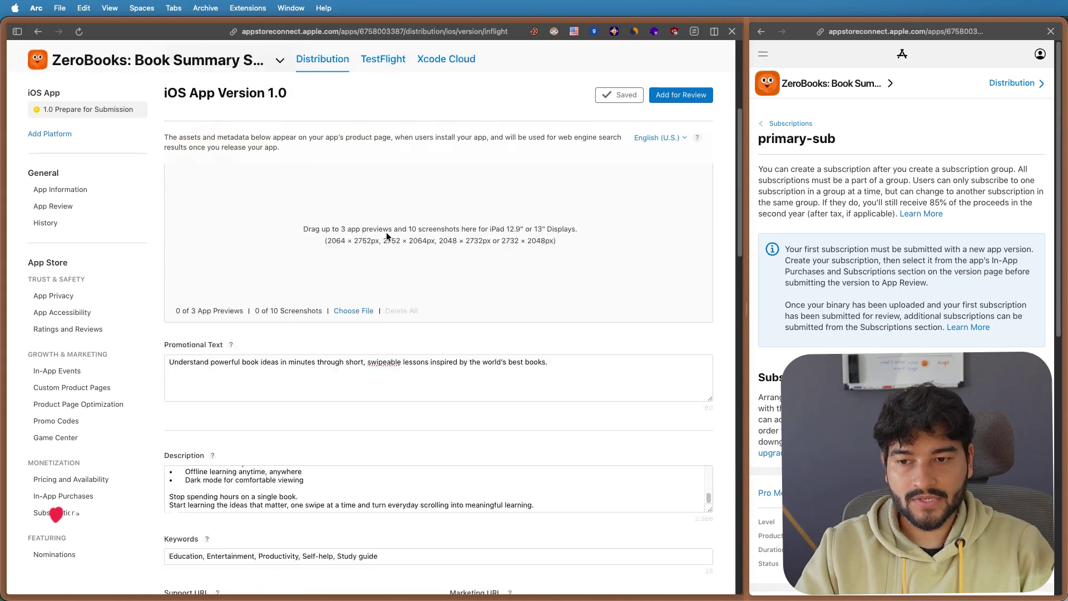
scroll(386, 233, down, 5)
scroll(386, 232, down, 1)
scroll(387, 232, down, 5)
scroll(387, 232, up, 15)
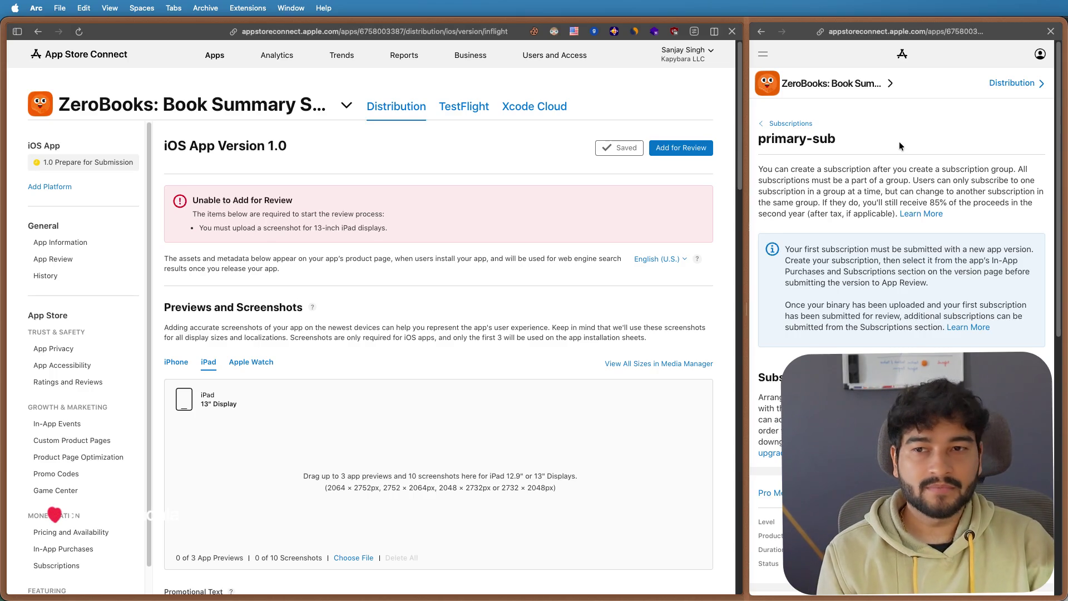
scroll(389, 262, down, 1)
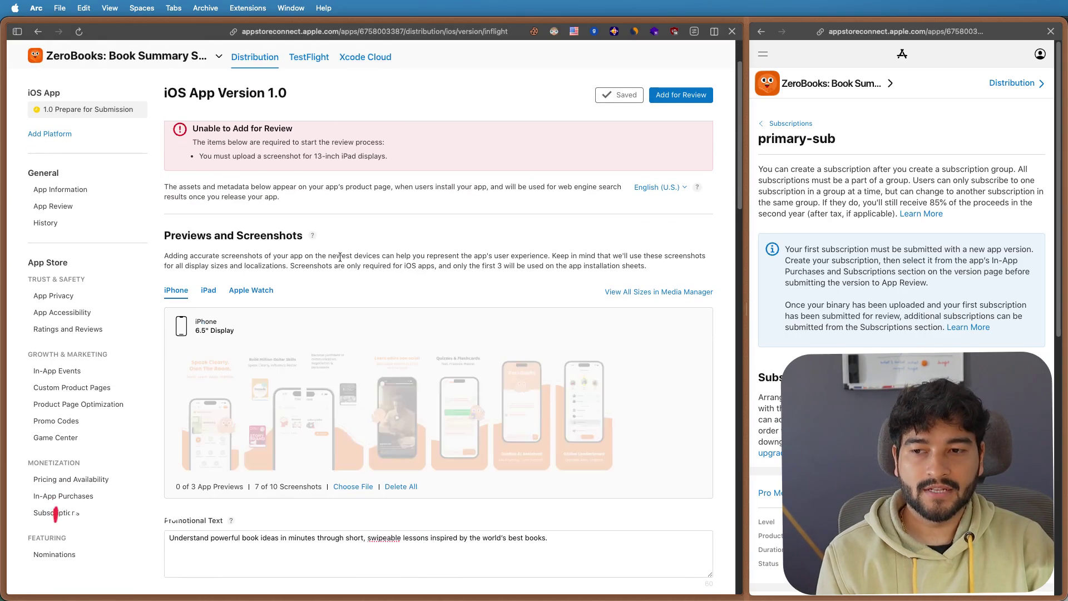
scroll(366, 280, down, 2)
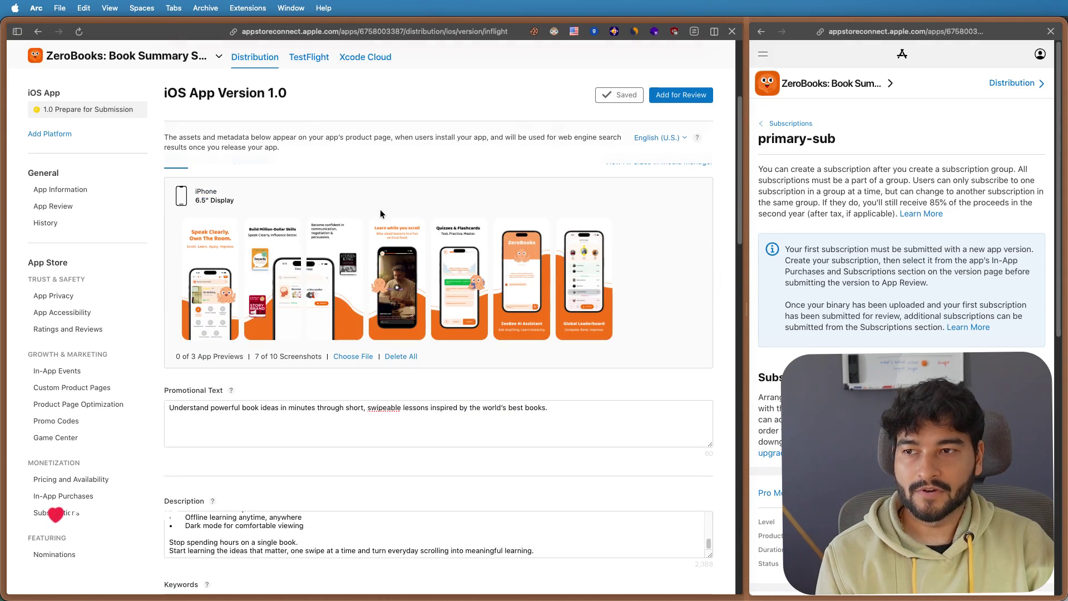
scroll(225, 172, up, 2)
click(208, 271)
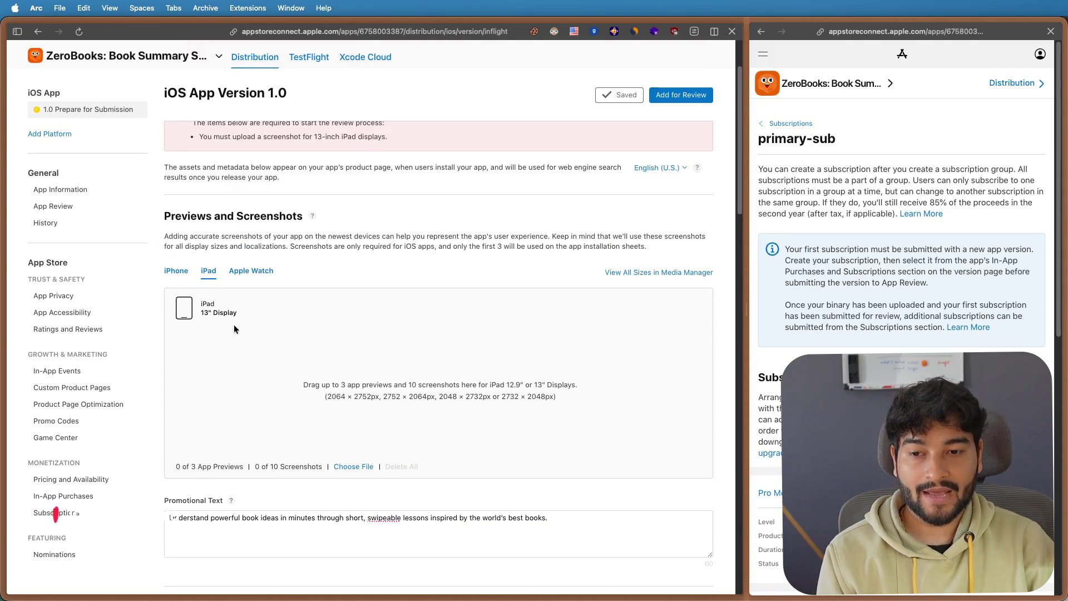
click(176, 271)
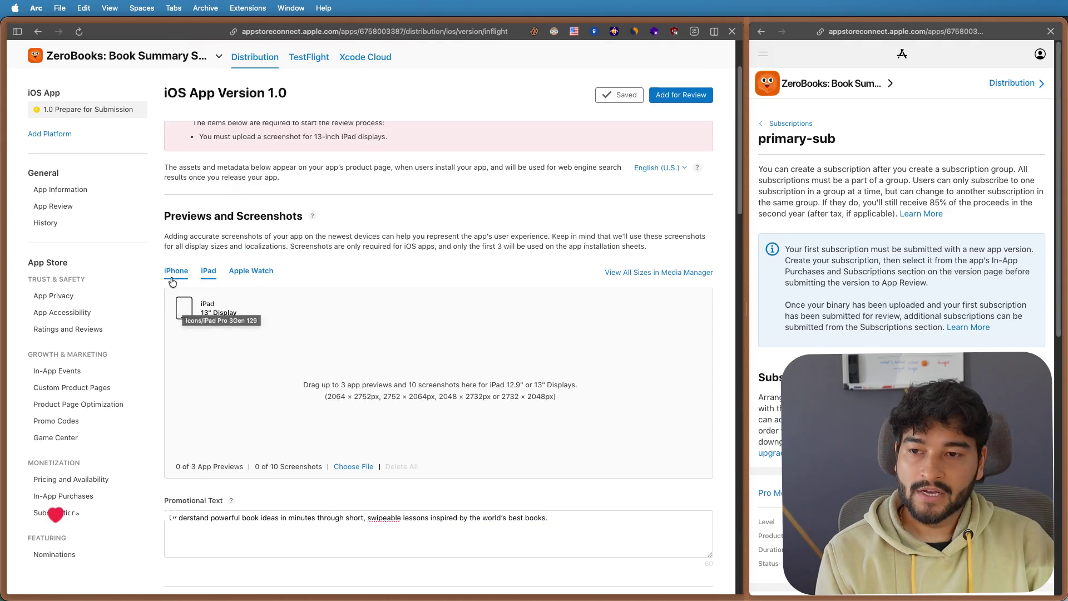
scroll(300, 266, up, 2)
- Page through all seven ZeroBooks screenshots to Global Leaderboard, then close the preview
click(210, 445)
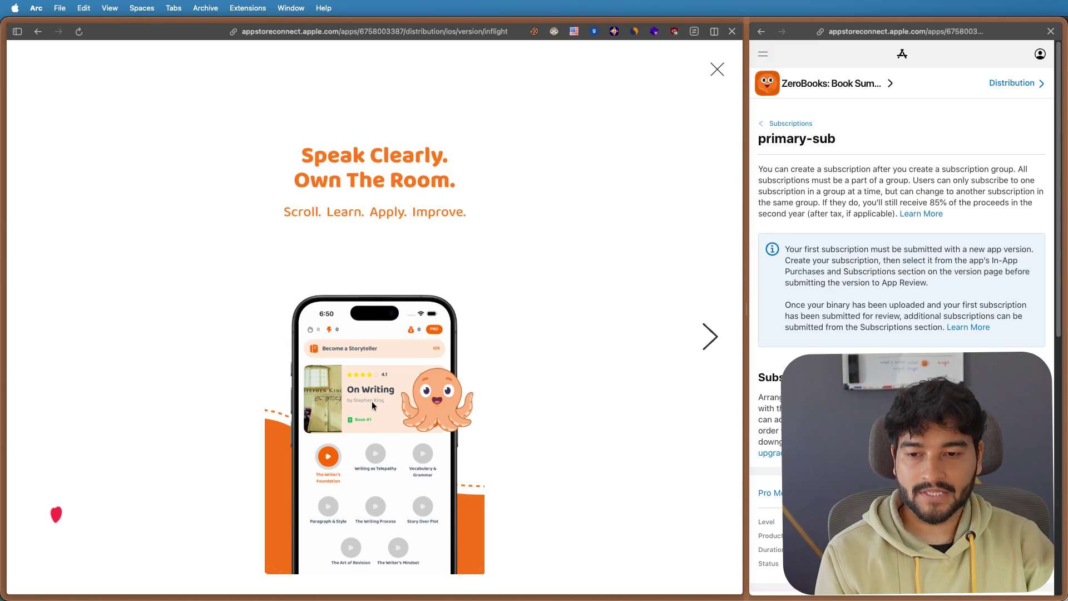
click(705, 347)
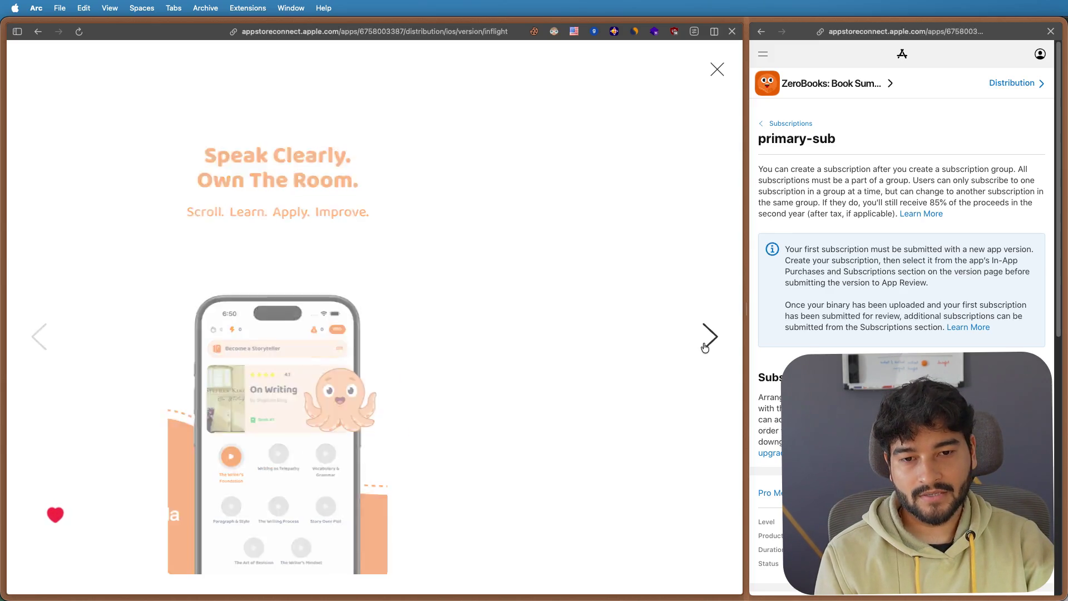
click(706, 348)
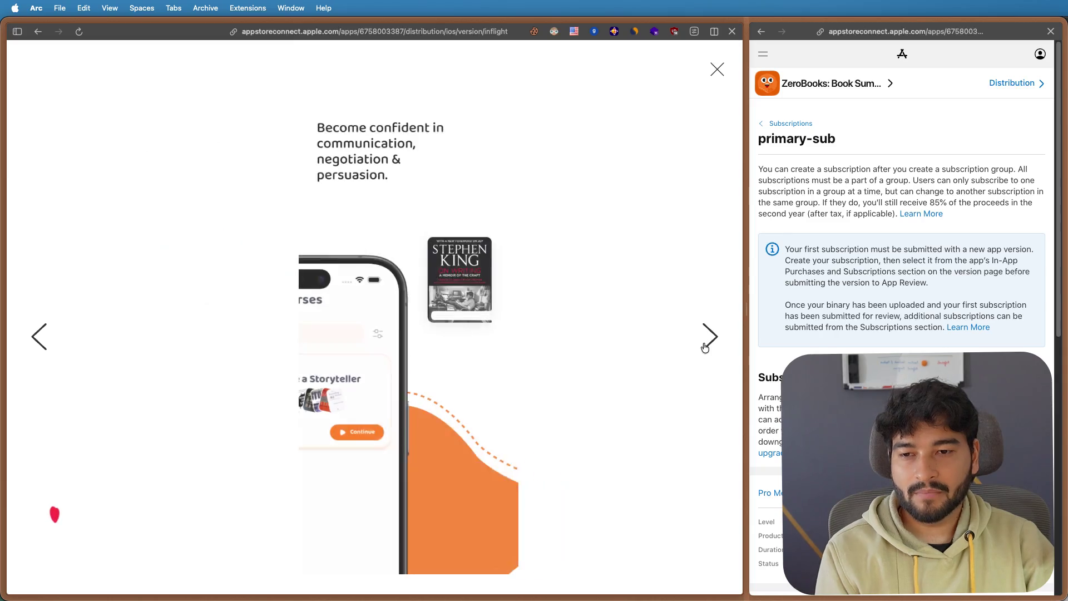
click(705, 347)
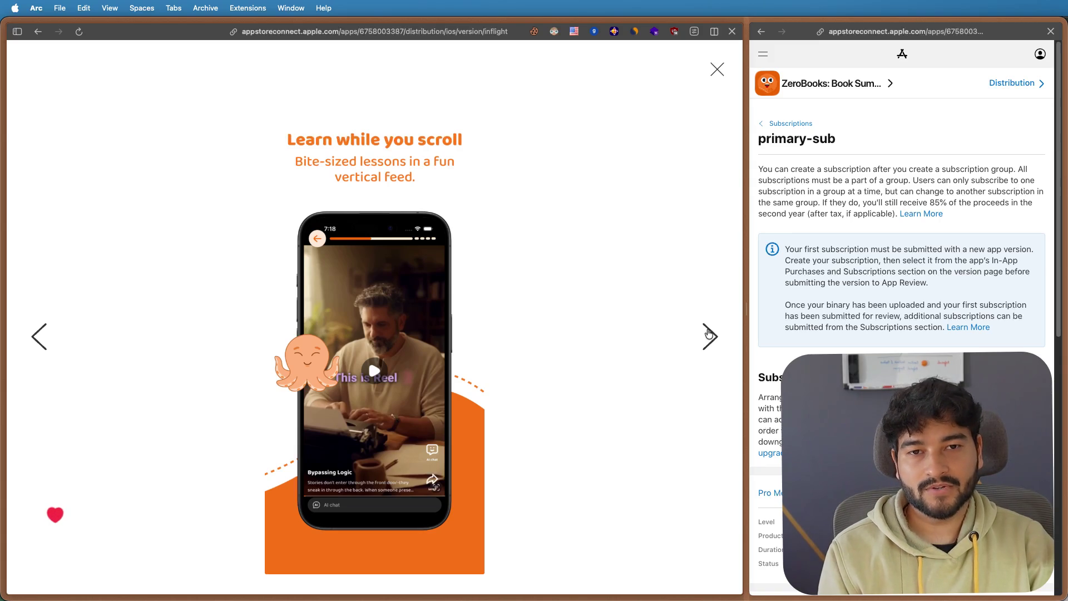
click(708, 334)
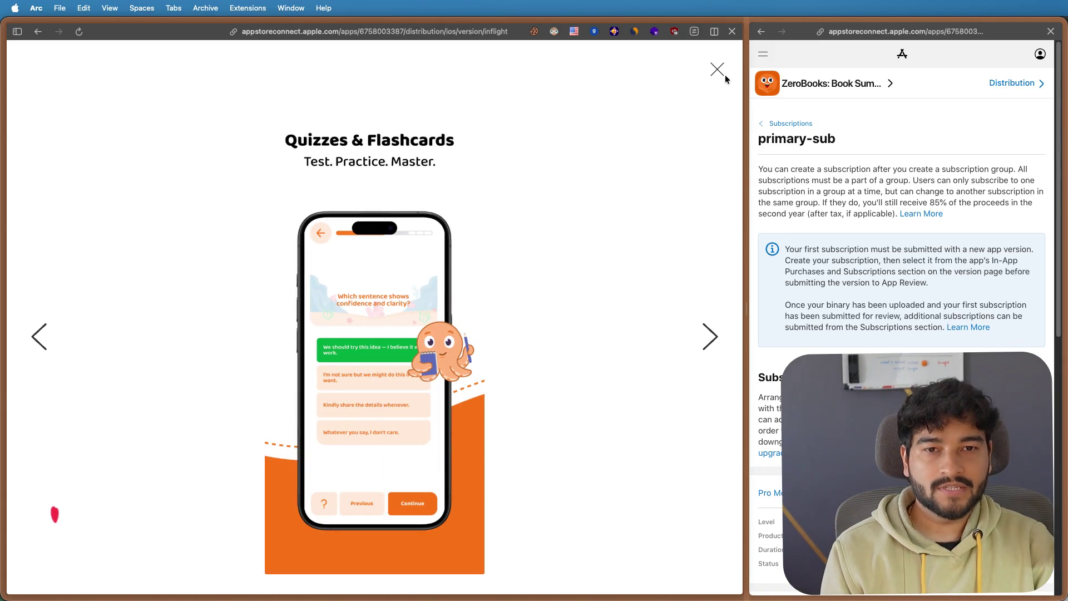
click(707, 338)
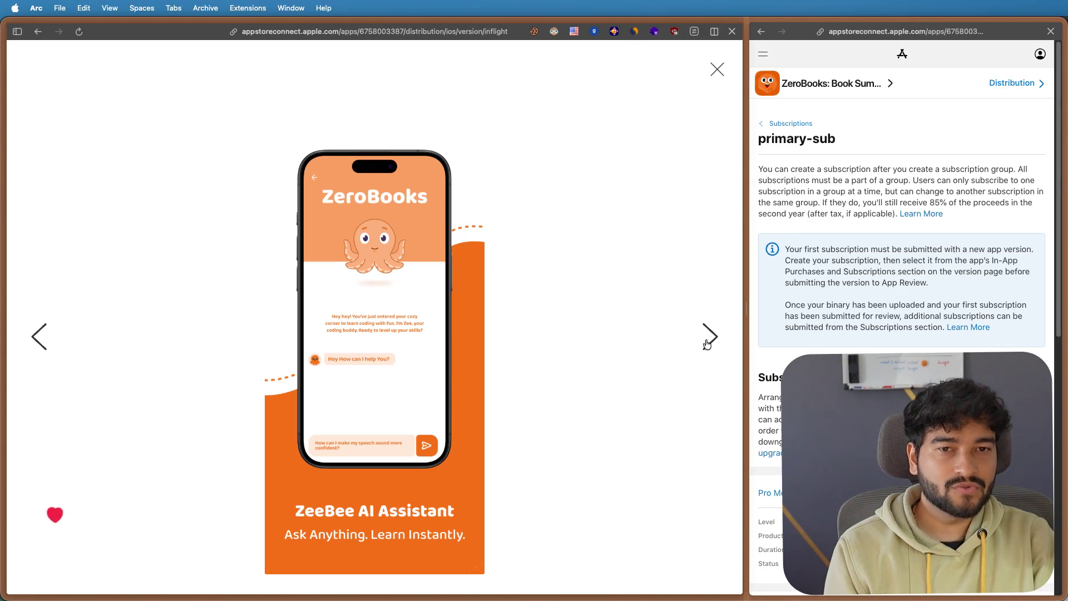
click(707, 338)
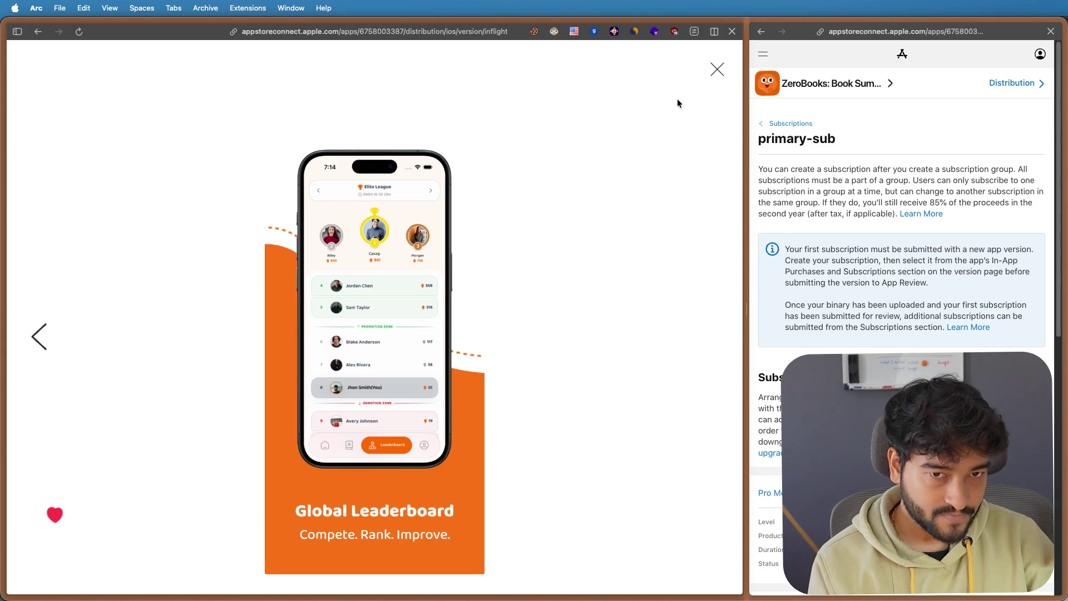
click(717, 69)
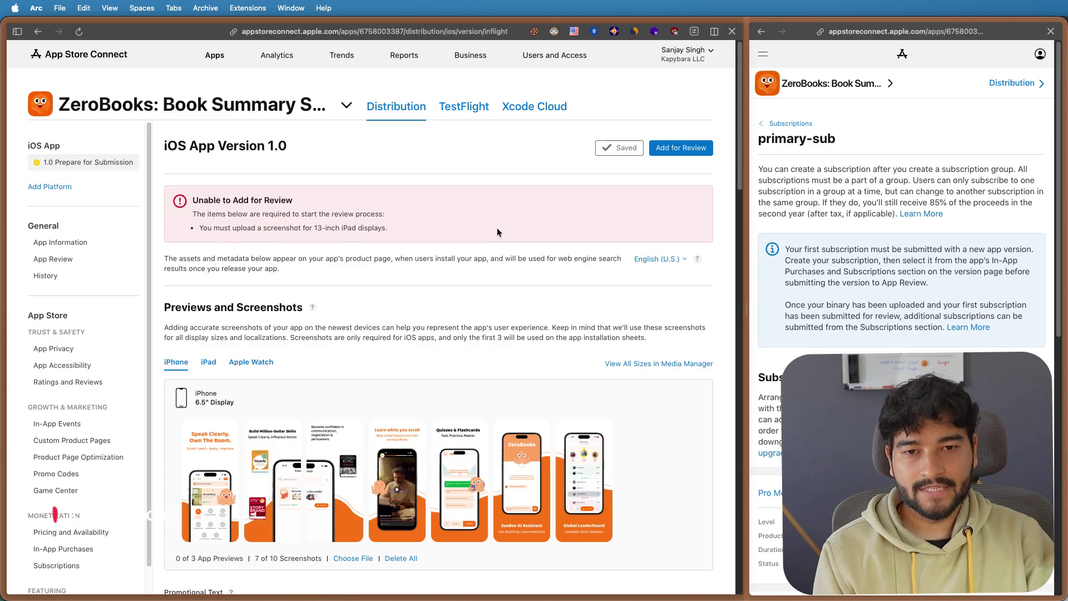
- Review the subscription page address and highlight the missing 13-inch iPad screenshot warning on the iOS 1.0 page
click(893, 34)
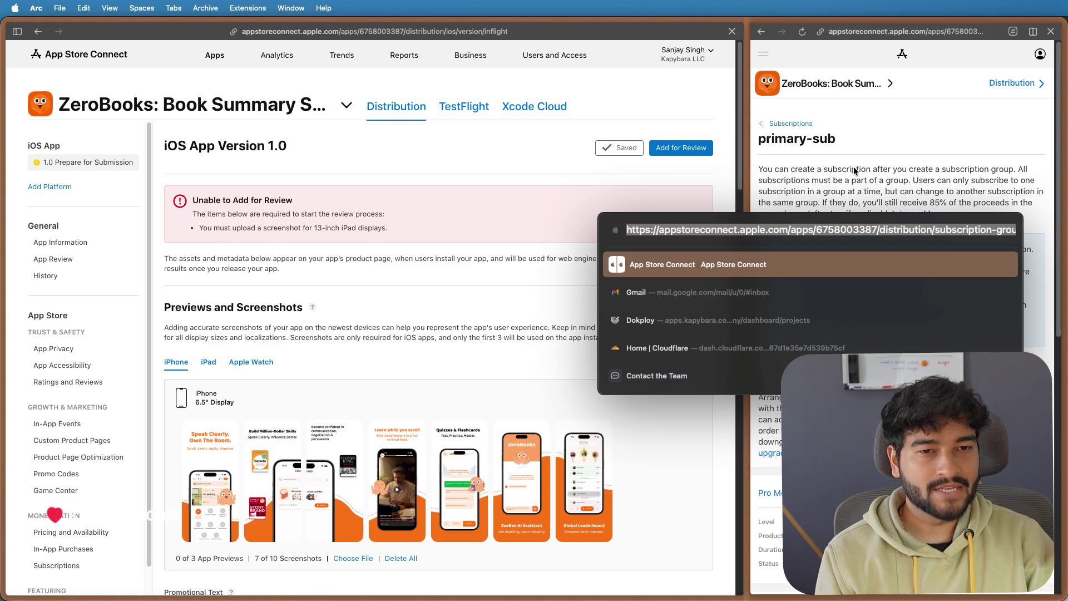
click(491, 205)
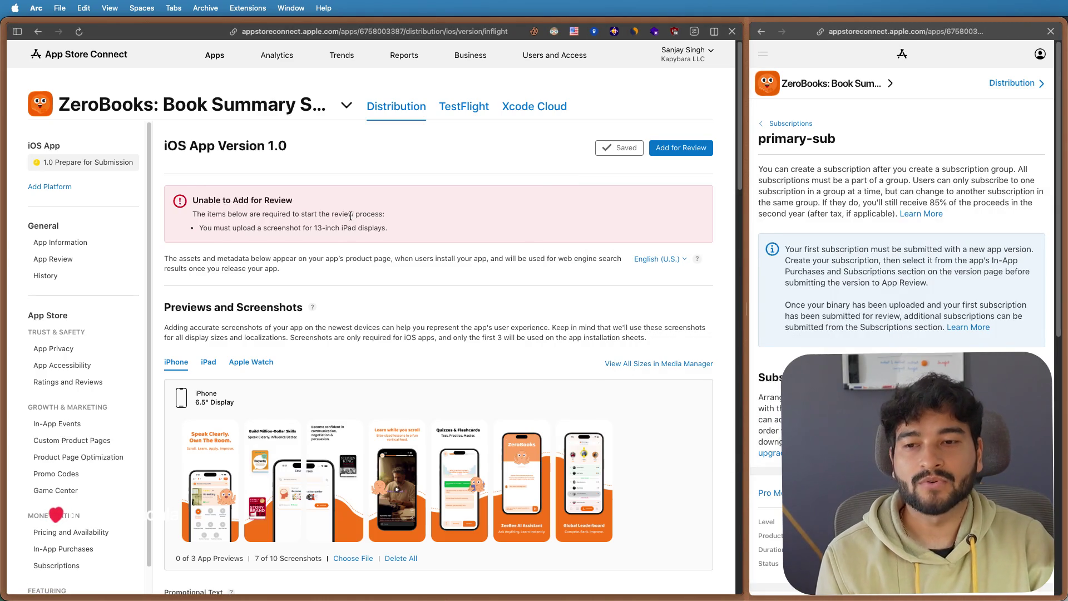
drag(406, 228, 210, 228)
click(347, 235)
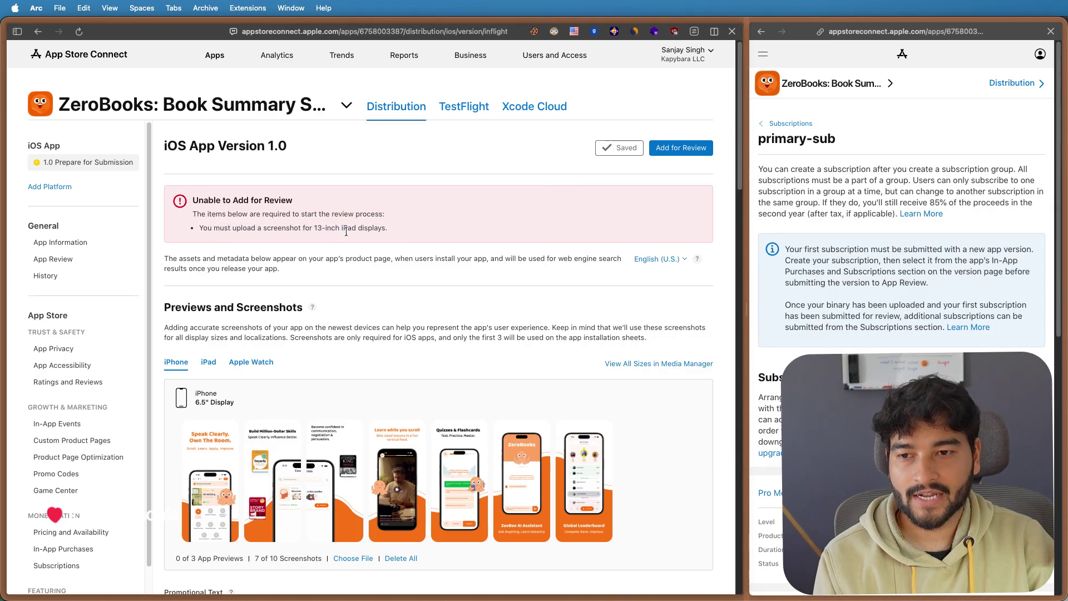
- Glance at Frames 274 and 277 in the Figma store images file, then return to App Store Connect in Arc
key(super+Tab)
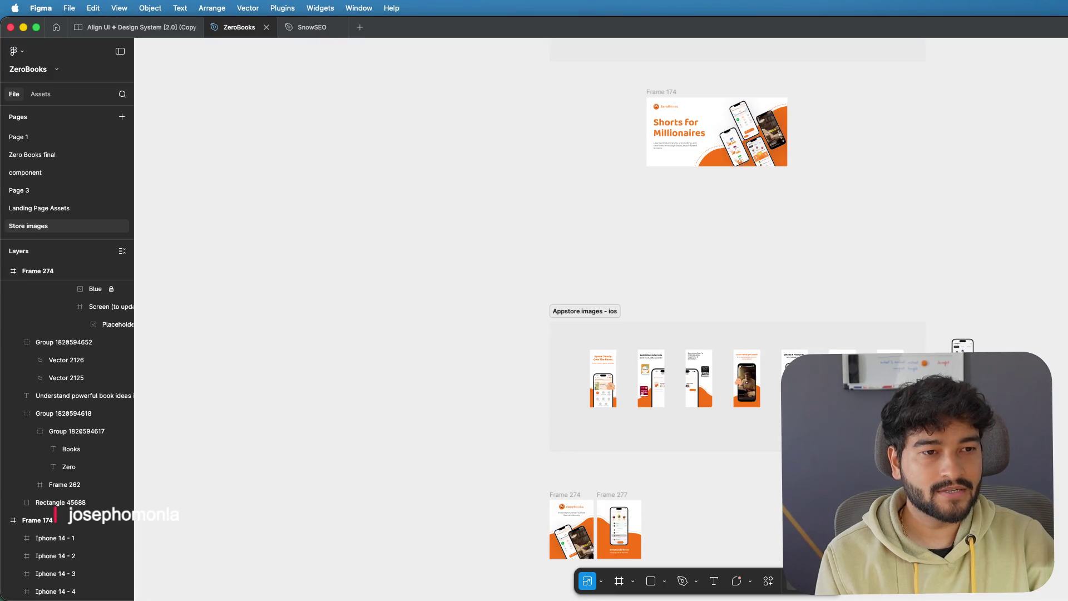
scroll(733, 231, down, 3)
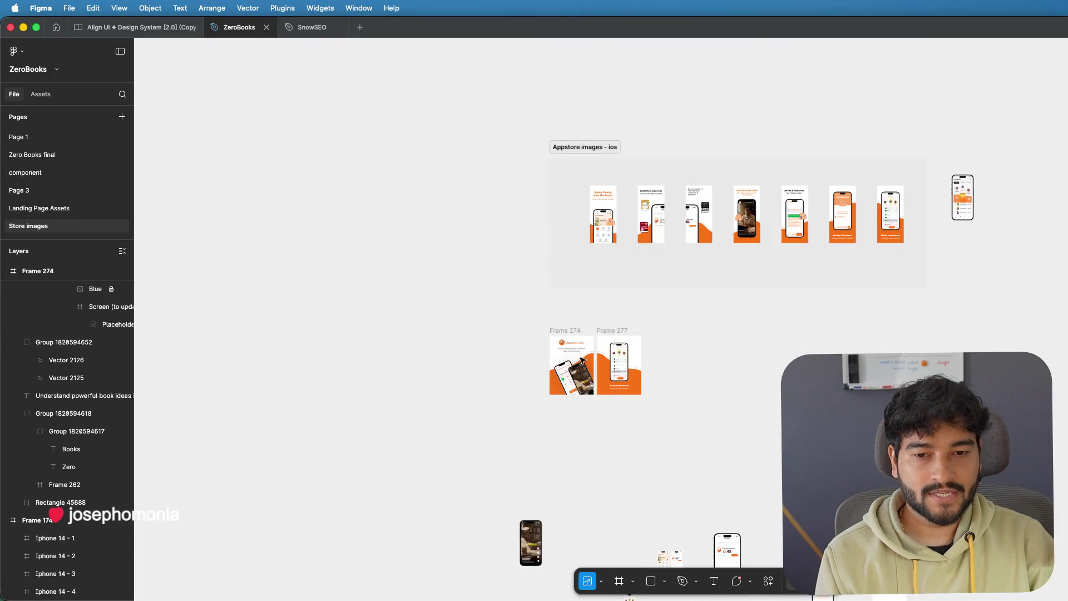
scroll(582, 359, up, 5)
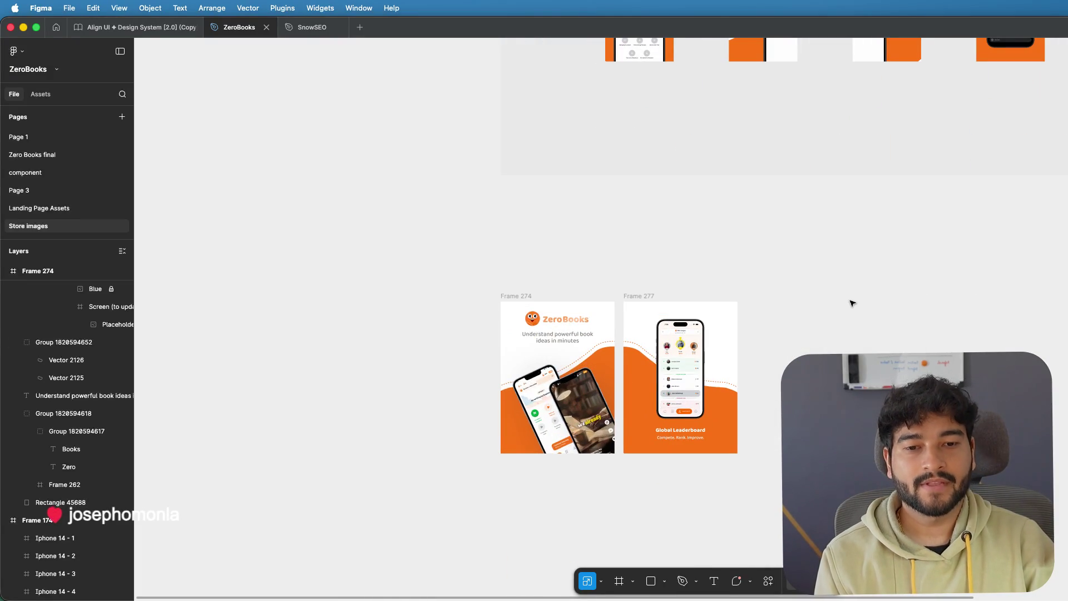
scroll(852, 303, down, 2)
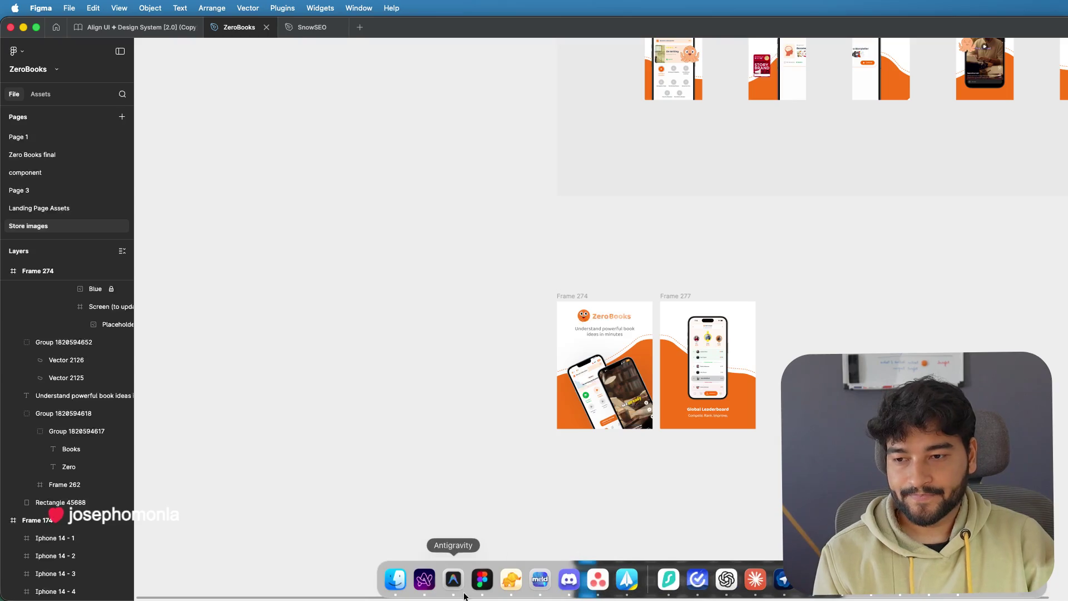
click(425, 581)
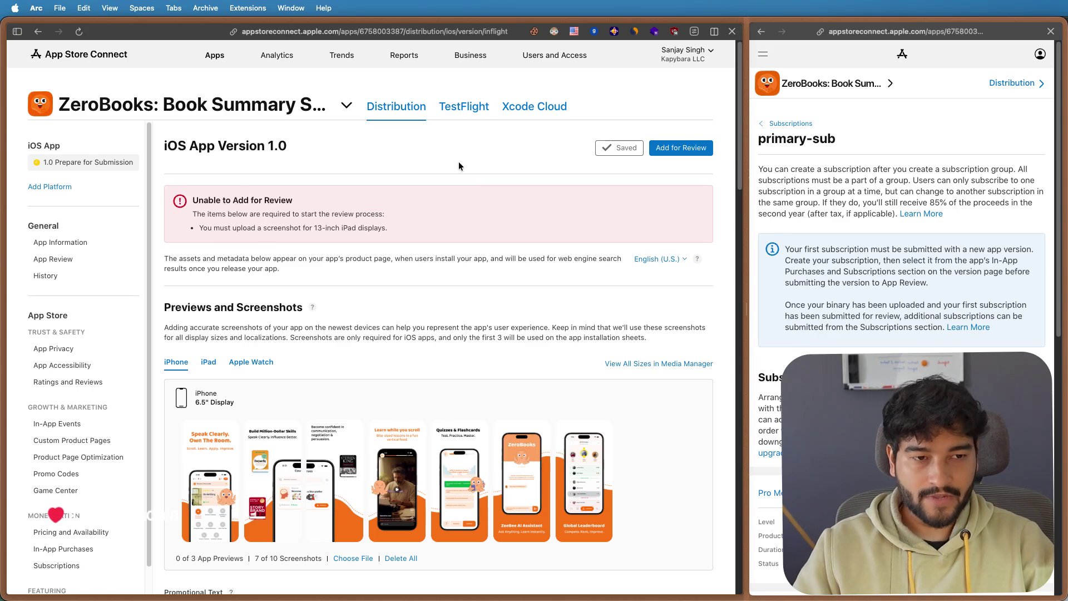
- Refocus Arc and highlight the 13-inch iPad screenshot requirement text on the iOS 1.0 page
key(super+Tab)
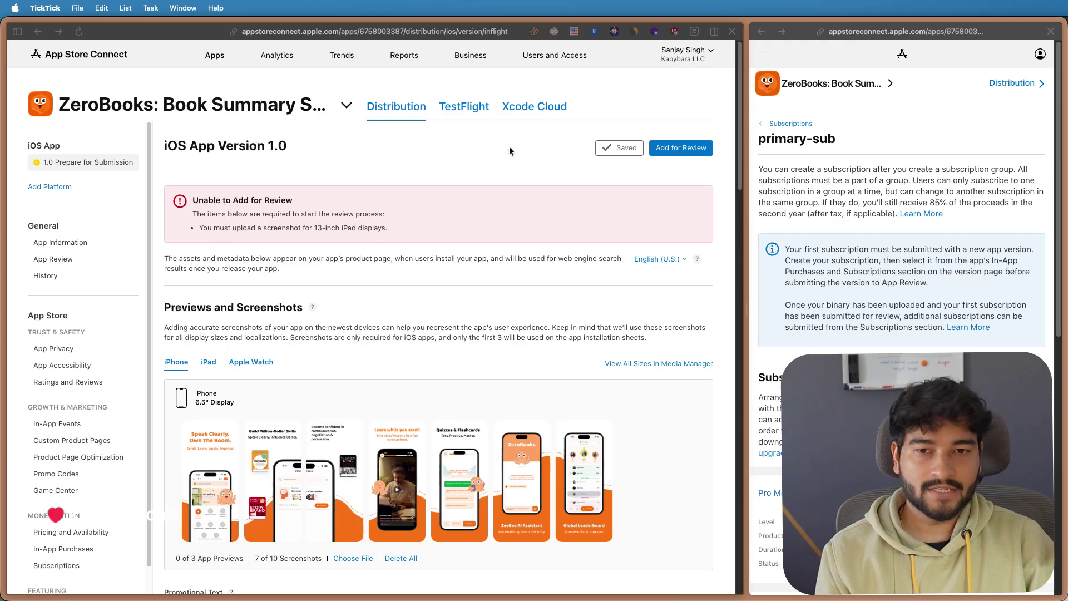
click(266, 210)
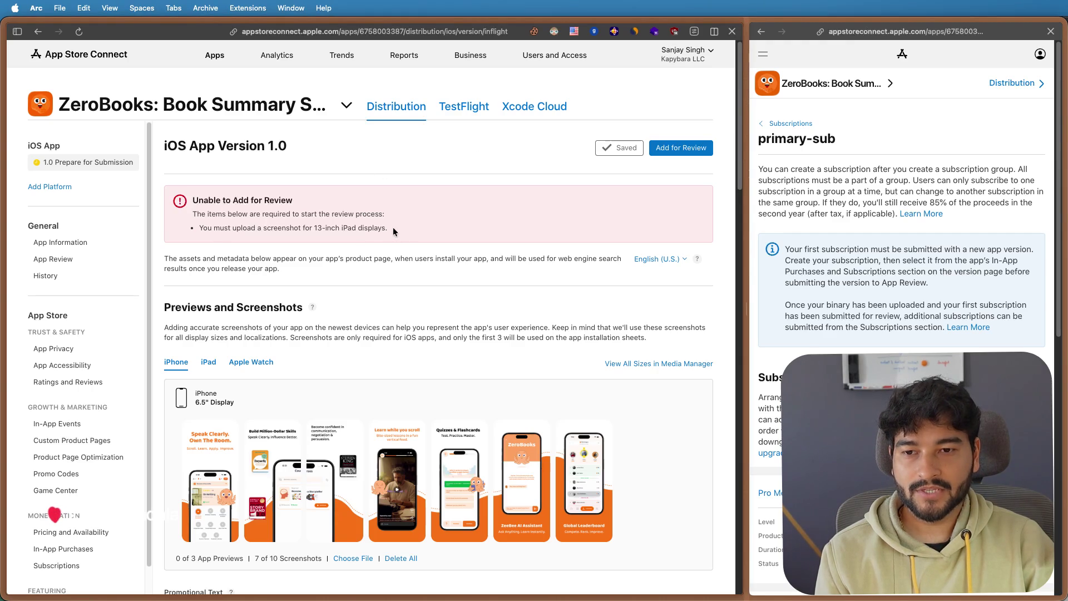
drag(394, 228, 224, 227)
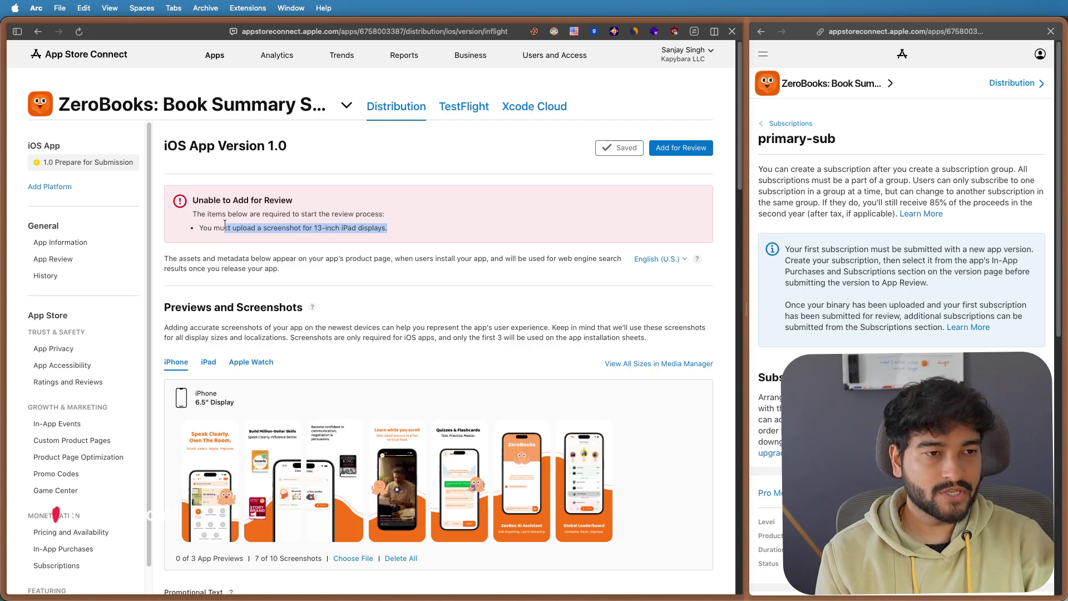
scroll(224, 225, down, 3)
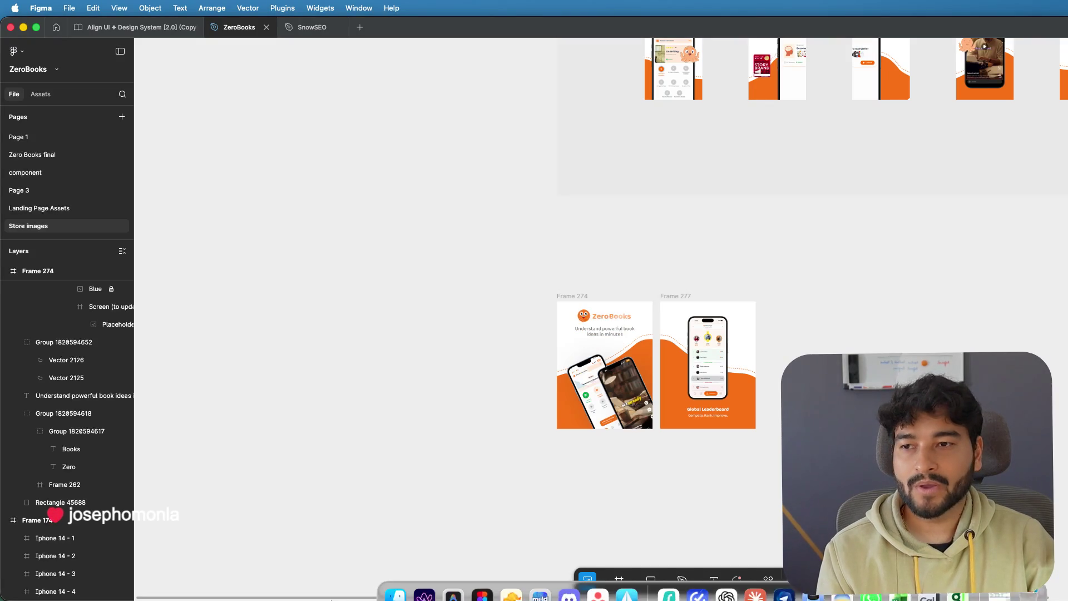
- Bring Arc forward and switch to the Stitch AI Search Analytics Dashboard project space
click(424, 579)
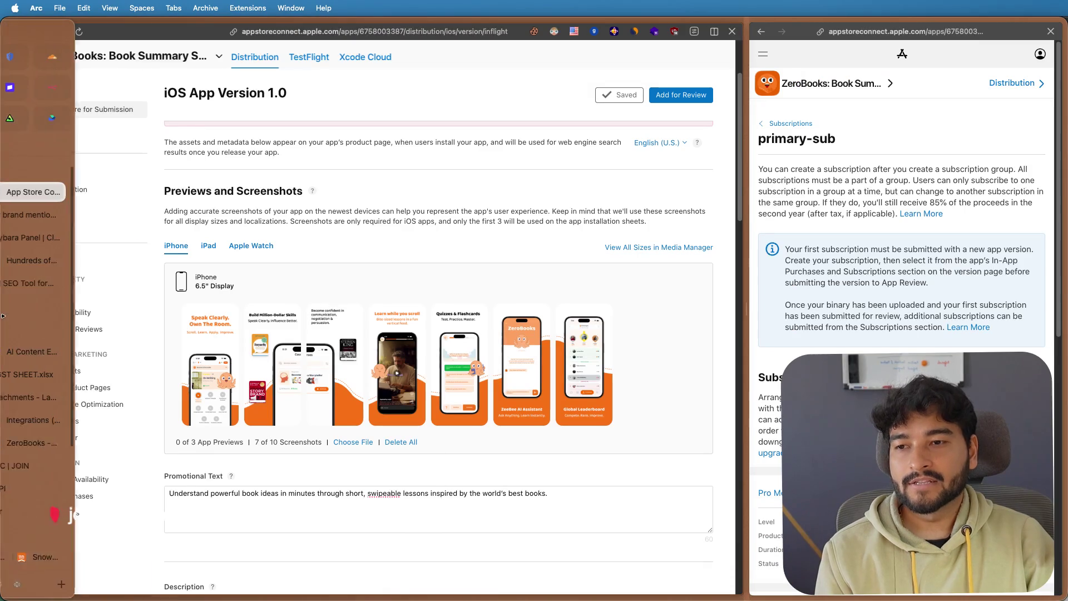
click(78, 584)
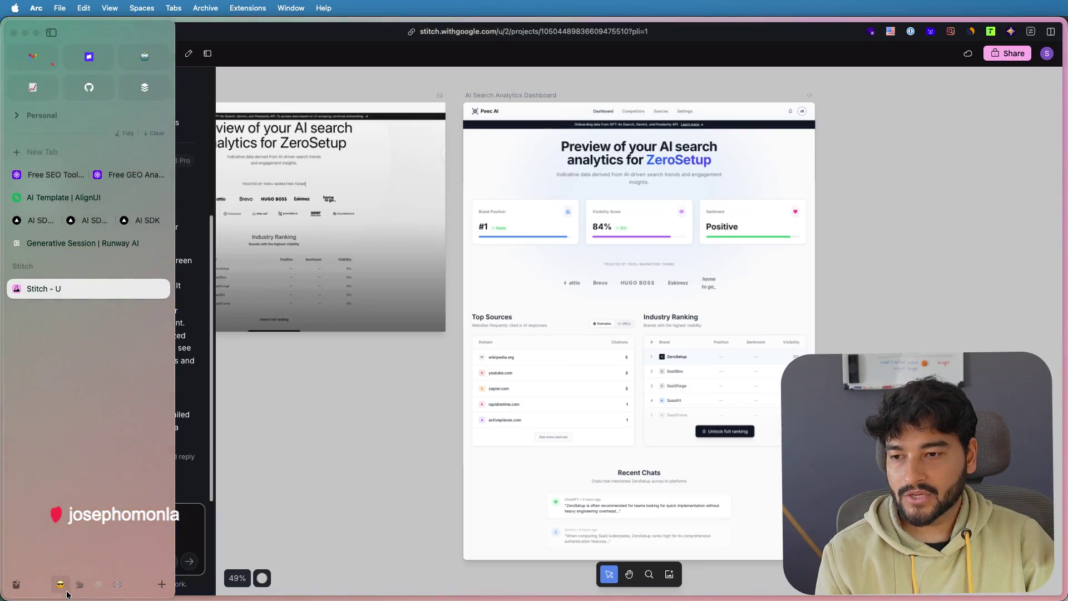
scroll(529, 406, left, 5)
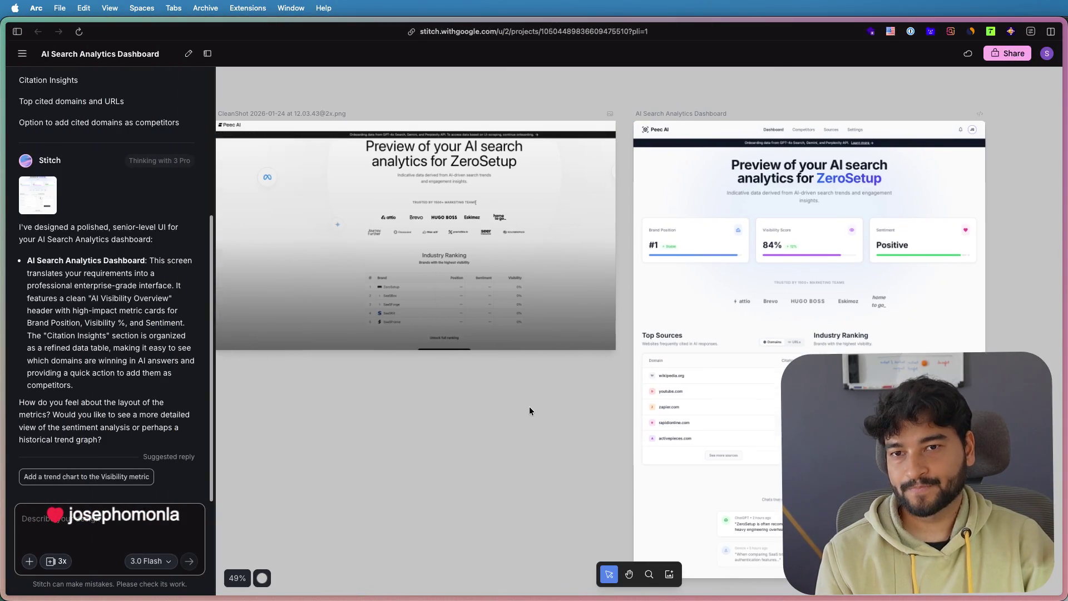
scroll(517, 117, up, 2)
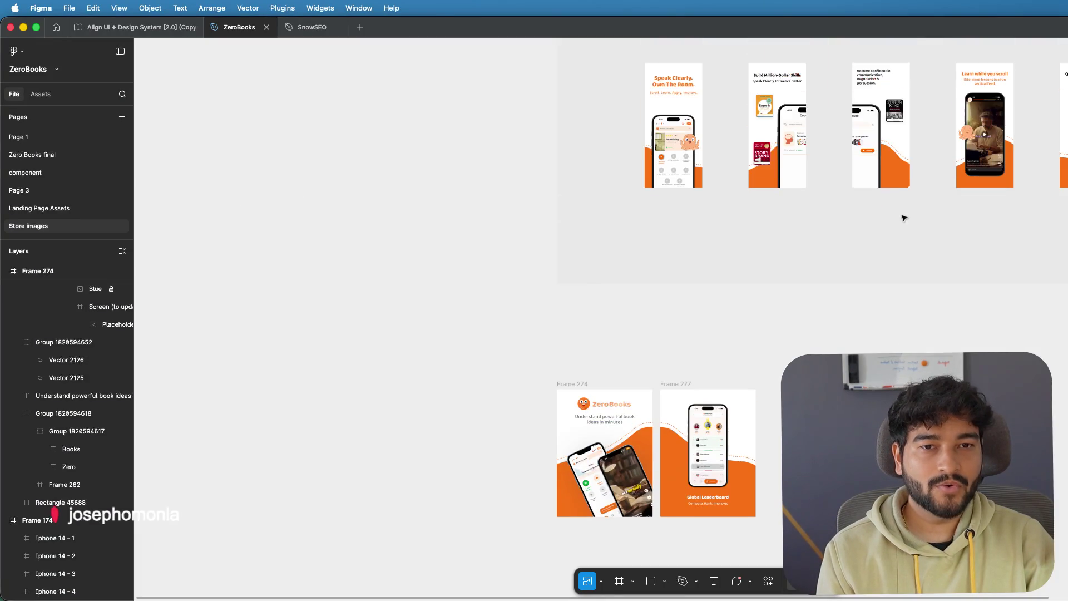
scroll(838, 238, up, 2)
scroll(837, 238, right, 4)
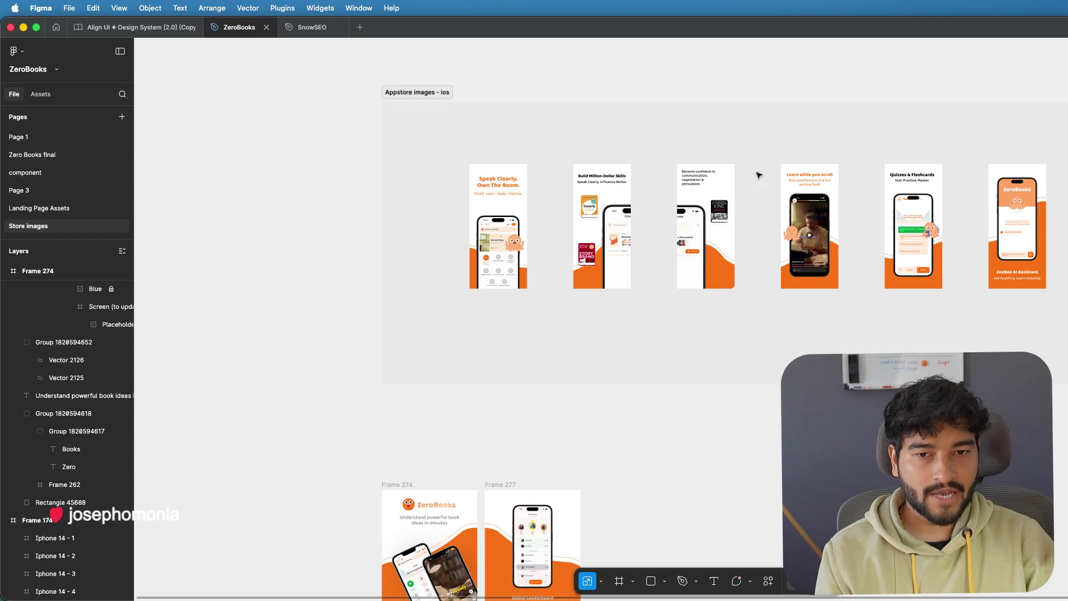
scroll(618, 289, down, 3)
scroll(619, 289, down, 2)
scroll(616, 289, up, 3)
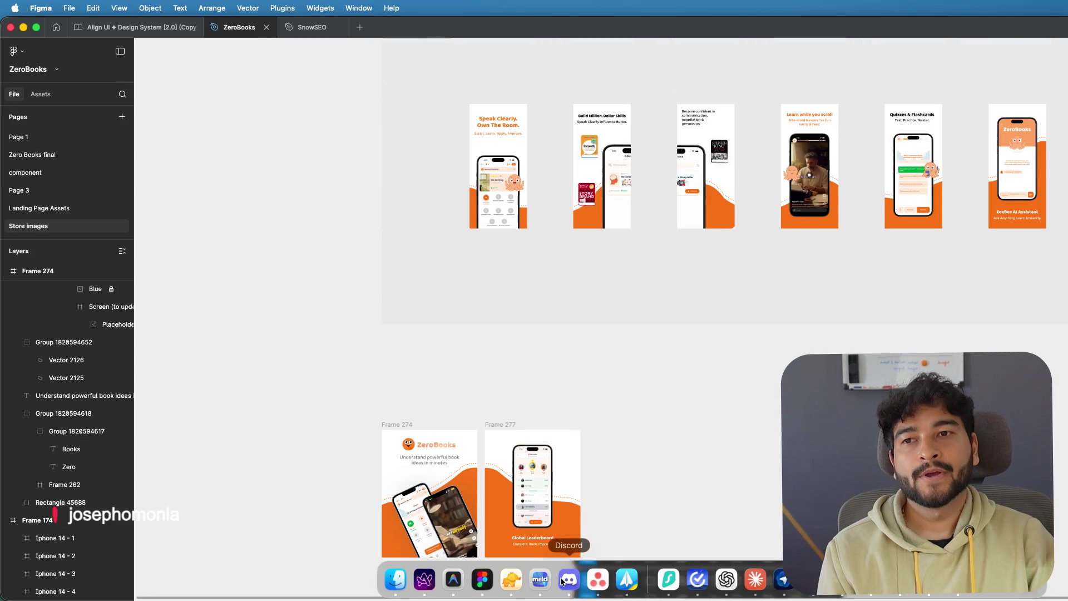
- Deselect the screenshot frame in Stitch and start a web search in a new split pane beside the project
click(419, 585)
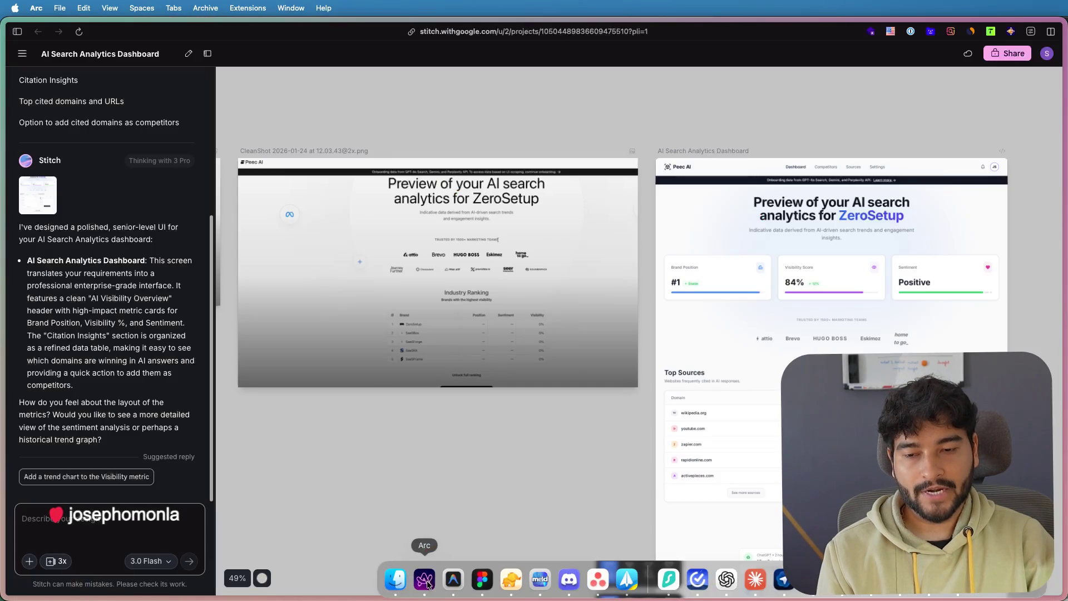
click(516, 108)
scroll(628, 102, left, 2)
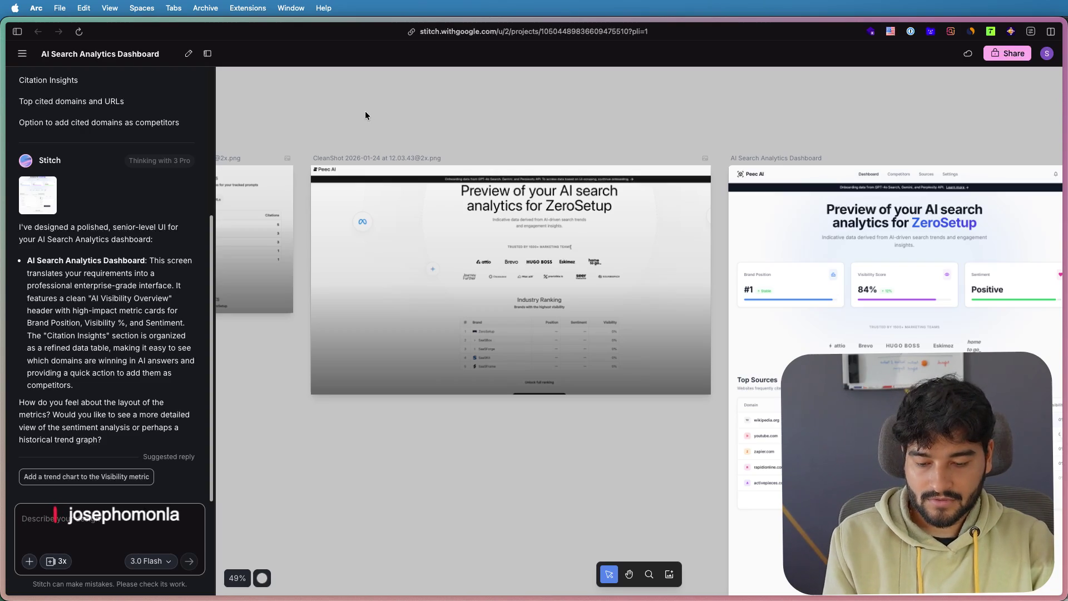
key(ctrl+shift+equal)
text(type t)
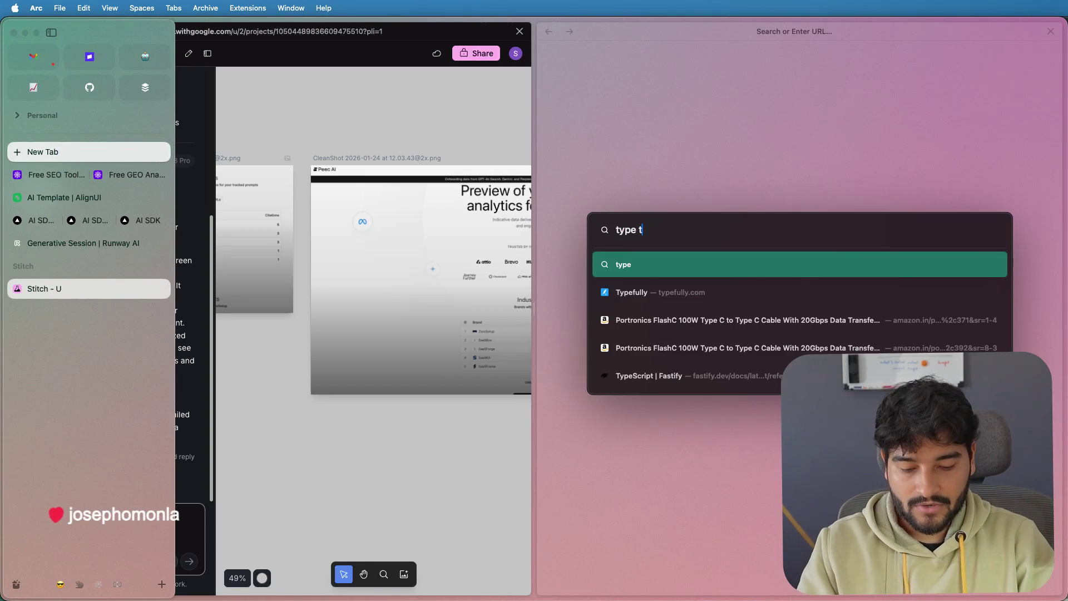
text(heory)
- Run the type theory Google search, close its pane, and select the middle reference screenshot in Stitch
key(Return)
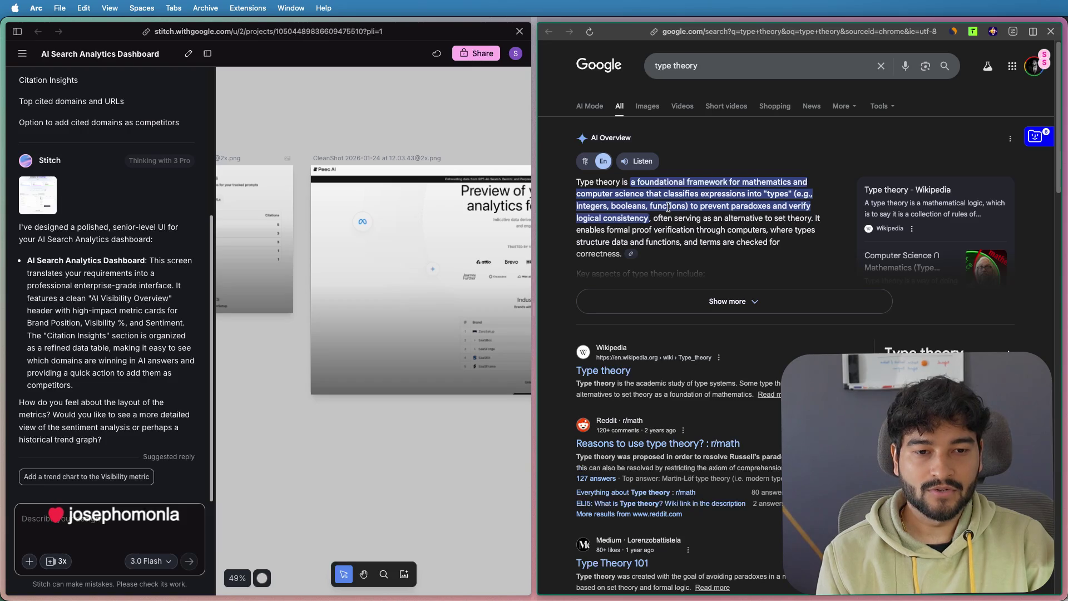
scroll(669, 208, down, 3)
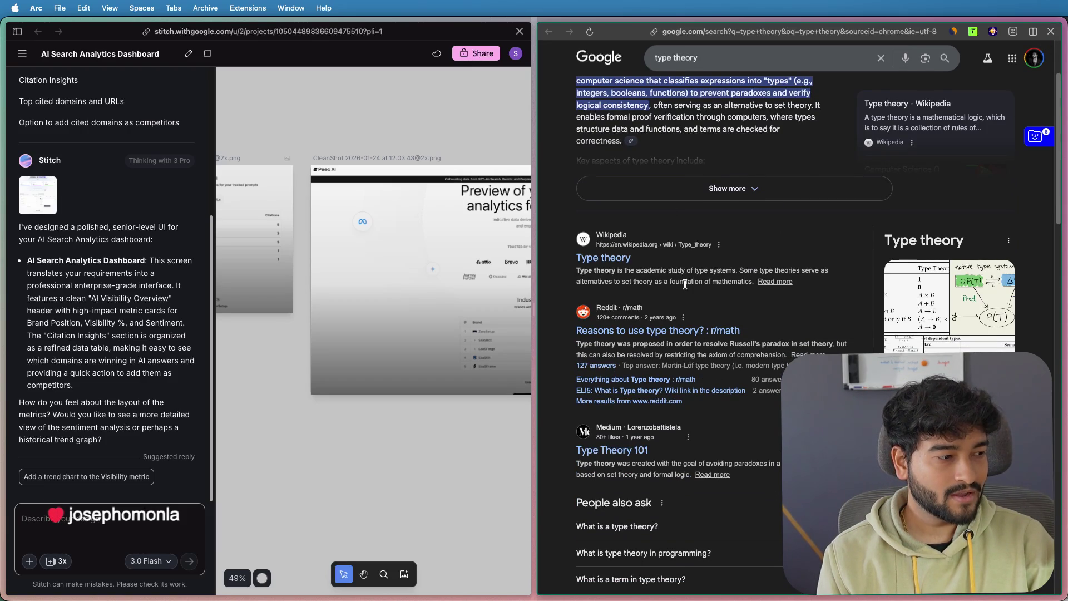
scroll(685, 282, down, 3)
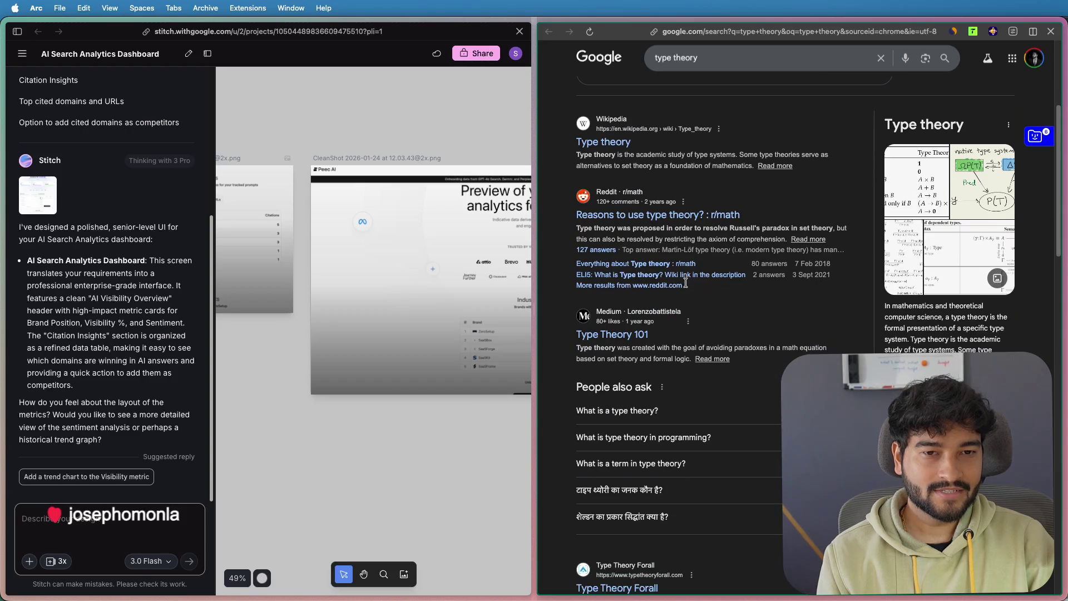
scroll(687, 286, up, 5)
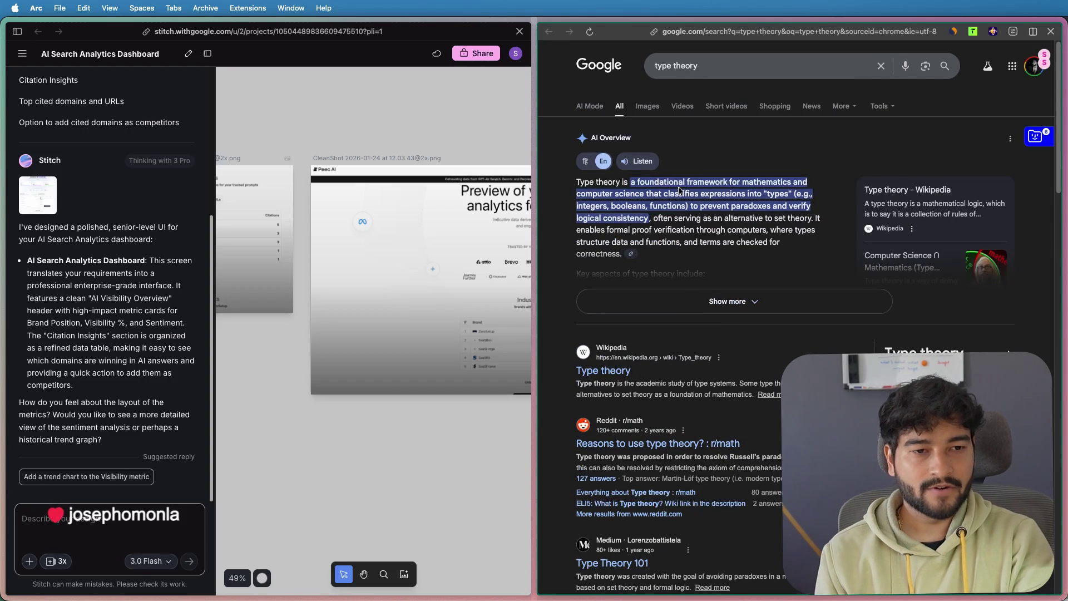
key(super+w)
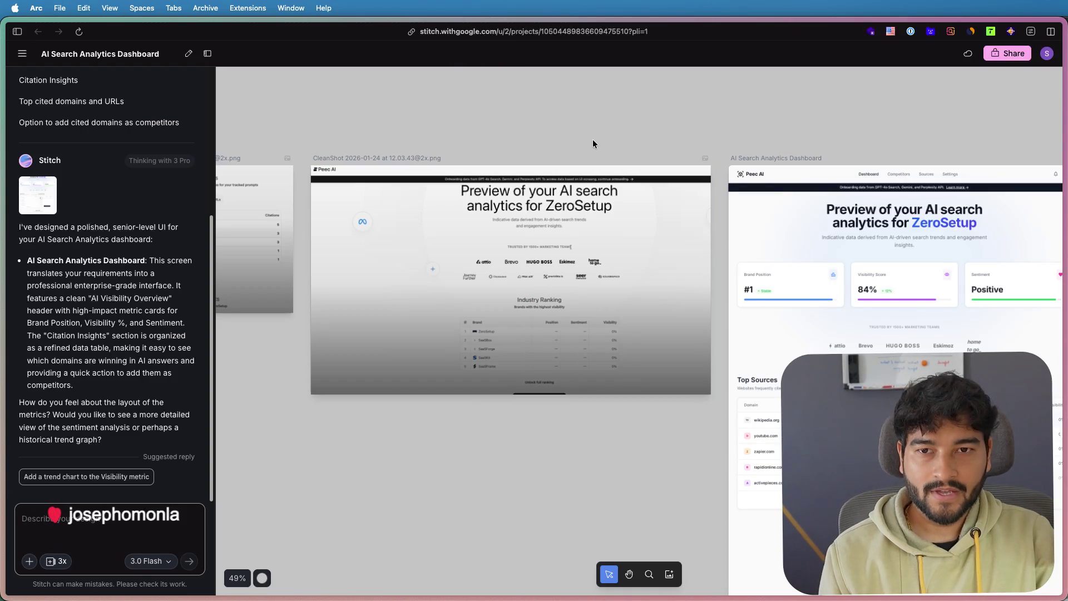
click(543, 217)
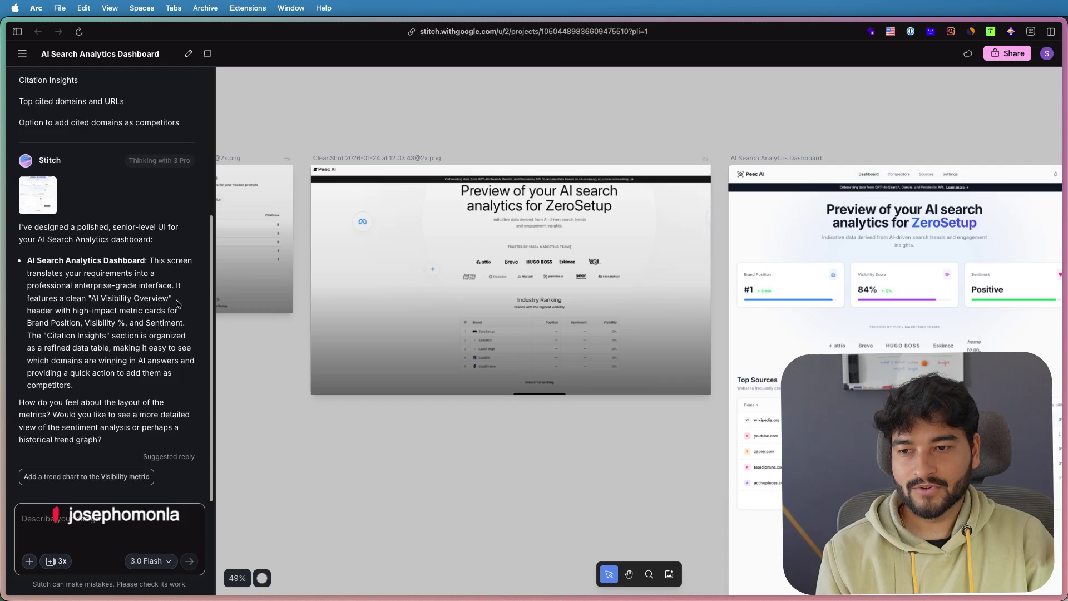
scroll(349, 264, down, 2)
key(Escape)
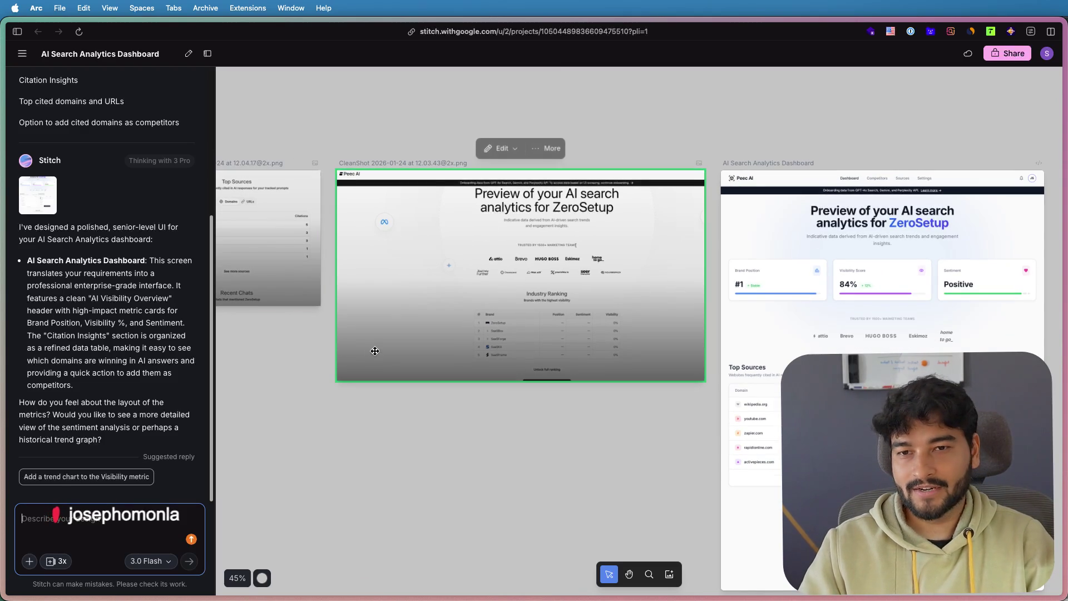
scroll(582, 114, left, 5)
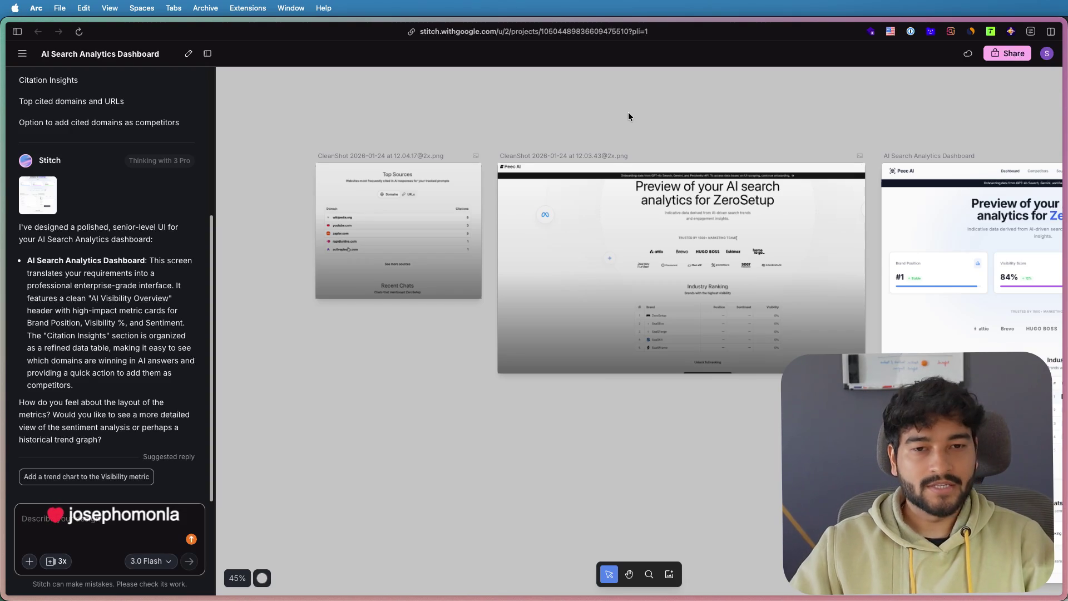
drag(714, 115, 569, 117)
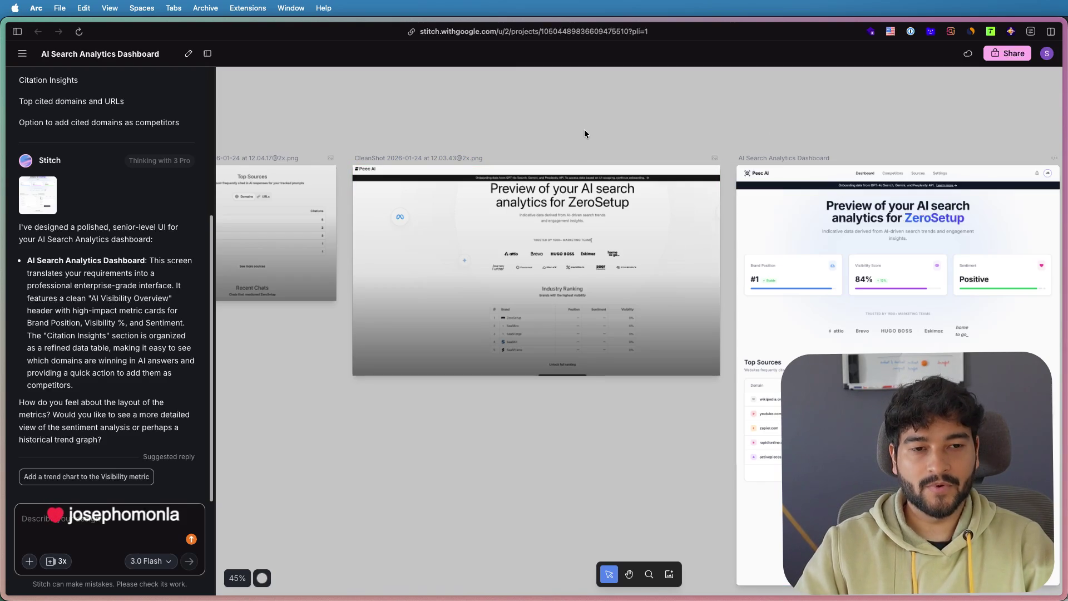
click(514, 215)
scroll(510, 216, up, 3)
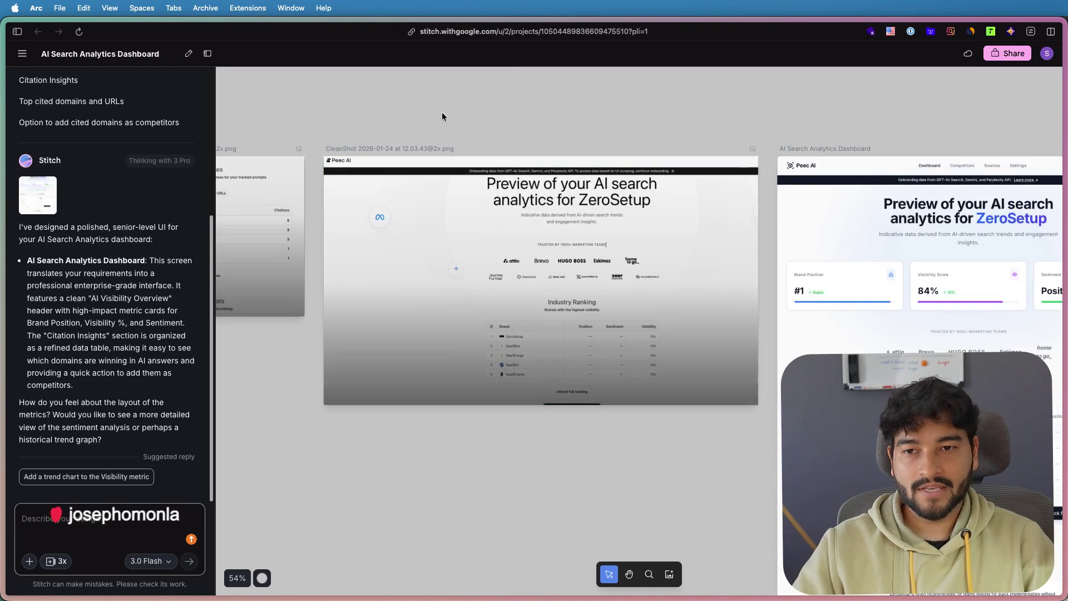
mouse_move(441, 112)
mouse_down()
mouse_move(572, 122)
mouse_move(531, 116)
mouse_up()
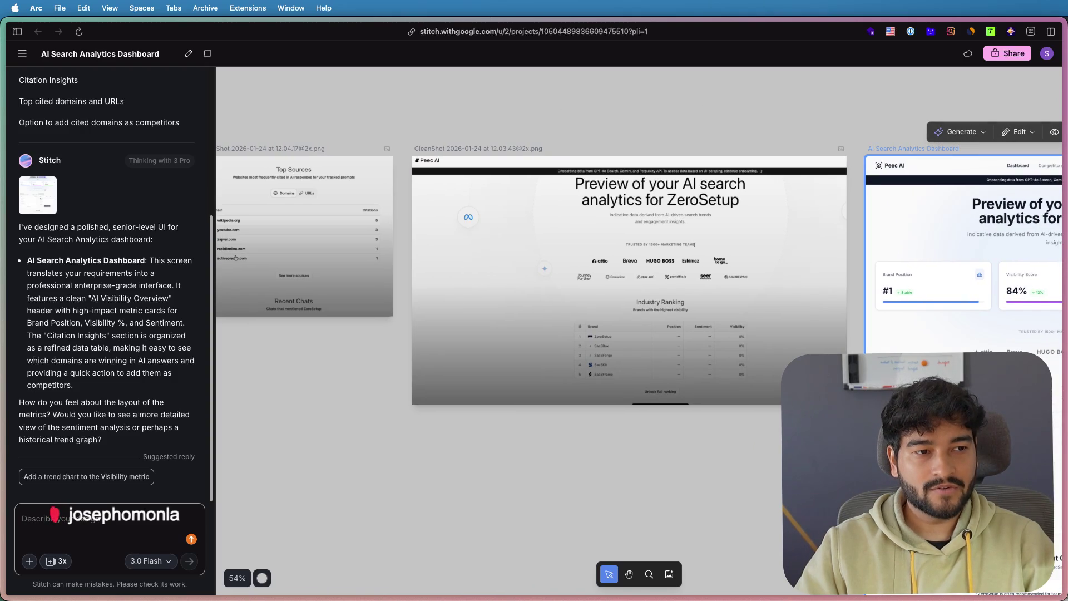
key(super+Tab)
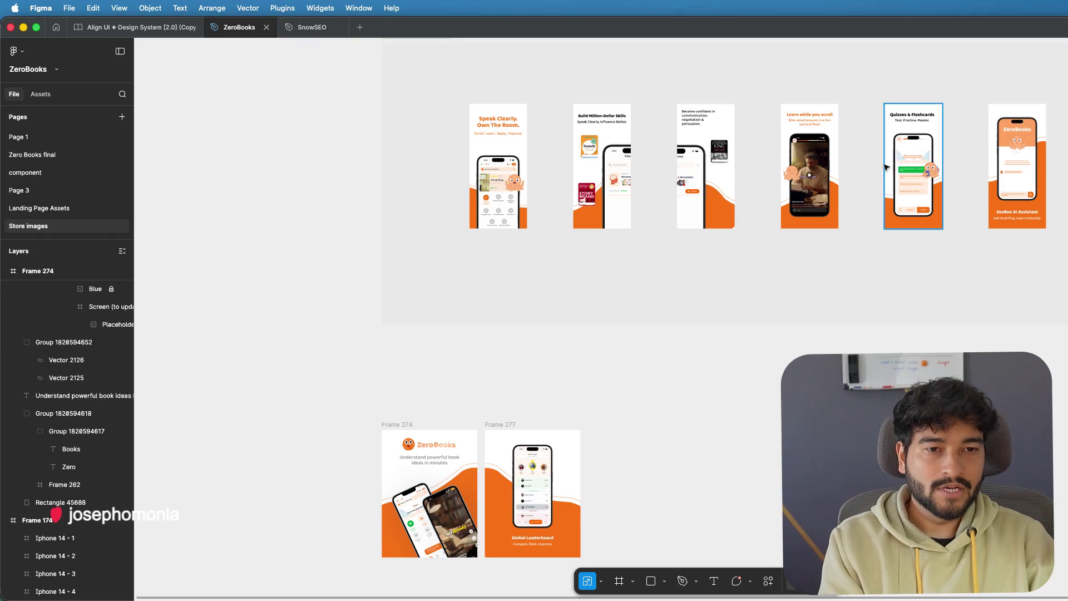
scroll(781, 282, up, 3)
scroll(780, 283, up, 5)
scroll(780, 282, down, 2)
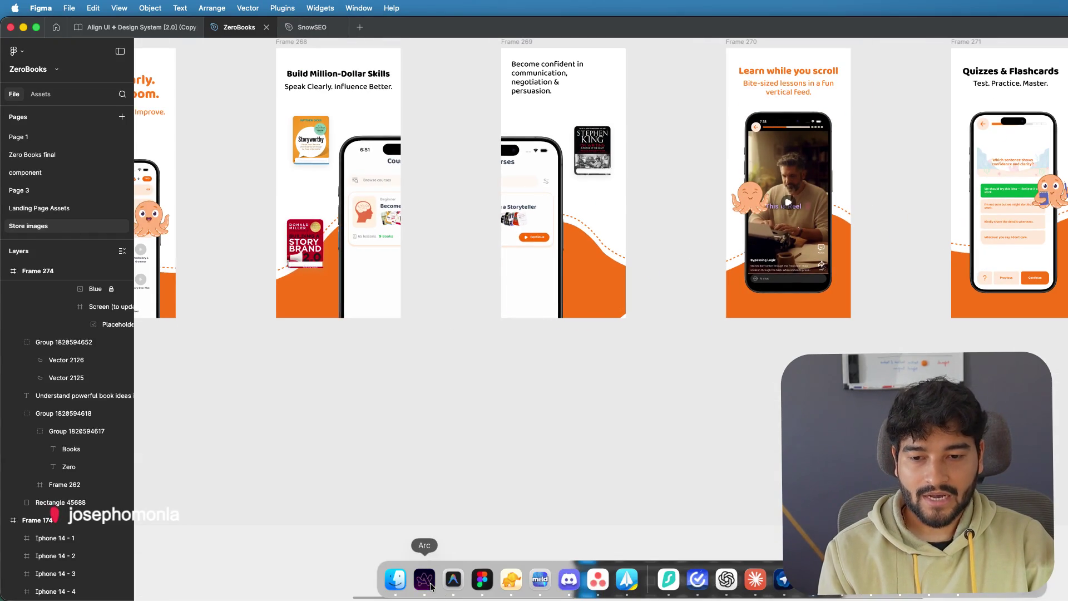
click(425, 578)
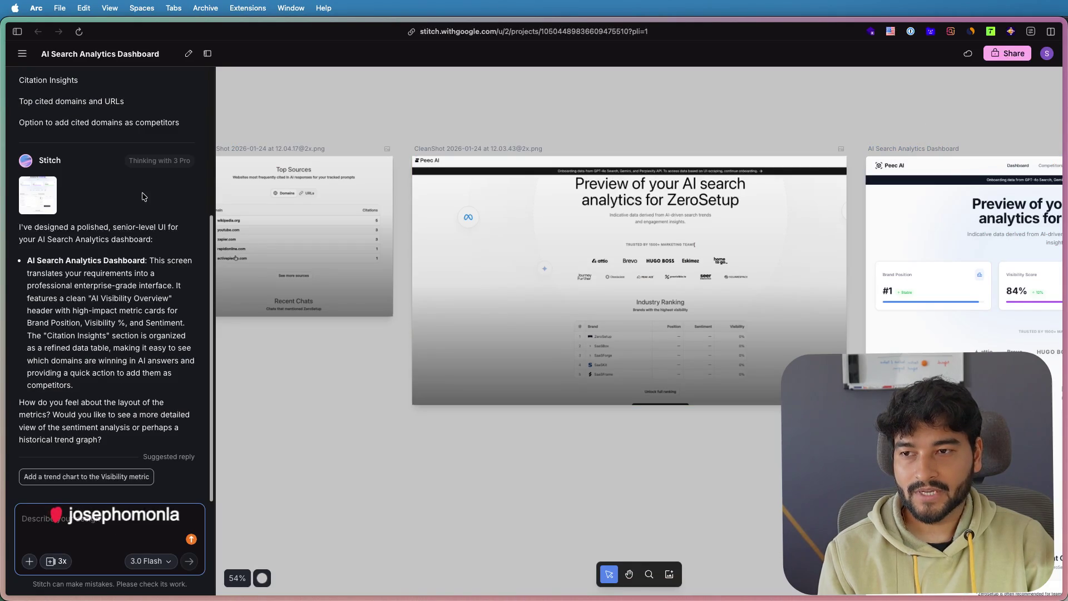
- Select reference screenshots and centre the AI Search Analytics Dashboard frame on the Stitch canvas
click(513, 246)
scroll(437, 349, right, 3)
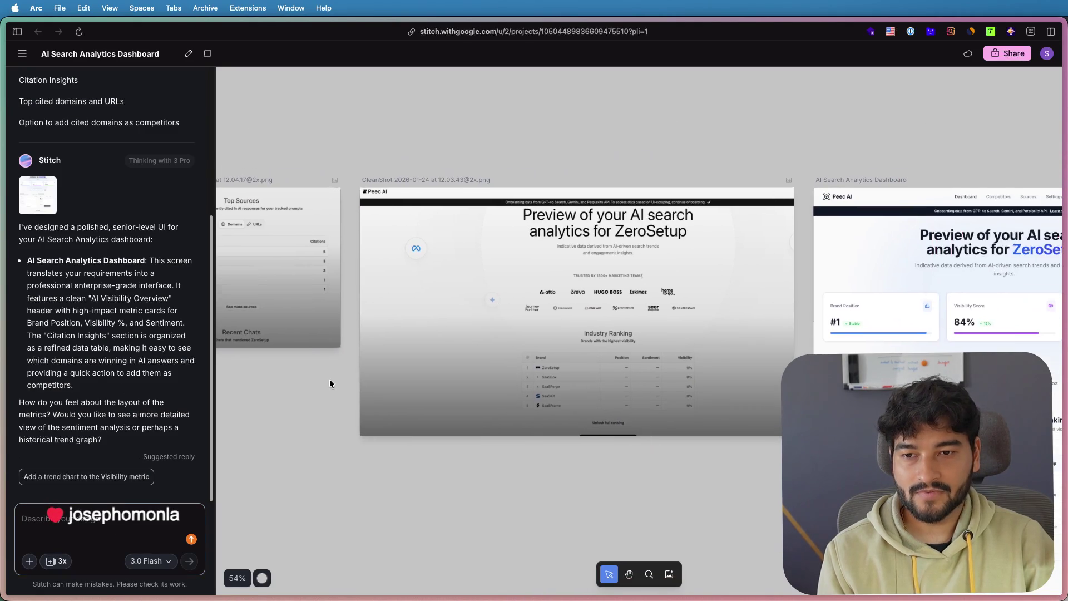
click(392, 326)
scroll(661, 290, up, 3)
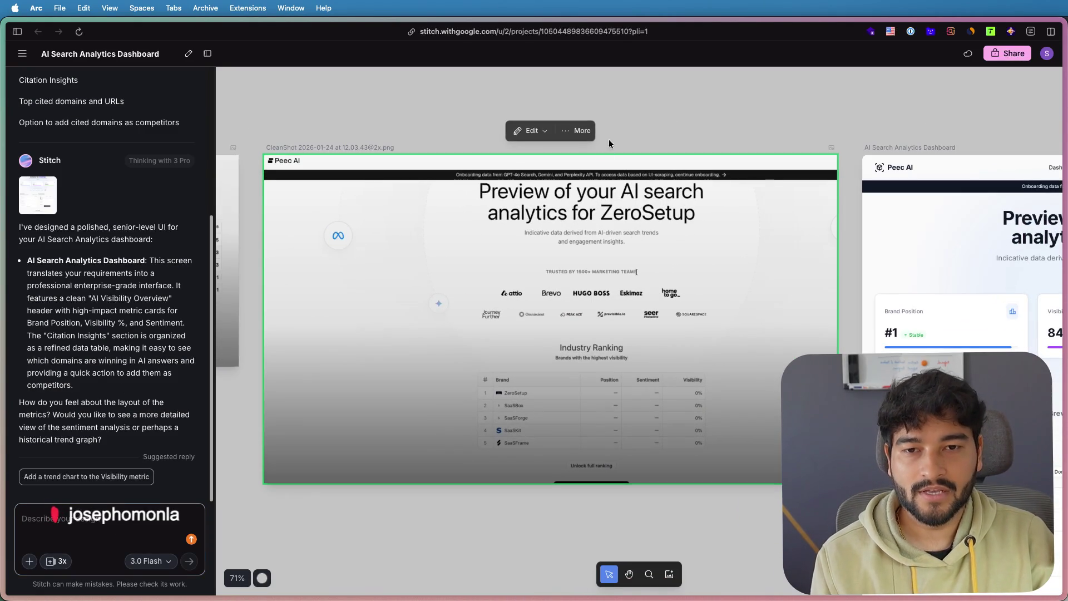
scroll(609, 144, left, 3)
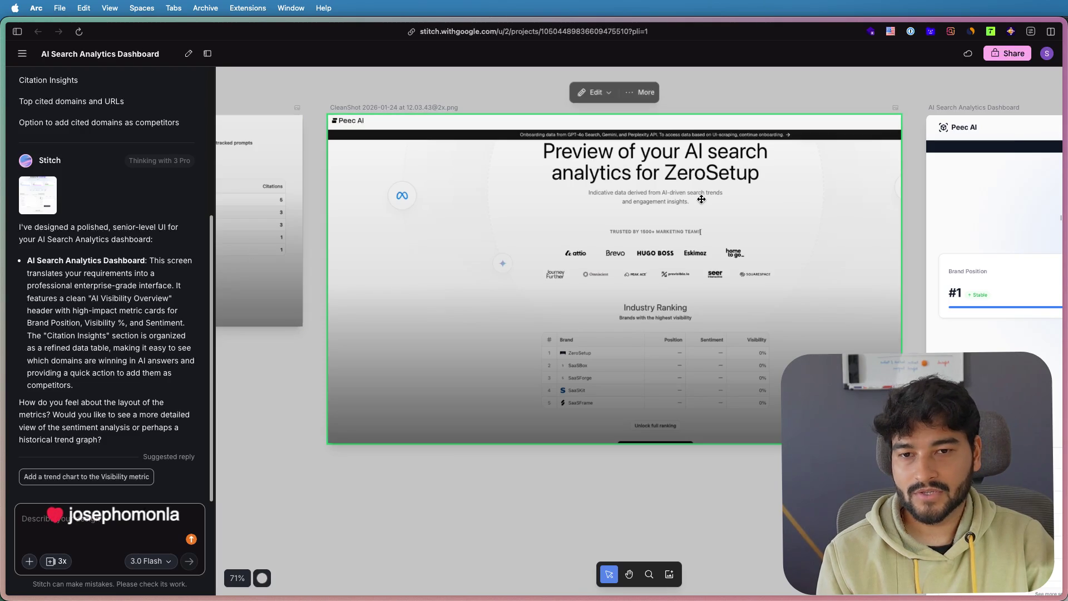
scroll(651, 184, down, 3)
drag(828, 99, 485, 98)
click(668, 242)
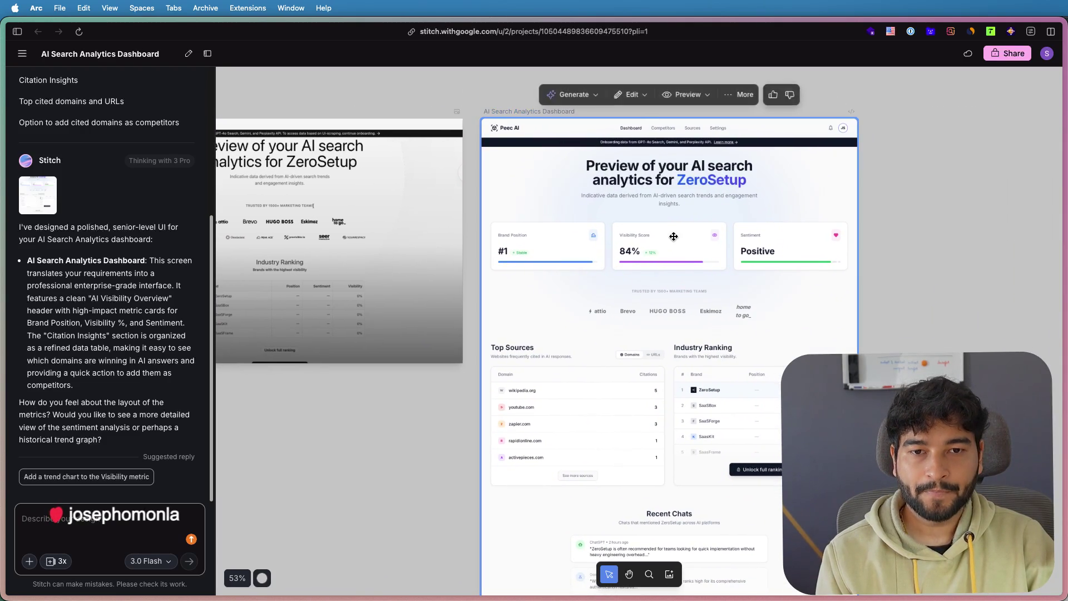
scroll(674, 237, up, 4)
scroll(674, 236, down, 2)
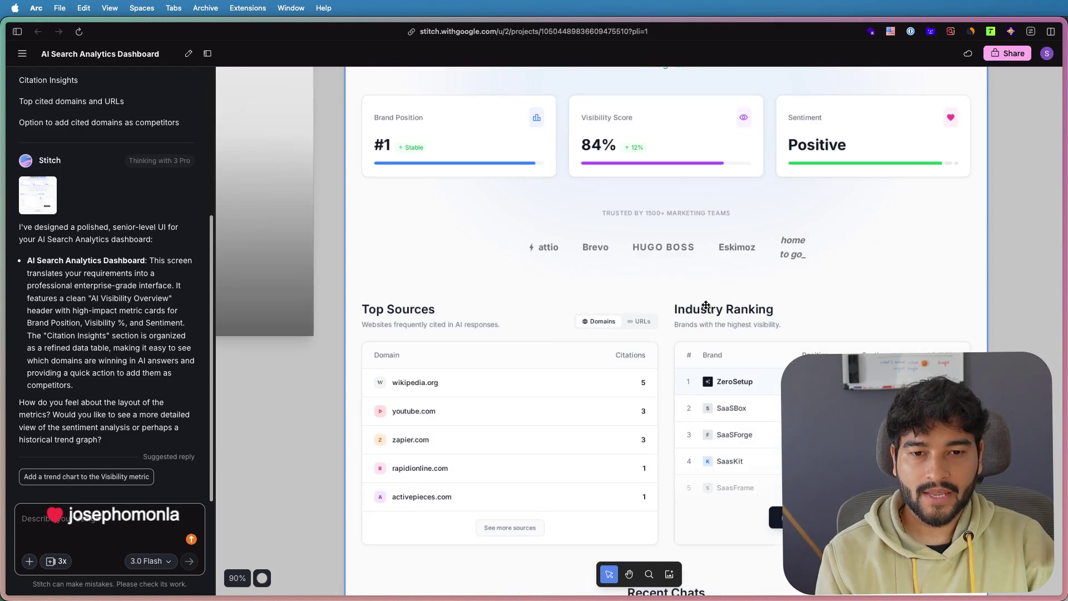
scroll(705, 305, down, 3)
scroll(706, 306, down, 2)
scroll(701, 301, up, 3)
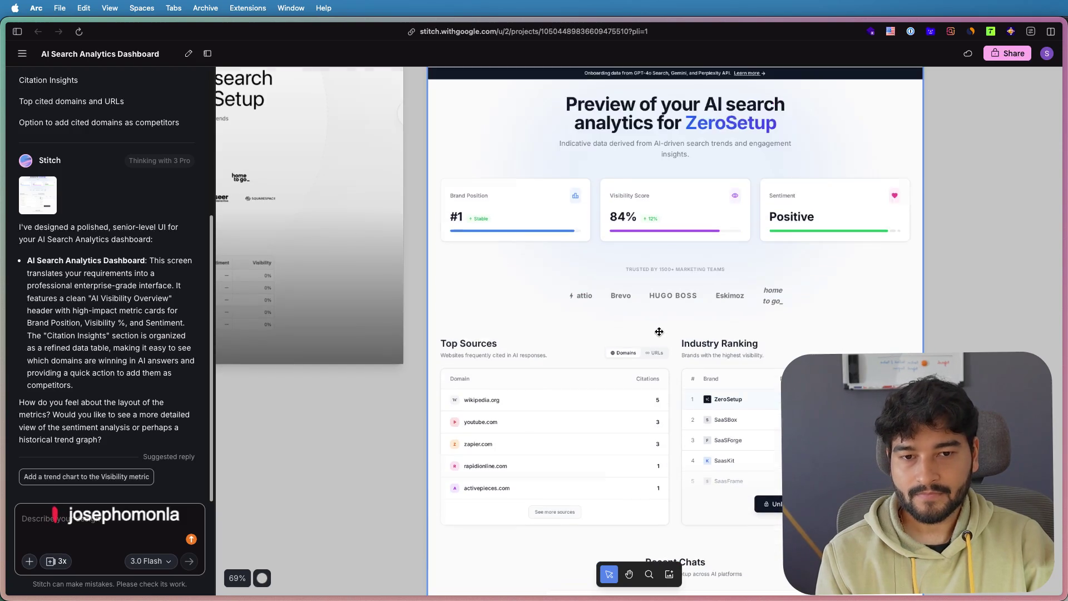
scroll(697, 298, up, 1)
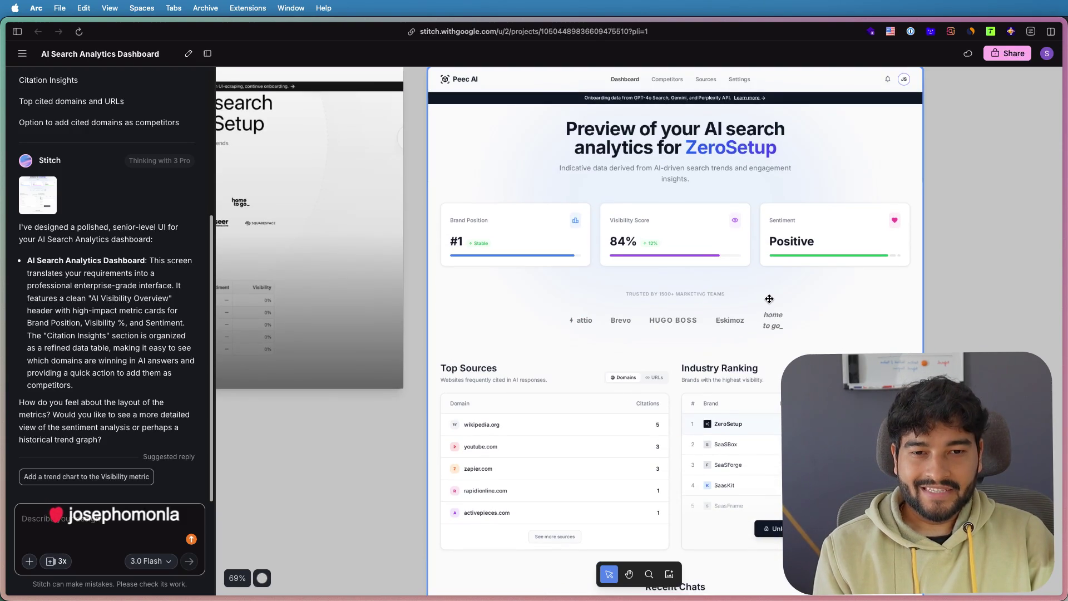
scroll(768, 298, up, 2)
scroll(766, 294, down, 2)
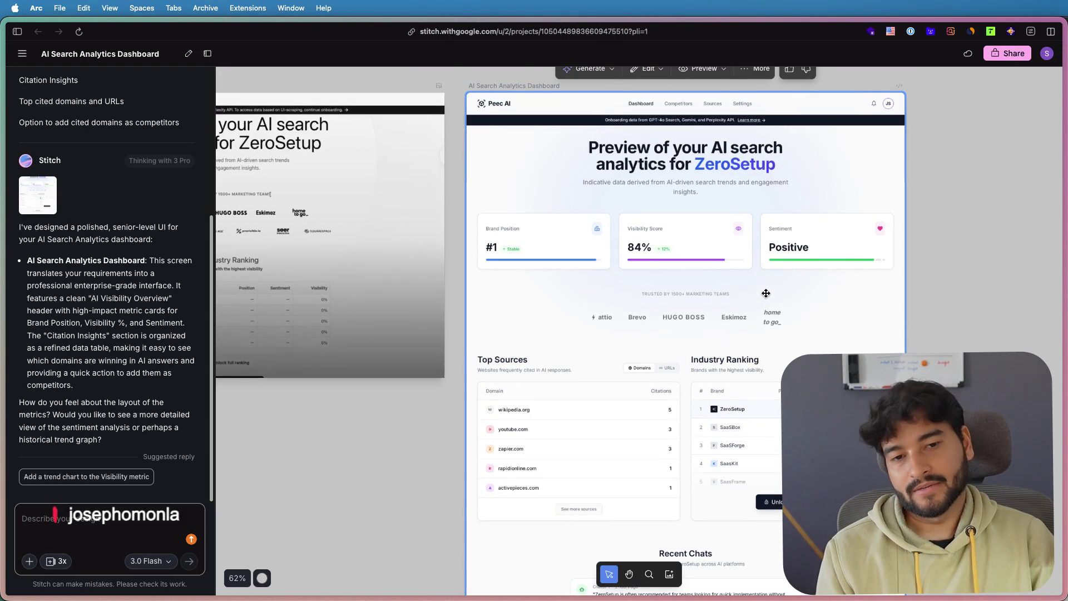
scroll(766, 292, up, 1)
scroll(766, 293, down, 3)
scroll(766, 293, down, 3)
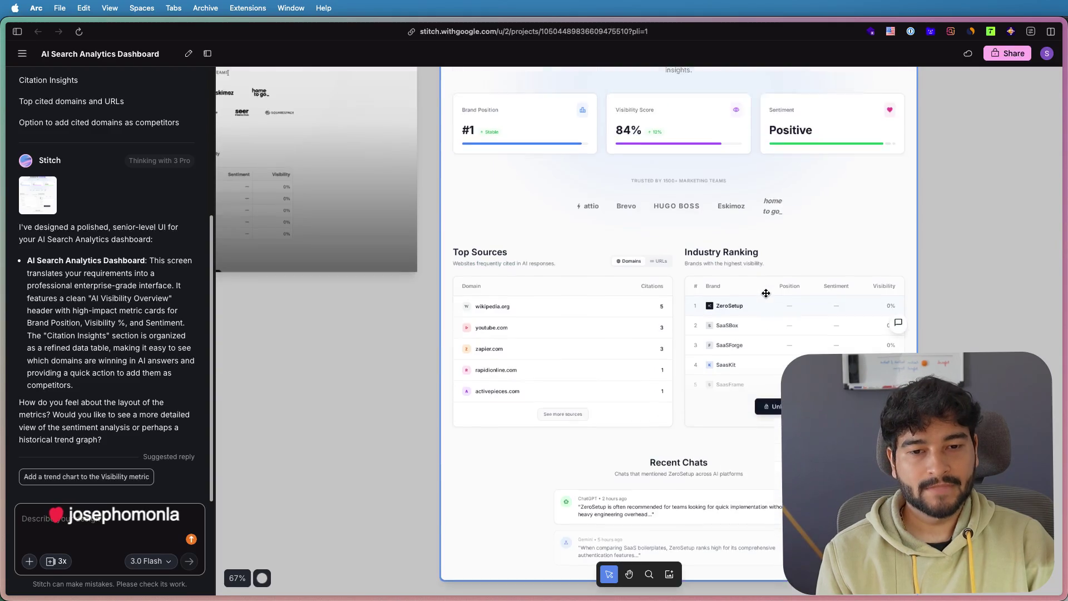
scroll(765, 293, up, 3)
scroll(765, 293, down, 2)
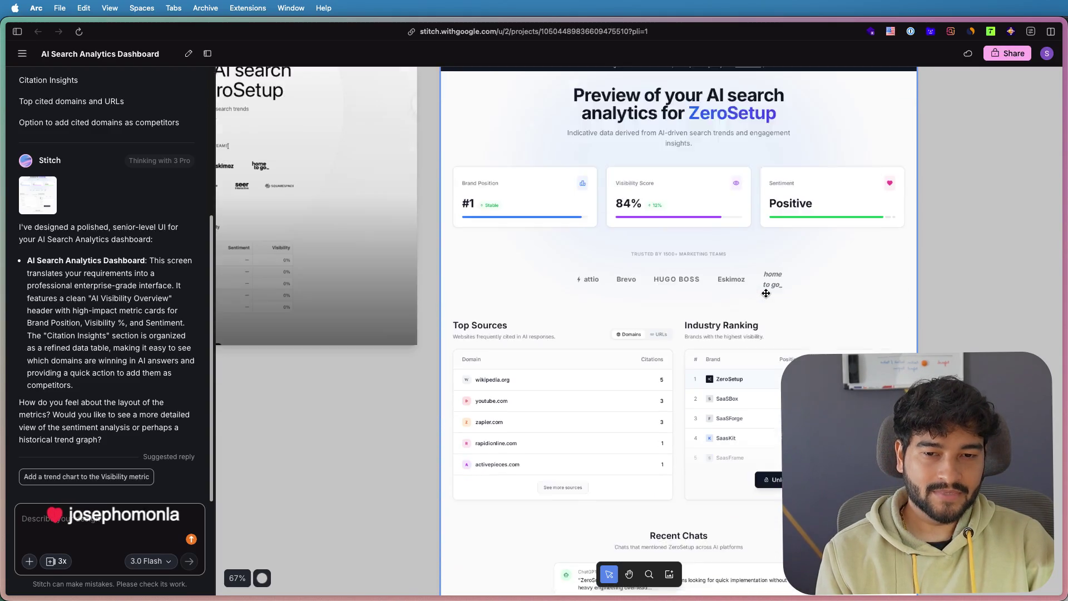
scroll(766, 293, down, 3)
scroll(765, 293, up, 2)
scroll(765, 293, down, 3)
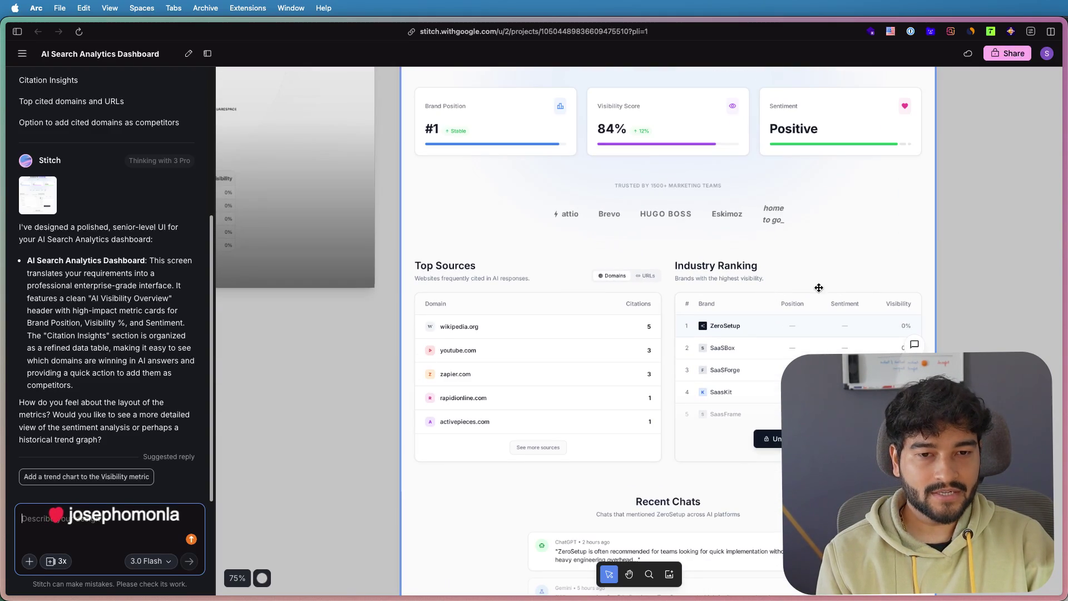
- Resize the Arc window to peek at Figma, then leave the project via 'Go to all projects'
drag(1064, 201, 647, 186)
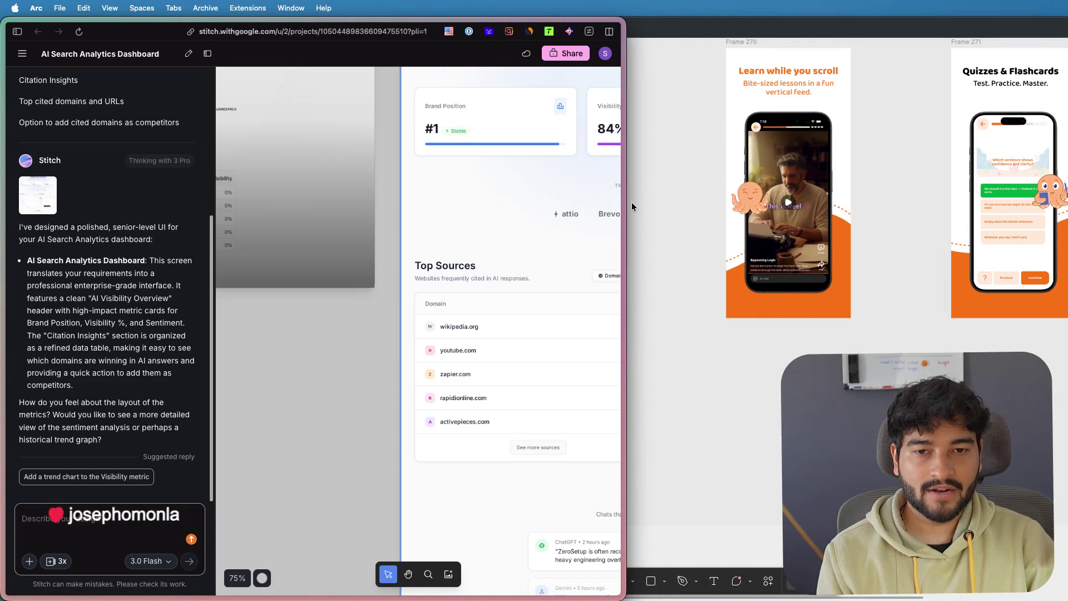
drag(623, 201, 1066, 201)
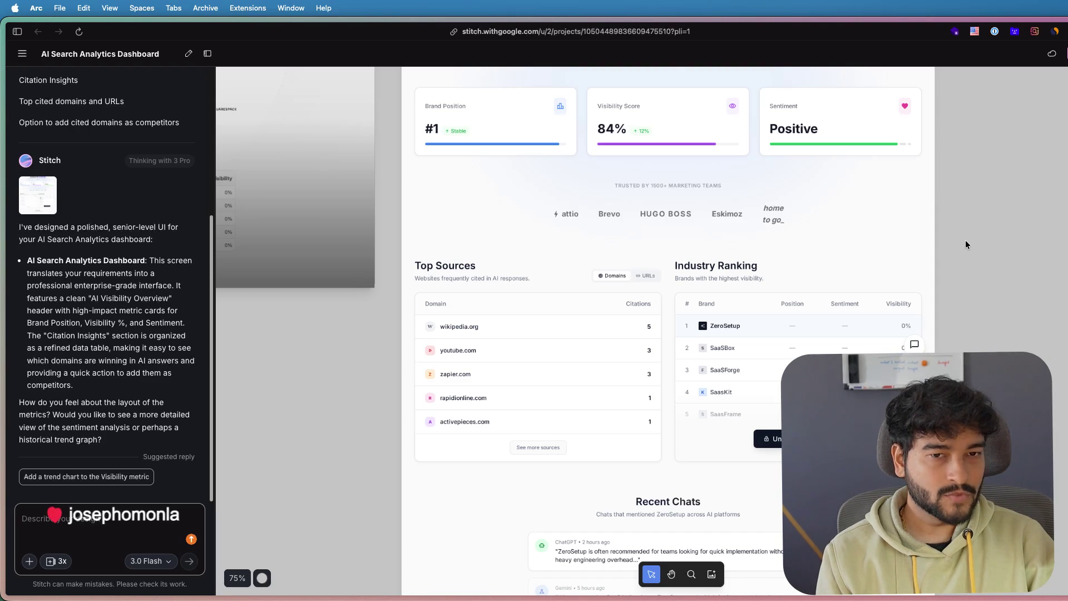
scroll(965, 240, up, 5)
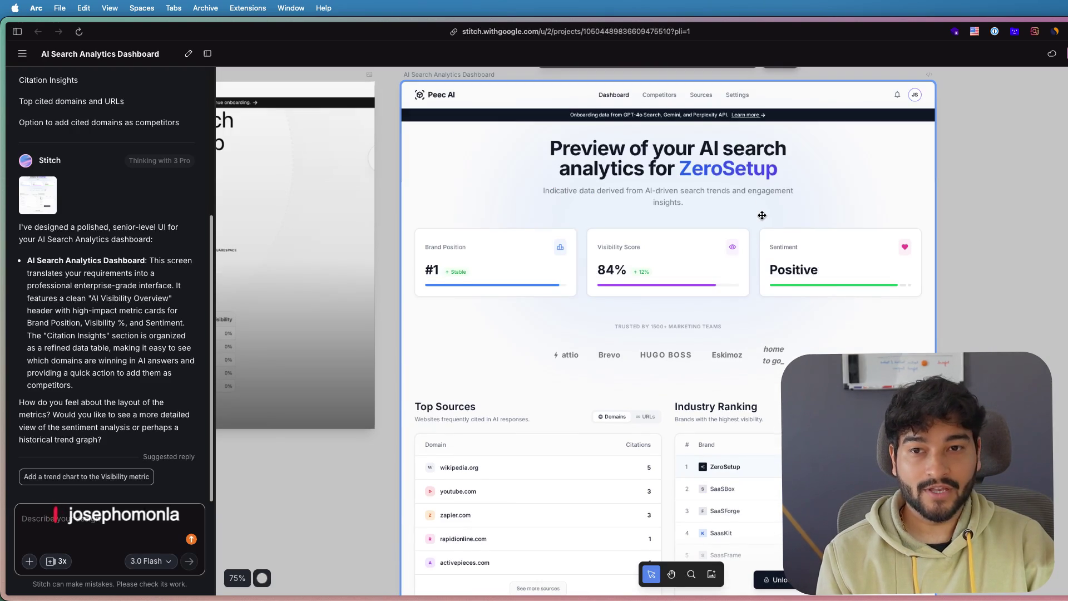
scroll(763, 214, down, 3)
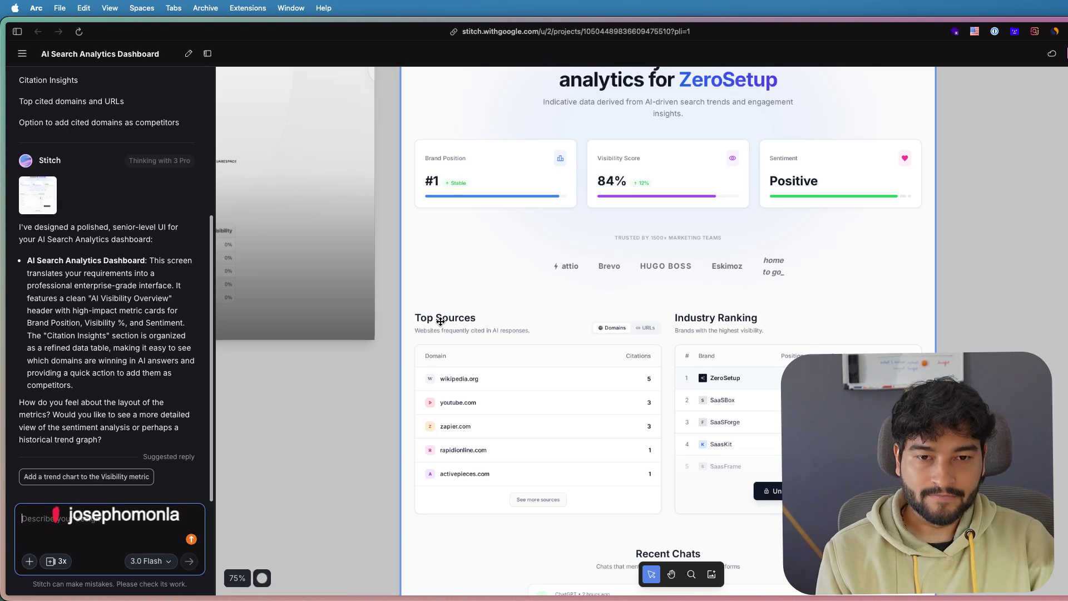
scroll(442, 319, left, 5)
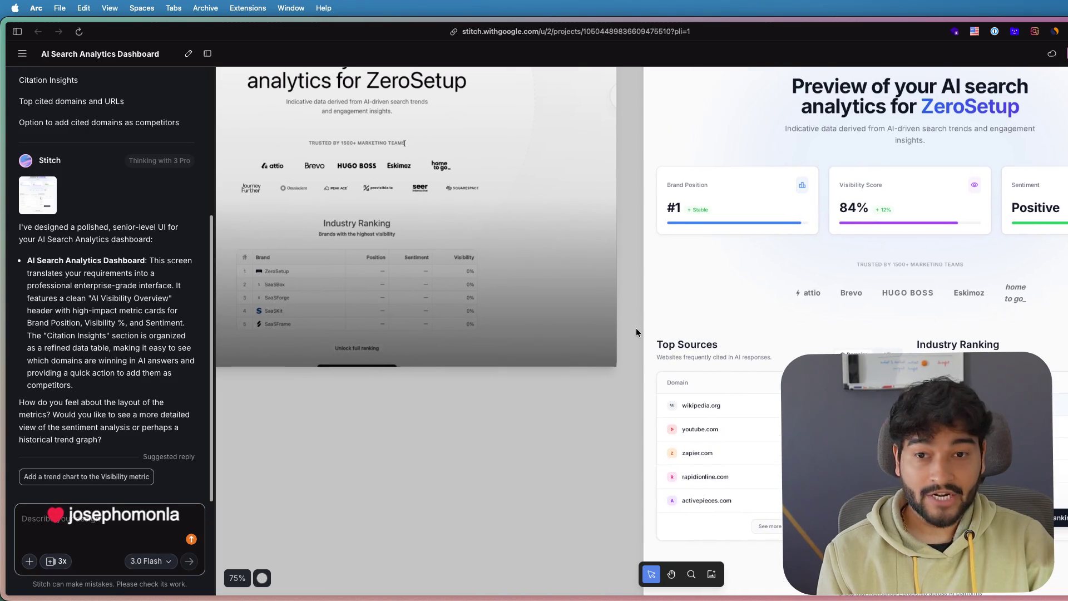
scroll(518, 277, down, 5)
scroll(518, 278, down, 3)
click(23, 54)
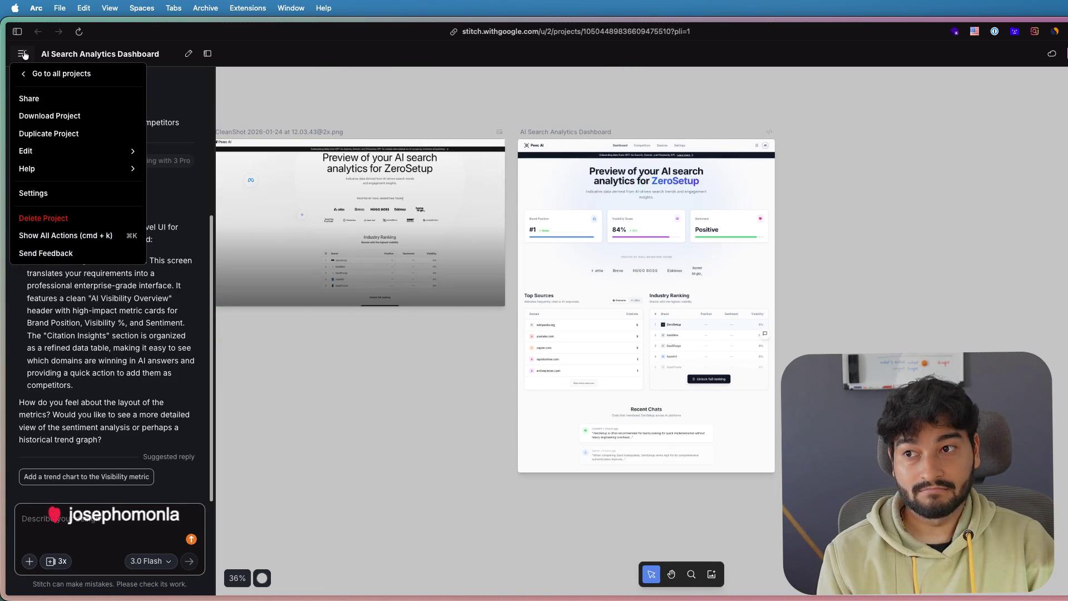
click(34, 73)
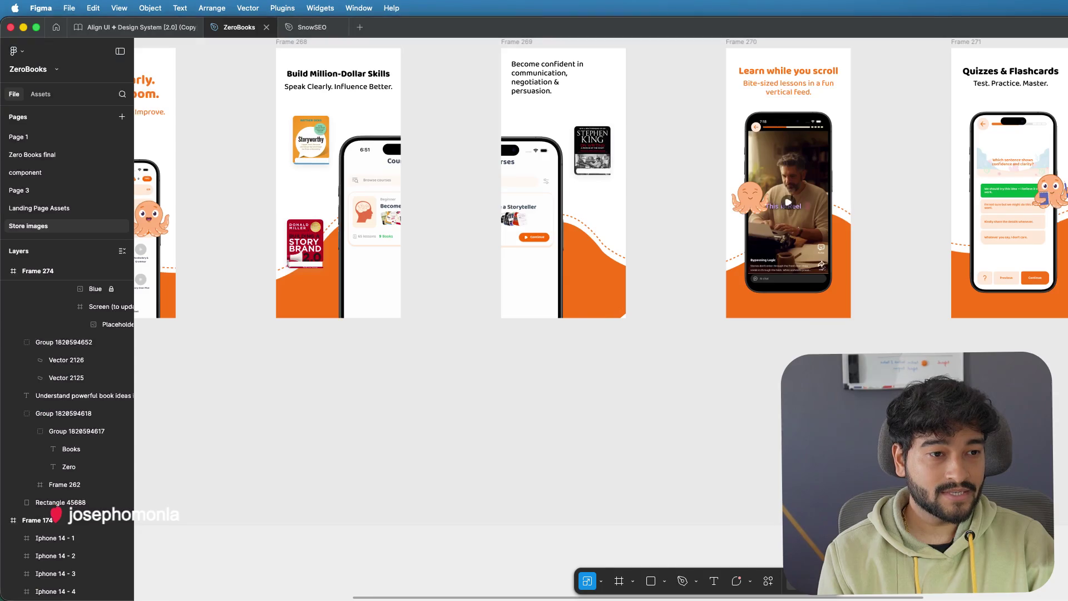
ctrl+scroll(927, 310, down, 3)
ctrl+scroll(919, 306, down, 3)
scroll(914, 322, down, 2)
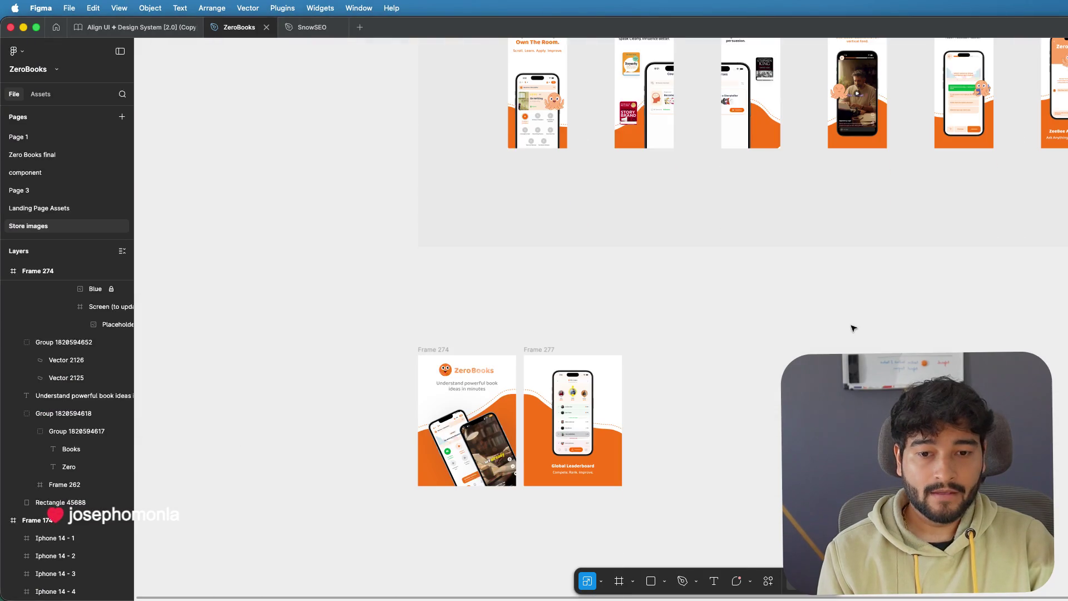
ctrl+scroll(627, 422, up, 5)
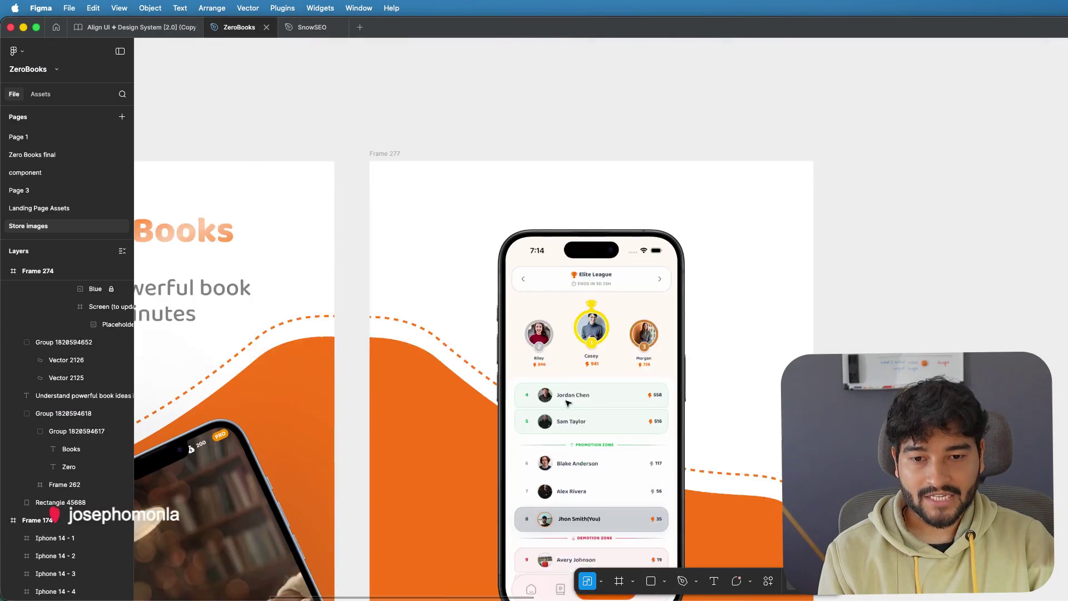
ctrl+scroll(628, 360, up, 4)
ctrl+scroll(629, 340, up, 3)
ctrl+scroll(627, 341, up, 2)
scroll(628, 335, down, 1)
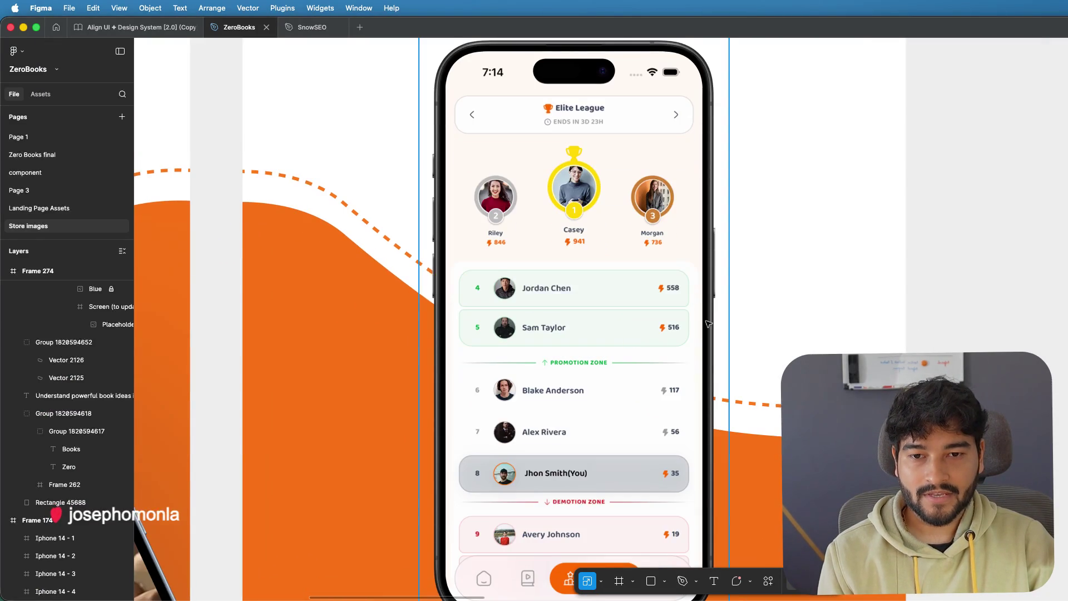
ctrl+scroll(746, 319, down, 1)
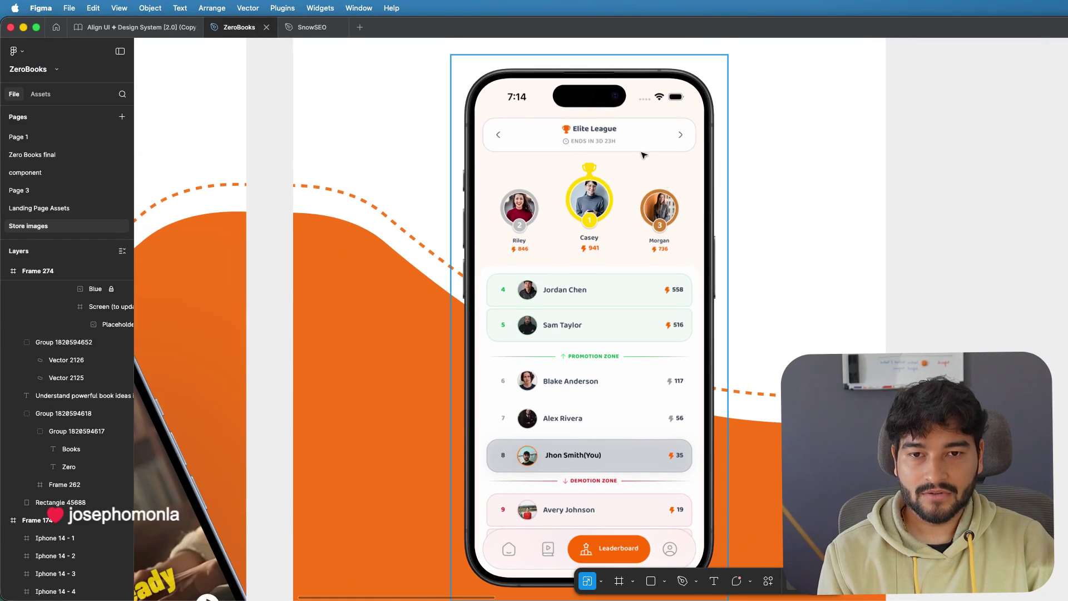
scroll(775, 279, down, 1)
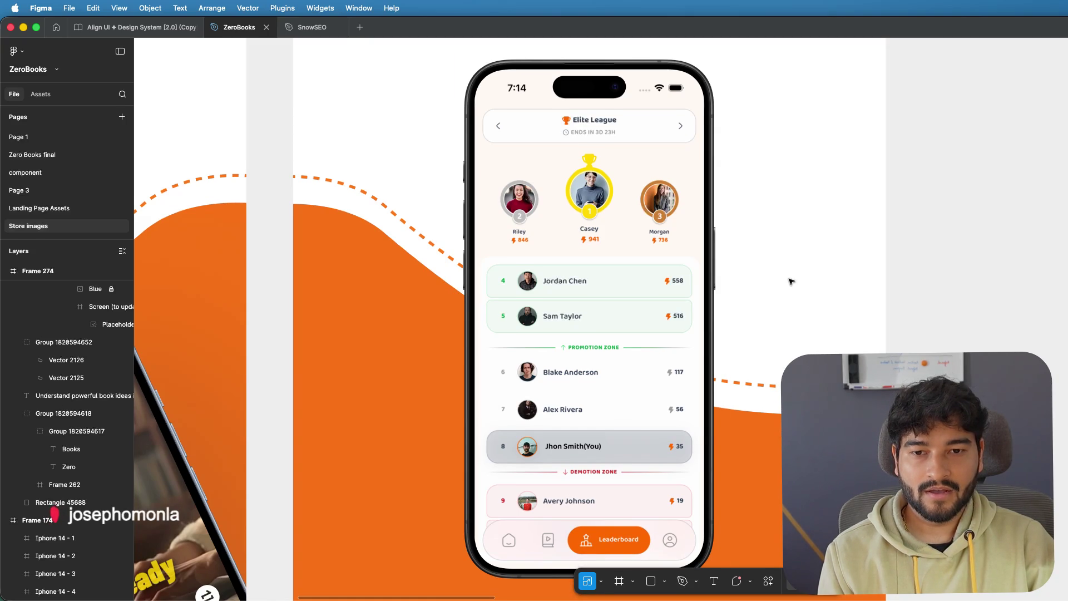
mouse_move(511, 595)
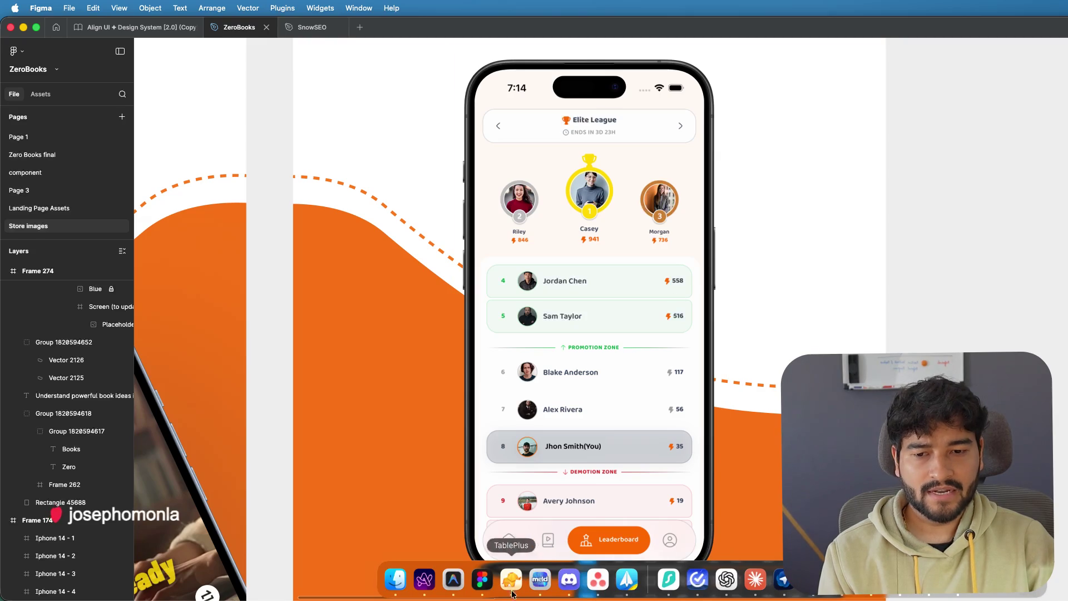
- Bring Arc with the Stitch projects home back to the front
click(424, 580)
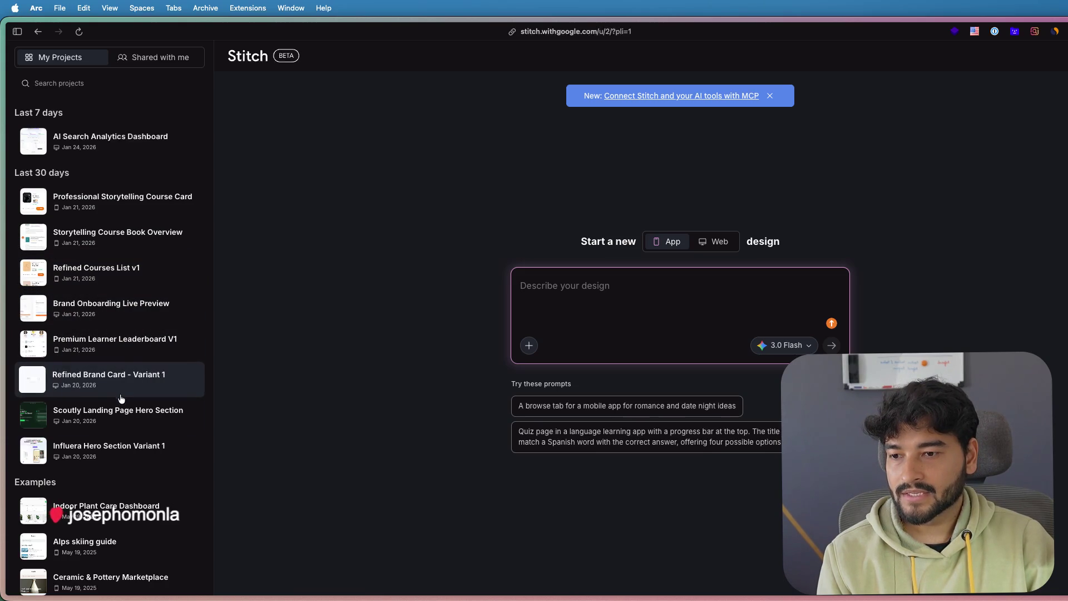
scroll(114, 499, down, 2)
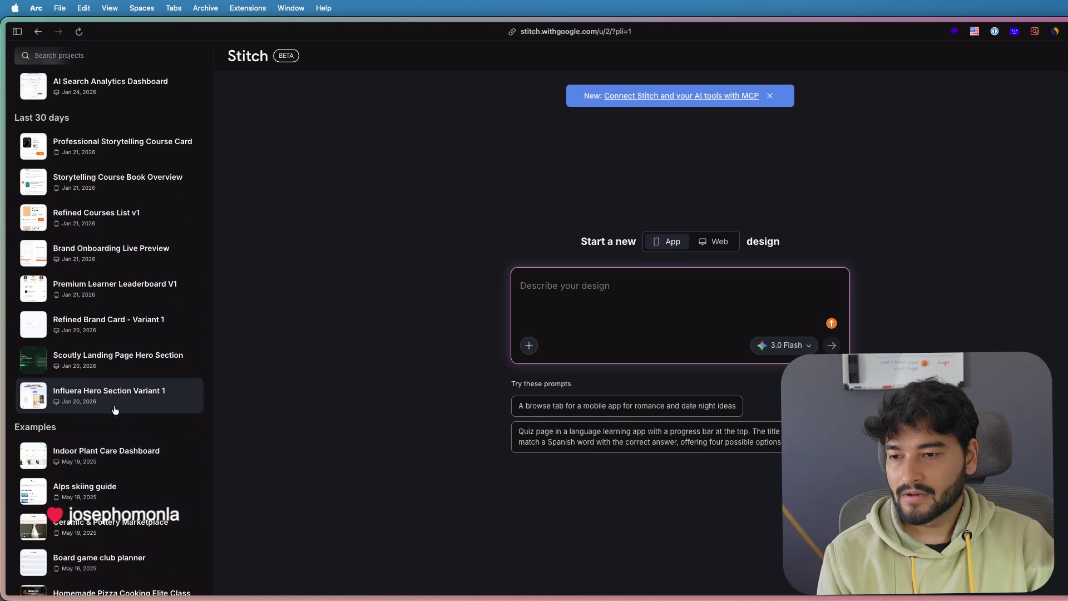
scroll(115, 406, down, 1)
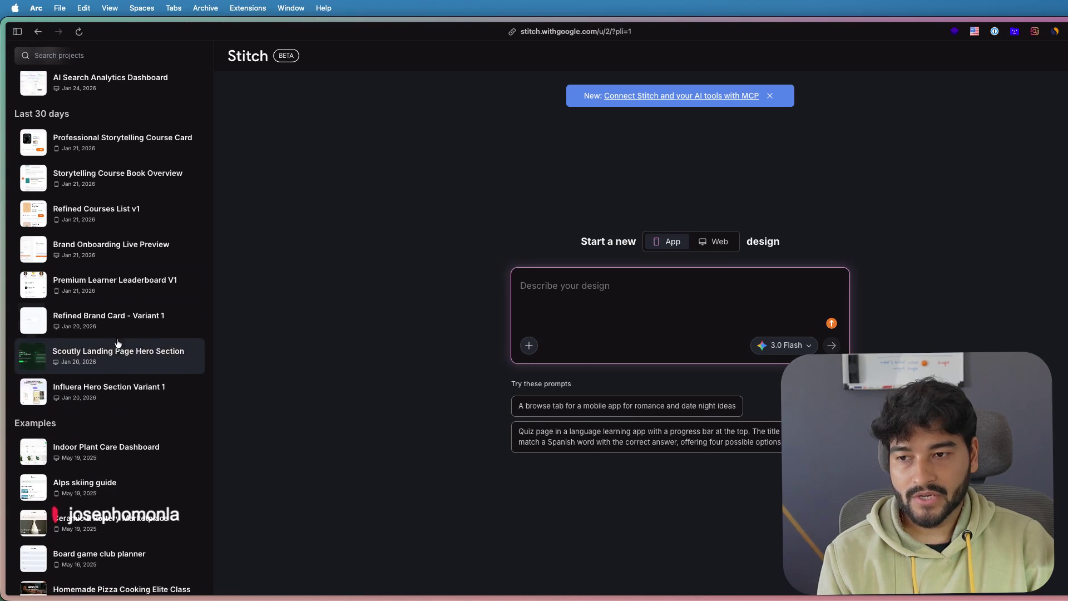
- Open the Brand Onboarding Live Preview project and pan across its design frames
click(118, 258)
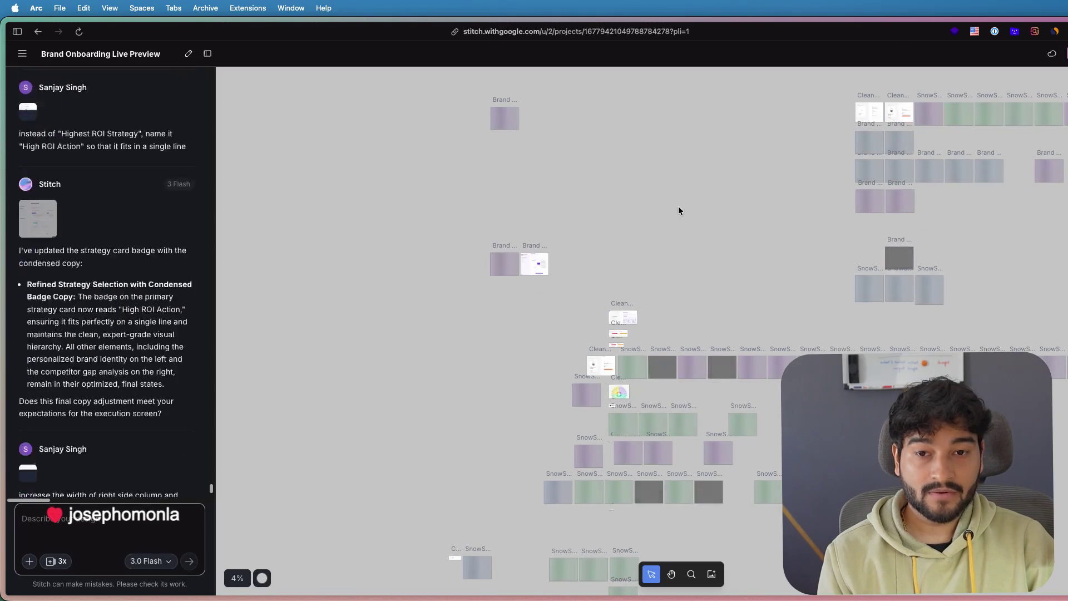
scroll(755, 249, down, 2)
click(755, 250)
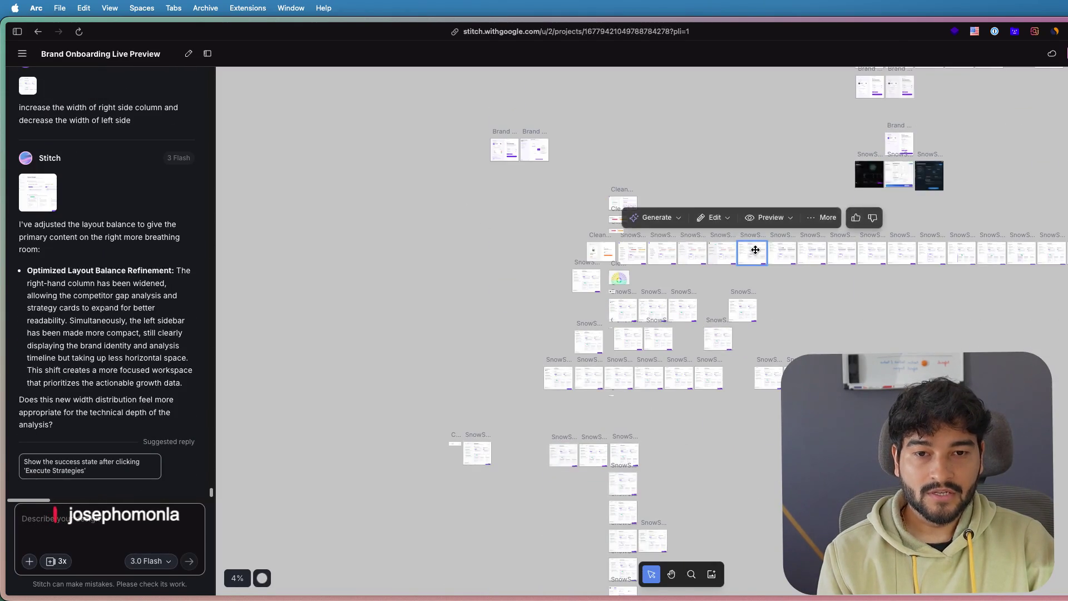
scroll(778, 334, up, 3)
drag(779, 333, 535, 218)
mouse_move(838, 320)
mouse_down()
mouse_move(587, 268)
mouse_move(856, 241)
mouse_up()
scroll(857, 241, up, 2)
- Select the SnowSEO Strategy Selection frames, including the bottom one, and compare neighbouring variants
click(596, 201)
click(696, 273)
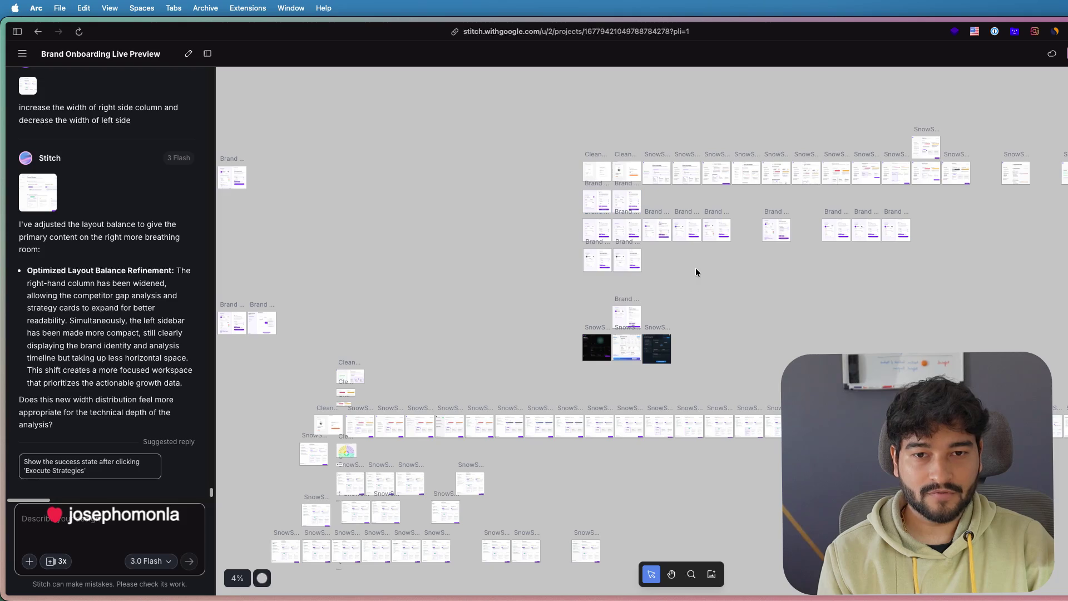
click(628, 260)
scroll(616, 237, down, 2)
scroll(690, 122, left, 3)
scroll(708, 348, down, 2)
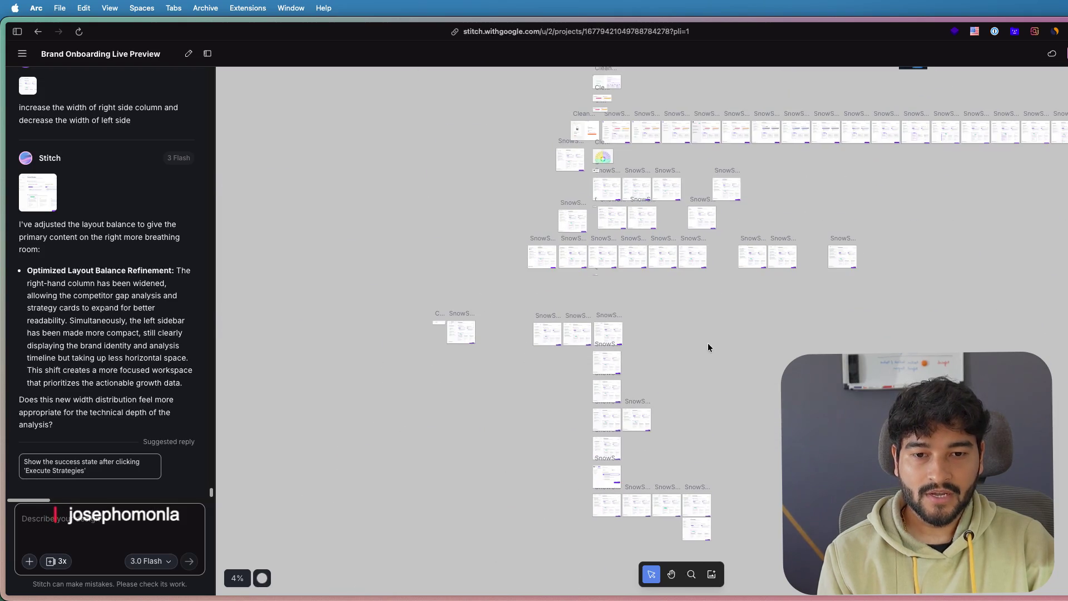
scroll(708, 347, down, 3)
click(678, 351)
scroll(670, 357, up, 5)
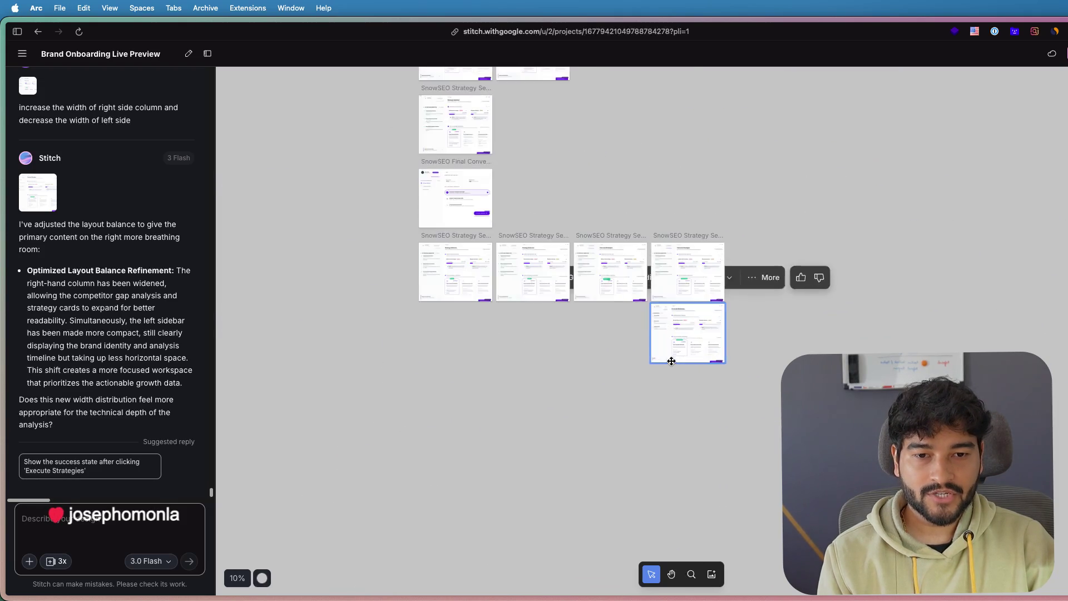
scroll(618, 317, up, 5)
scroll(441, 366, up, 3)
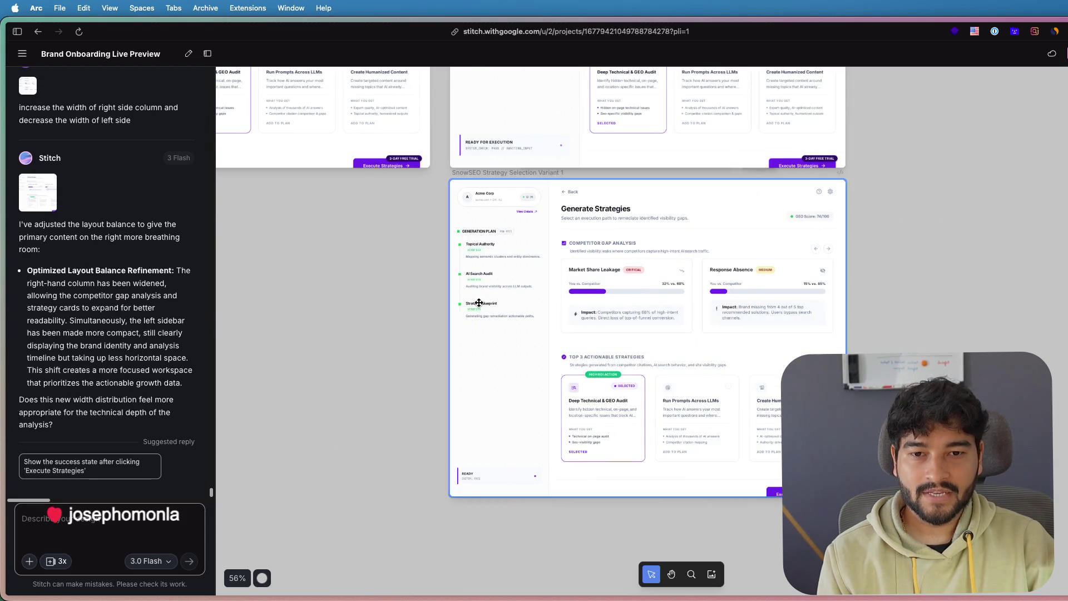
scroll(476, 304, up, 3)
scroll(540, 297, up, 3)
scroll(374, 295, down, 3)
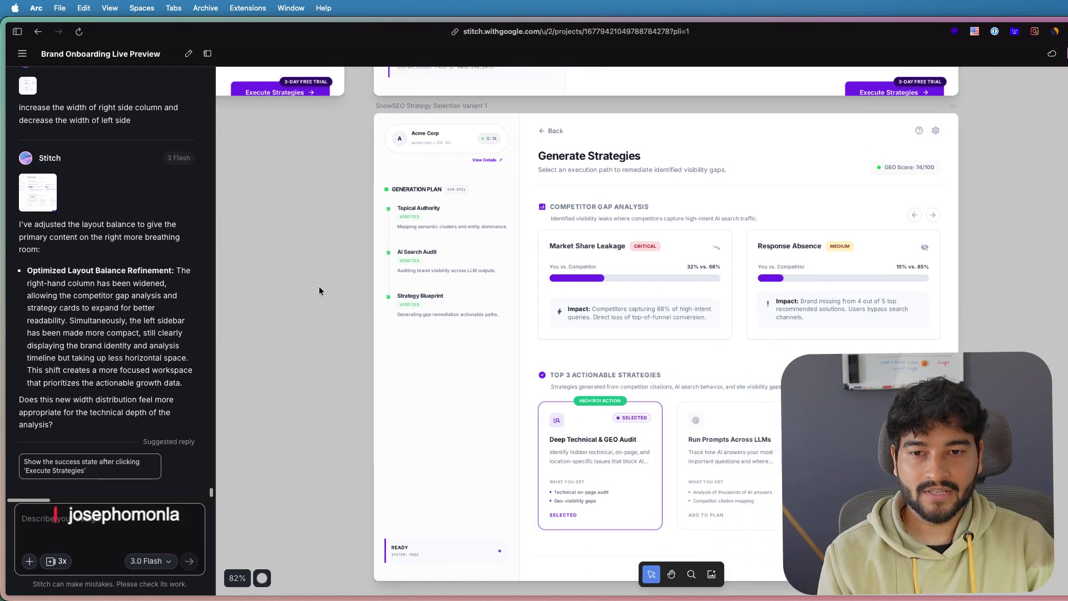
scroll(319, 286, down, 2)
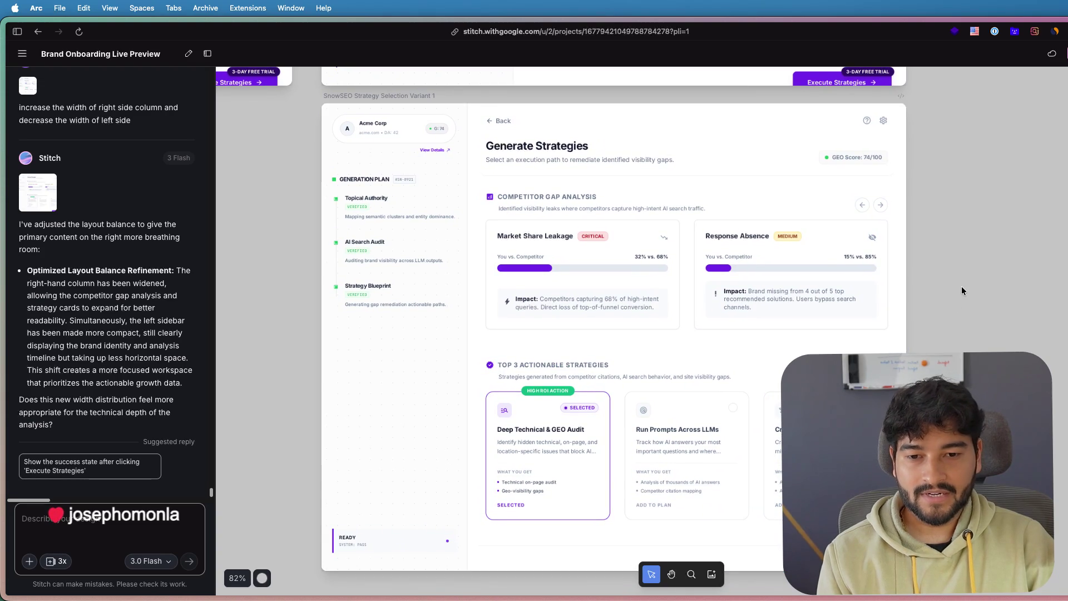
scroll(961, 281, left, 1)
scroll(976, 278, left, 1)
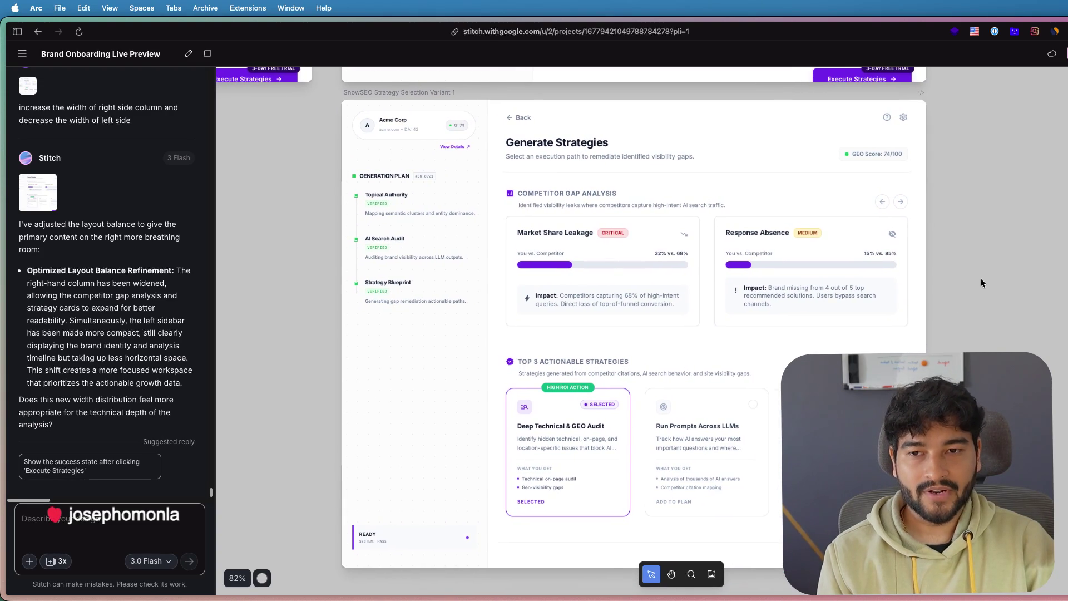
scroll(981, 278, left, 1)
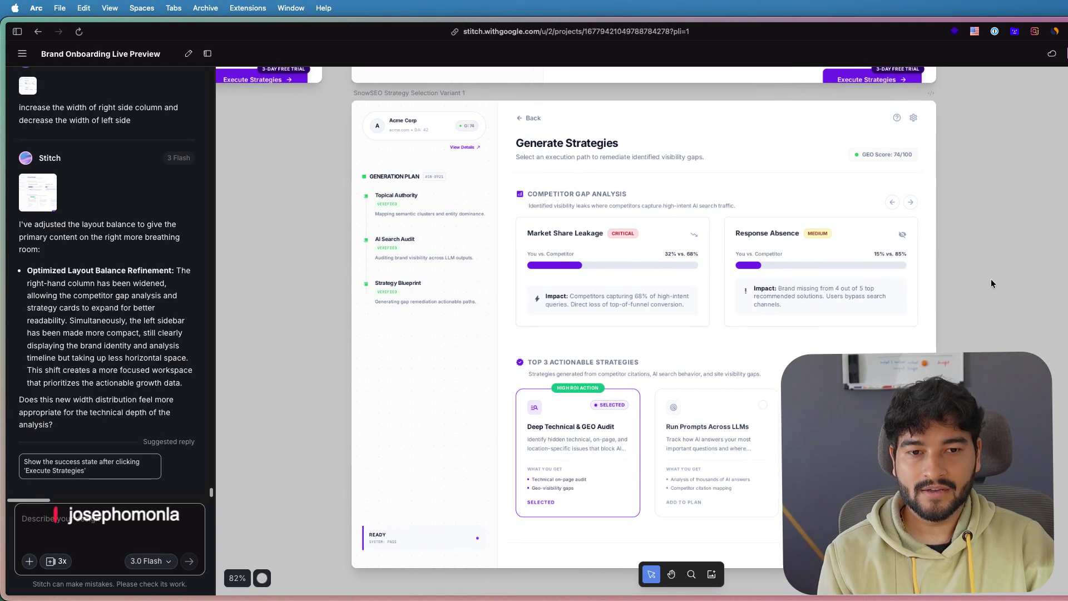
mouse_move(421, 266)
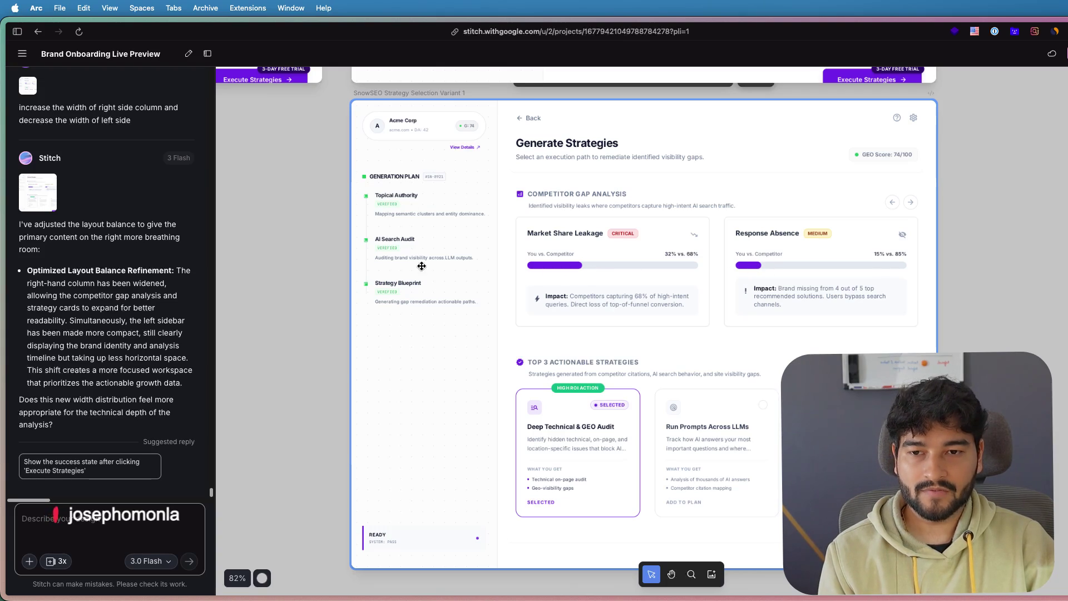
scroll(409, 228, down, 2)
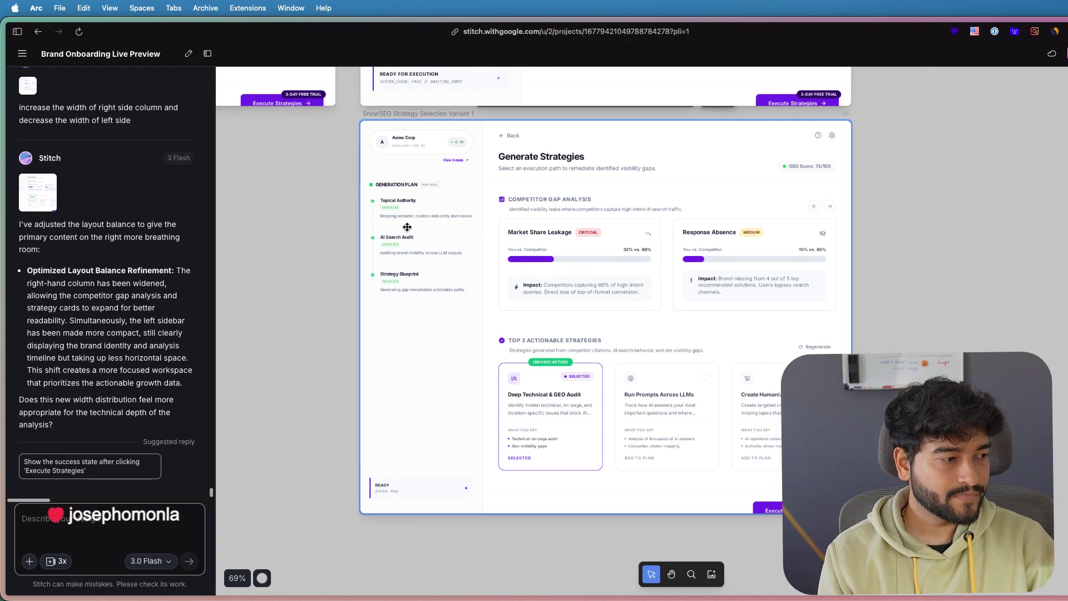
scroll(408, 227, down, 1)
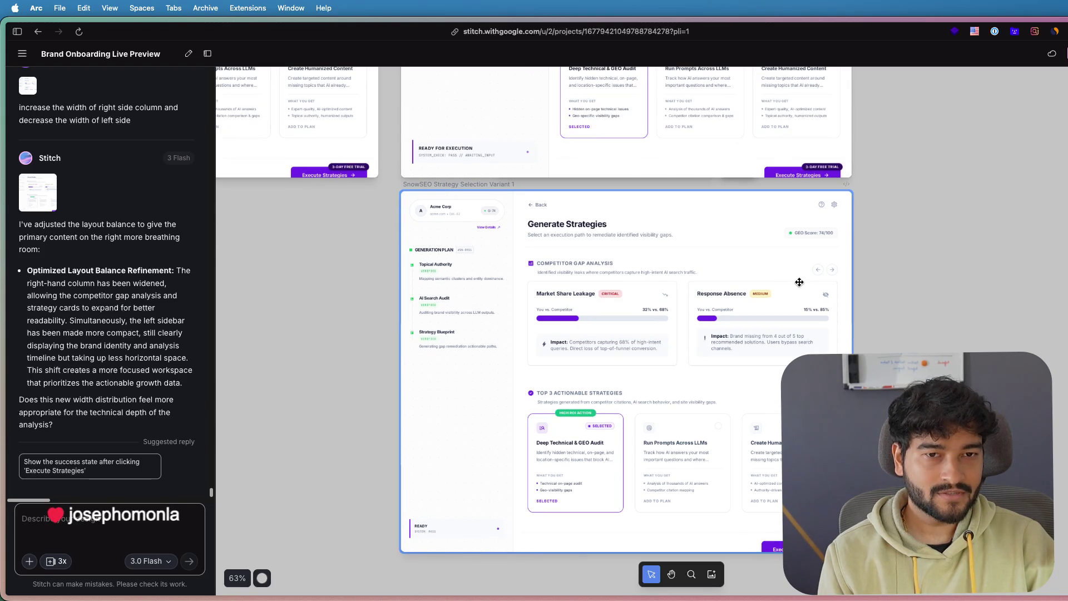
scroll(661, 239, up, 5)
scroll(751, 292, left, 3)
scroll(804, 338, up, 1)
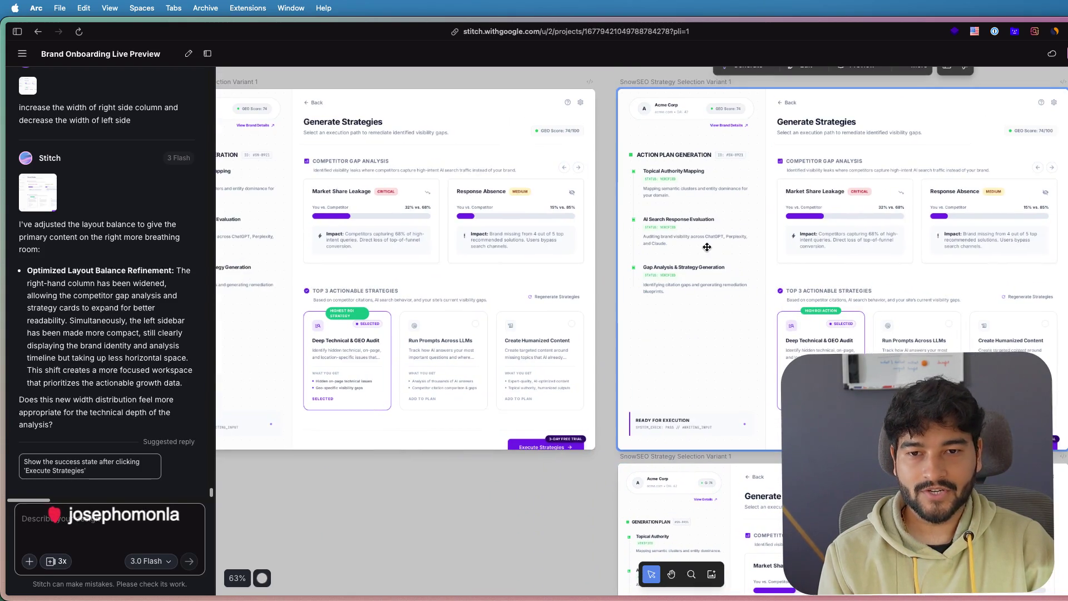
scroll(705, 247, left, 5)
mouse_move(574, 255)
mouse_down()
mouse_move(857, 264)
mouse_move(789, 298)
mouse_up()
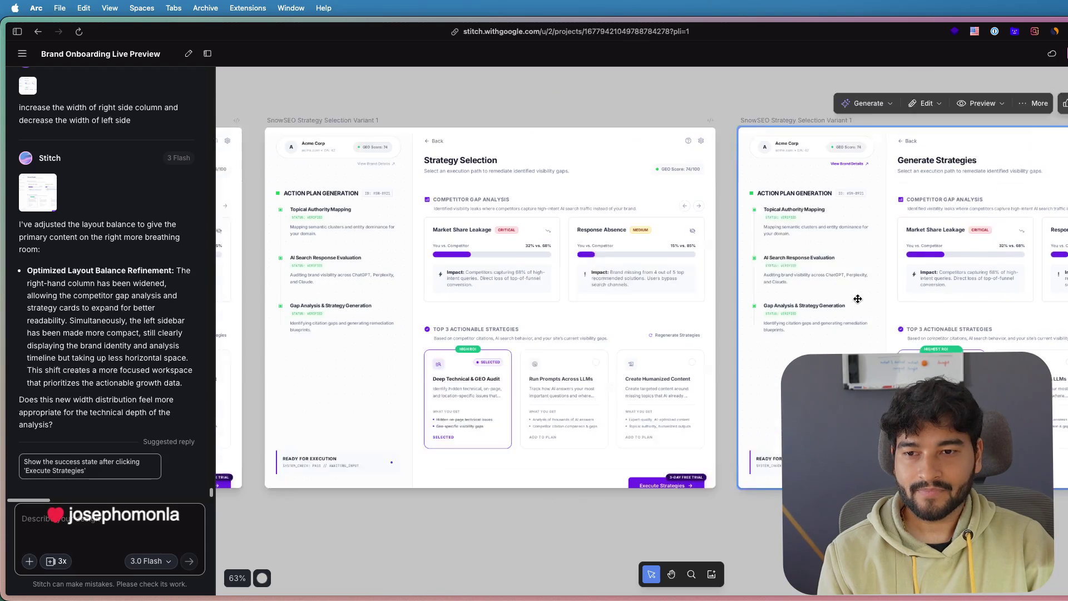
scroll(708, 194, down, 5)
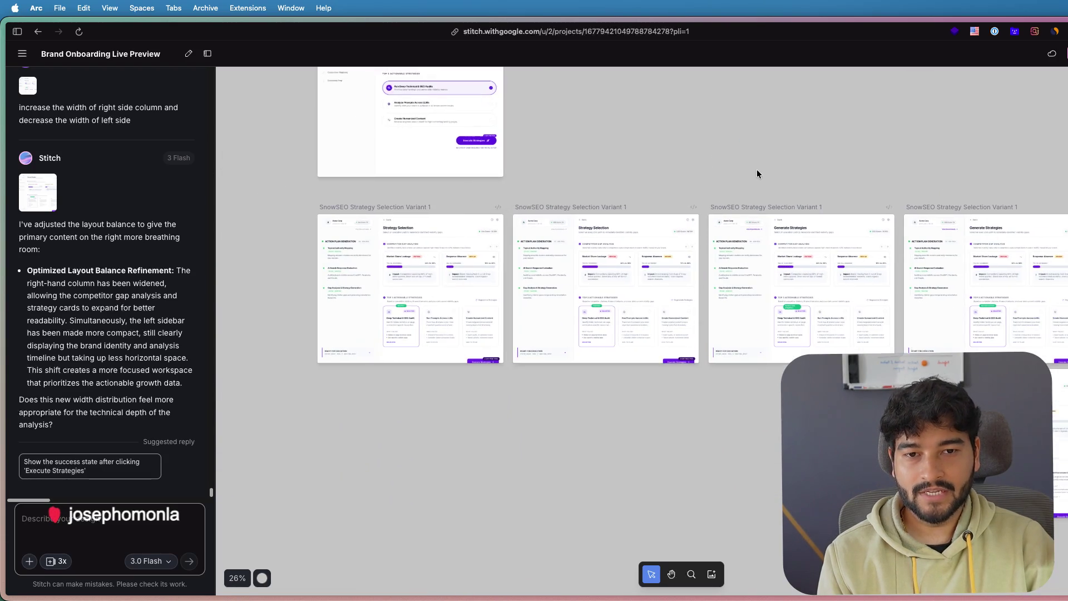
scroll(757, 169, up, 3)
scroll(654, 216, up, 3)
scroll(656, 214, down, 2)
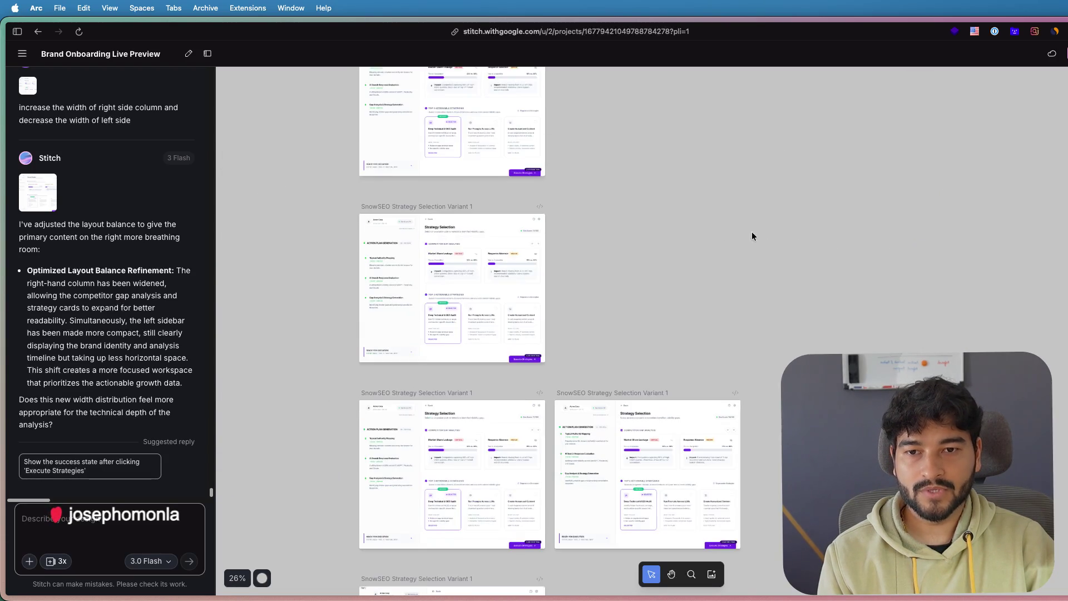
scroll(752, 231, up, 3)
scroll(827, 241, left, 3)
scroll(629, 293, up, 2)
scroll(908, 246, down, 2)
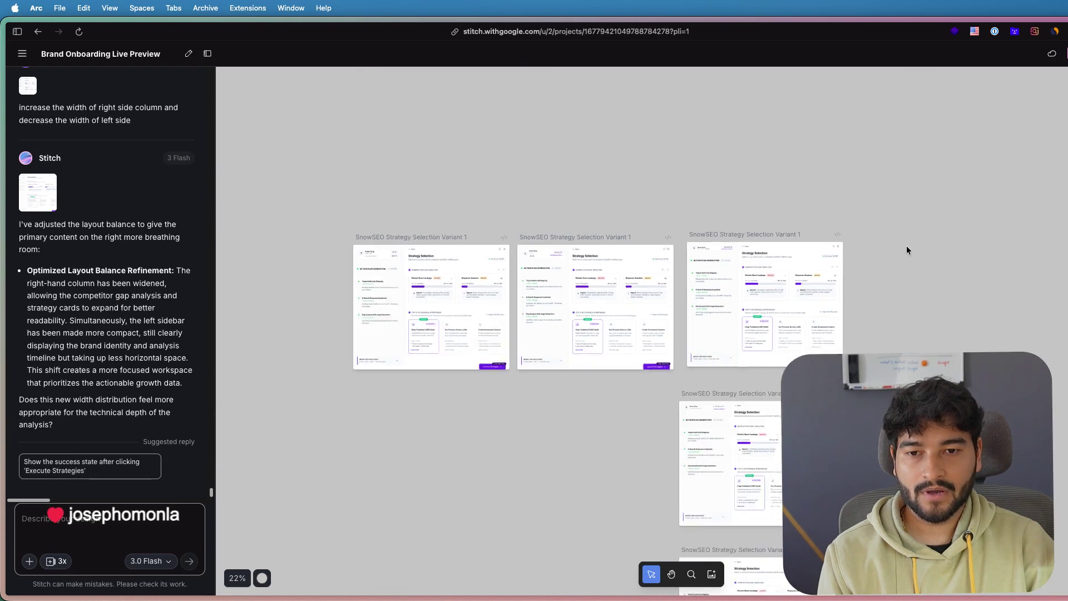
scroll(921, 237, down, 3)
scroll(922, 238, down, 2)
scroll(743, 451, up, 2)
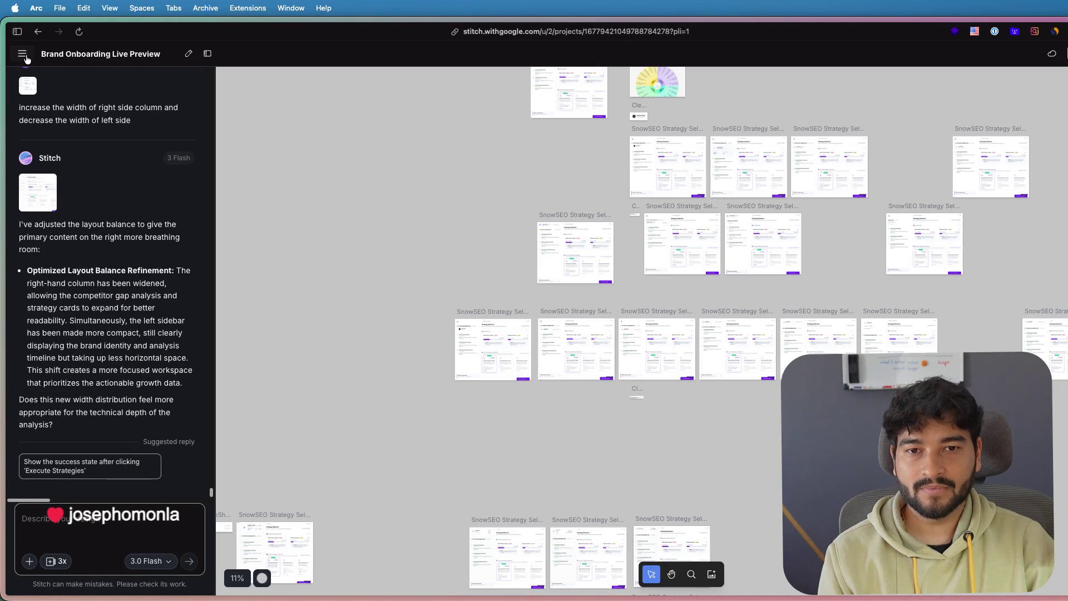
scroll(310, 148, up, 3)
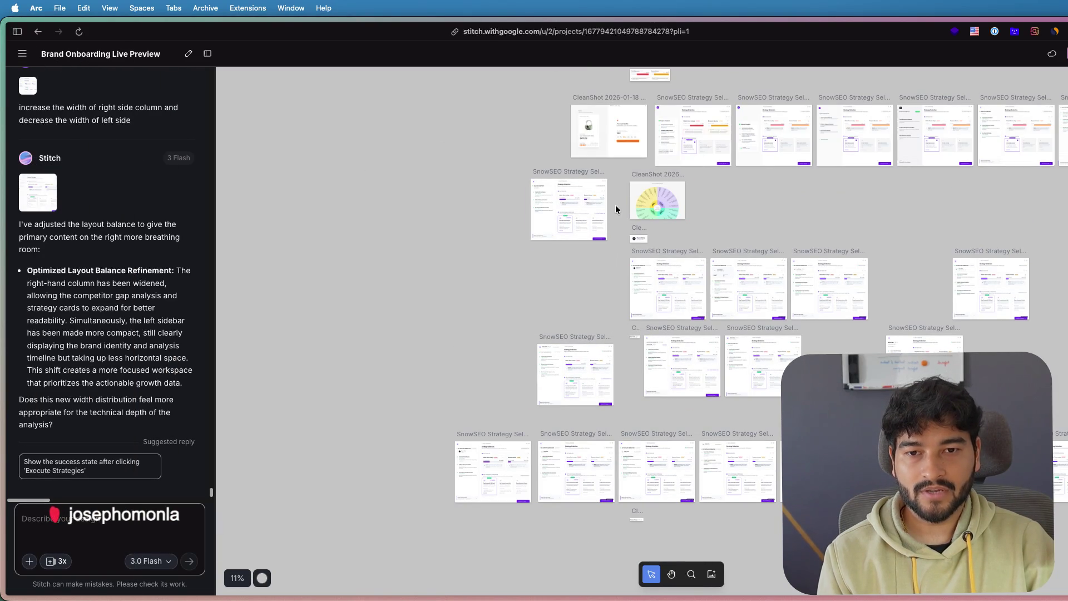
scroll(608, 201, up, 3)
- Zoom to the Add stock status screenshot frame and recenter it beside the Analysis Complete screen
click(574, 233)
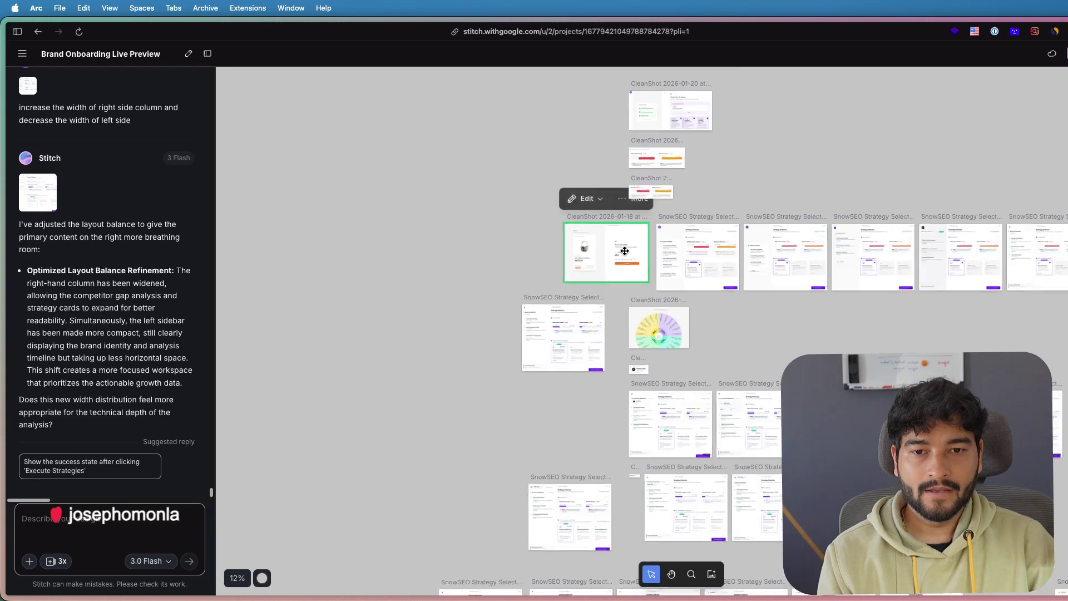
key(shift+2)
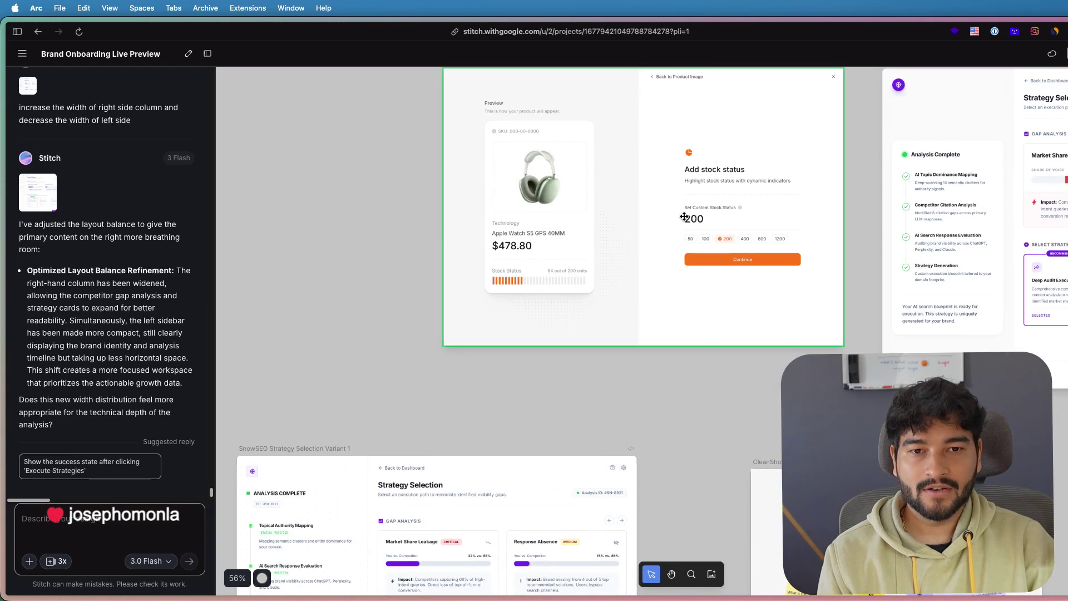
scroll(684, 212, up, 2)
scroll(684, 211, up, 3)
scroll(684, 211, up, 2)
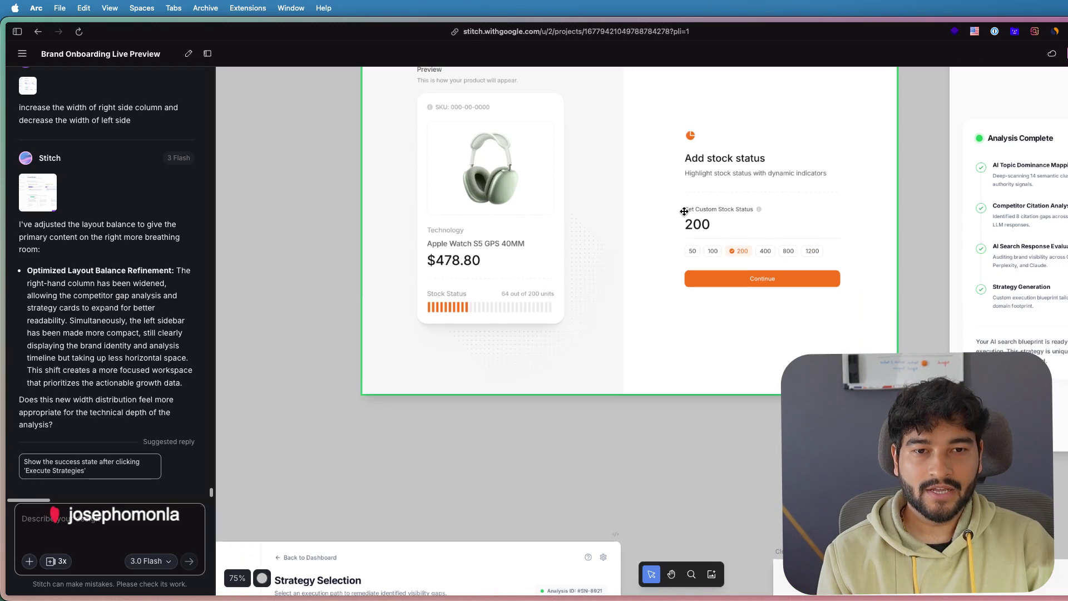
click(911, 256)
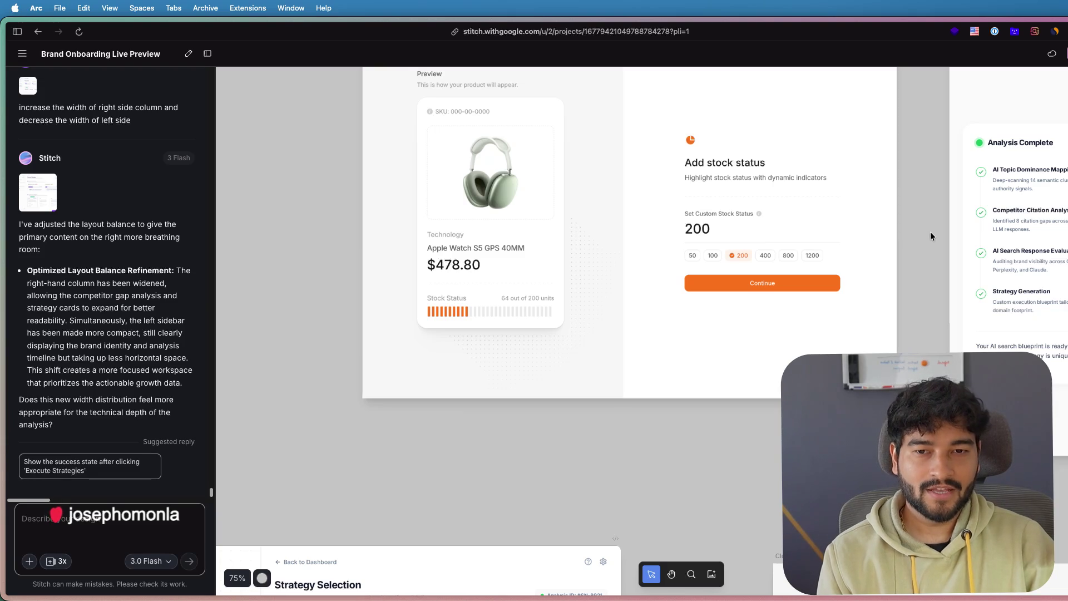
mouse_move(932, 235)
mouse_down()
mouse_move(500, 268)
mouse_move(918, 277)
mouse_up()
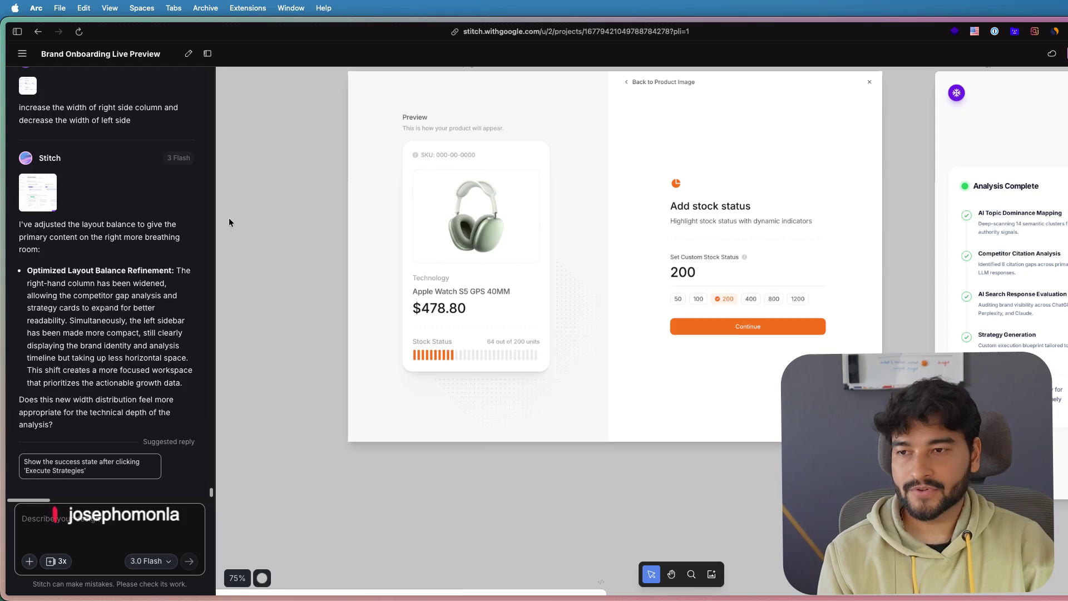
- Copy the Brand Onboarding Live Preview project's web address from the address bar
click(22, 55)
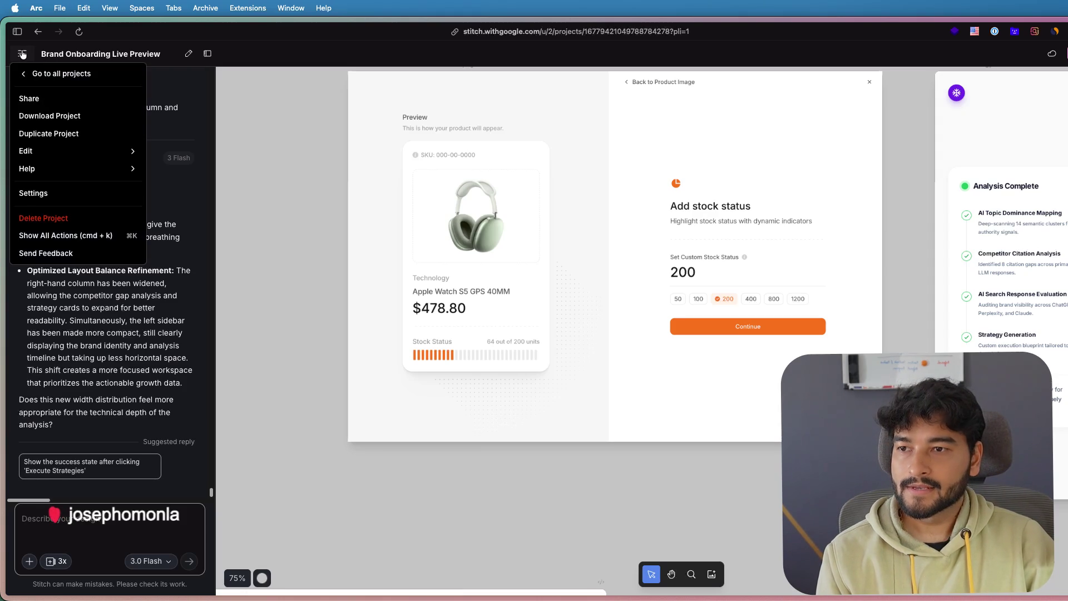
right_click(53, 74)
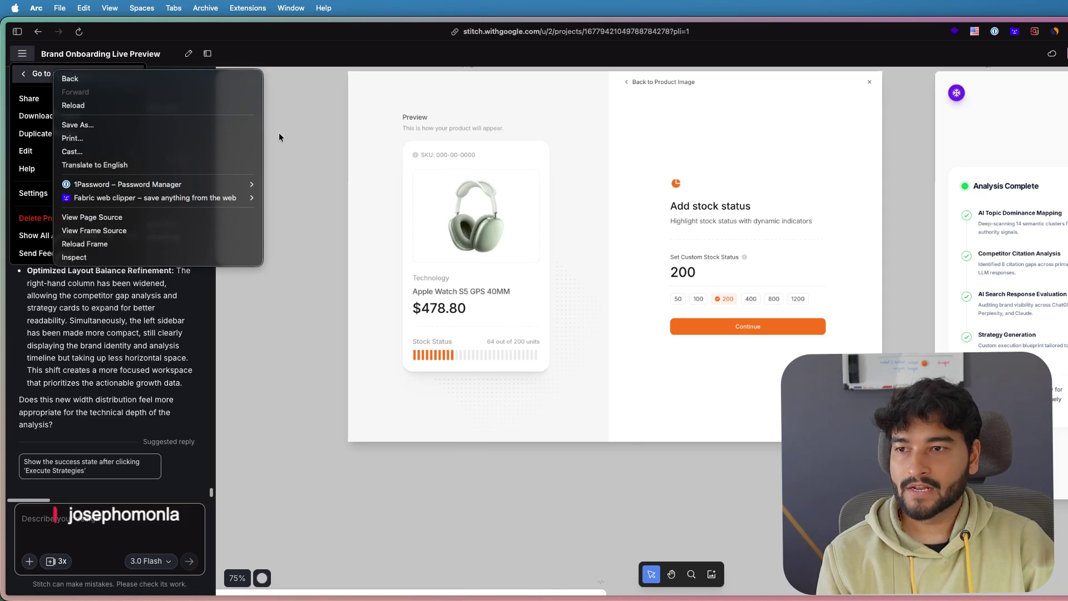
click(298, 133)
click(320, 205)
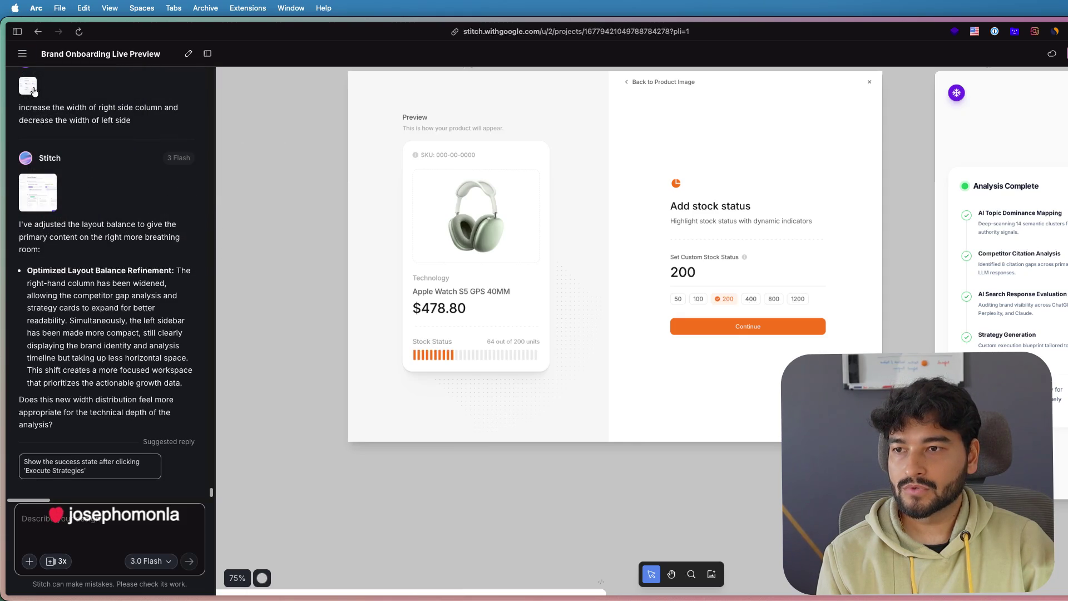
click(459, 31)
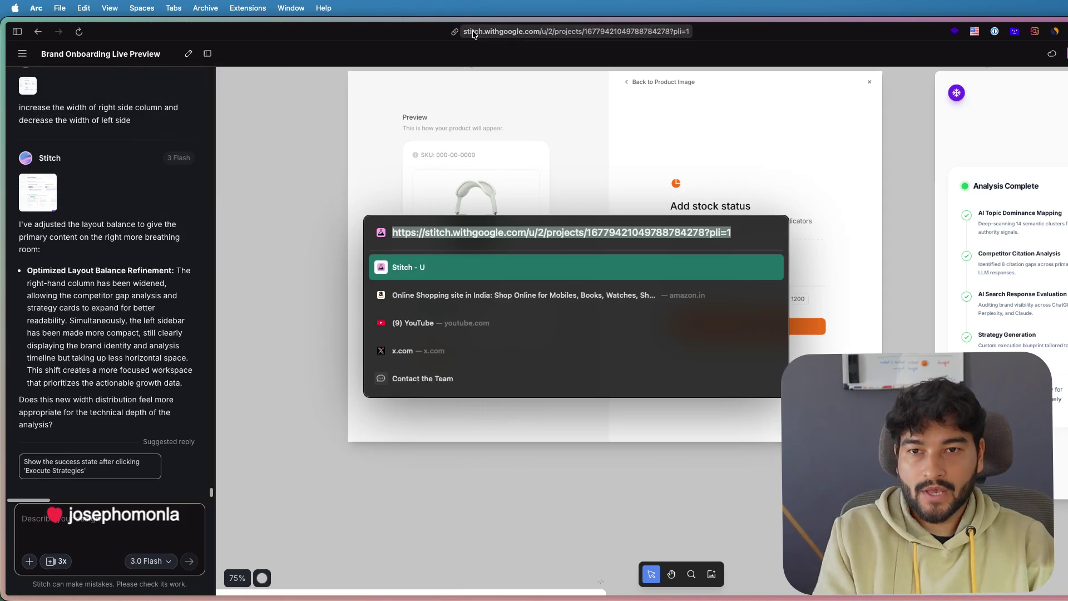
key(super+c)
key(Escape)
- Load the pasted address, minus its project ID, in a new split-view pane
key(ctrl+shift+equal)
key(super+v)
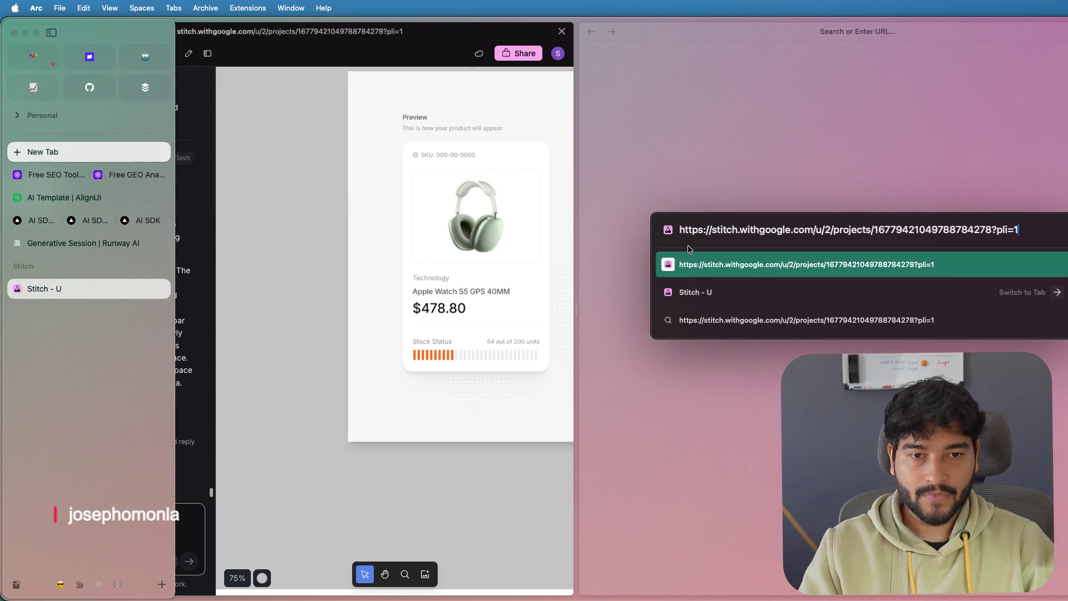
drag(1020, 230, 876, 231)
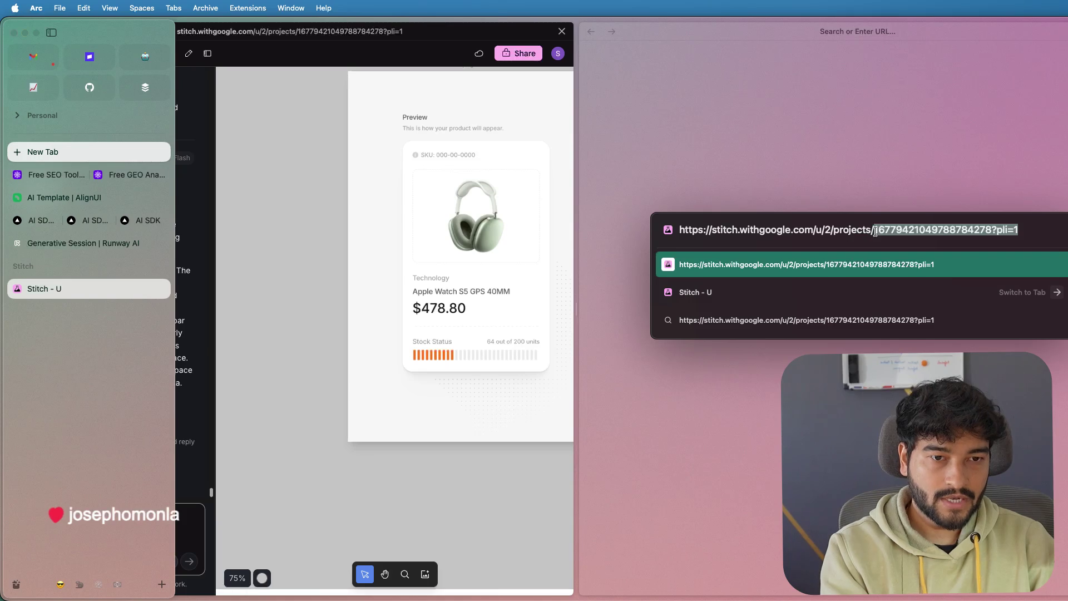
key(BackSpace)
key(Return)
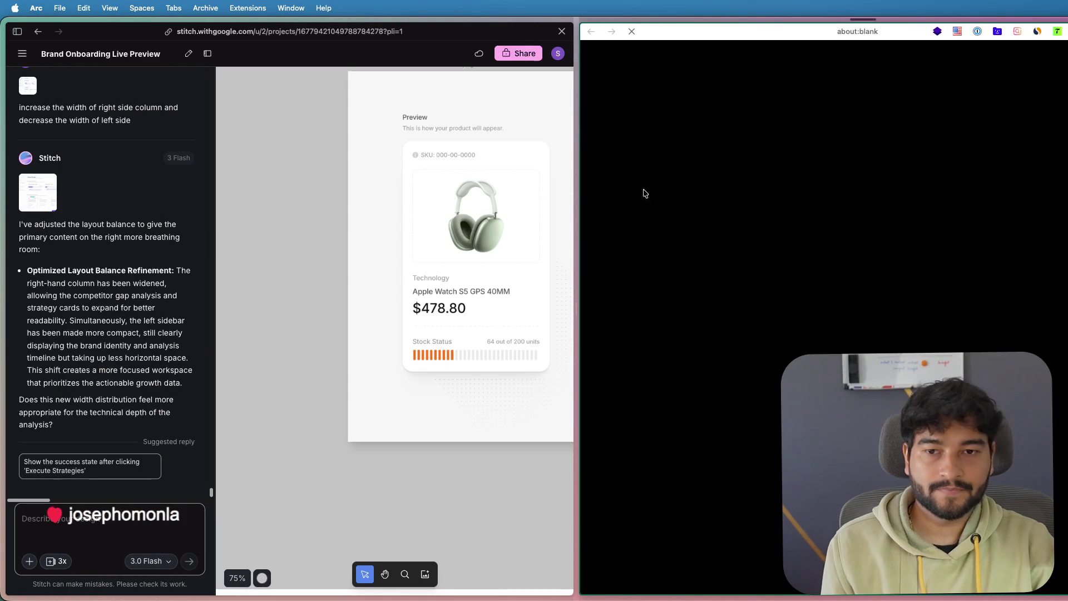
scroll(340, 209, right, 3)
scroll(244, 268, down, 2)
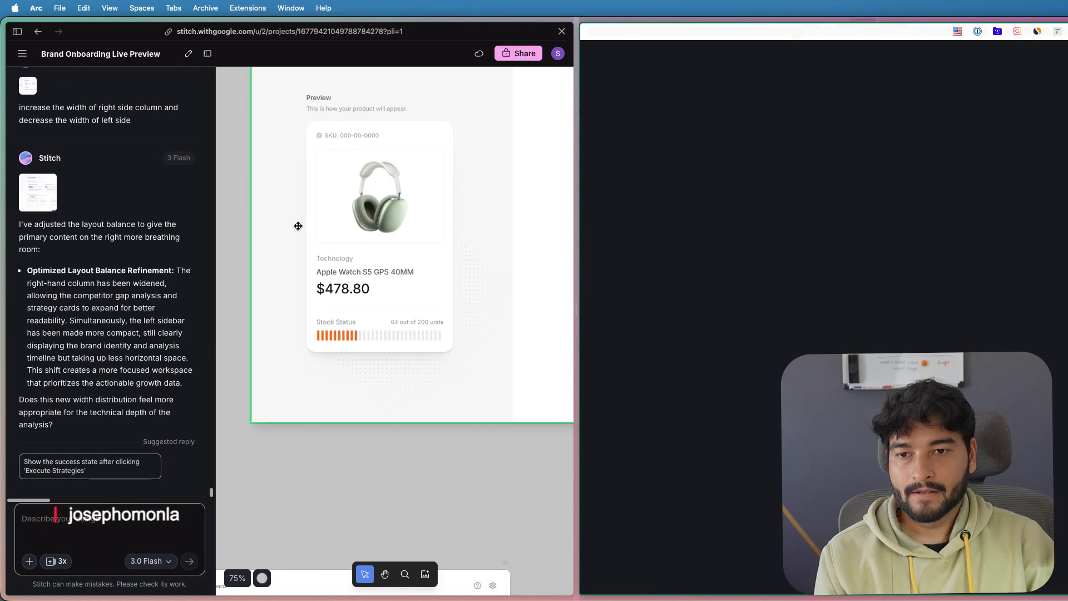
scroll(299, 227, right, 2)
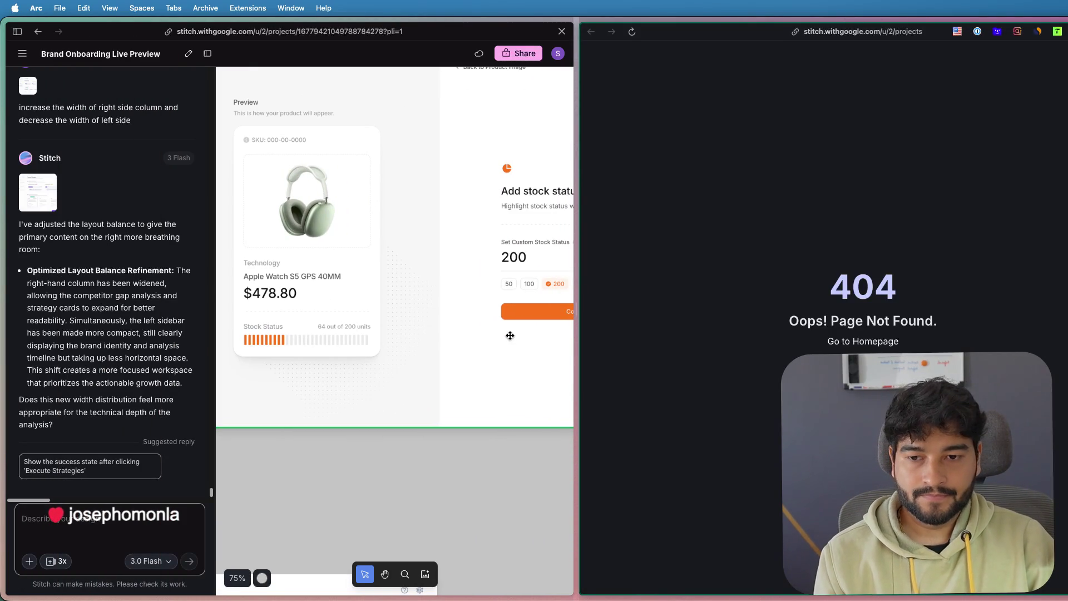
- Trim the right pane's address to stitch.withgoogle.com and load the Stitch home
click(887, 32)
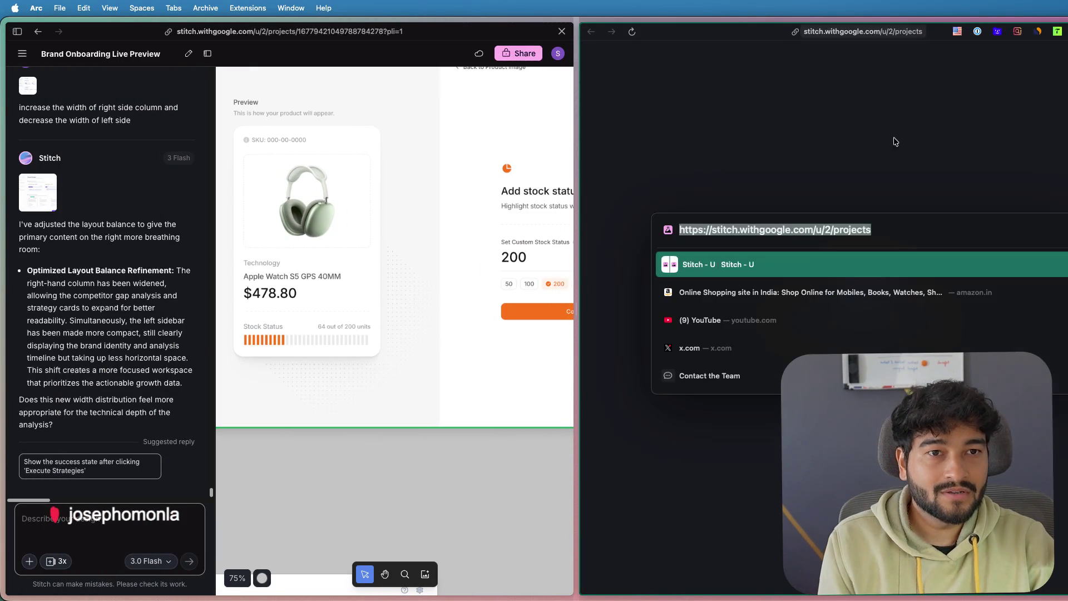
click(818, 229)
key(shift+End)
key(BackSpace)
key(Return)
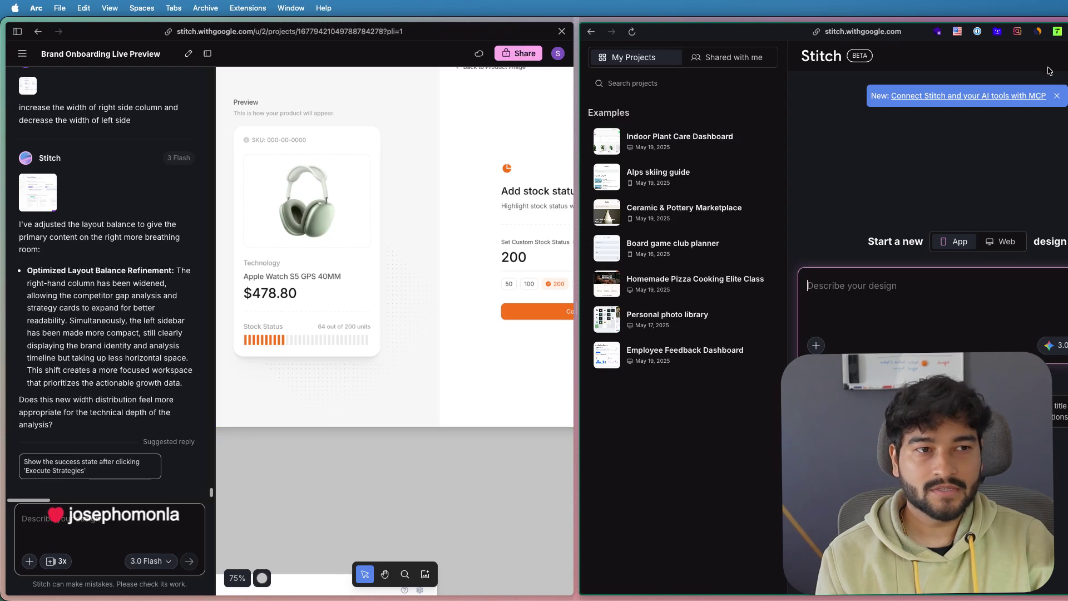
- Switch the right pane to the other Google account that holds the projects
click(1065, 55)
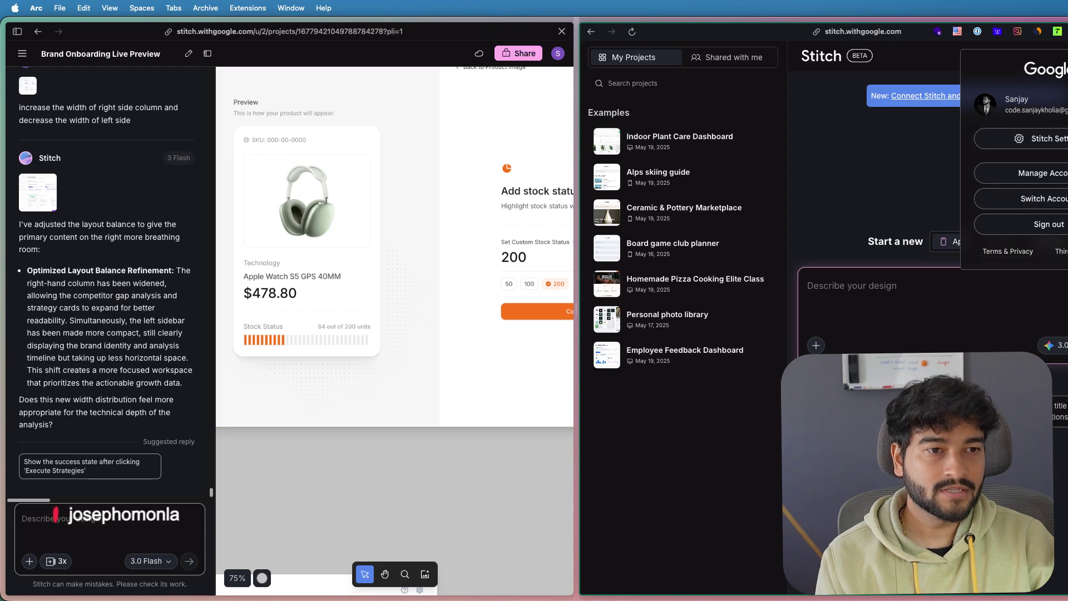
click(1044, 199)
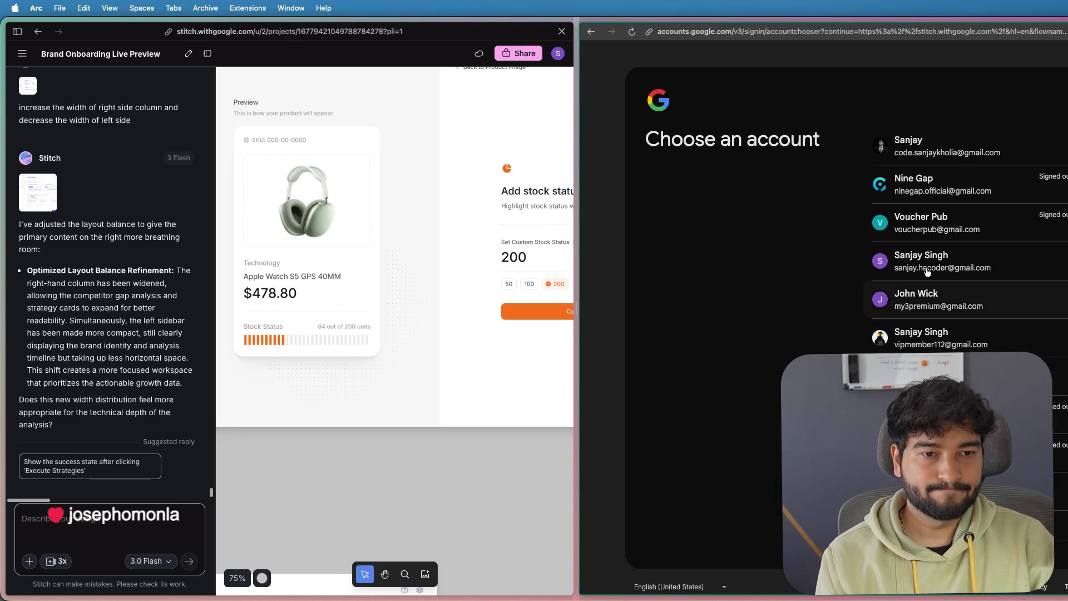
click(939, 260)
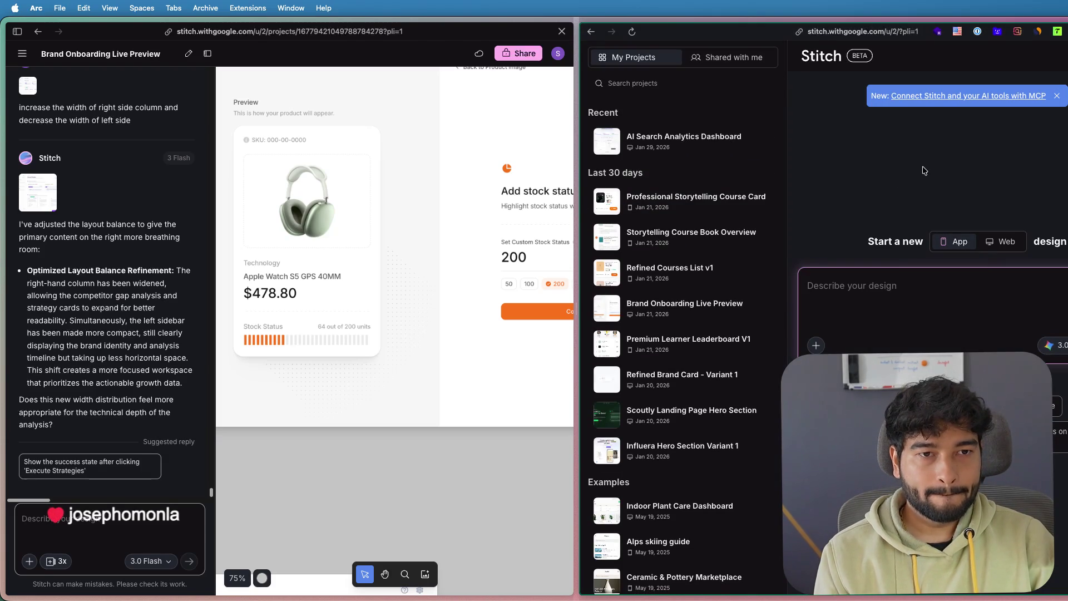
- Open the AI Search Analytics Dashboard project and widen its pane
click(709, 154)
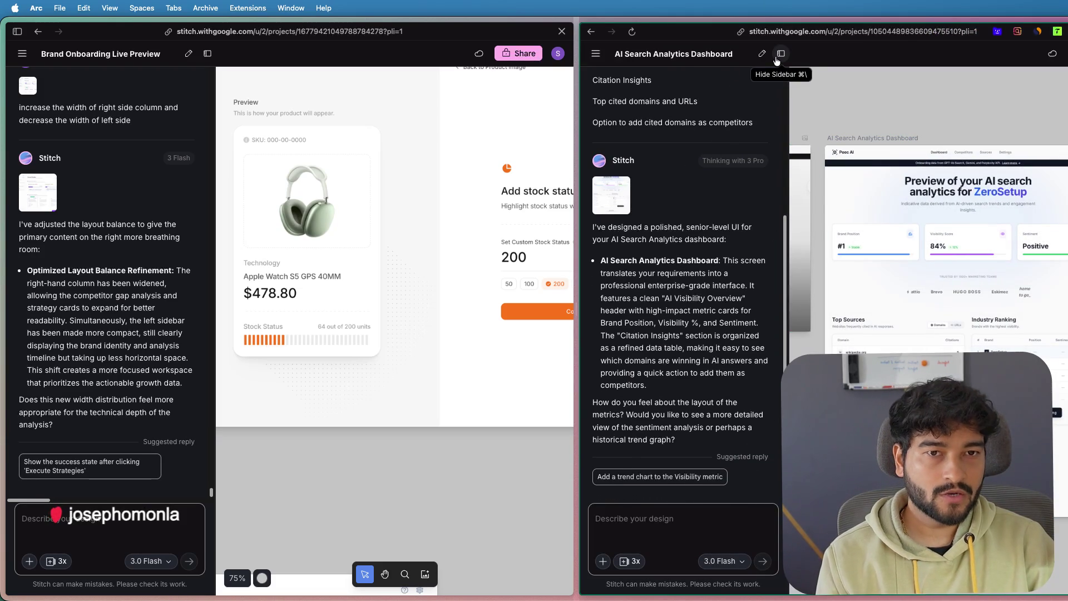
drag(579, 210, 502, 210)
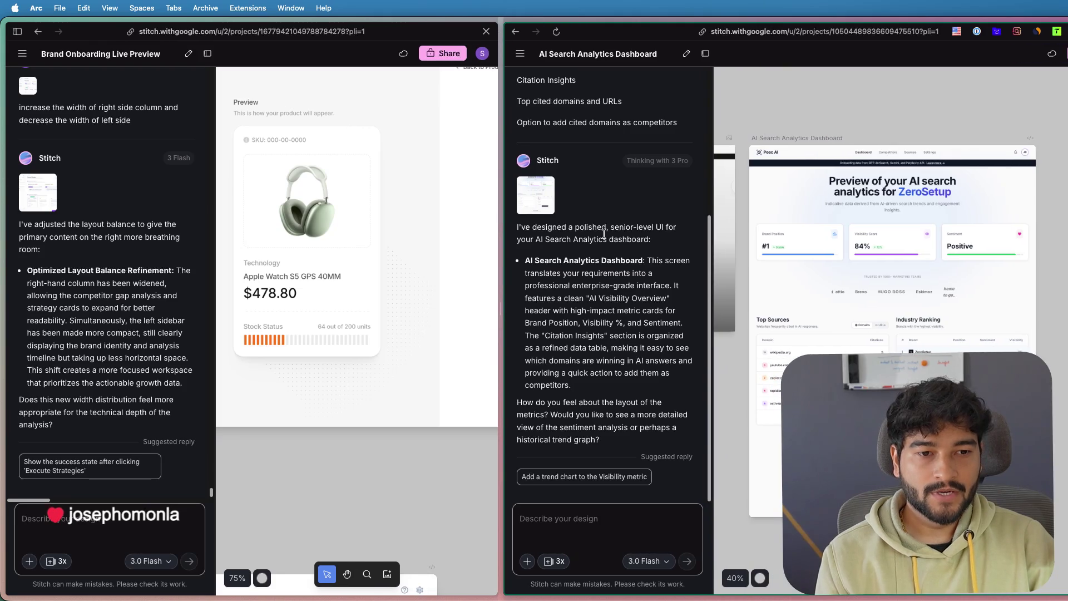
scroll(912, 266, up, 2)
scroll(919, 264, up, 2)
scroll(935, 262, up, 1)
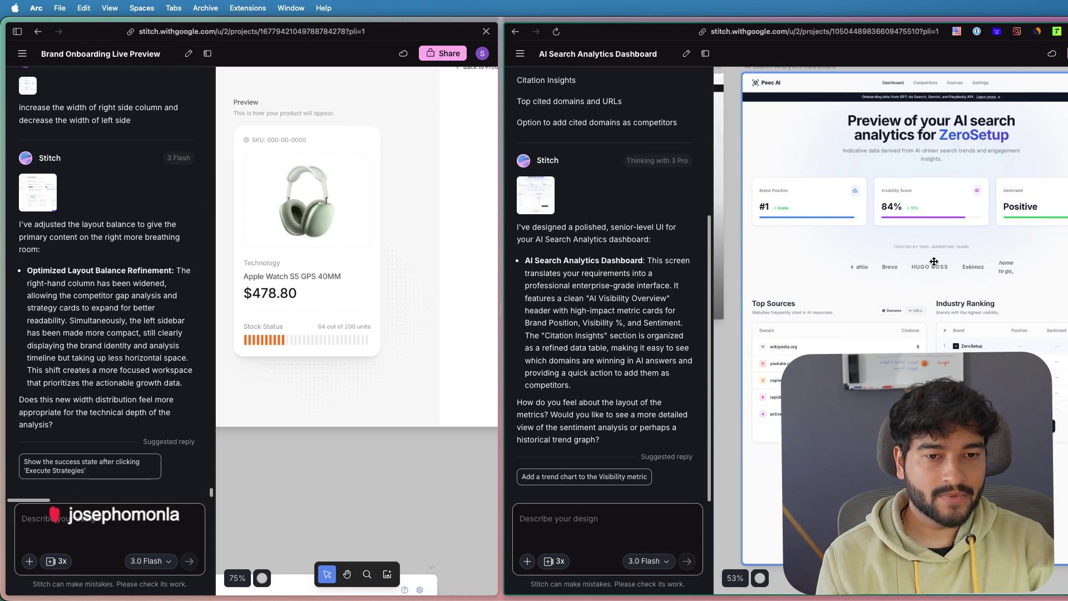
- Reposition the dashboard preview screen on the canvas and select it
drag(940, 251, 916, 280)
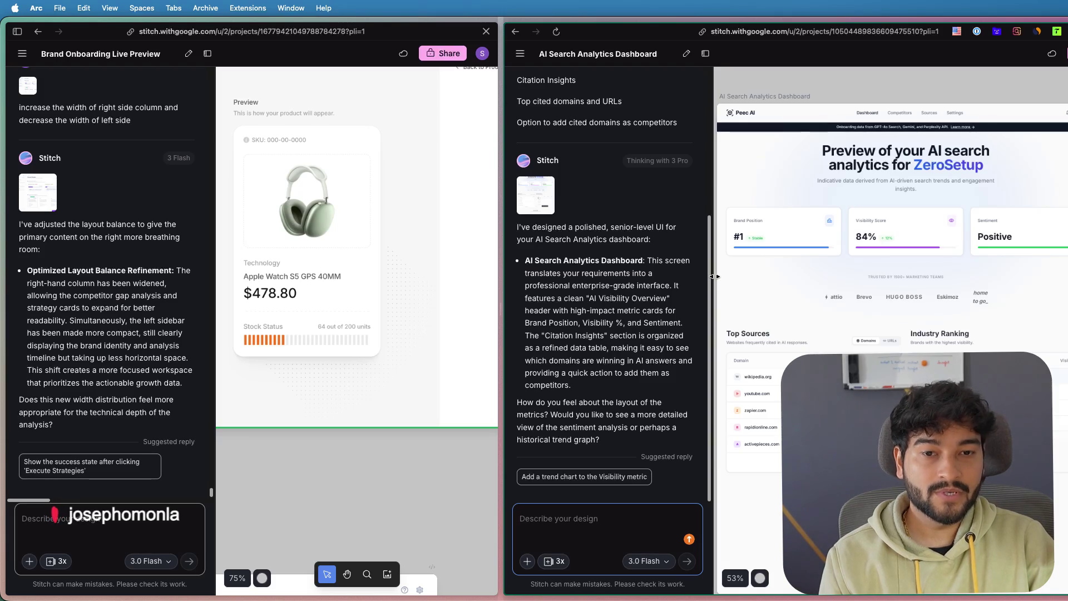
click(845, 264)
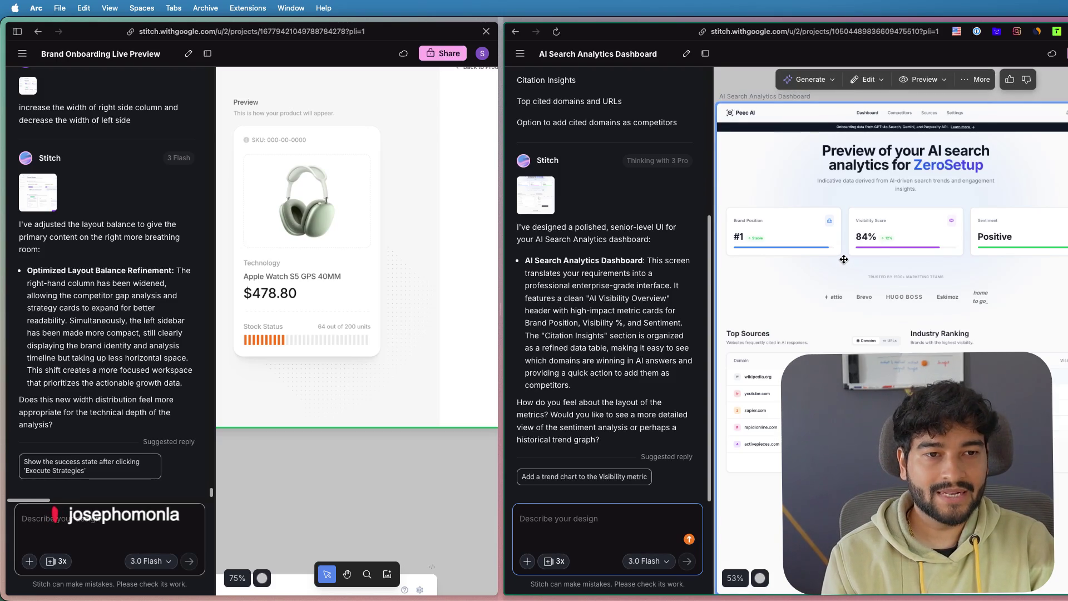
drag(843, 259, 857, 245)
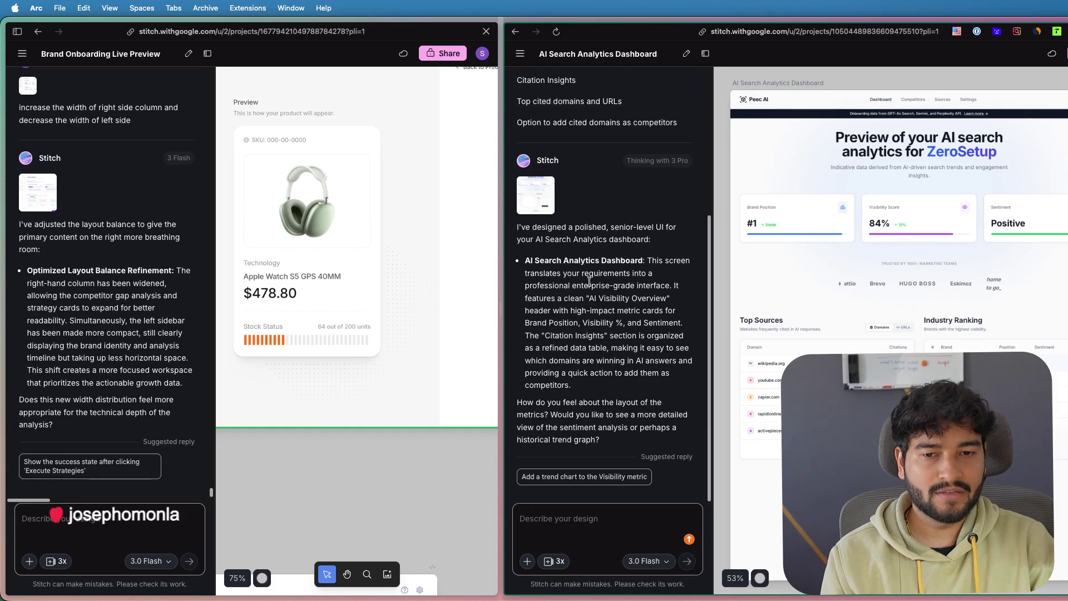
click(861, 263)
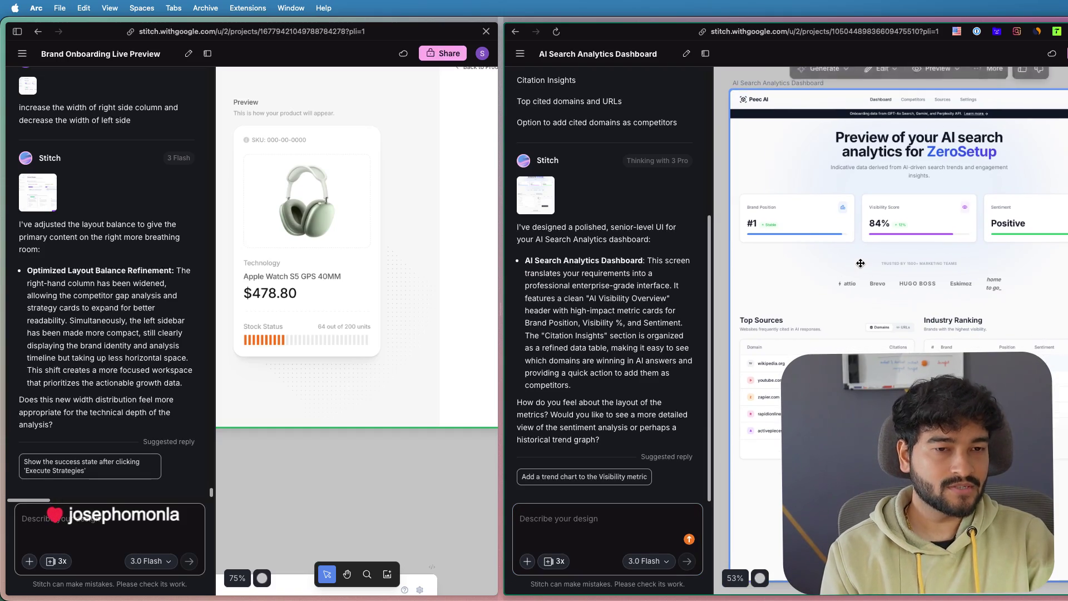
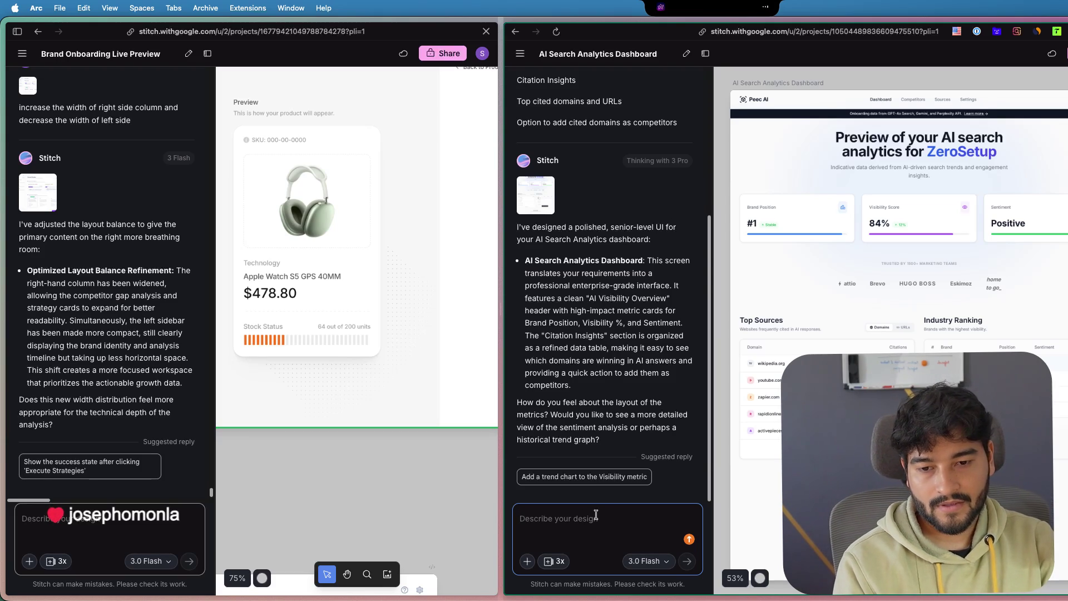
text(cards from there and just keep the trusted brands on top after the headline. Also work on top sources and industry ranking cards that you have there as if they are designed by someone with more than 10 years of experience.)
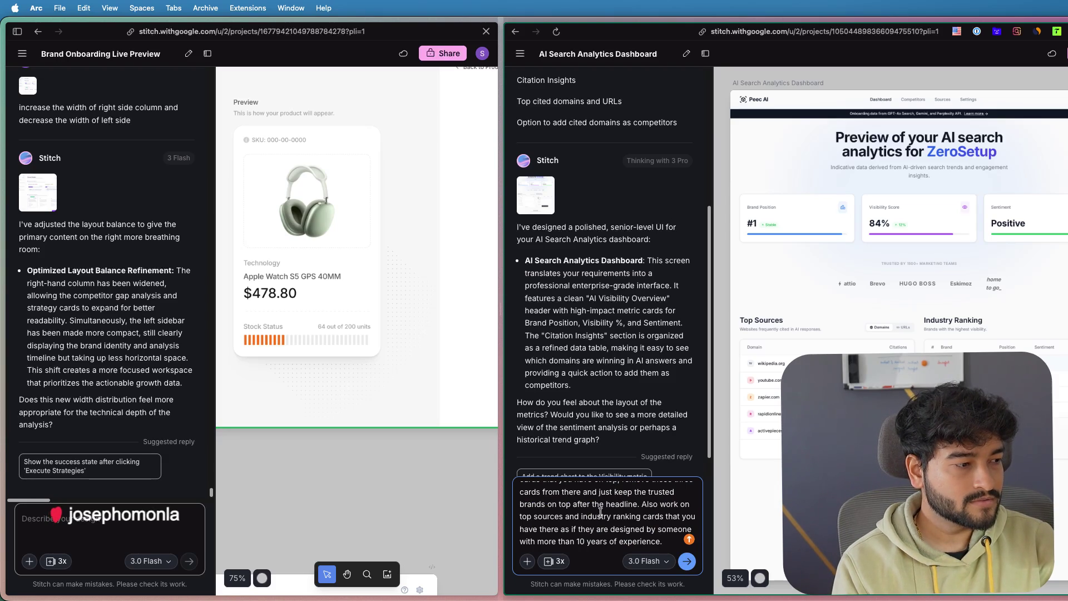
scroll(599, 512, up, 3)
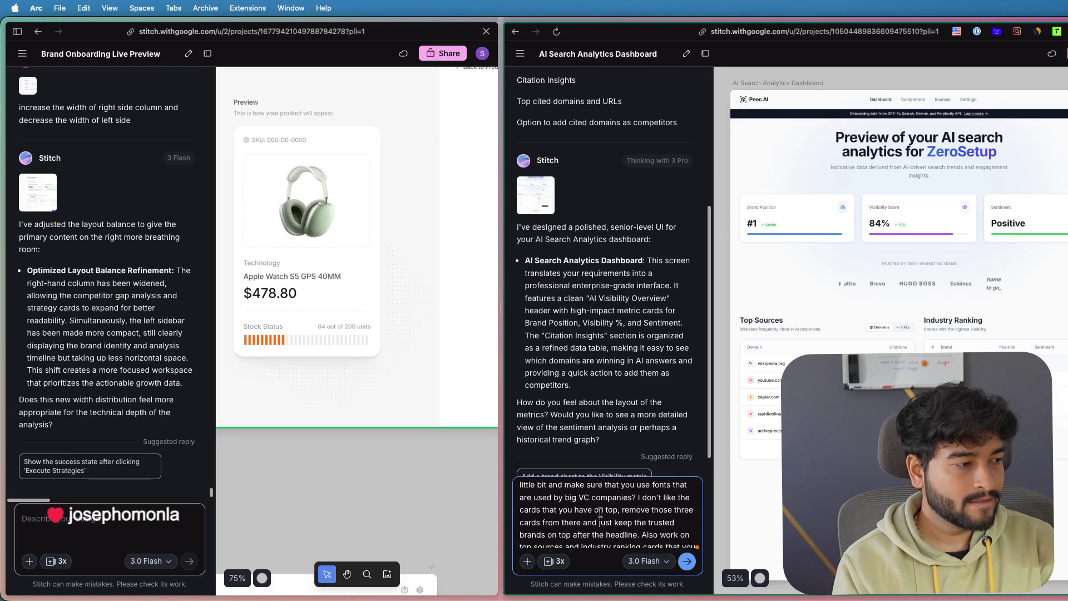
scroll(599, 511, down, 2)
scroll(600, 511, up, 3)
- Select the drafted font-and-brand-cards request and choose the Thinking with 3 Pro model
key(super+a)
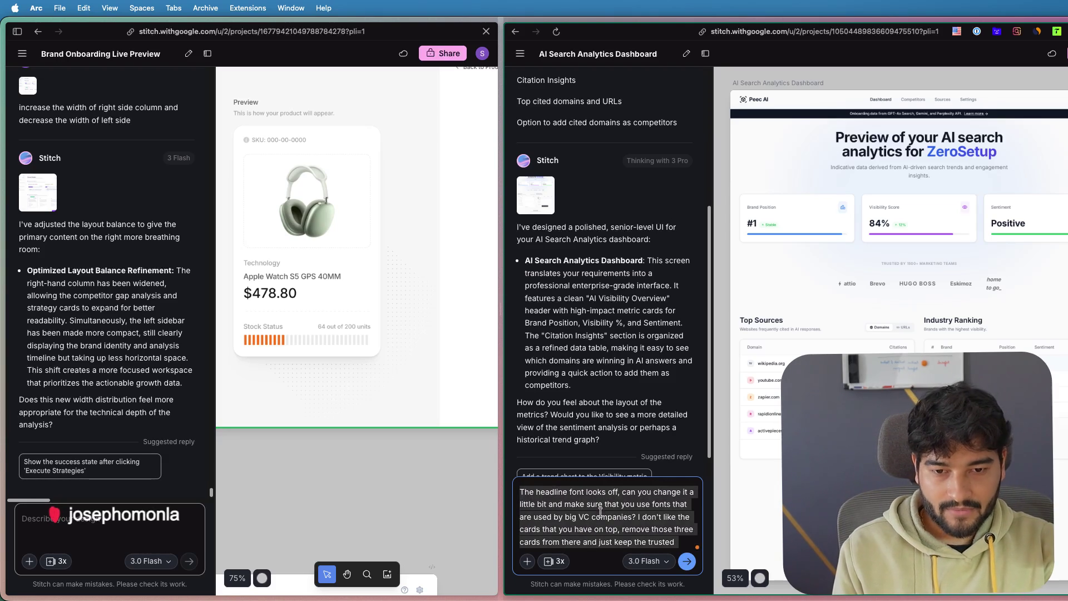
scroll(601, 511, down, 3)
click(649, 561)
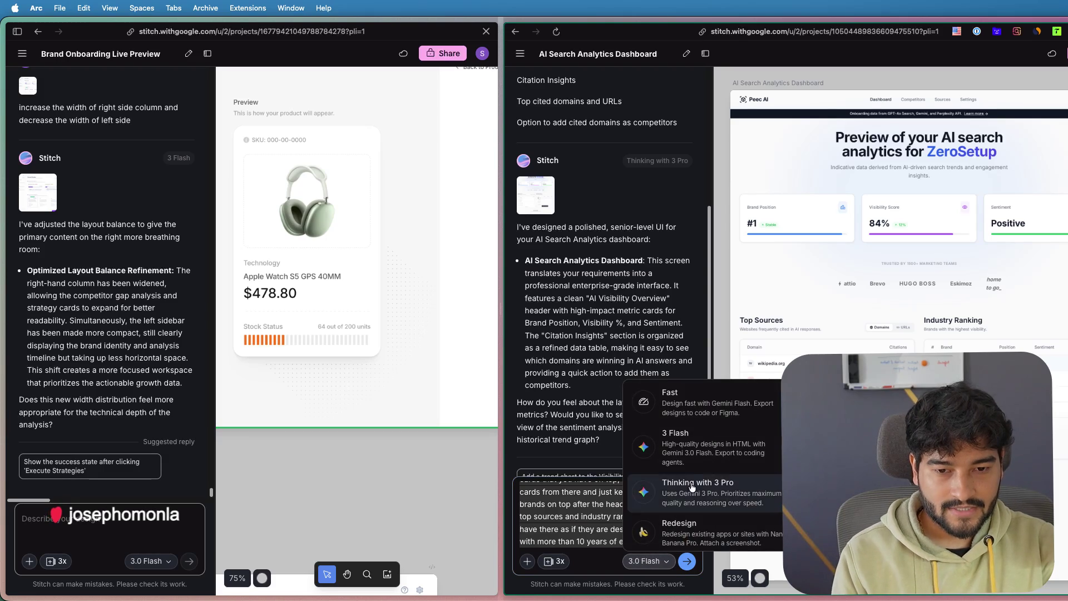
click(693, 495)
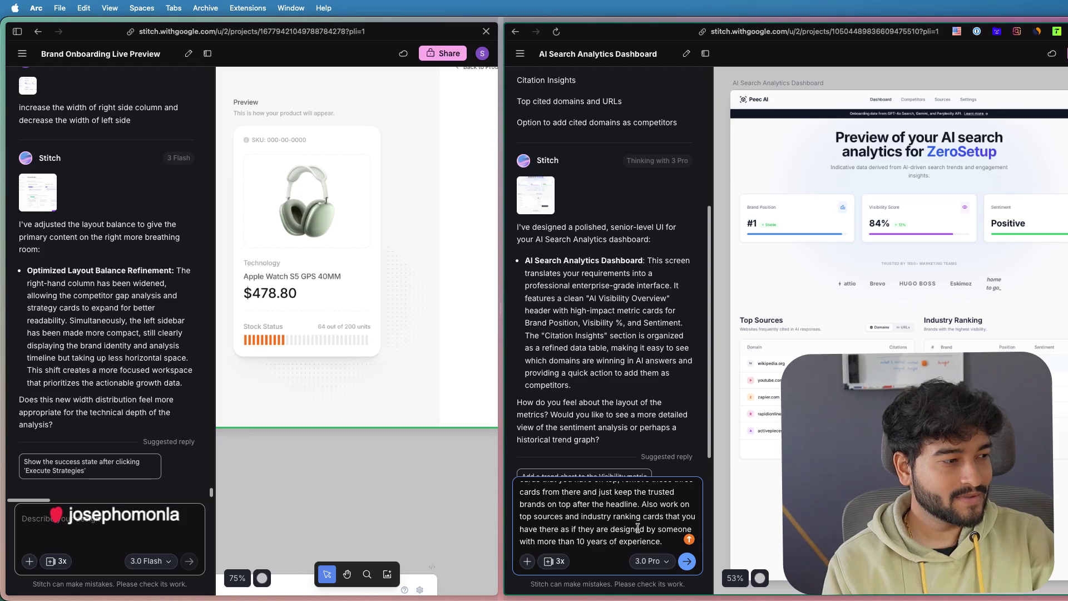
scroll(631, 526, up, 1)
scroll(601, 507, down, 1)
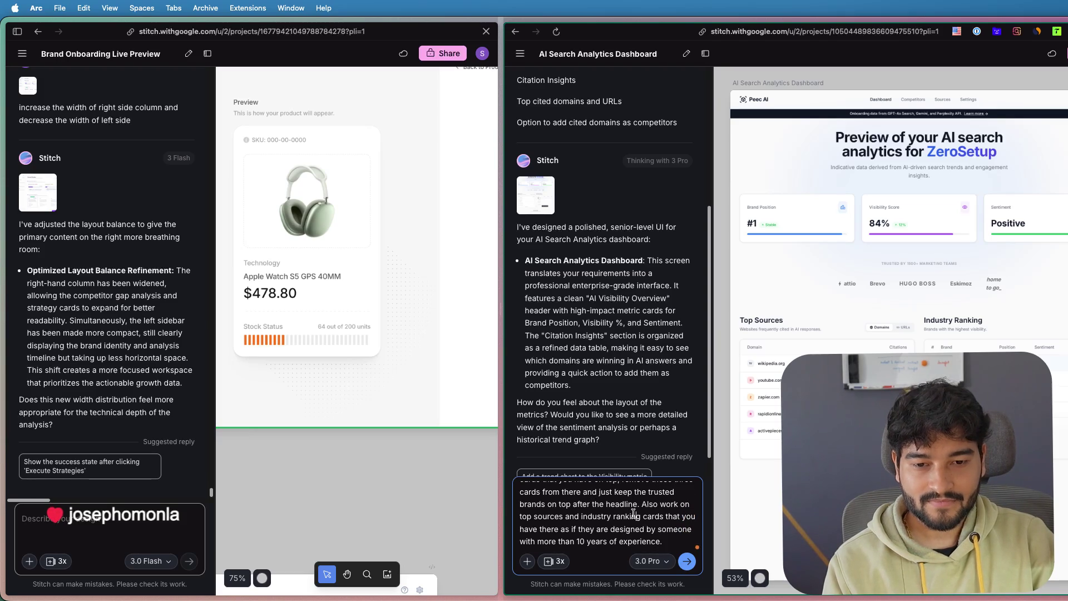
- Send the redesign request and return focus to the dashboard project while Stitch generates
key(Return)
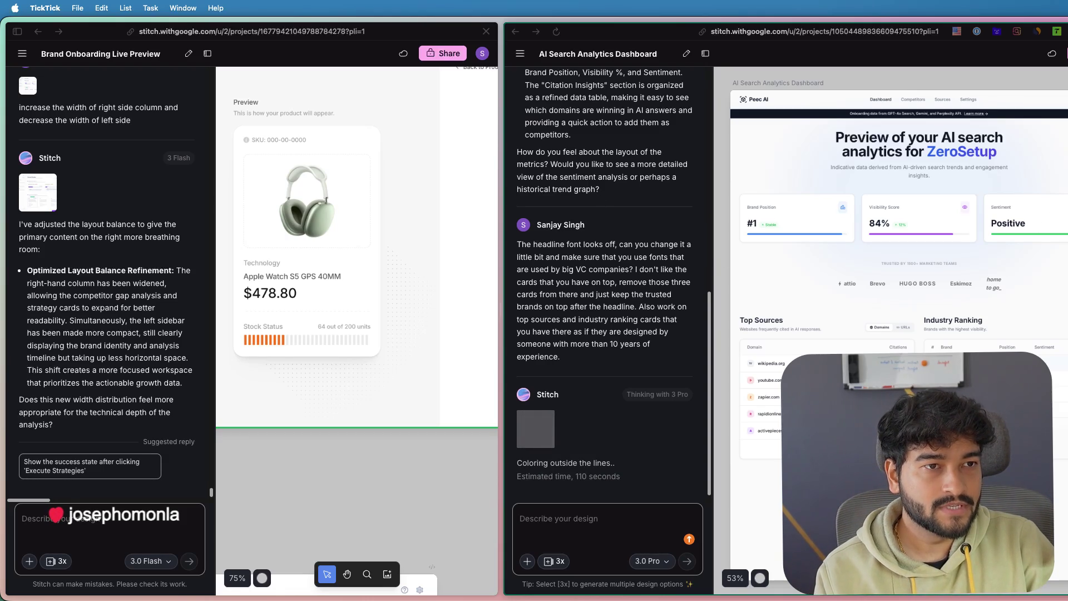
click(990, 287)
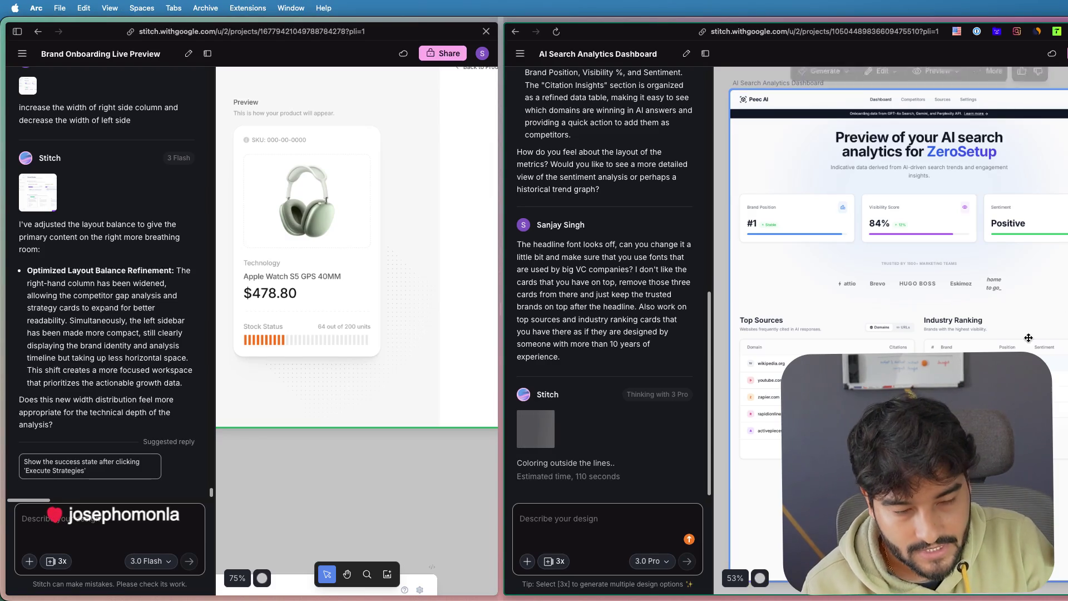
scroll(773, 355, down, 2)
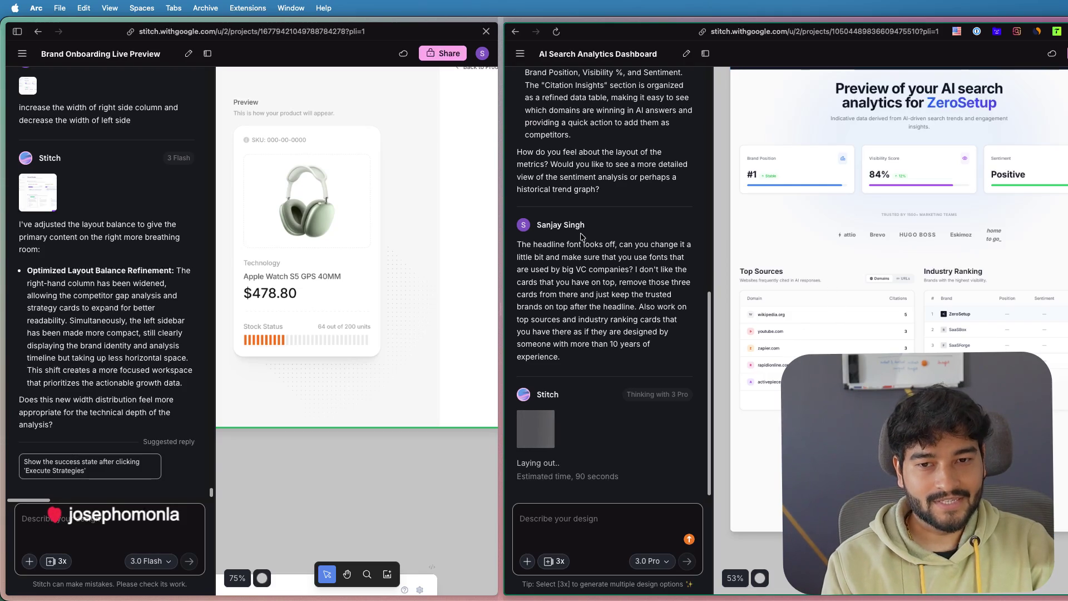
scroll(590, 140, up, 3)
scroll(604, 232, down, 3)
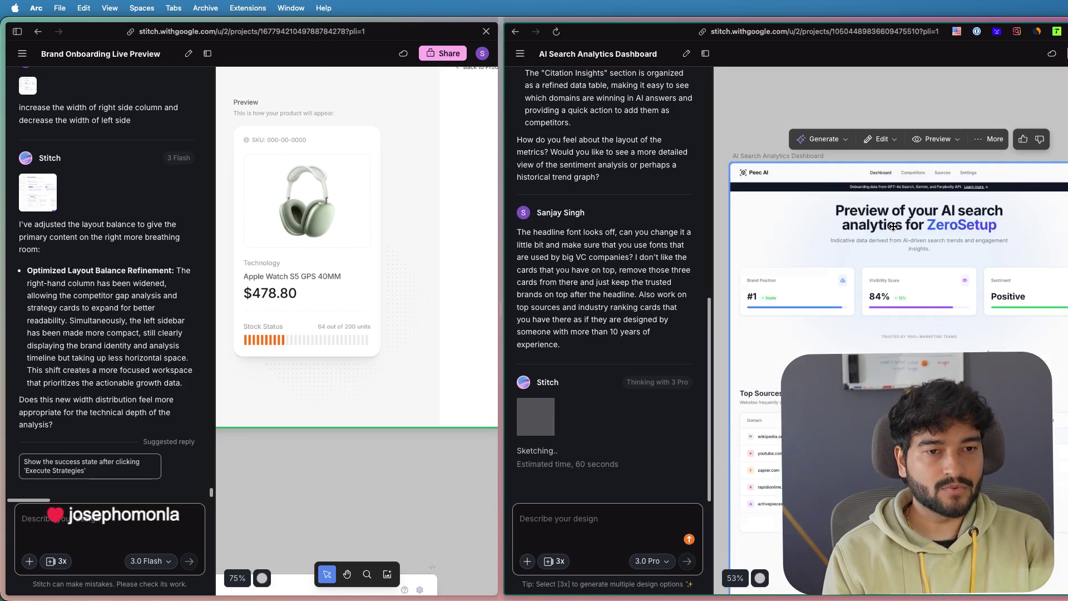
scroll(944, 309, down, 3)
scroll(945, 309, down, 2)
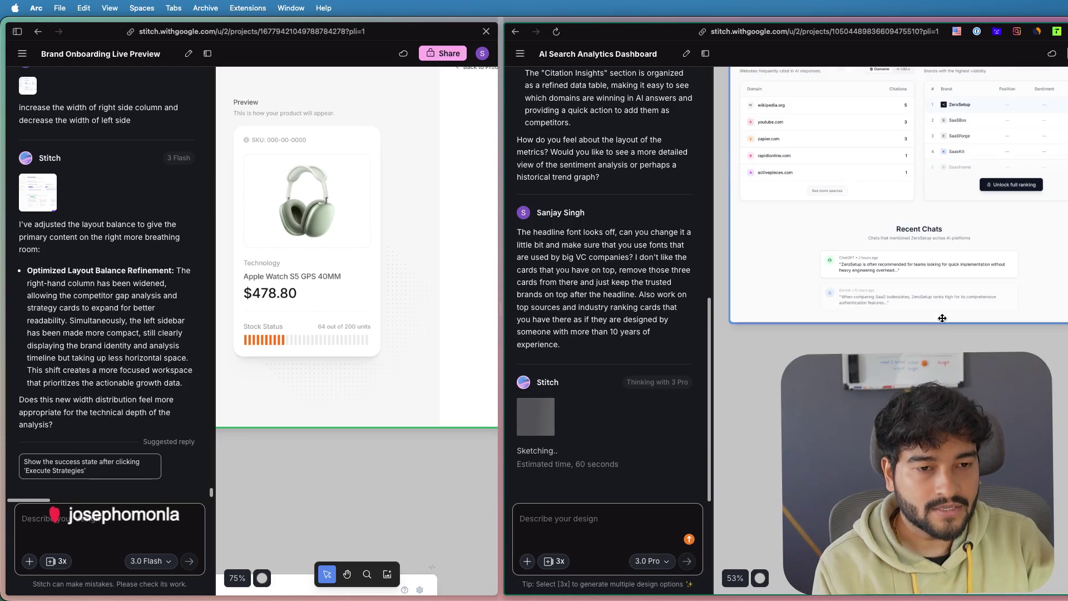
scroll(944, 310, up, 5)
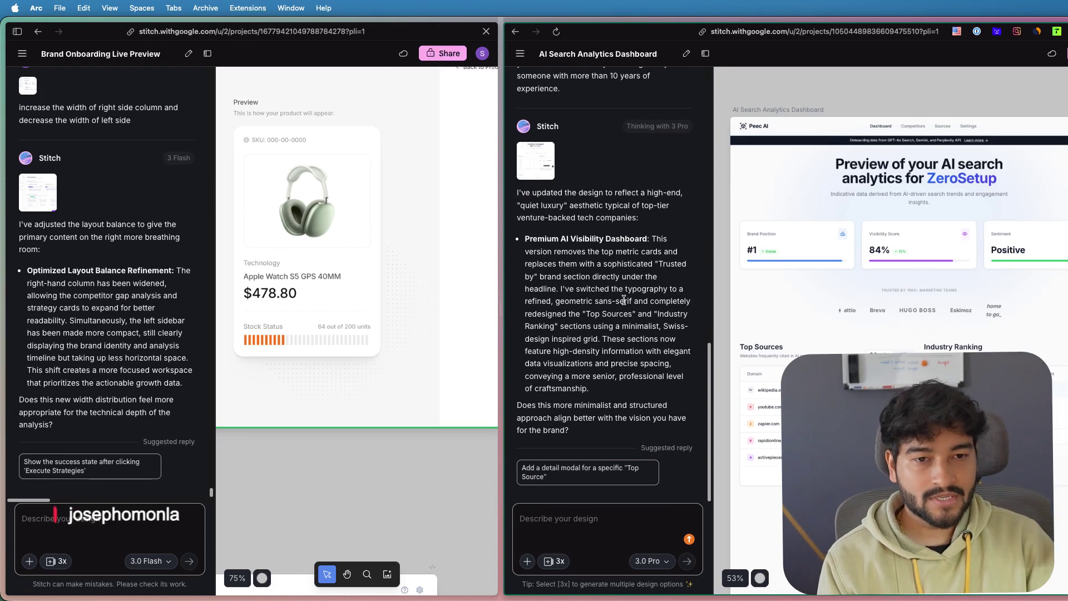
- Widen the project pane, pan to the designs and select the new Visibility Intelligence for ZeroSetup screen
drag(506, 281, 305, 281)
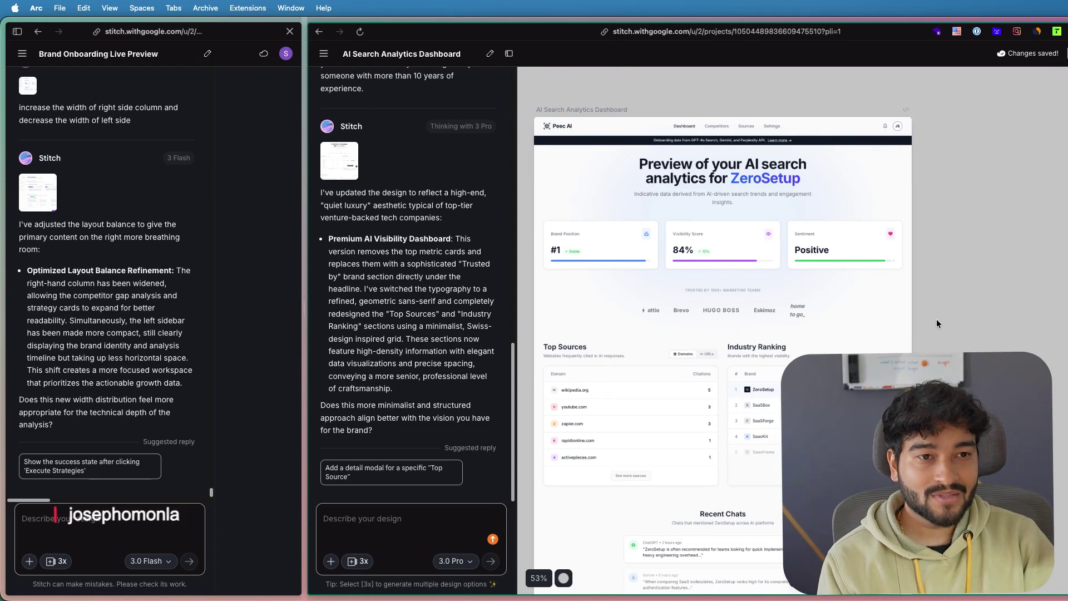
drag(937, 319, 1005, 279)
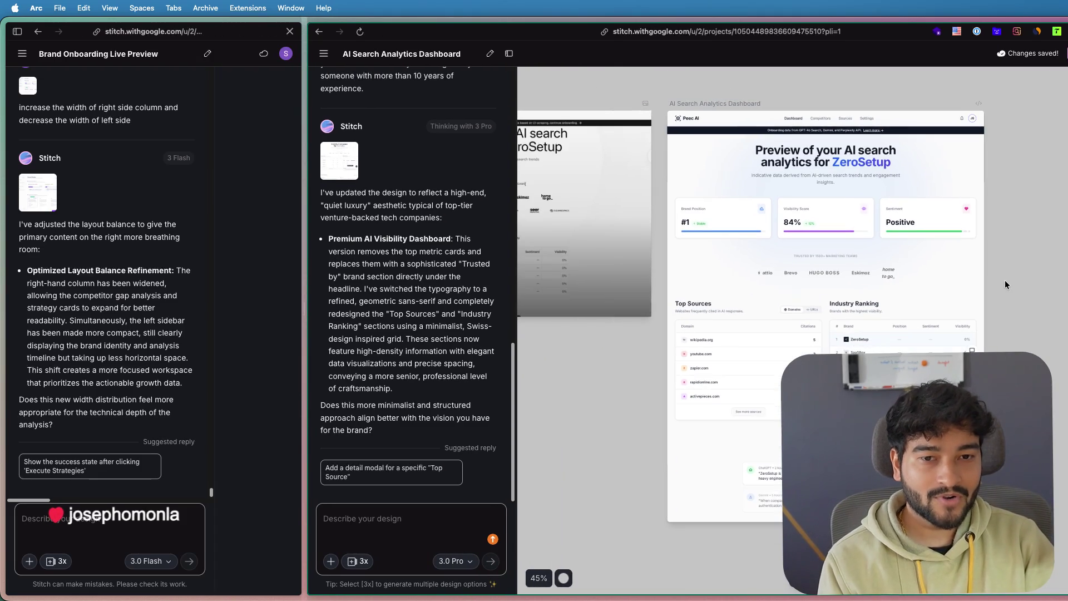
scroll(1005, 280, down, 5)
scroll(1007, 321, down, 5)
scroll(806, 340, down, 3)
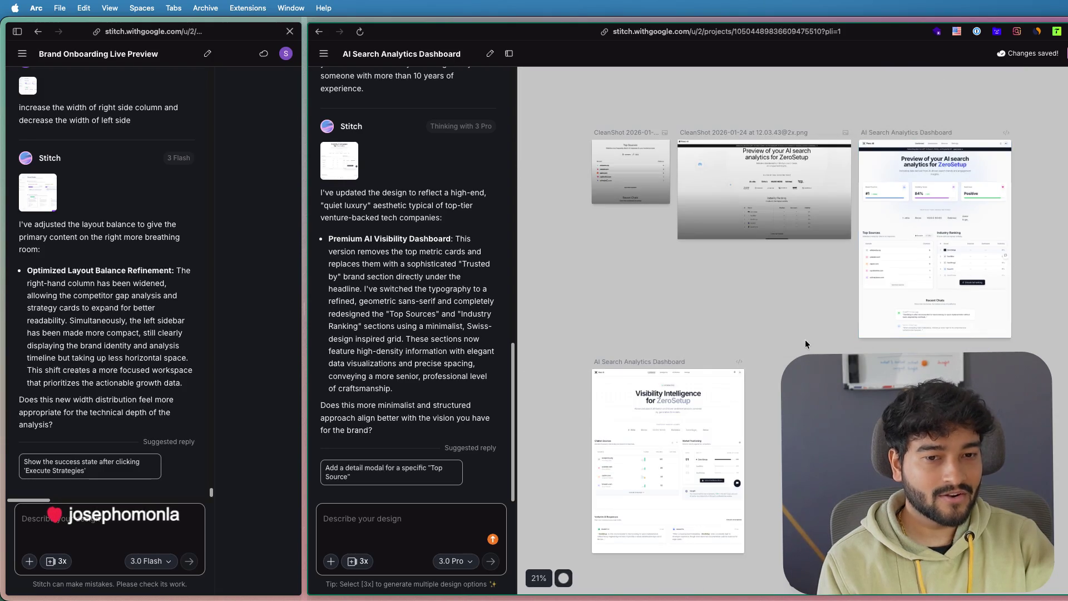
scroll(890, 250, down, 3)
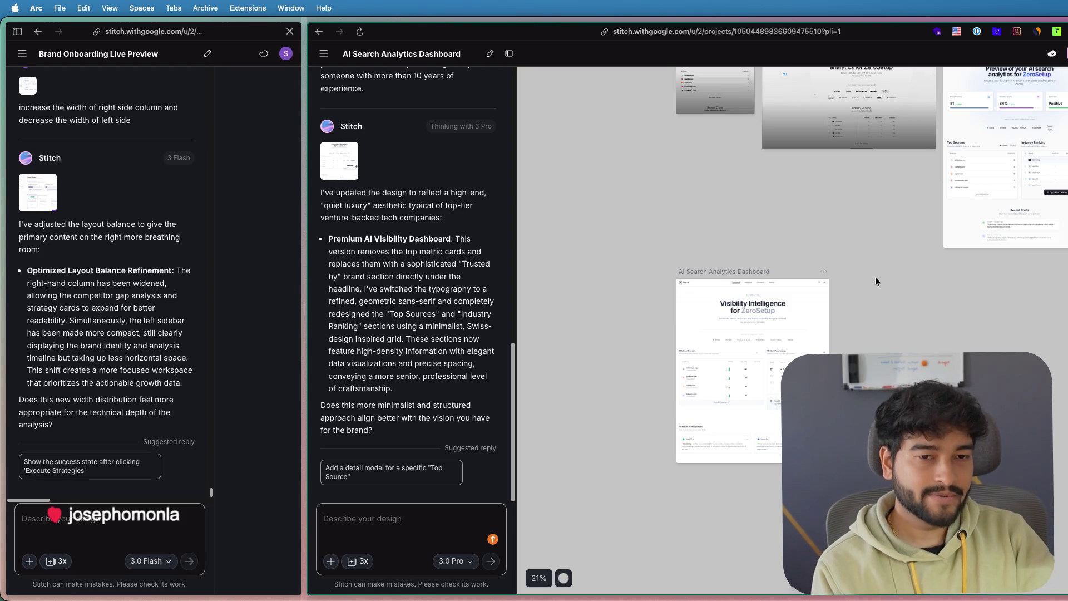
scroll(838, 294, up, 3)
click(781, 287)
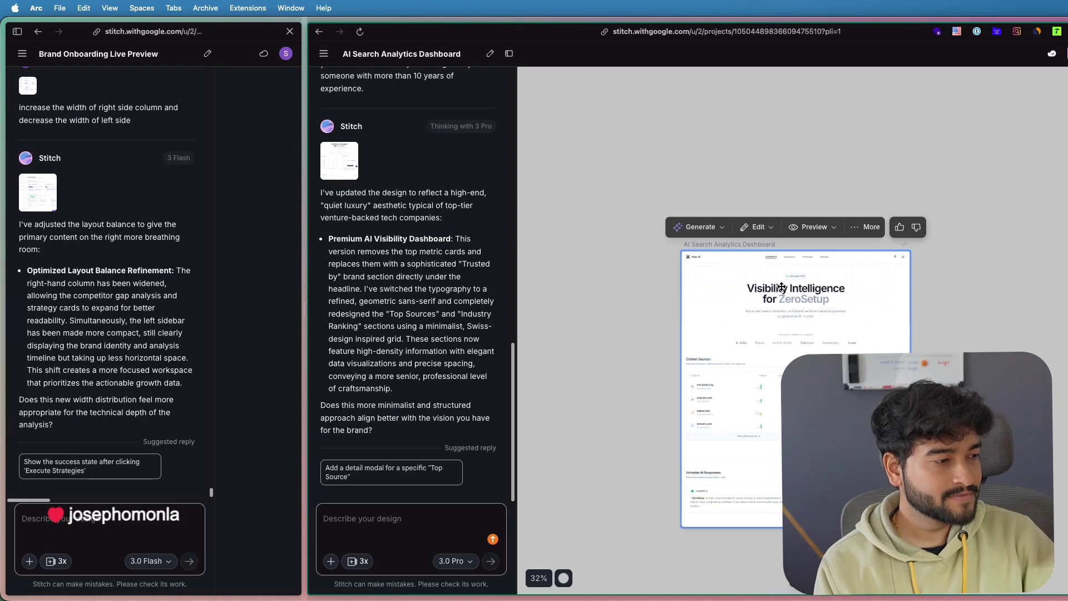
scroll(784, 417, up, 3)
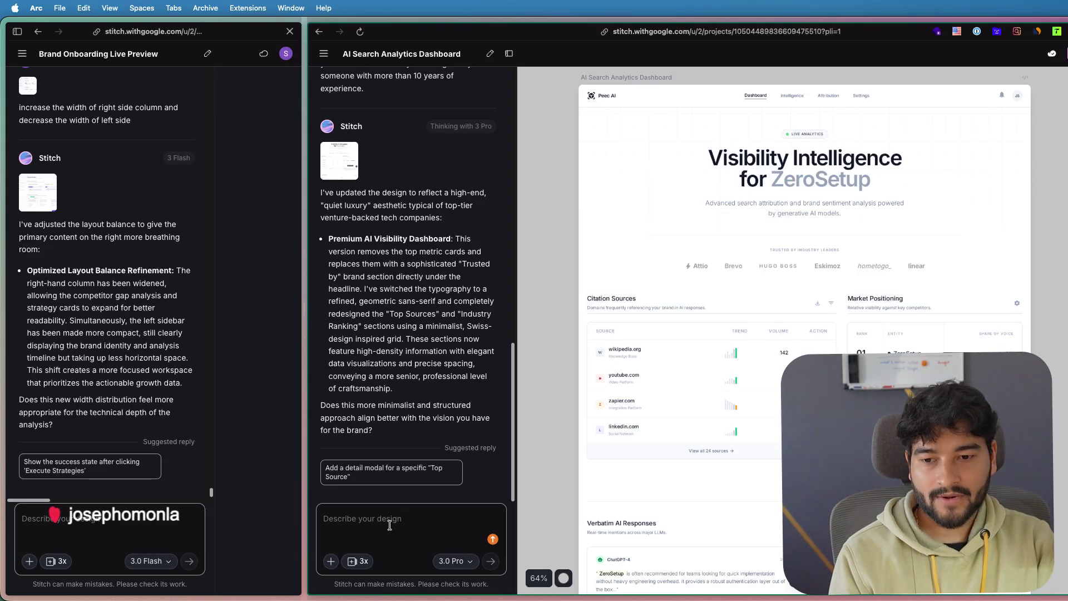
scroll(565, 422, down, 5)
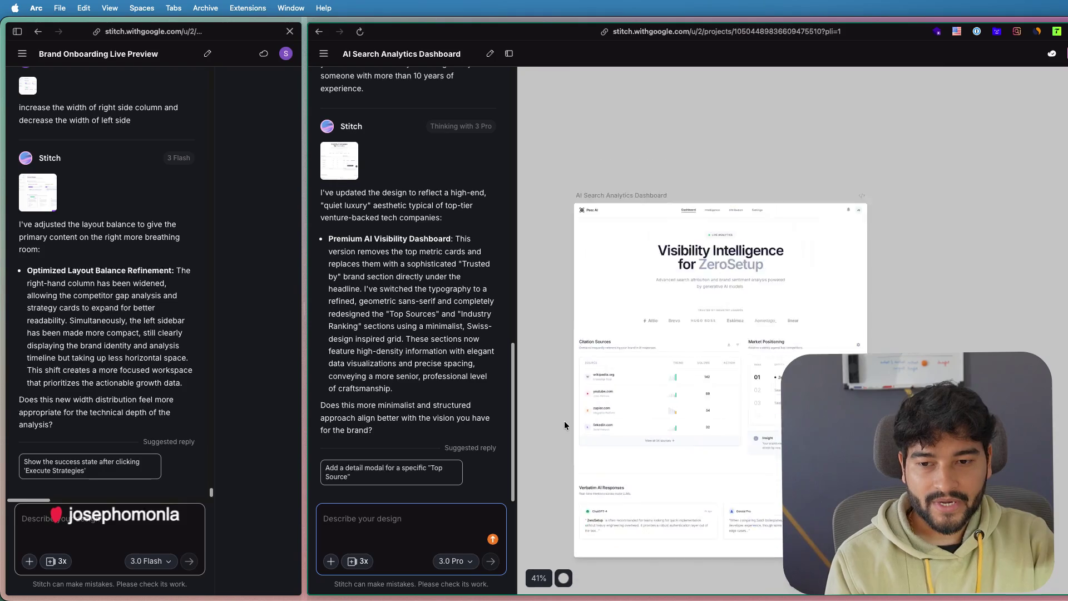
scroll(883, 318, up, 5)
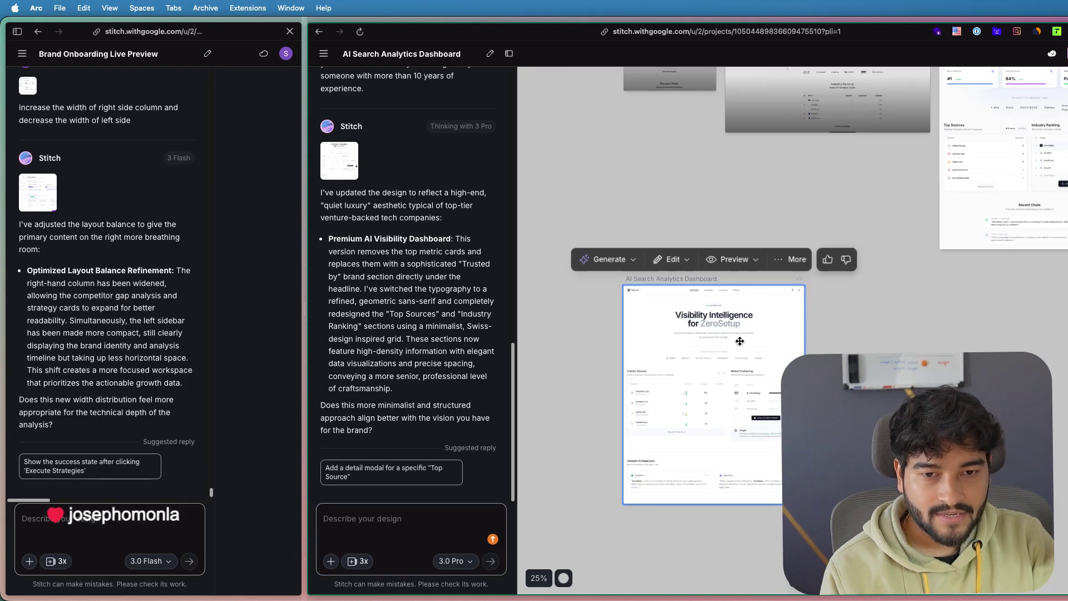
scroll(975, 318, down, 3)
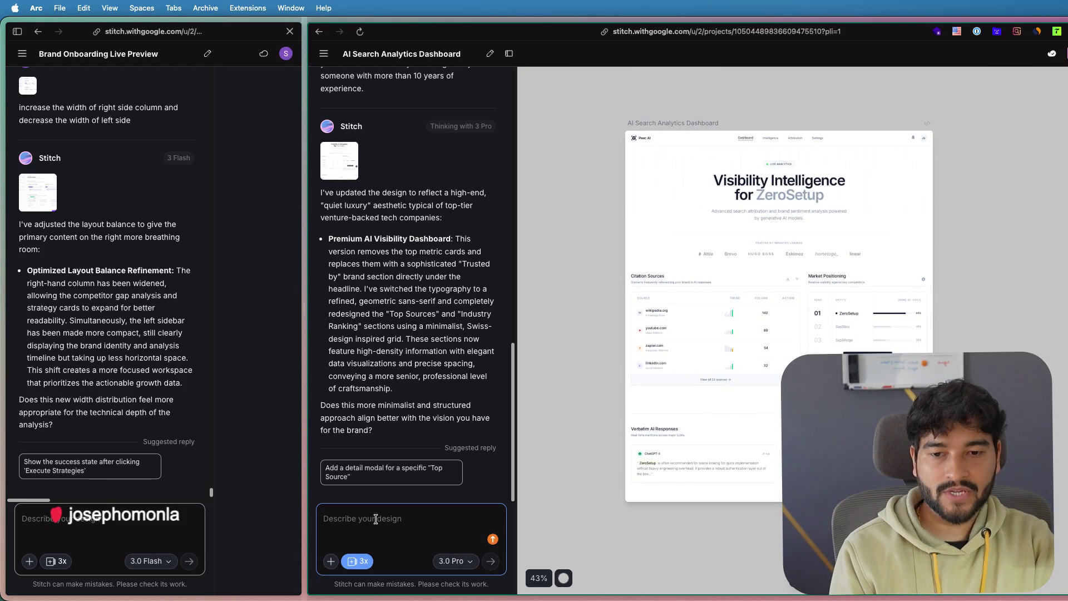
- Enable three design variants and continue the equal-columns request on a new paragraph
click(776, 272)
scroll(775, 273, up, 3)
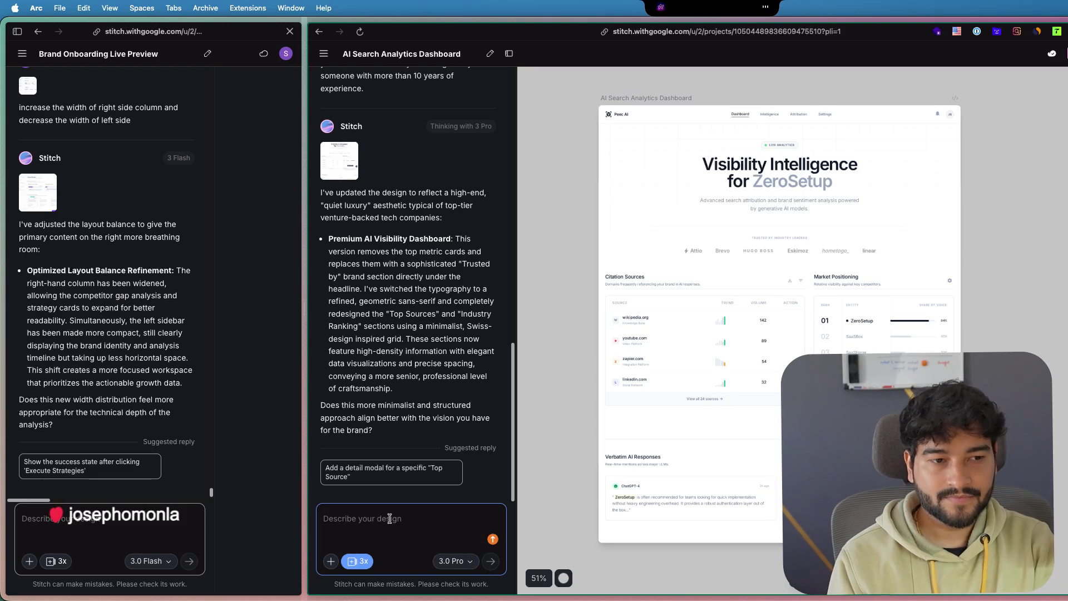
text(sections which are citation sources and market positioning, make it equal columns. I can see those are not equal columns, and remove the insights from the market positioning that you have added recently.)
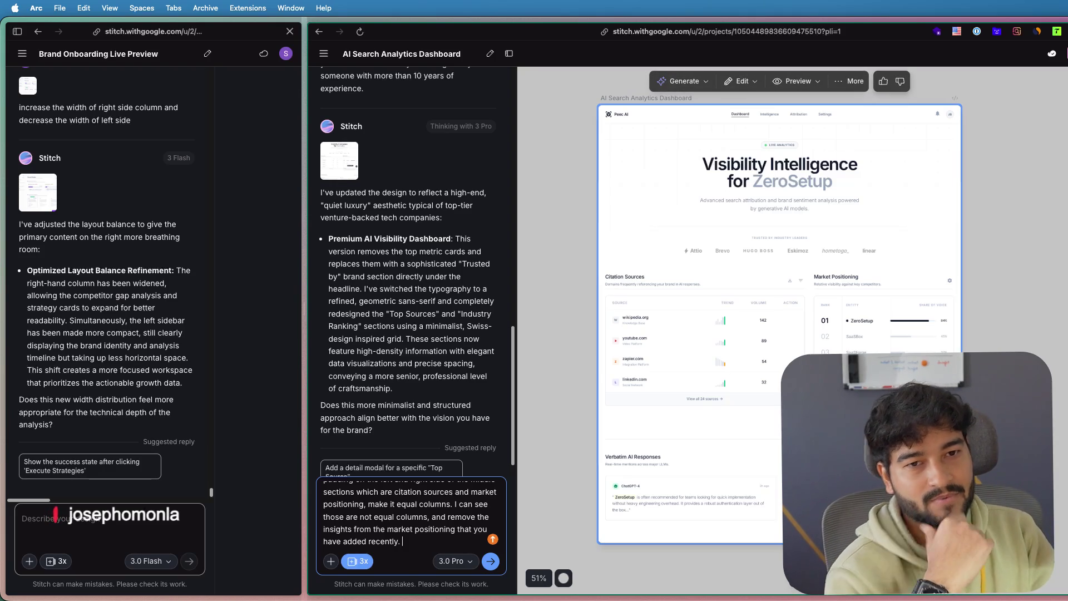
scroll(813, 330, up, 2)
scroll(812, 330, up, 1)
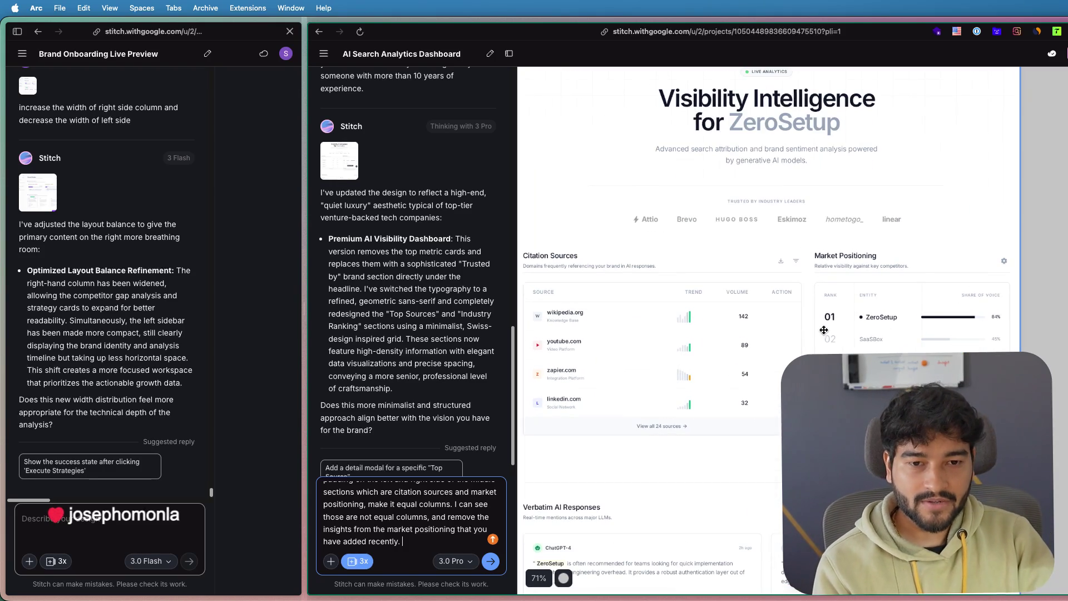
scroll(812, 329, up, 1)
scroll(994, 288, up, 2)
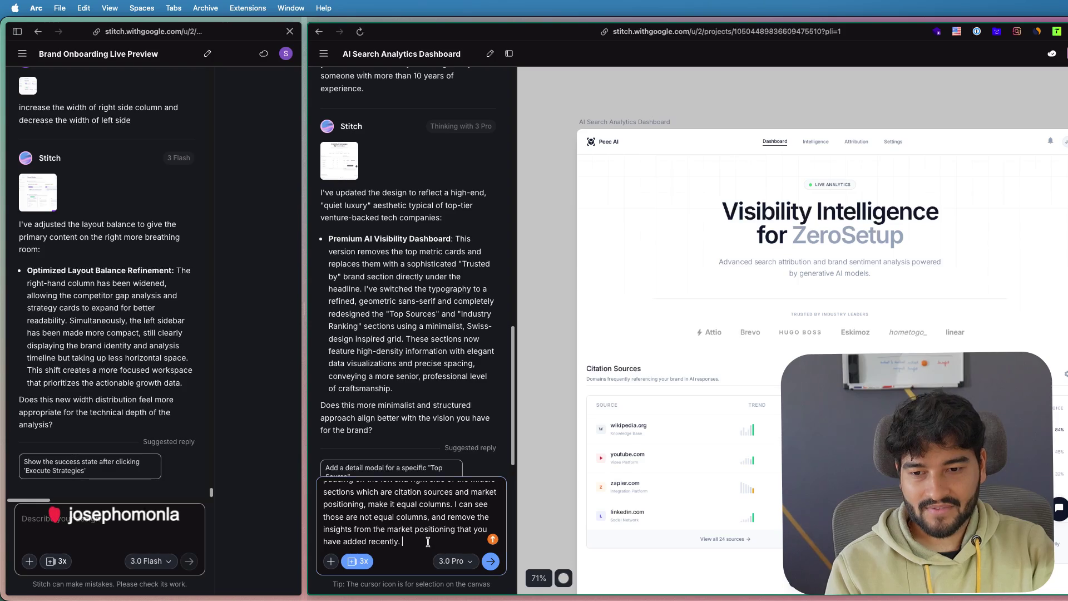
key(shift+Return)
key(shift+Return)
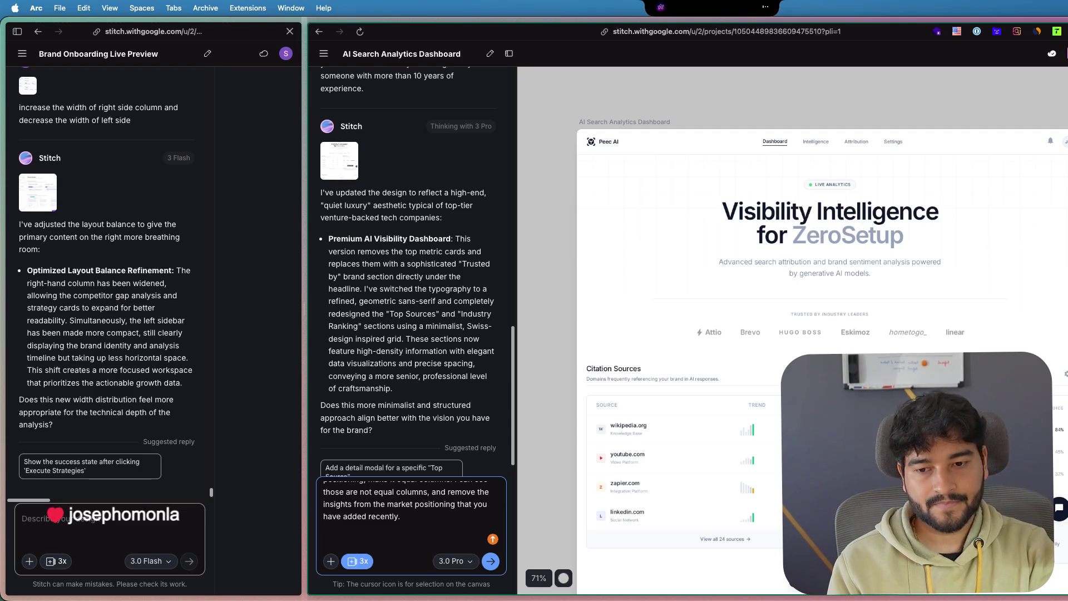
text(Change visibility intelligence for zero setup to just visibility score for zero setup.)
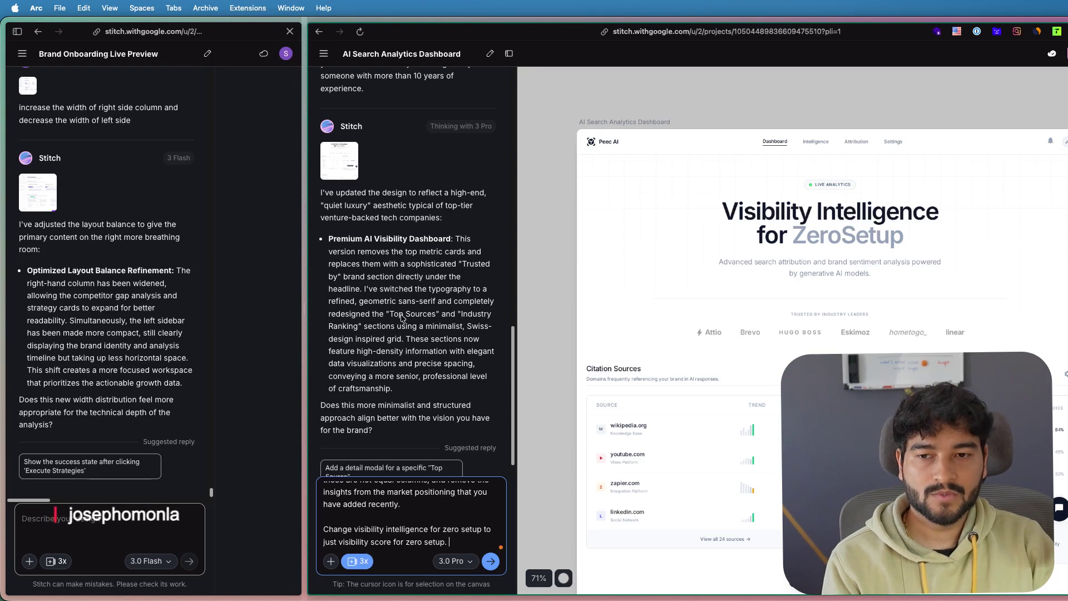
- Finish the headline-rename request, trim the trailing space and select the whole prompt
mouse_move(303, 272)
mouse_down()
mouse_move(268, 271)
mouse_move(334, 261)
mouse_move(303, 259)
mouse_up()
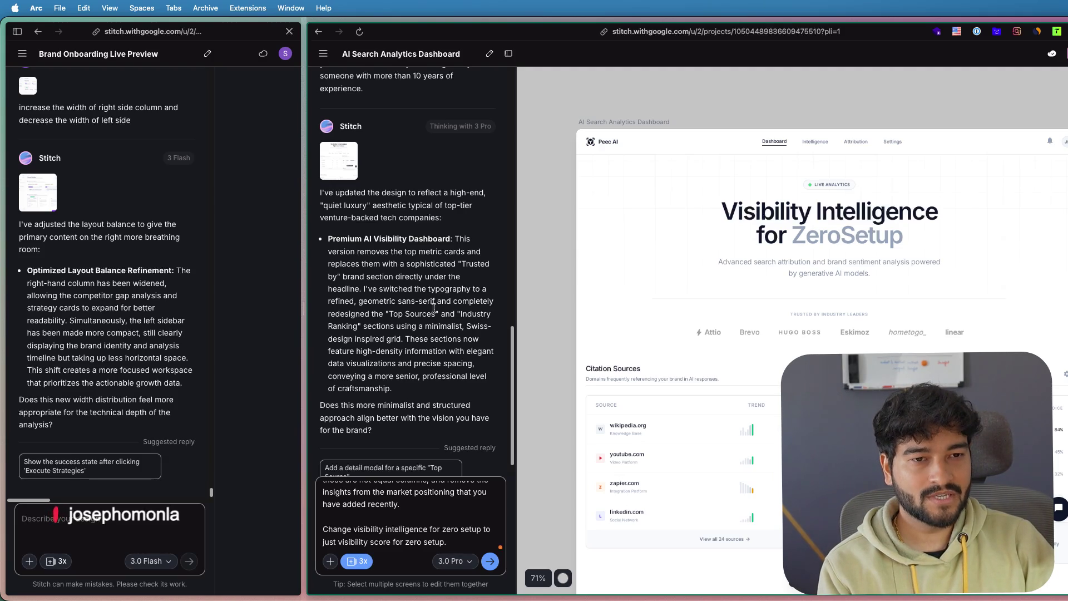
scroll(417, 341, down, 1)
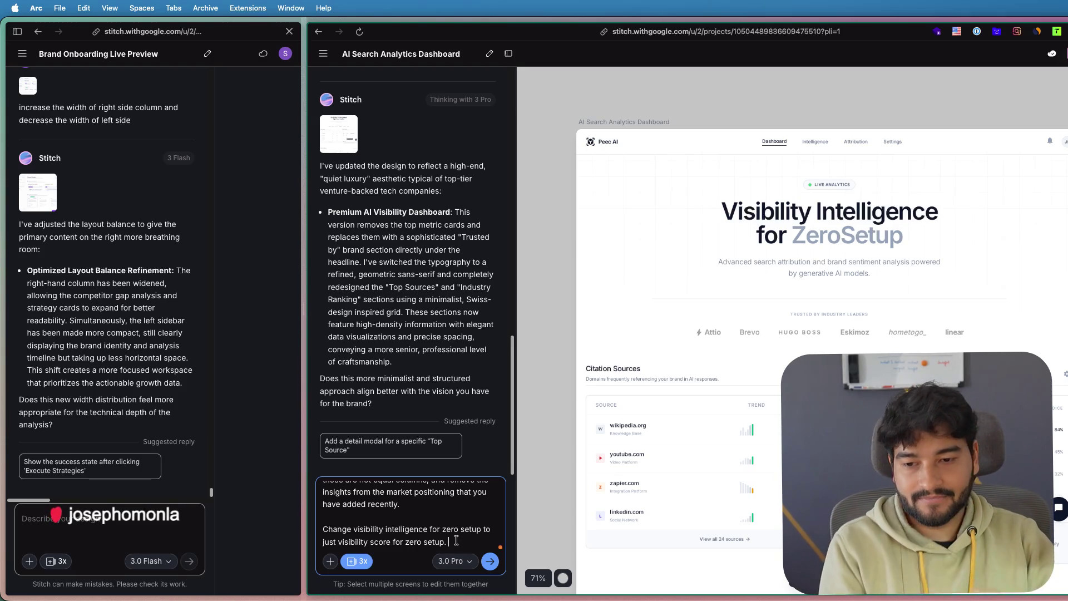
key(BackSpace)
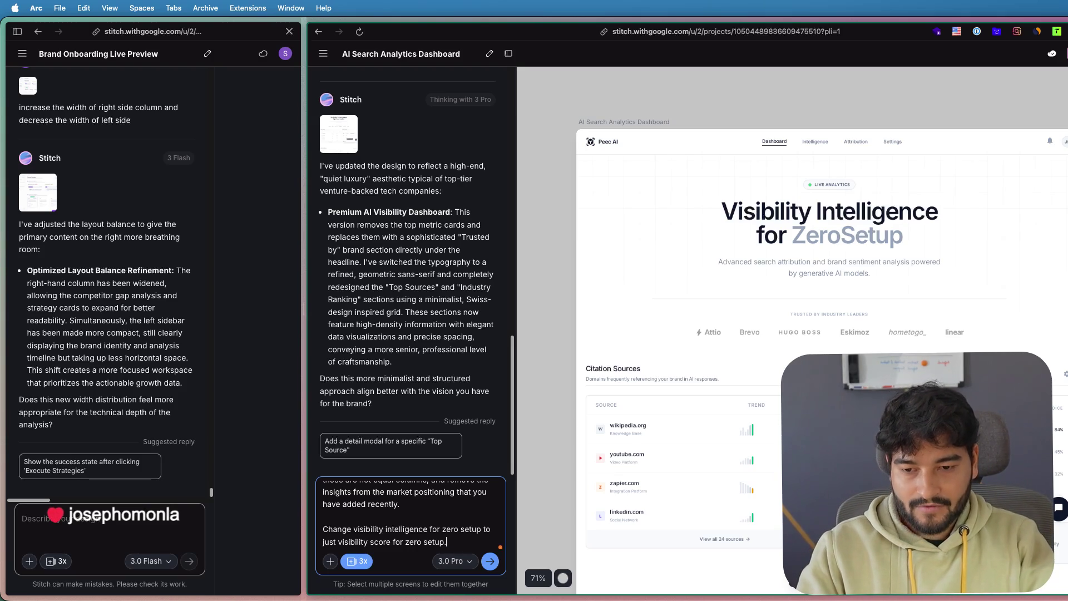
key(ctrl+a)
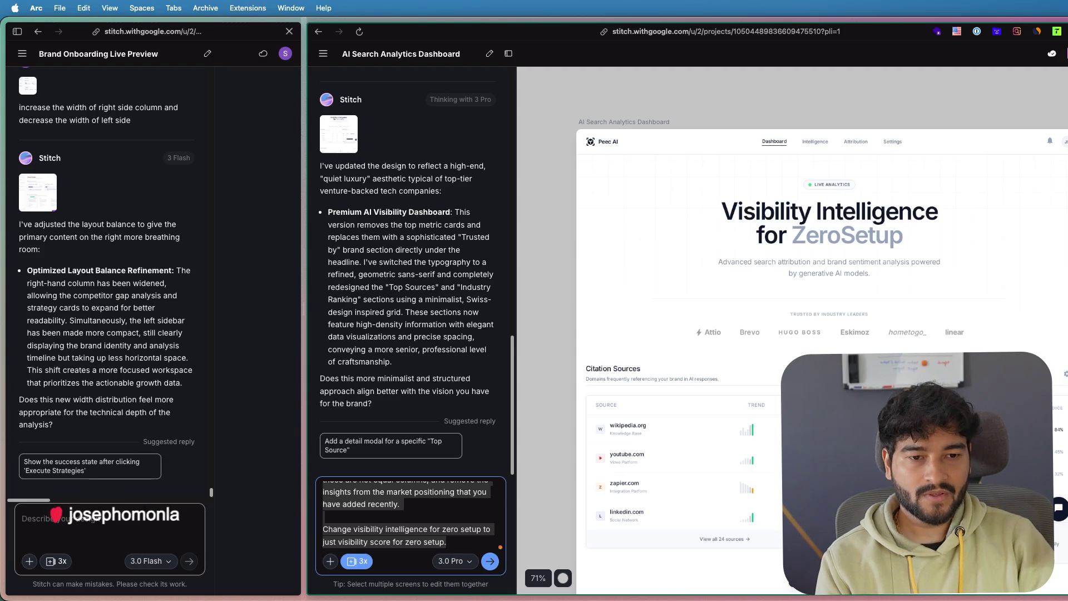
- Send the header-removal, equal-columns and headline-rename request to Stitch
key(Return)
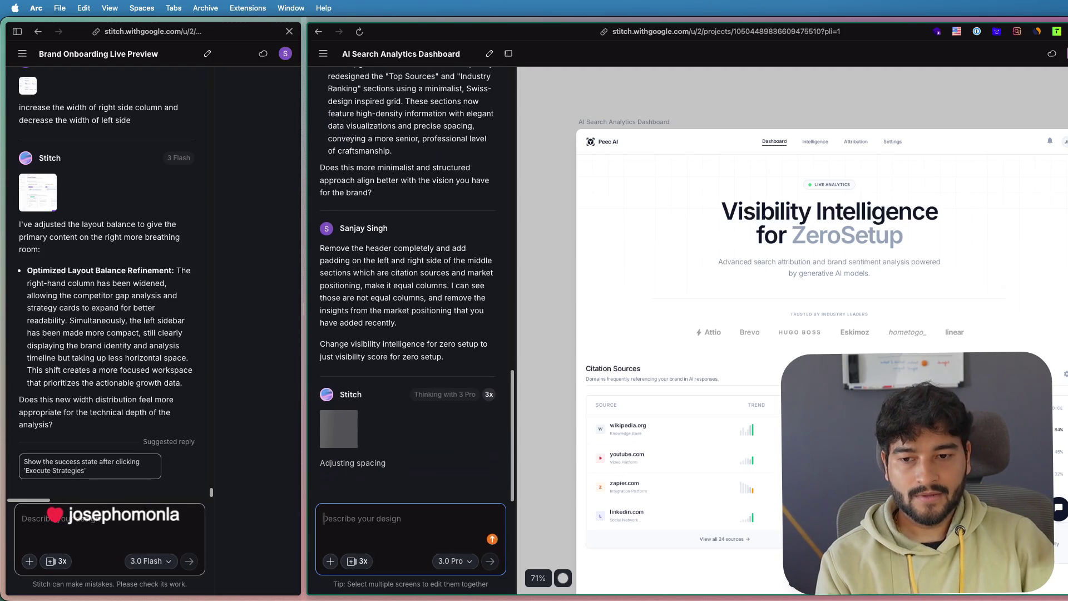
- Attach the AI Search Analytics Dashboard screen to the chat as the design to rework
click(767, 330)
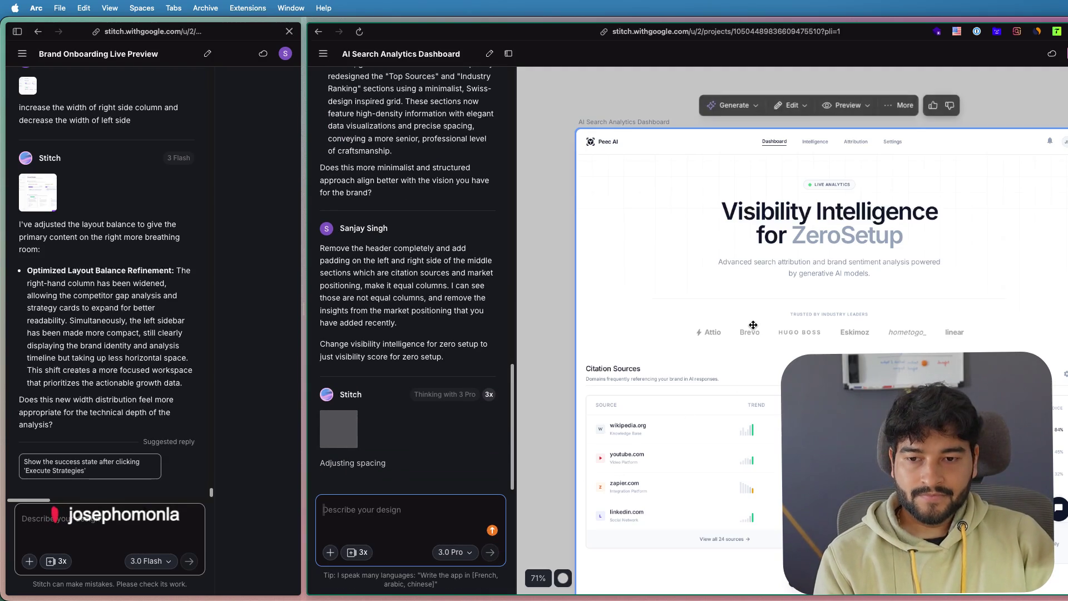
scroll(767, 329, down, 5)
click(909, 307)
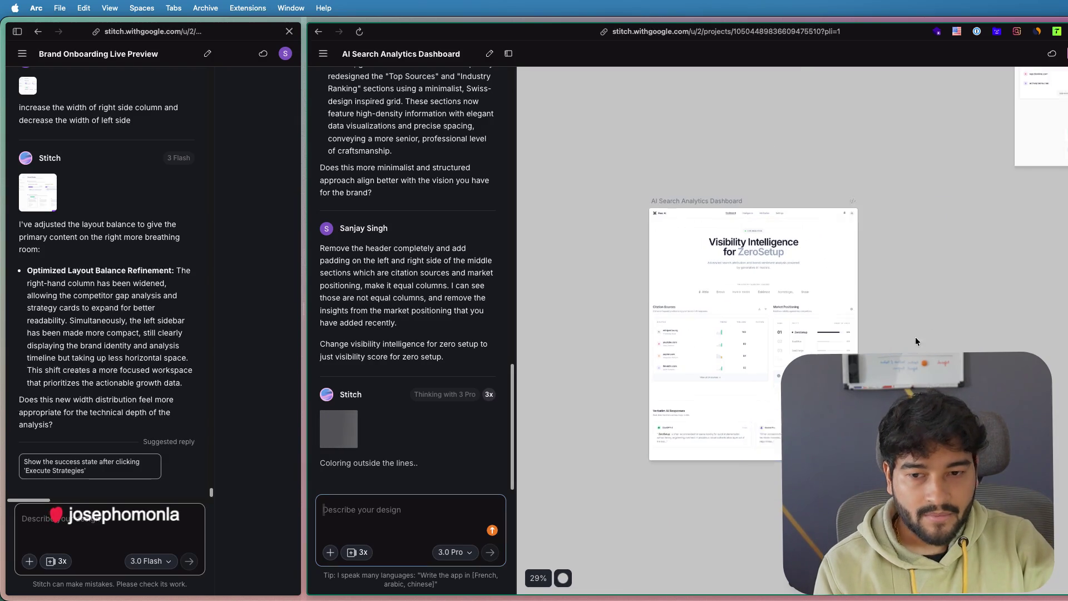
scroll(916, 336, right, 2)
scroll(916, 320, right, 2)
scroll(916, 320, up, 1)
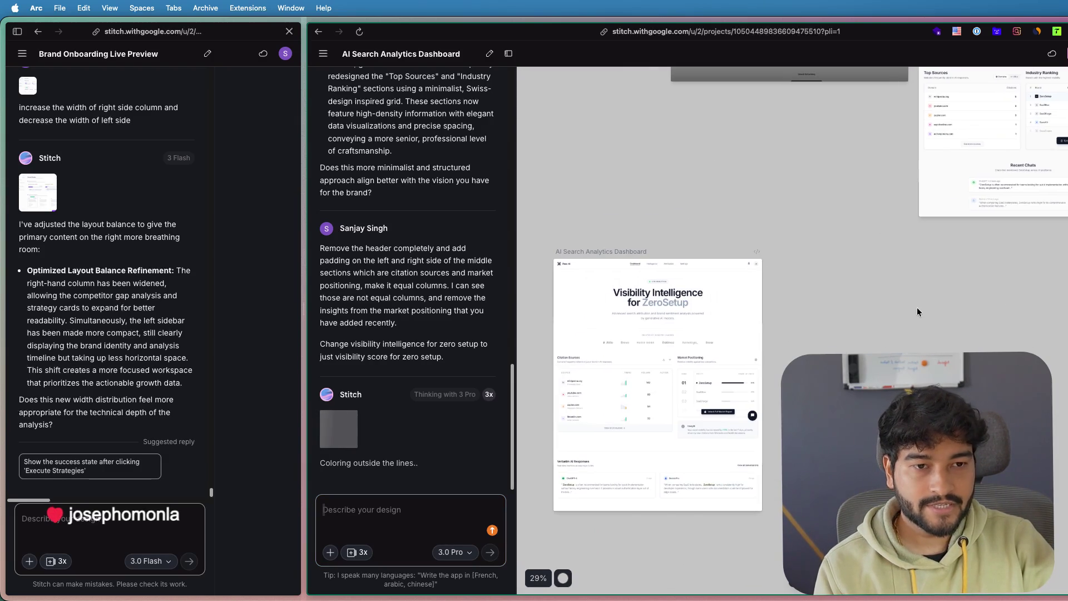
click(634, 300)
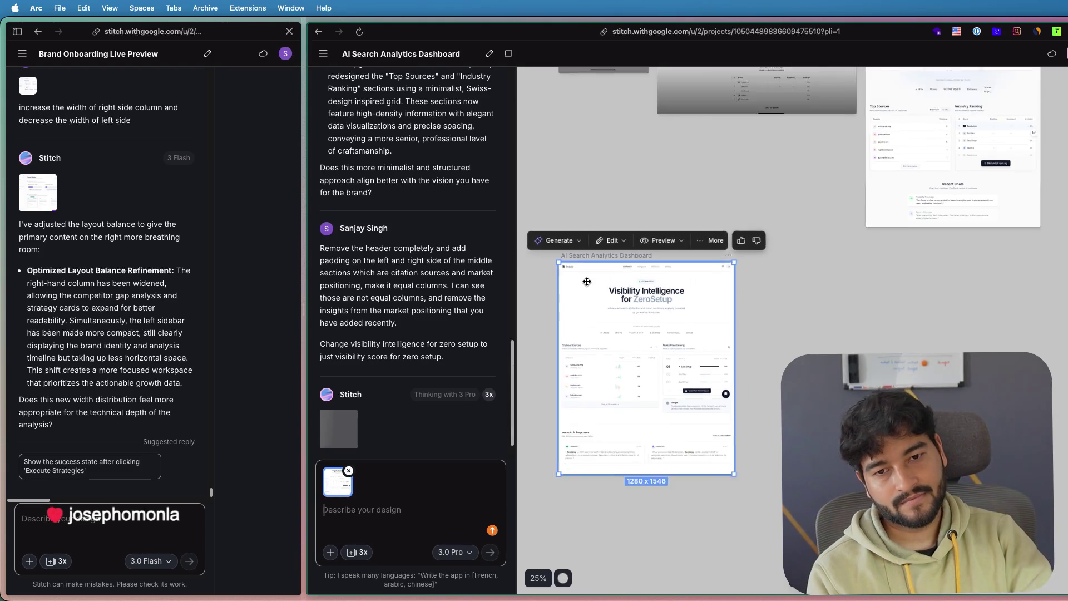
scroll(635, 289, up, 3)
scroll(635, 289, down, 2)
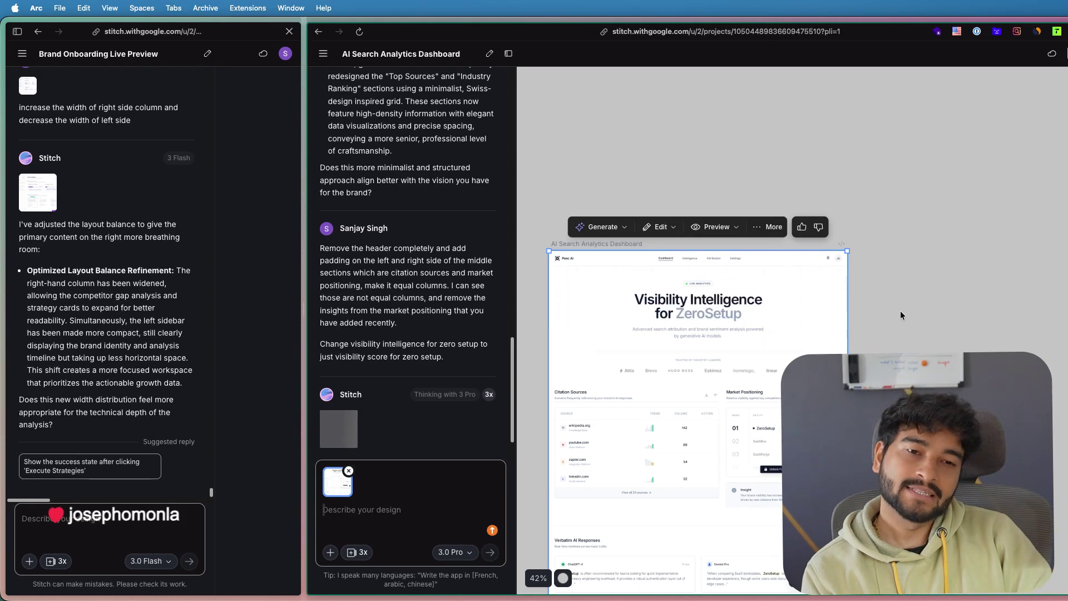
drag(902, 310, 987, 253)
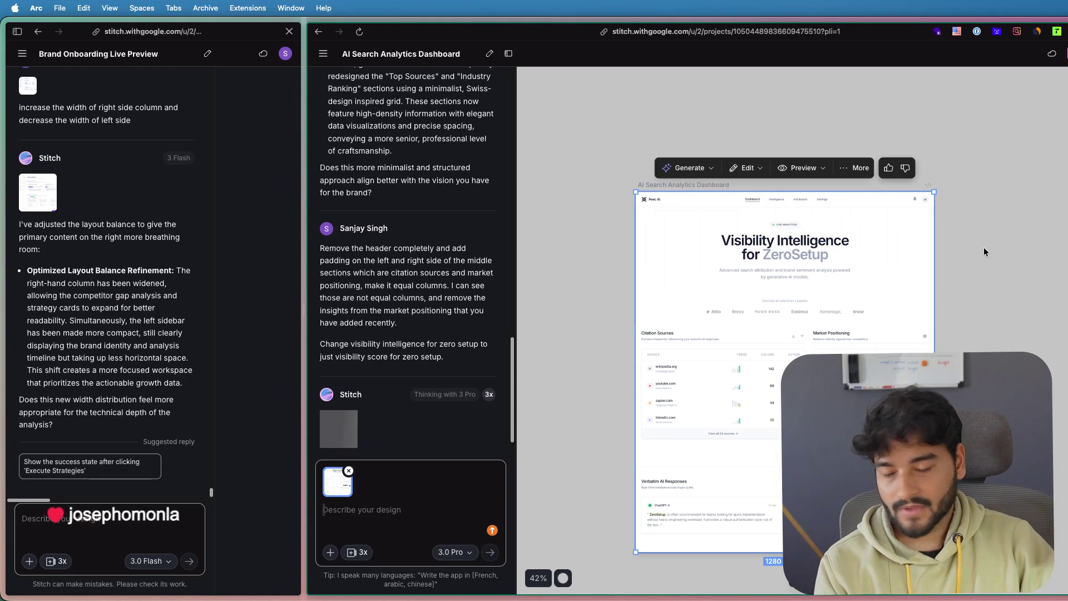
scroll(978, 275, down, 5)
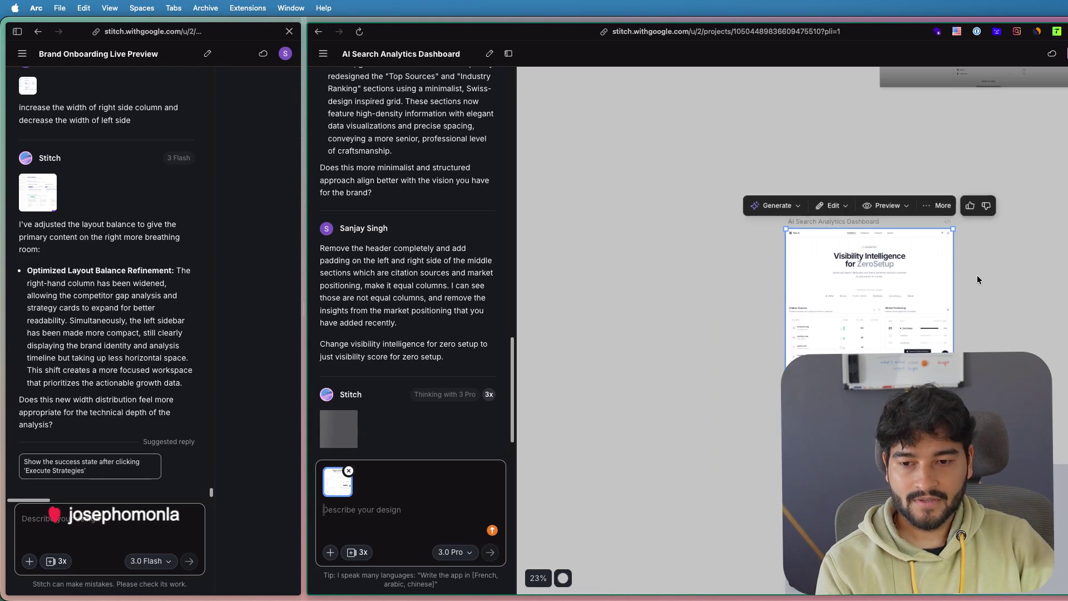
scroll(827, 256, down, 5)
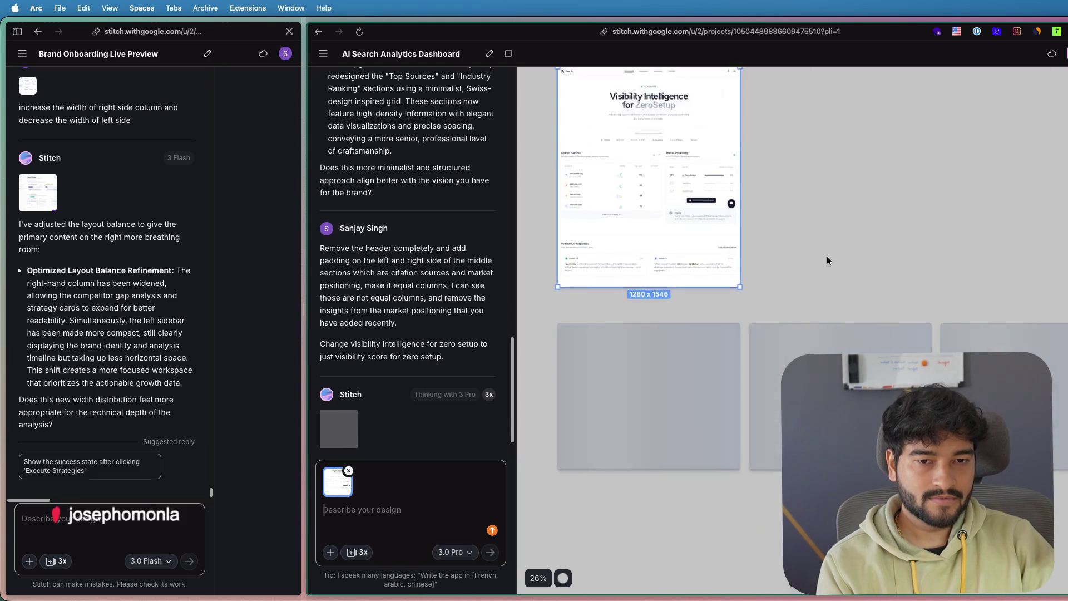
scroll(836, 225, down, 2)
scroll(831, 229, up, 1)
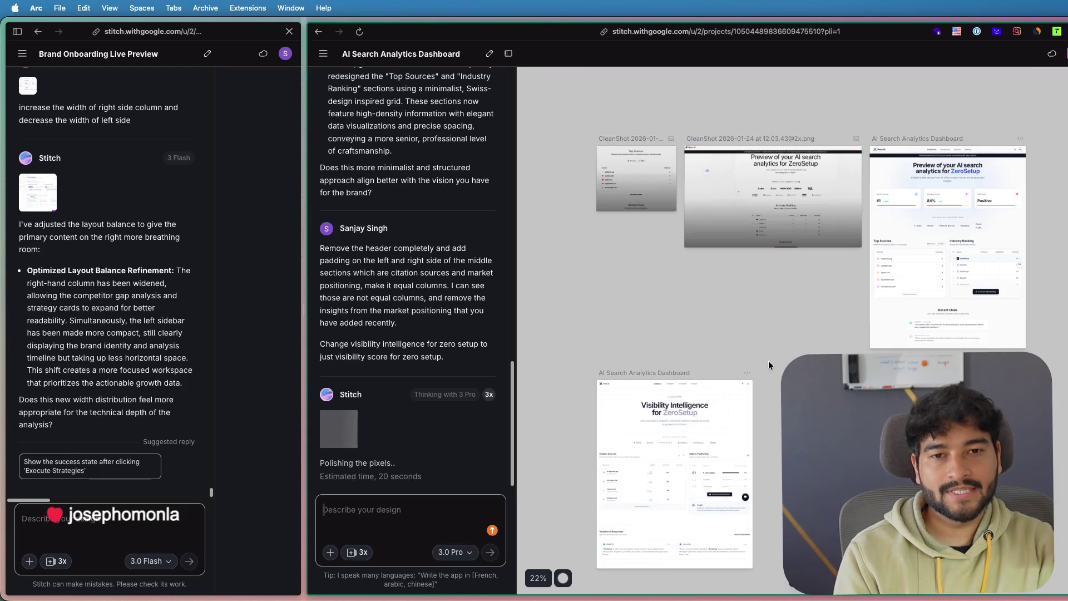
scroll(902, 284, up, 2)
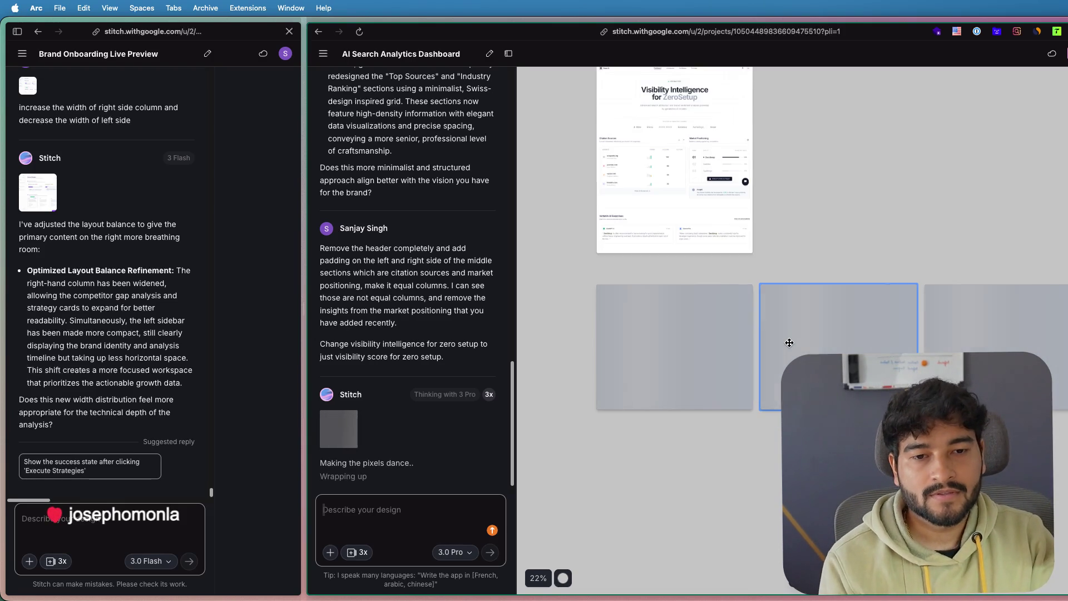
scroll(789, 342, up, 3)
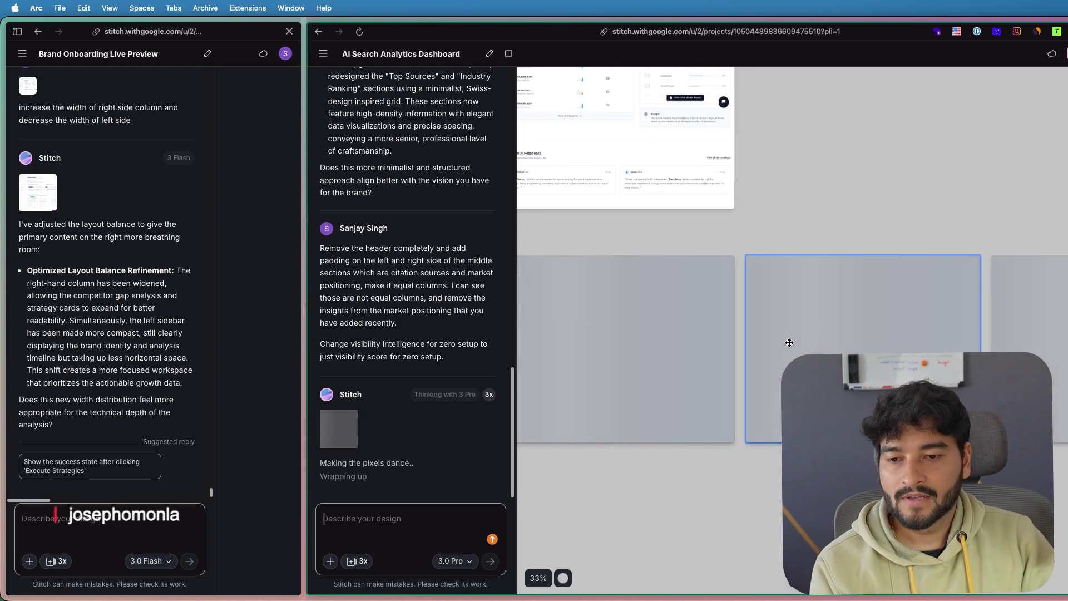
scroll(789, 343, down, 1)
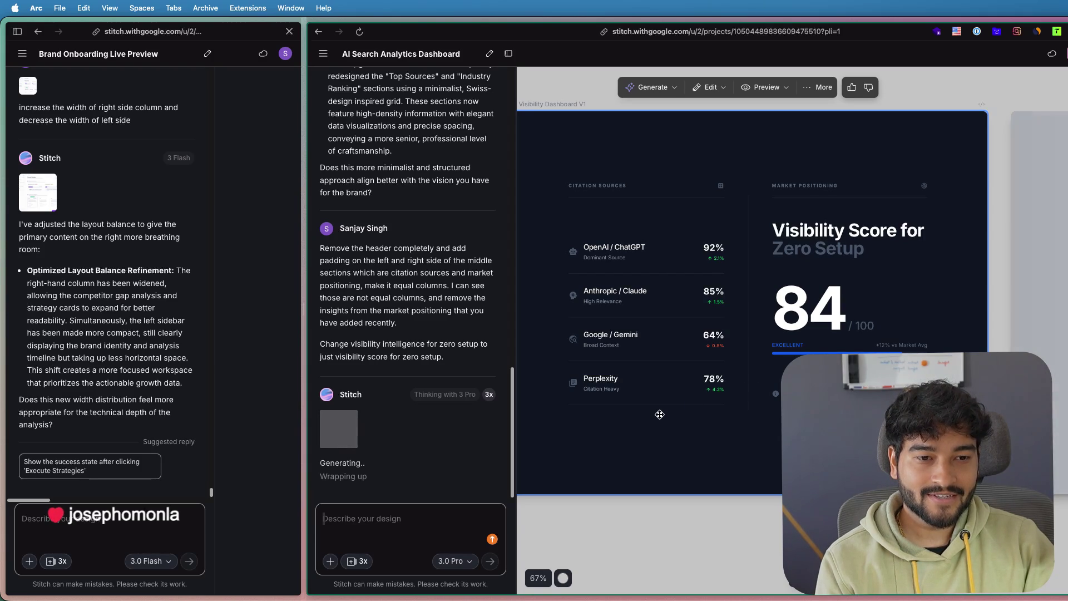
- Shift the canvas toward the AI Visibility Dashboard V2 variant
drag(735, 421, 757, 422)
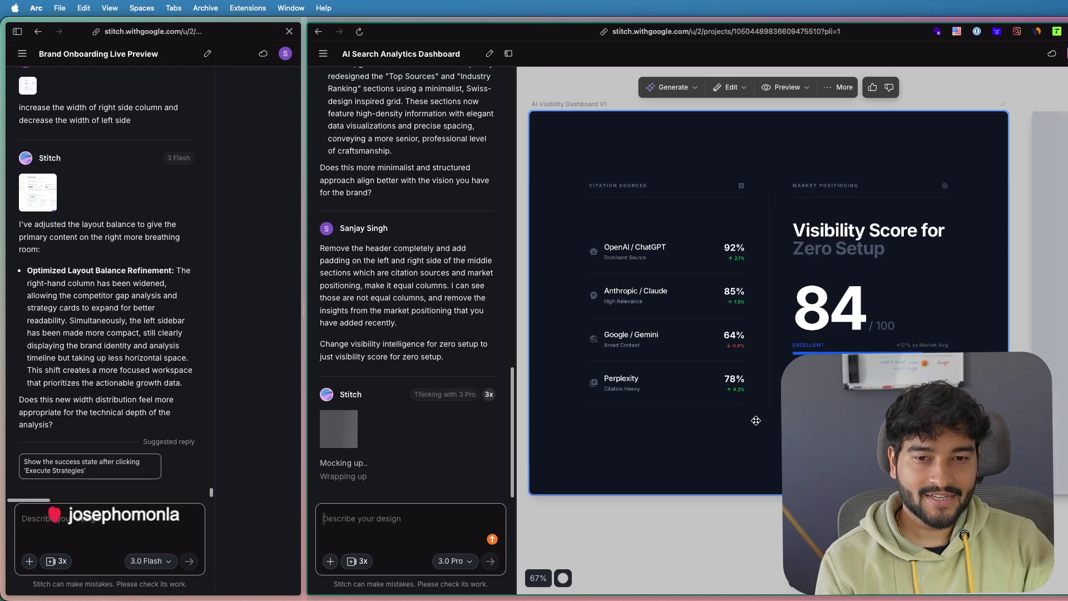
scroll(756, 421, down, 3)
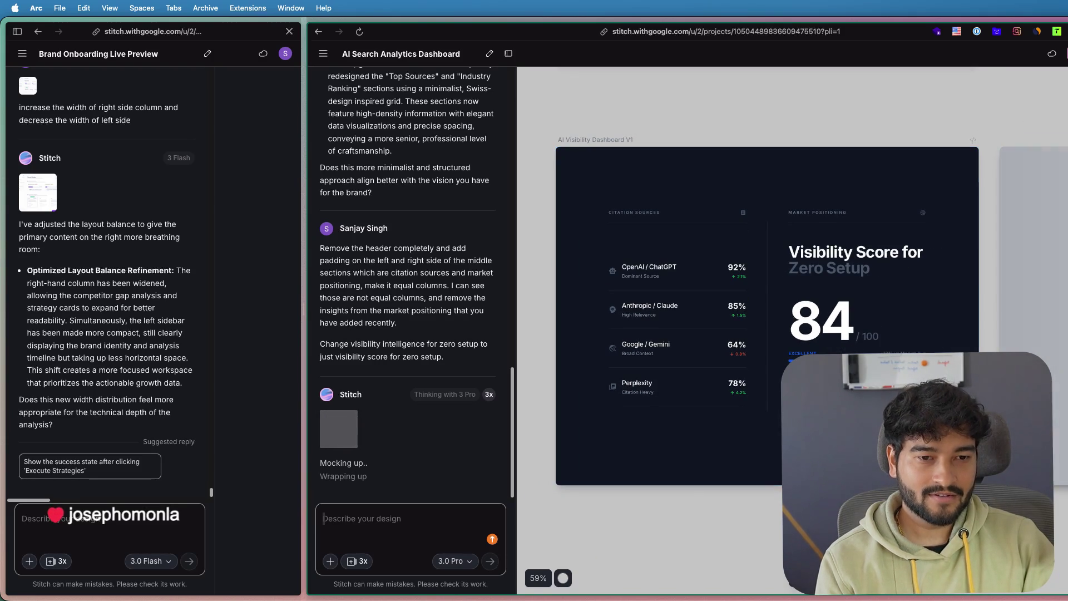
scroll(758, 417, up, 2)
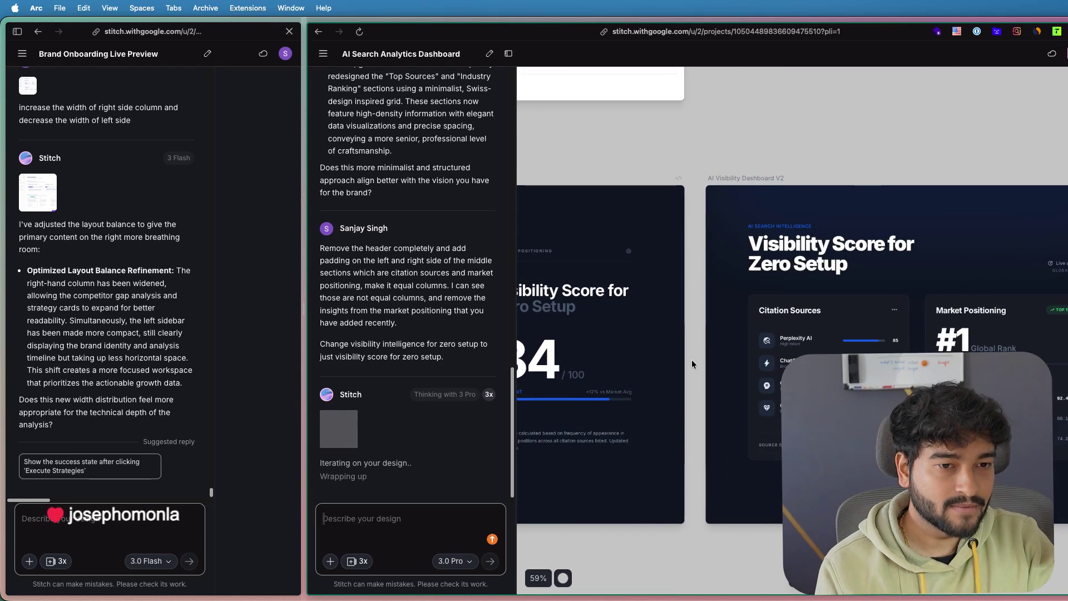
- Review the V2 dashboard, deselect it and jump to the V3 variant
click(692, 360)
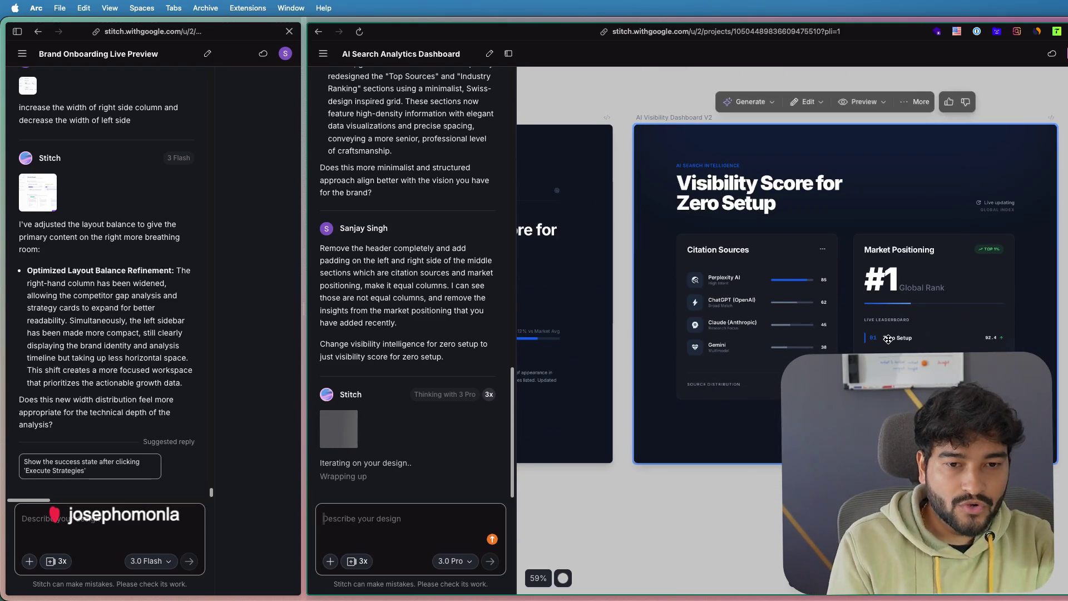
scroll(889, 338, up, 2)
scroll(889, 338, up, 2)
scroll(889, 338, up, 2)
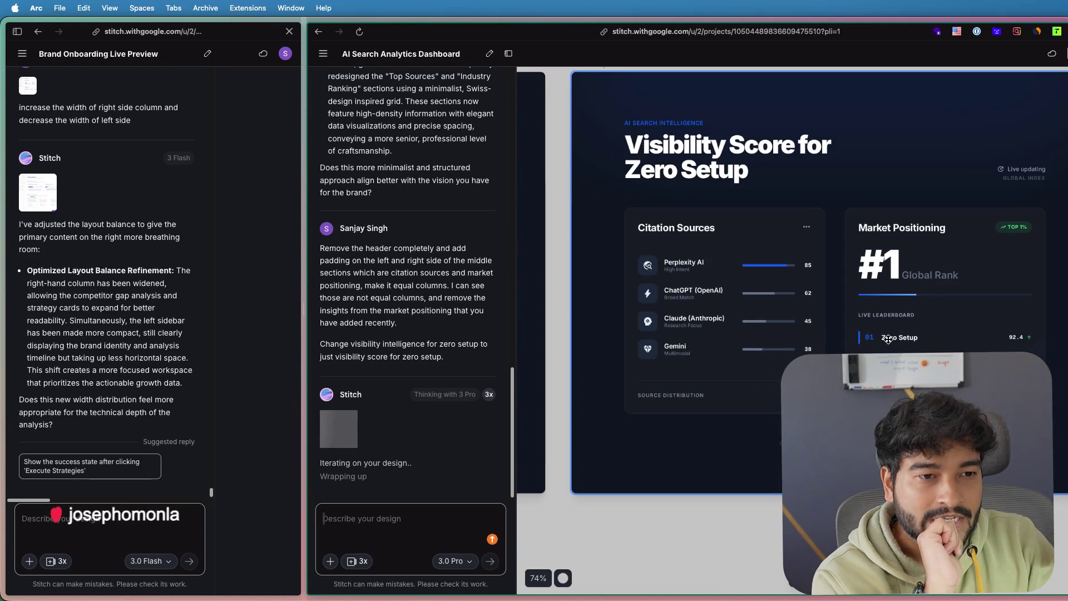
scroll(793, 292, up, 2)
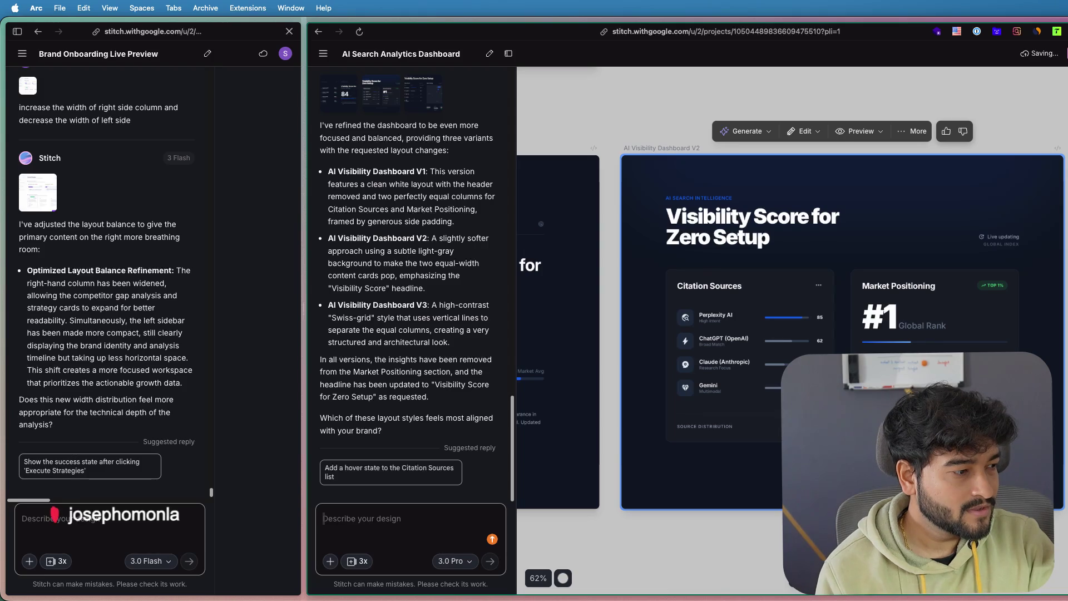
key(Escape)
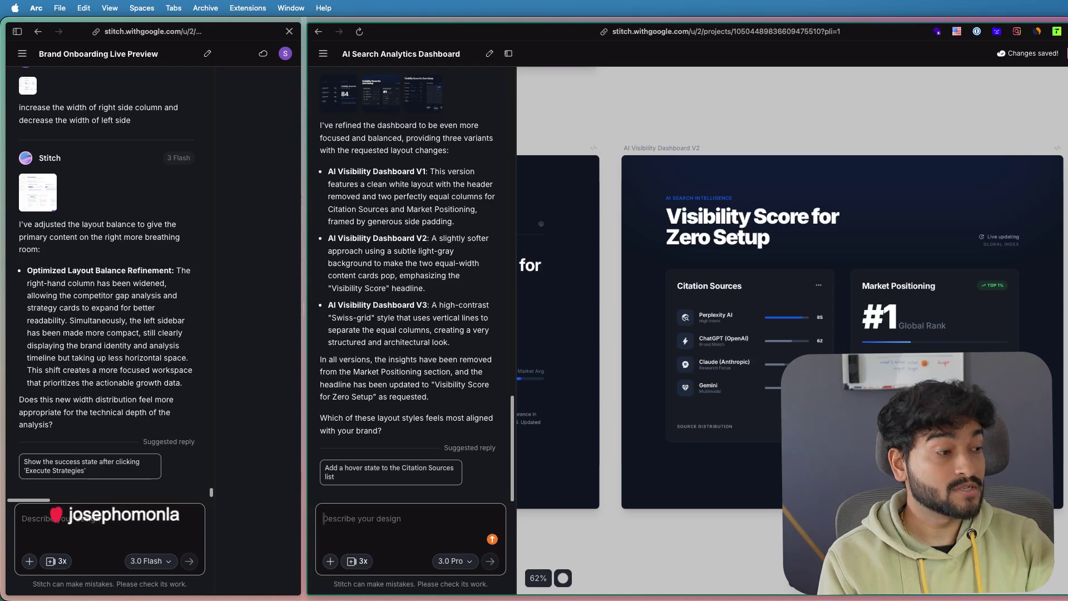
key(Right)
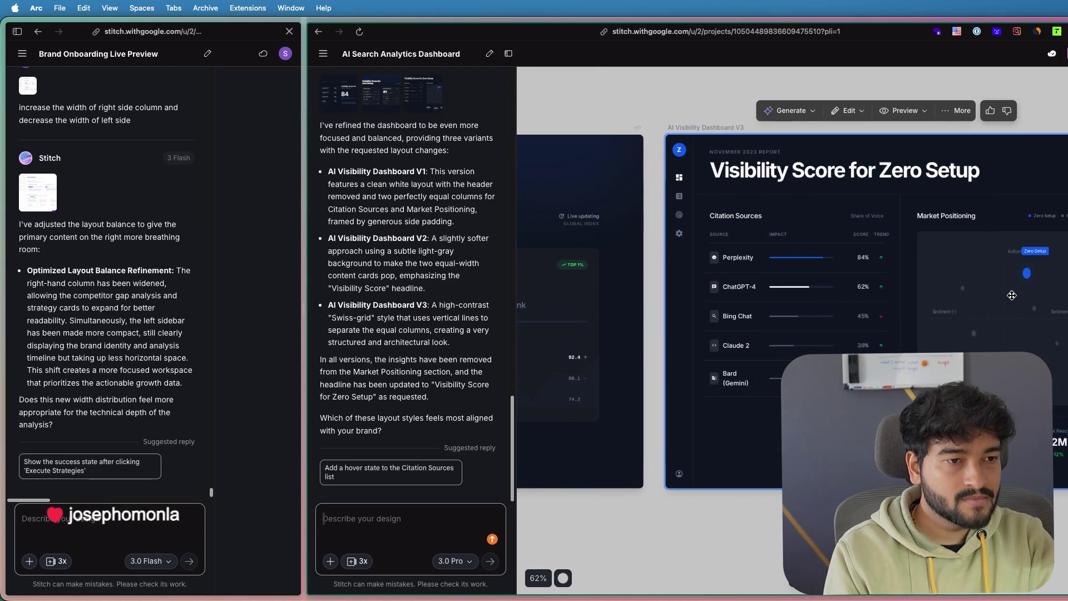
scroll(1044, 290, up, 3)
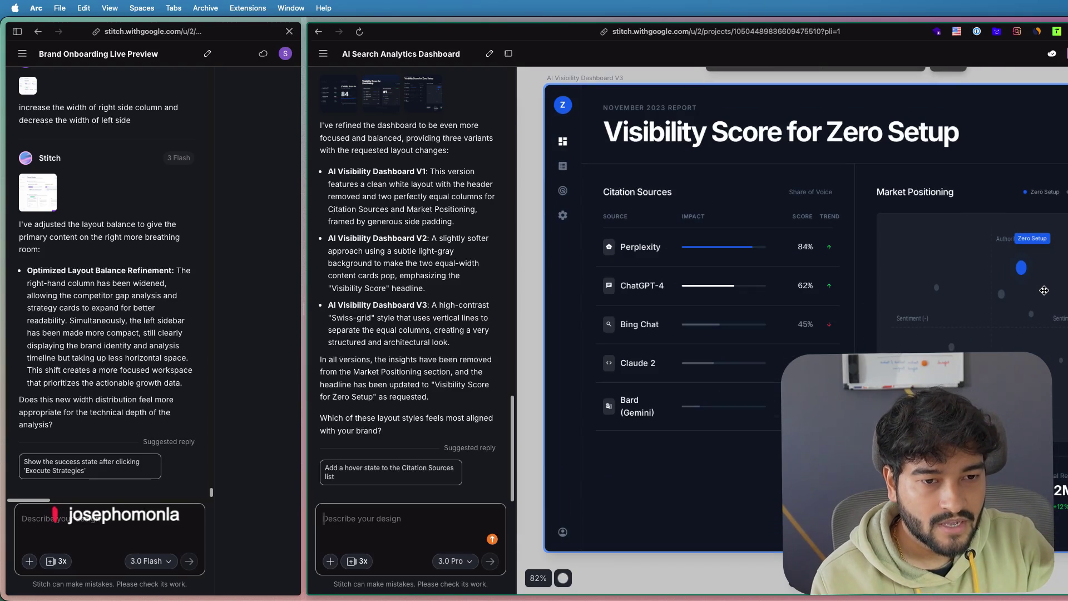
scroll(1044, 290, down, 1)
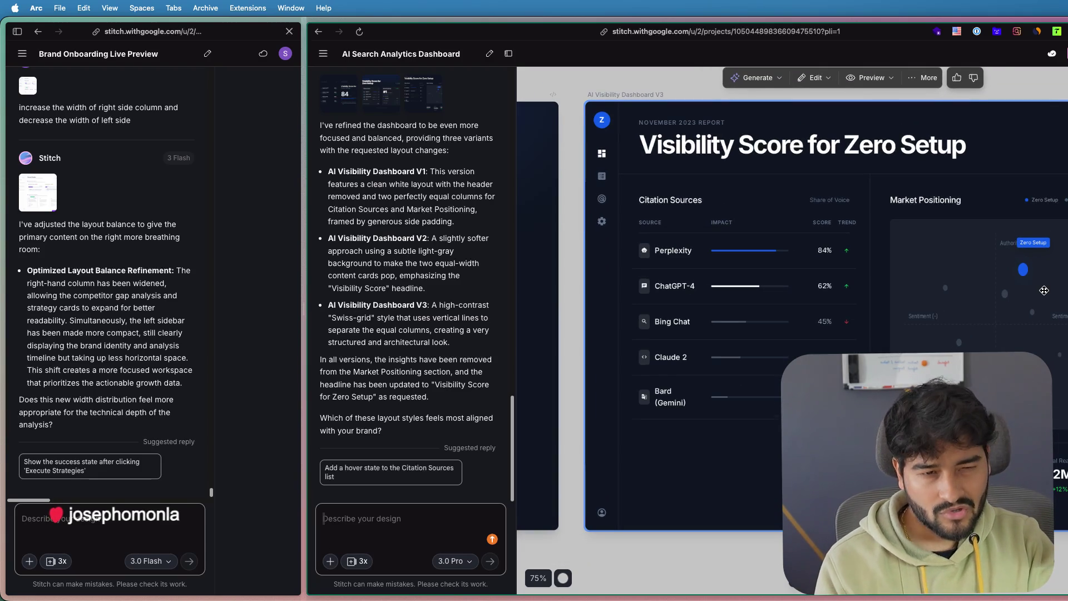
scroll(1044, 289, down, 1)
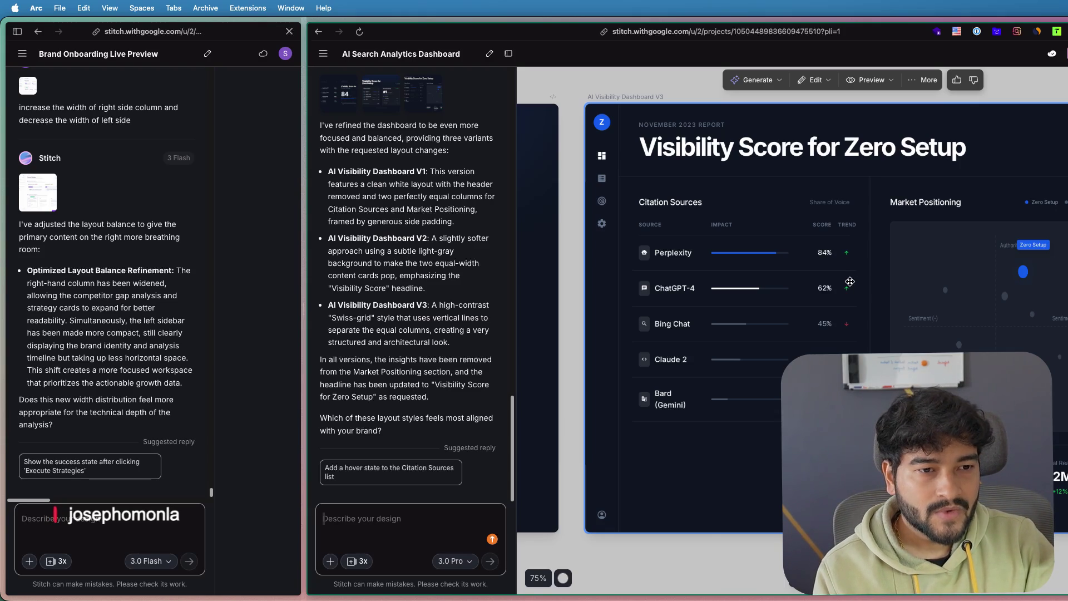
scroll(850, 282, down, 2)
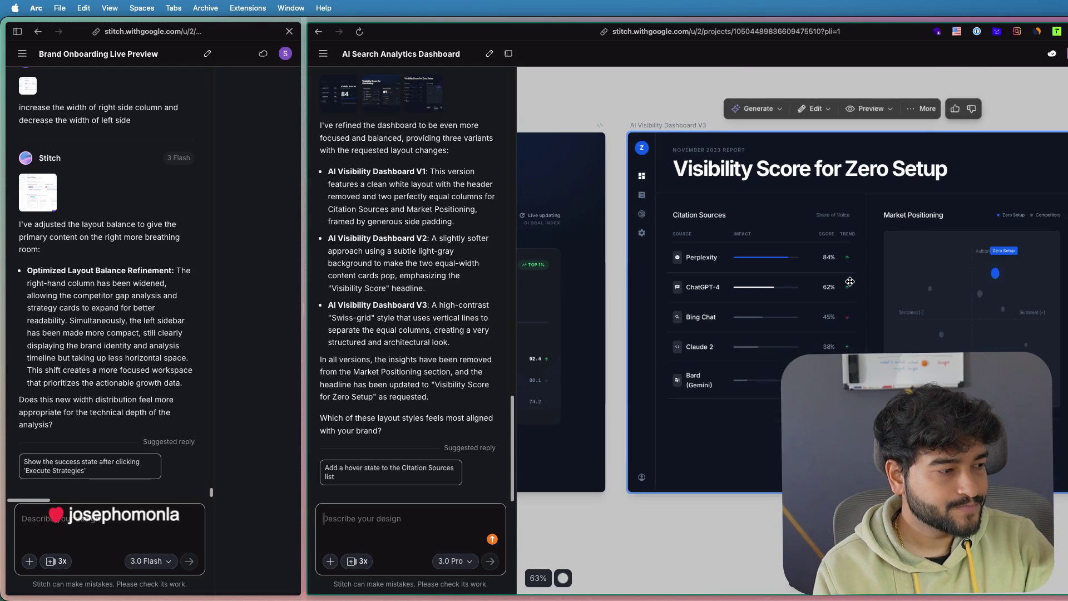
scroll(850, 282, down, 3)
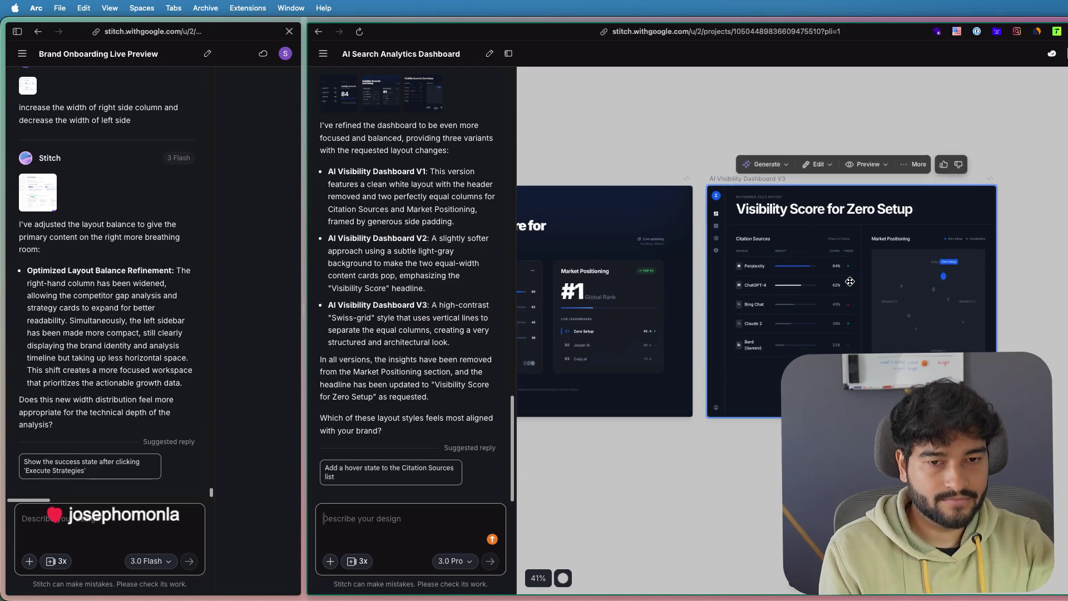
- Zoom in on the V2 dashboard for side-by-side comparison with V3
double_click(764, 413)
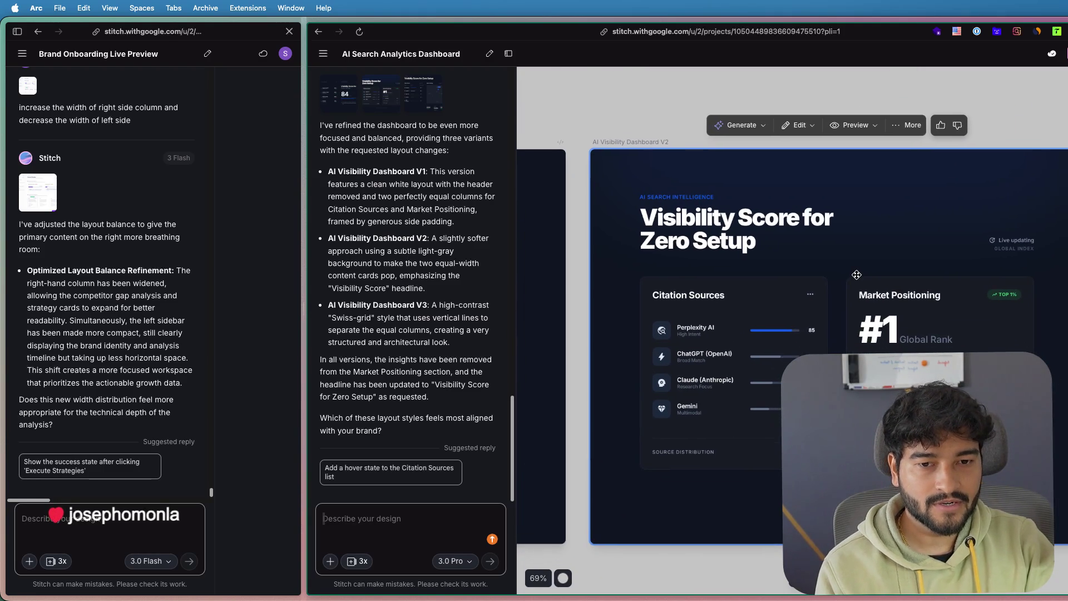
scroll(884, 306, right, 2)
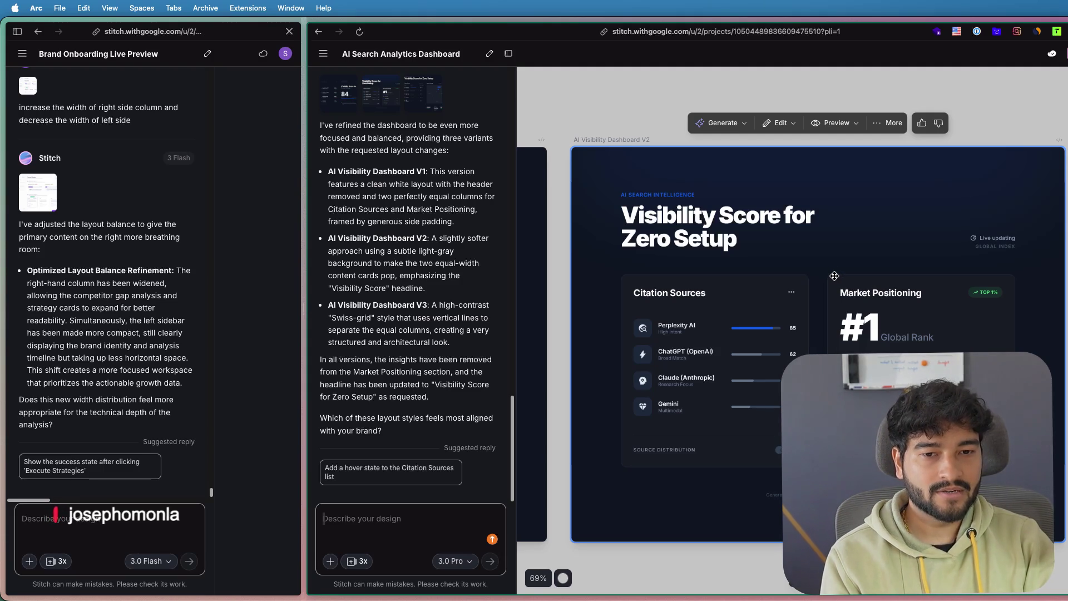
- Pan across V2 and V3 to show all three variants, then select the V1 dashboard
drag(834, 276, 833, 289)
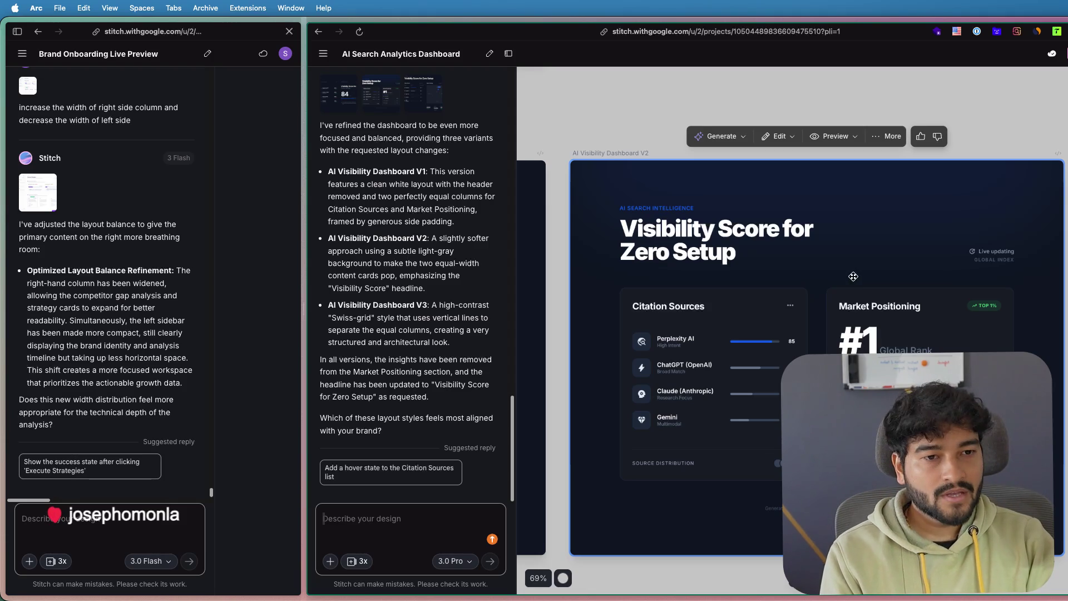
scroll(819, 216, down, 2)
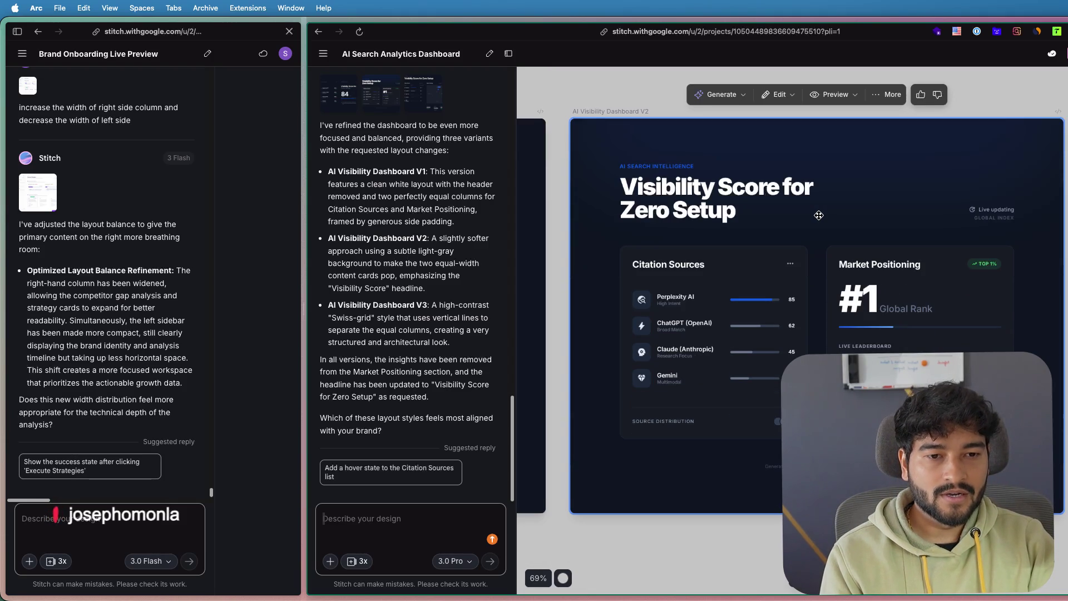
scroll(820, 215, down, 2)
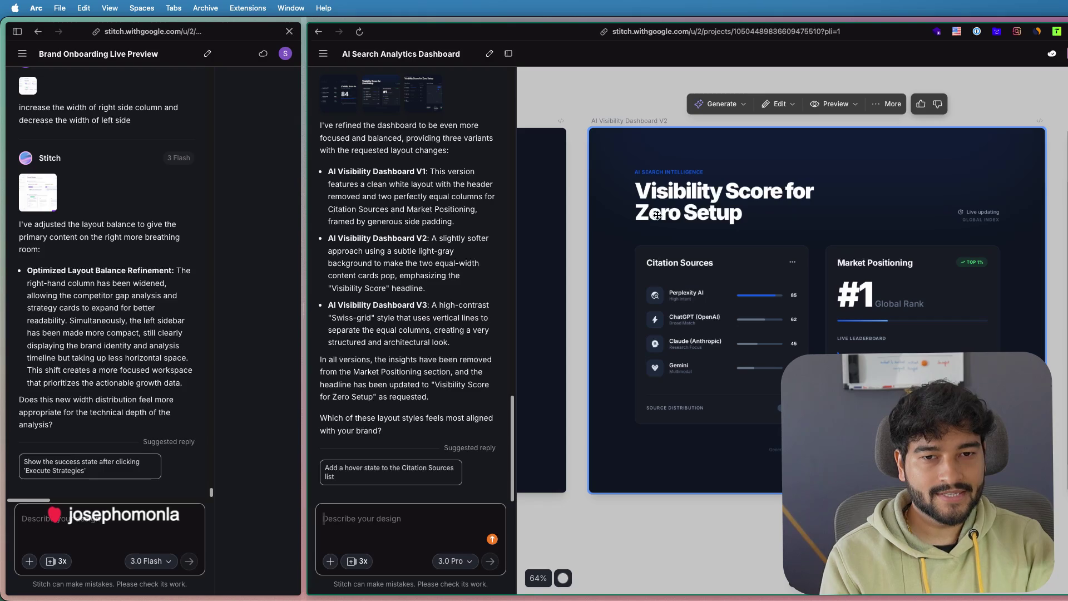
scroll(657, 215, left, 5)
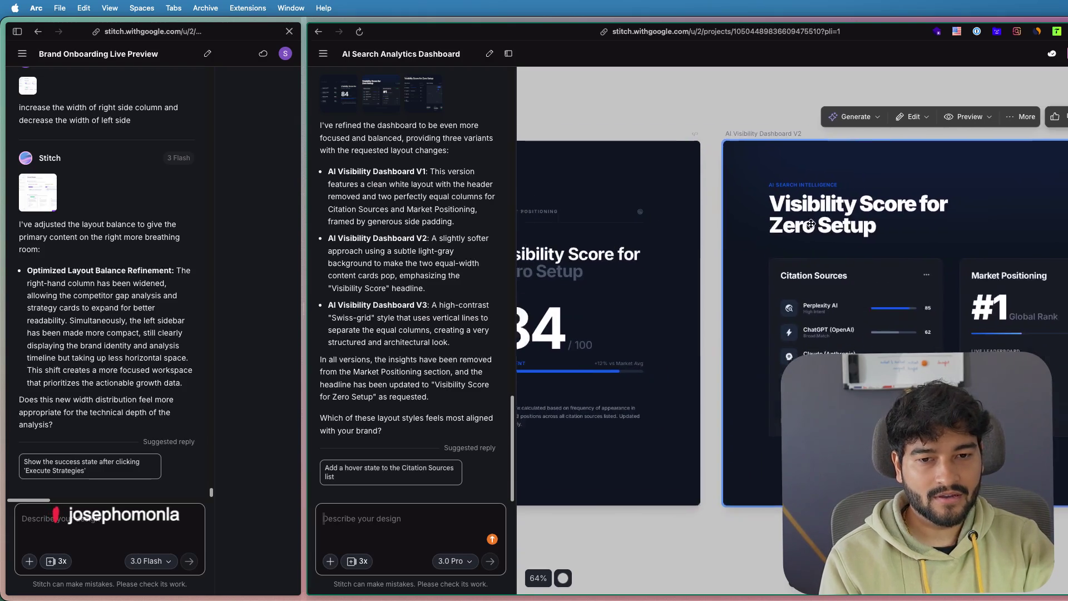
scroll(823, 249, down, 2)
scroll(822, 250, down, 3)
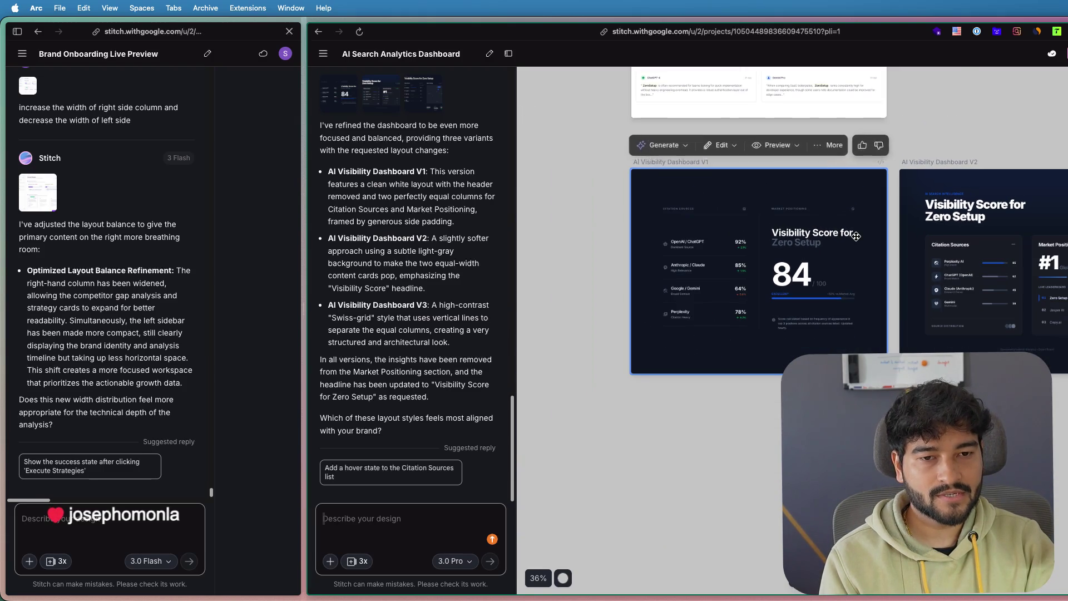
scroll(822, 249, down, 2)
scroll(823, 251, right, 2)
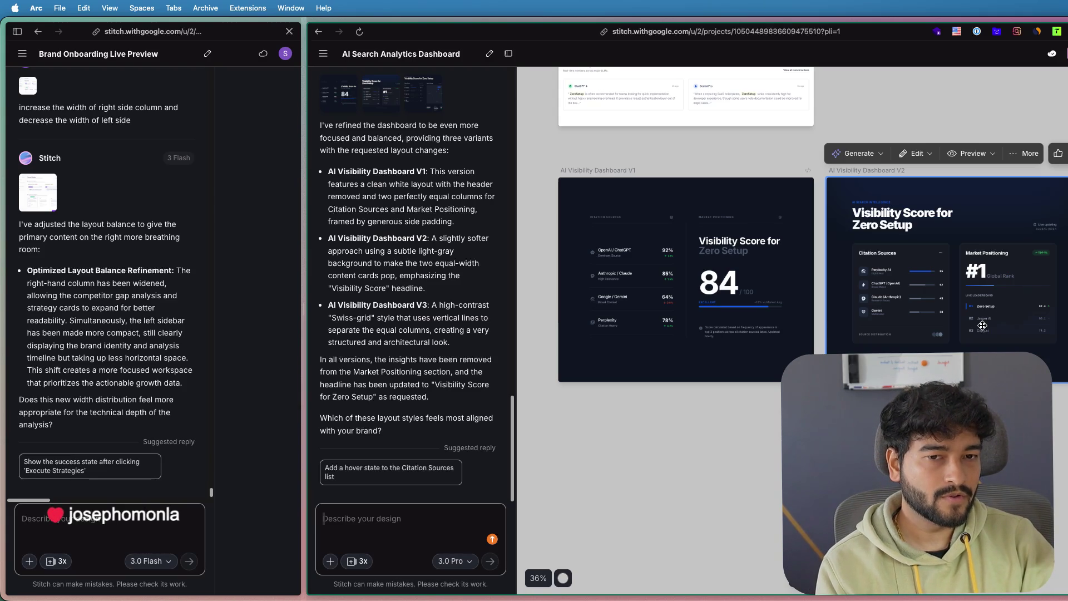
scroll(876, 329, up, 3)
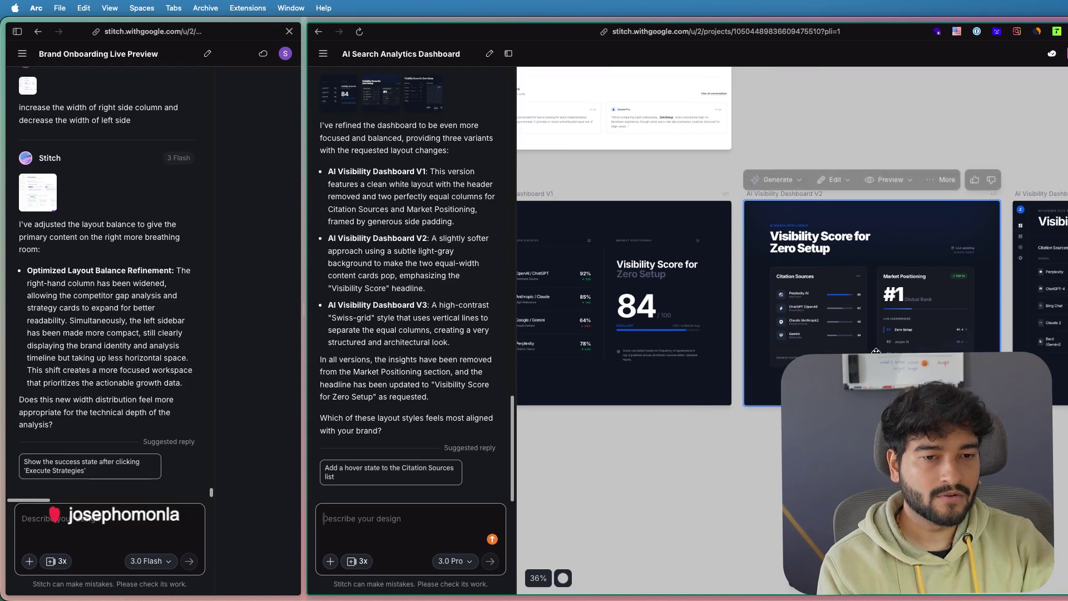
scroll(876, 329, up, 2)
scroll(876, 330, up, 3)
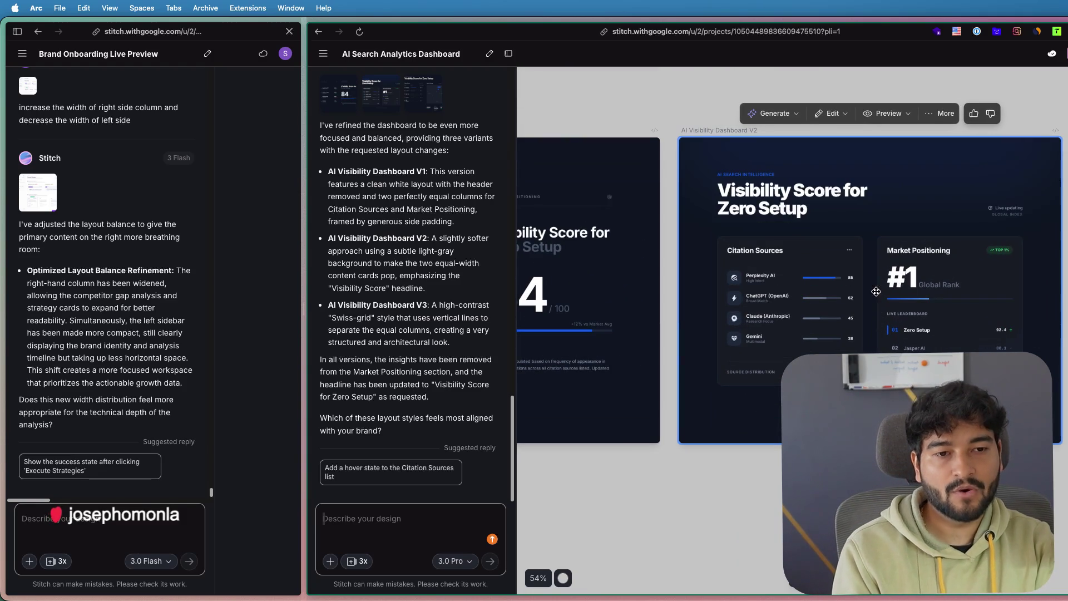
scroll(852, 309, right, 2)
scroll(826, 288, right, 2)
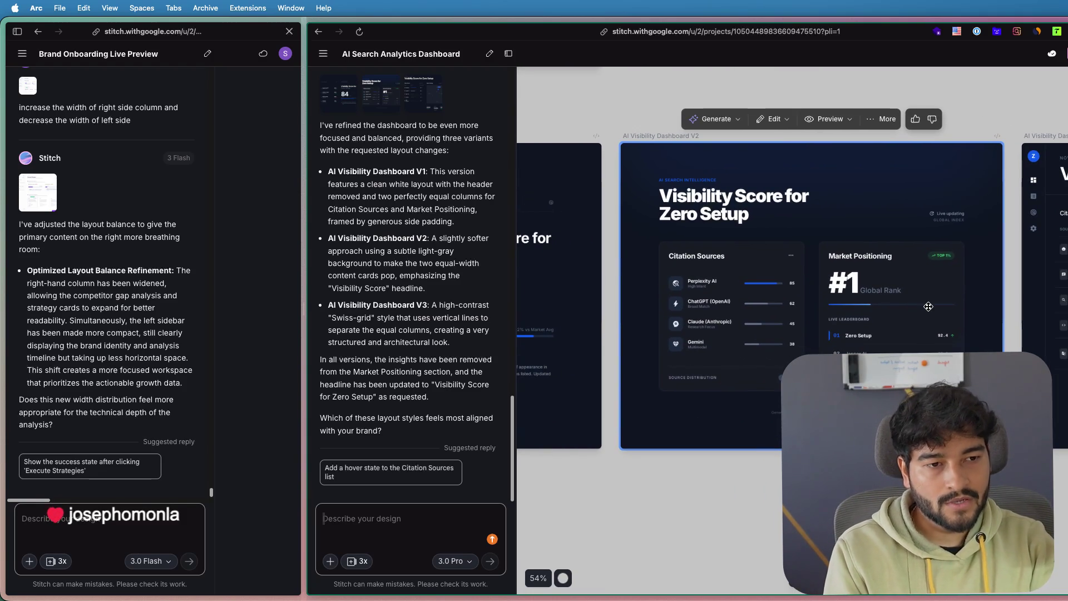
scroll(815, 282, right, 5)
scroll(767, 260, down, 1)
drag(768, 260, 727, 277)
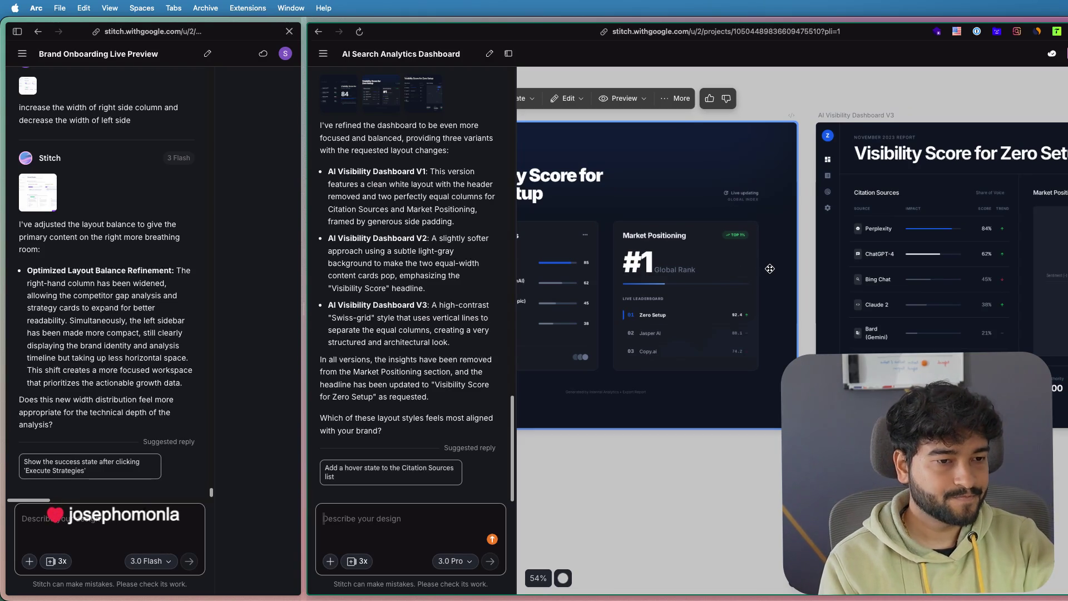
scroll(769, 269, up, 2)
scroll(770, 270, down, 3)
scroll(769, 269, down, 2)
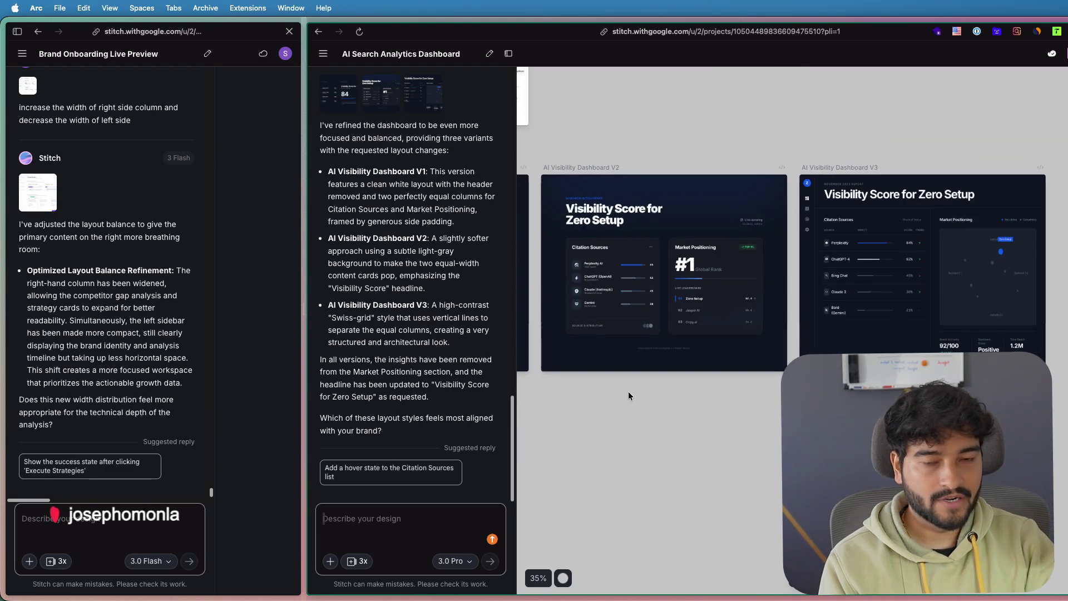
drag(629, 392, 756, 433)
scroll(757, 432, left, 3)
click(832, 282)
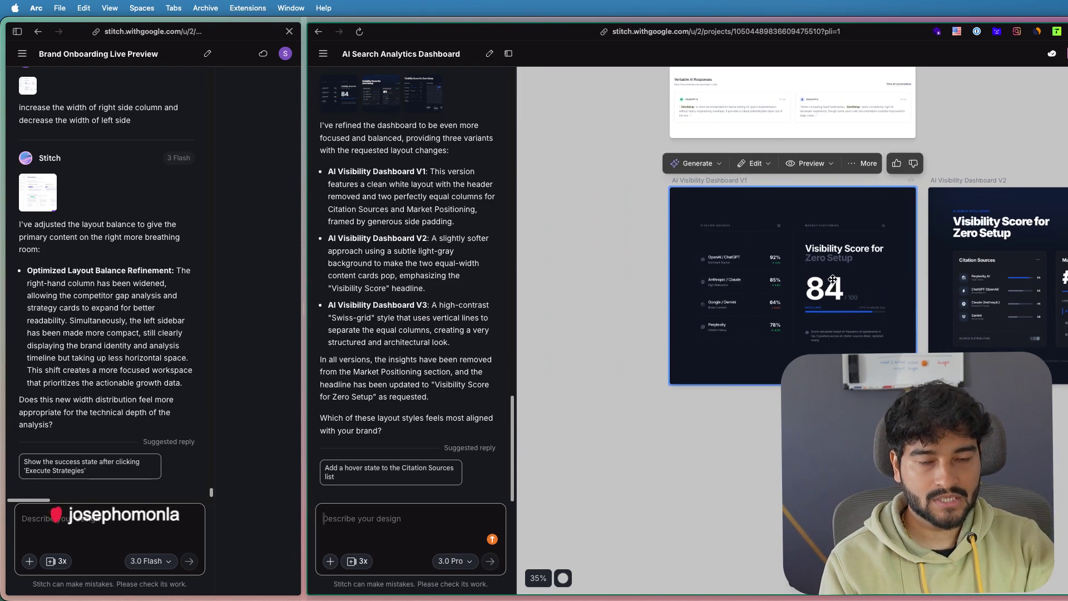
scroll(835, 282, up, 2)
scroll(831, 275, up, 2)
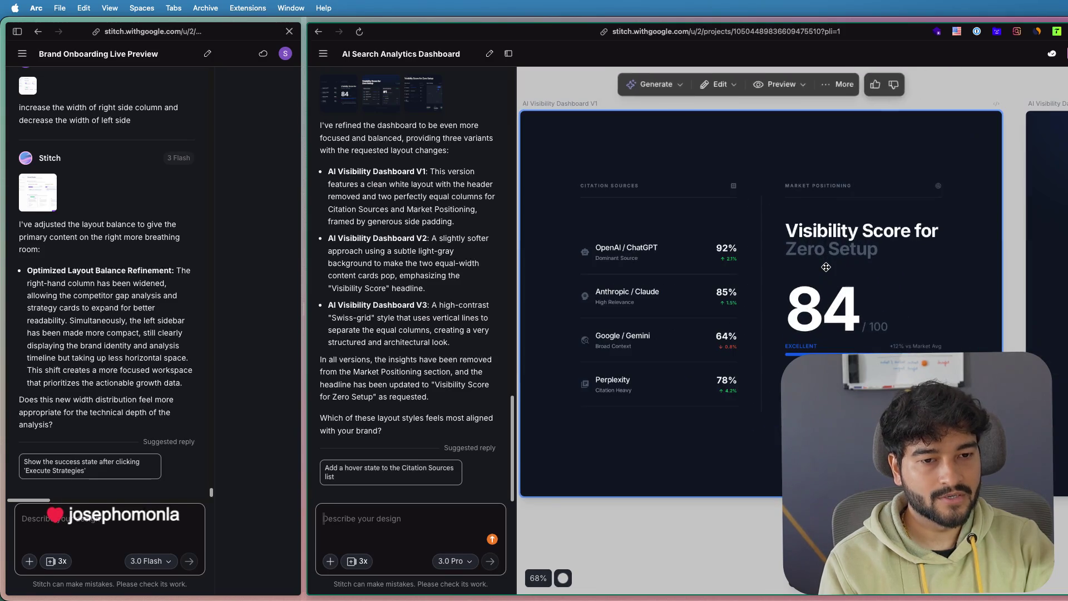
scroll(826, 267, up, 2)
- Inspect the V1 dashboard's 84 score and citation sources at about 56% zoom, selecting and deselecting it
key(Escape)
scroll(848, 290, left, 2)
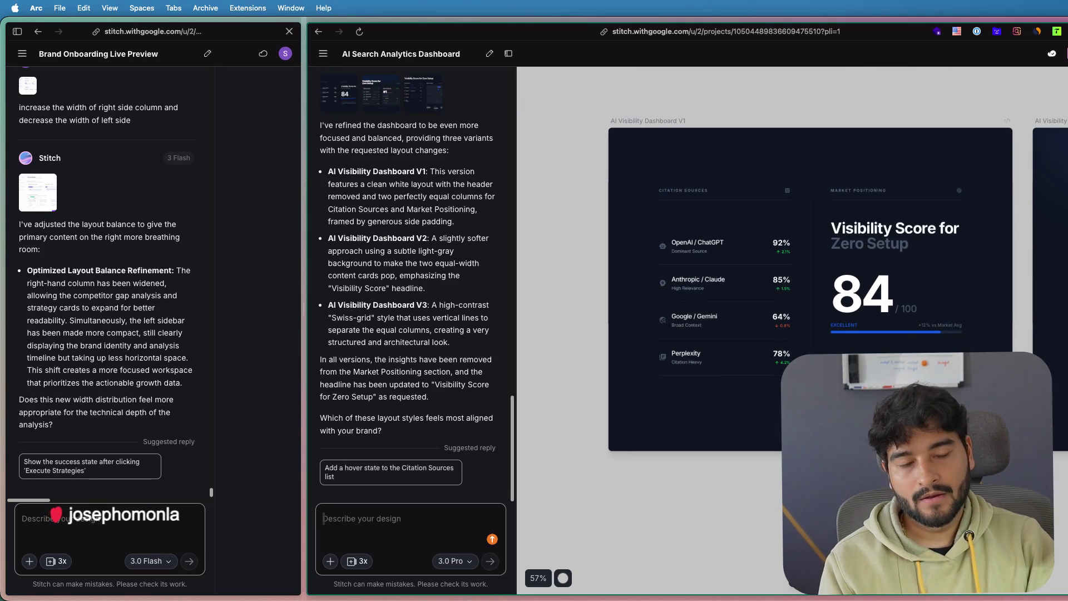
click(882, 316)
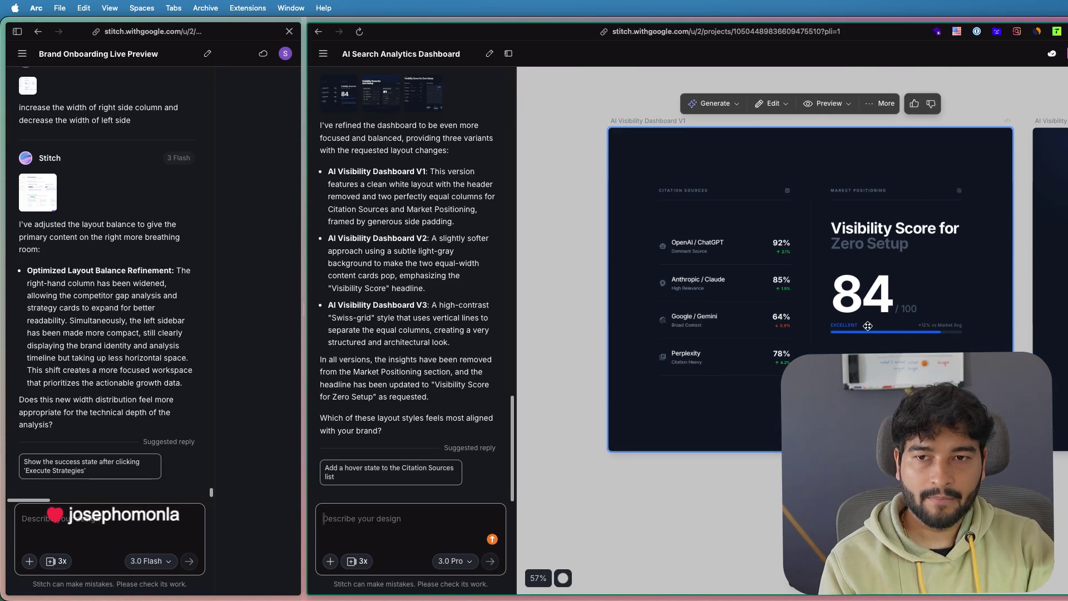
key(Escape)
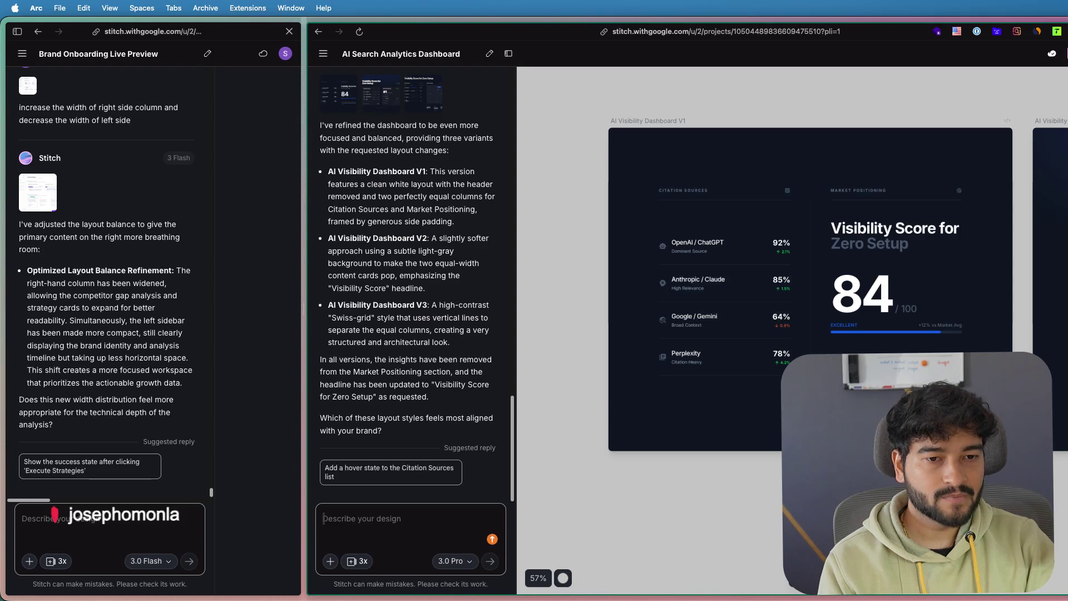
click(848, 332)
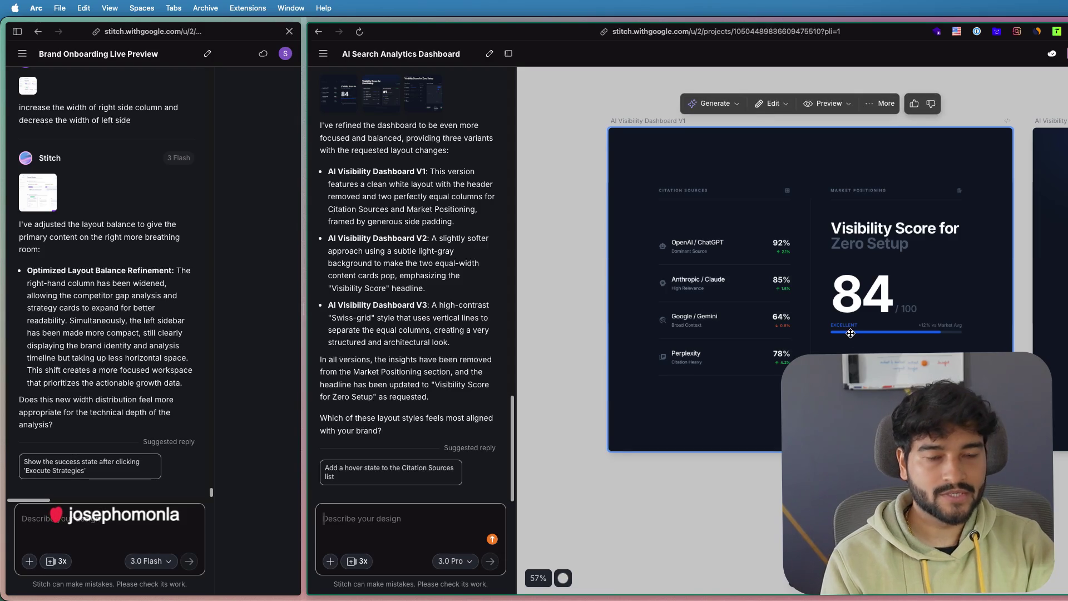
scroll(851, 332, up, 2)
scroll(851, 334, down, 1)
scroll(851, 333, down, 1)
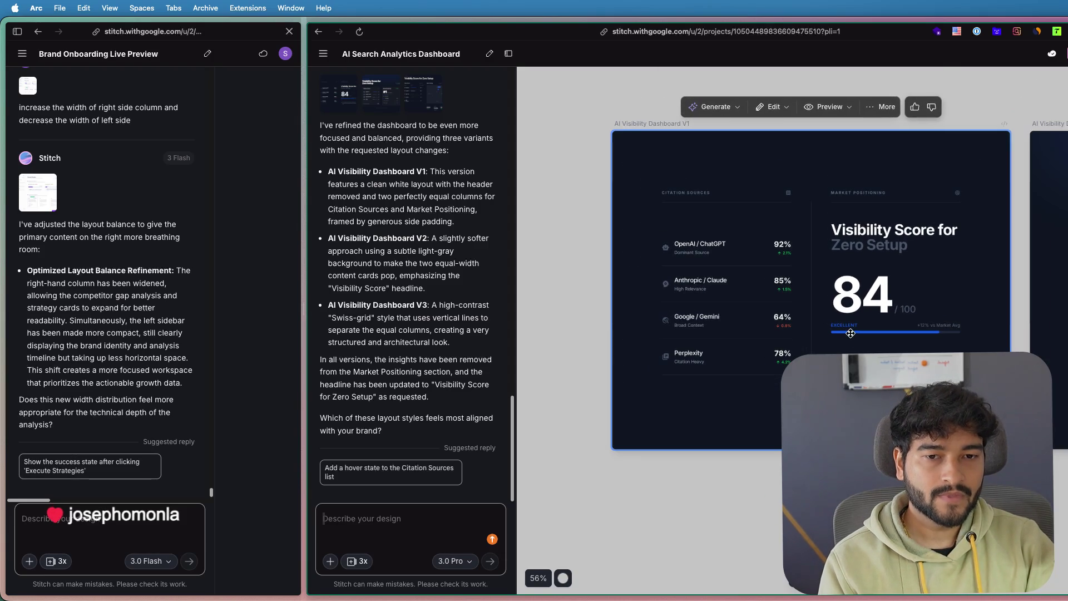
key(Escape)
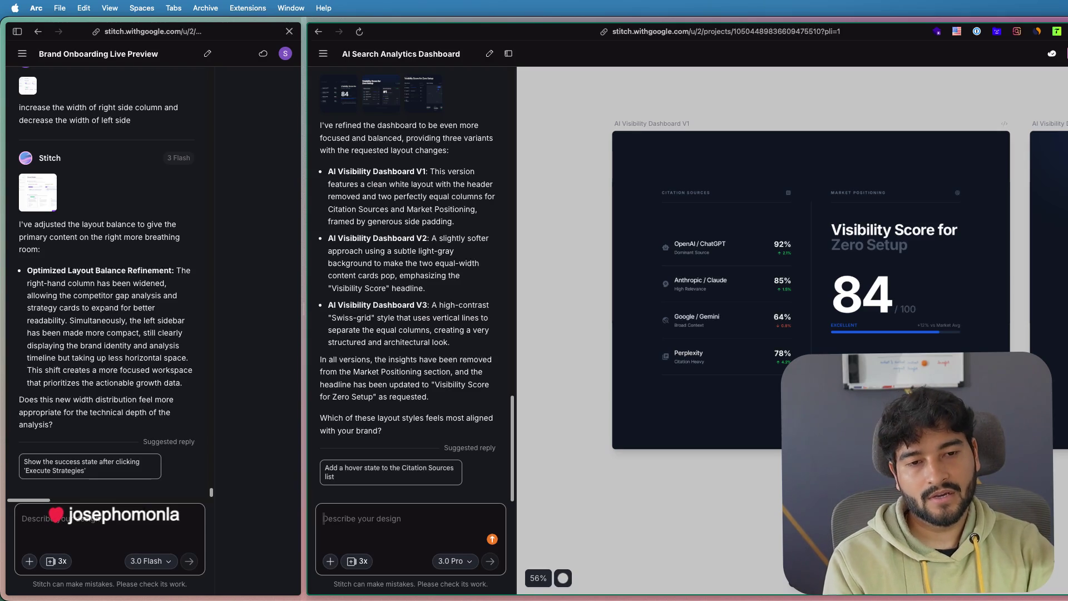
scroll(792, 296, right, 3)
scroll(793, 296, right, 3)
scroll(793, 296, left, 5)
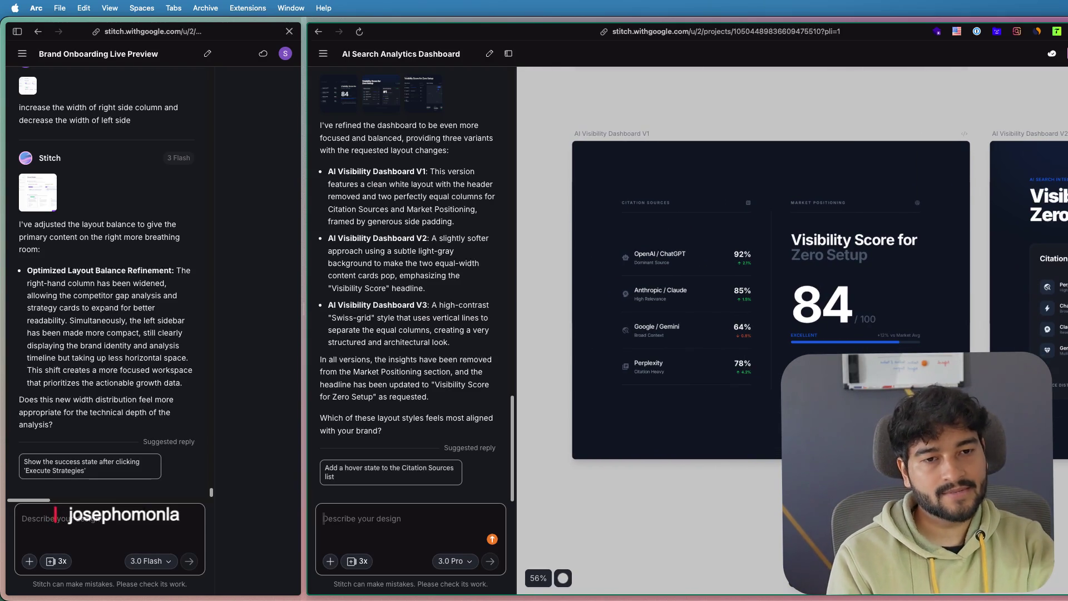
- Zoom to fit the V3 dashboard with its Citation Sources table and Market Positioning chart
click(792, 296)
scroll(792, 296, up, 2)
scroll(792, 295, down, 4)
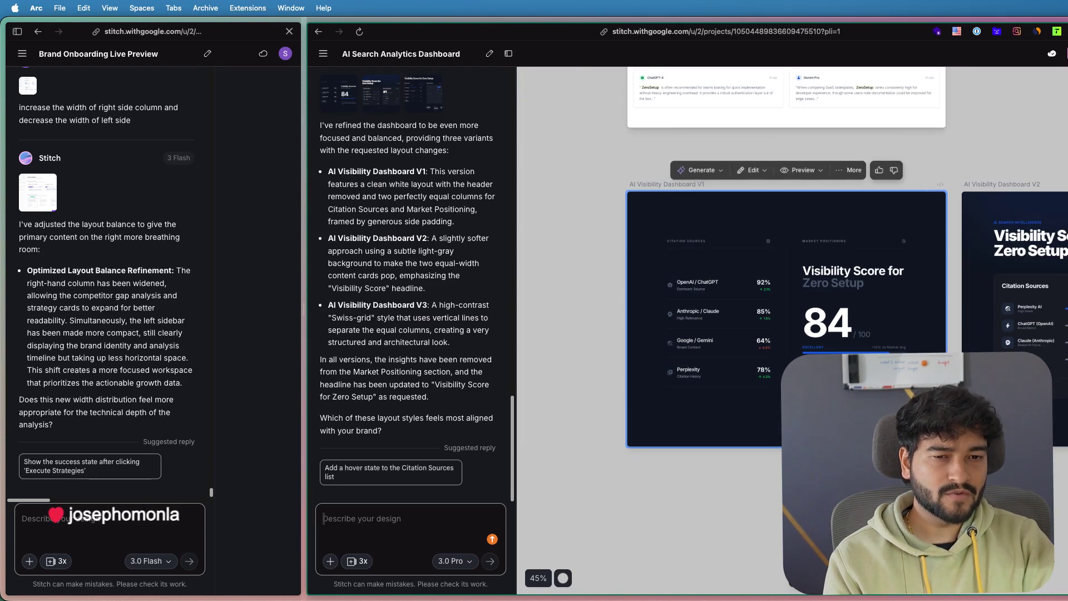
scroll(793, 295, up, 1)
scroll(792, 296, up, 1)
scroll(793, 296, down, 3)
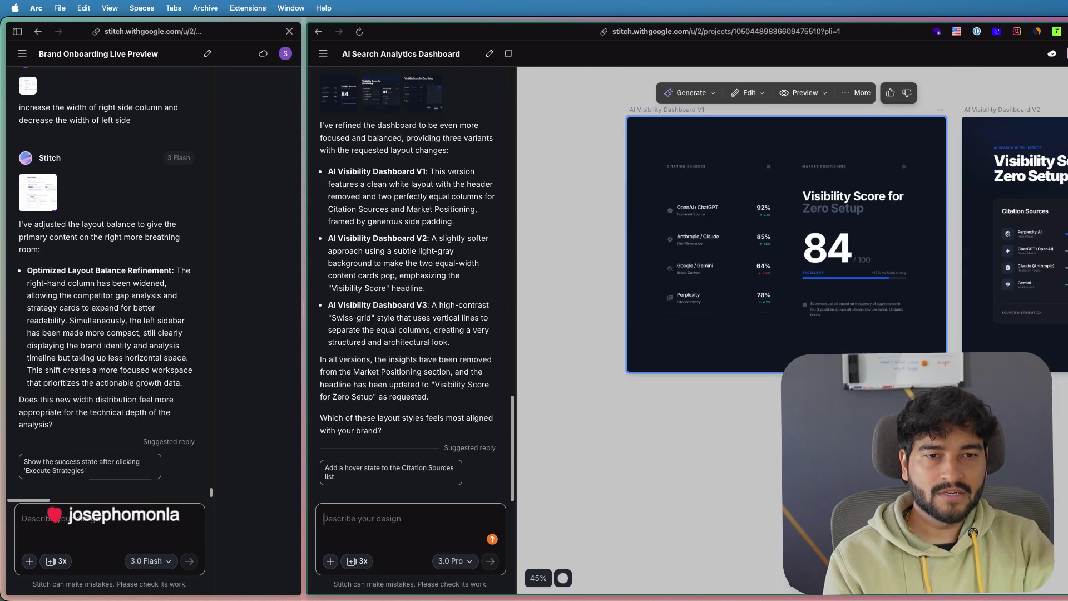
scroll(723, 439, right, 3)
scroll(723, 438, right, 2)
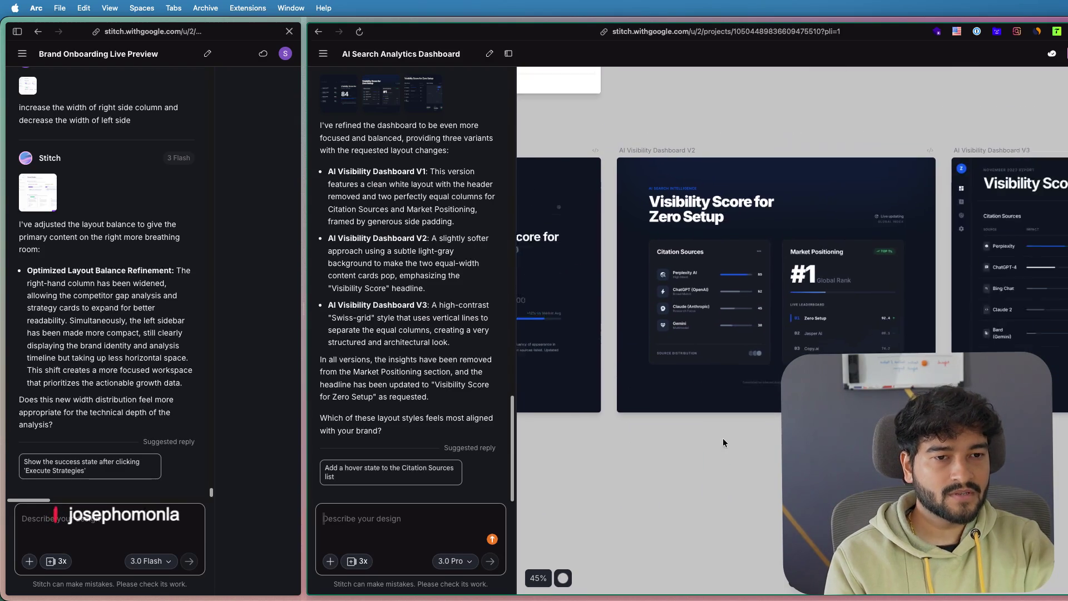
scroll(723, 437, right, 1)
scroll(746, 438, right, 2)
scroll(791, 334, right, 3)
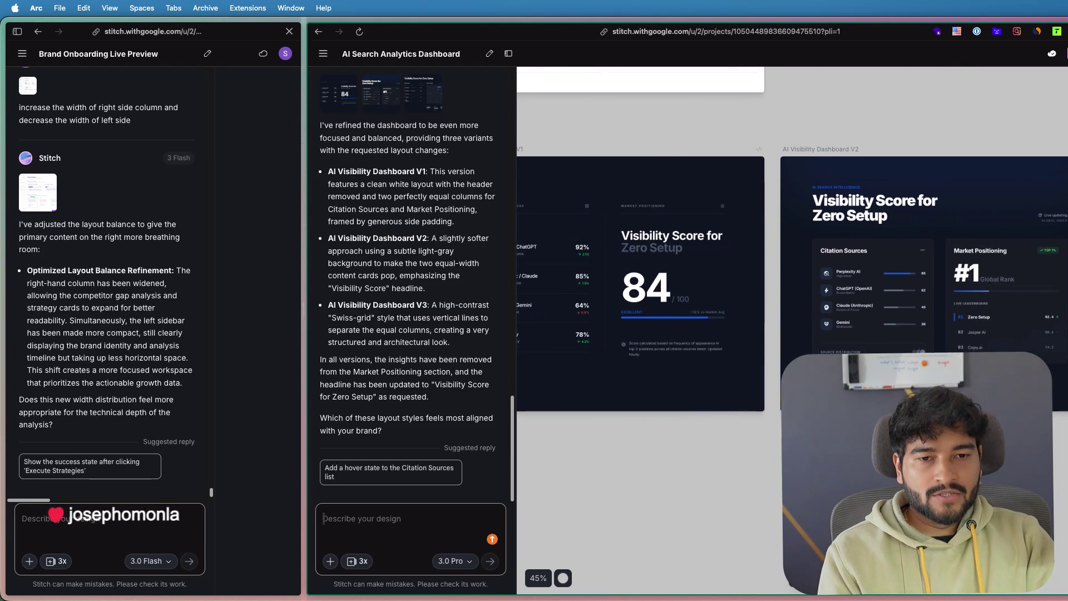
scroll(791, 334, left, 5)
scroll(793, 334, down, 1)
scroll(793, 334, down, 3)
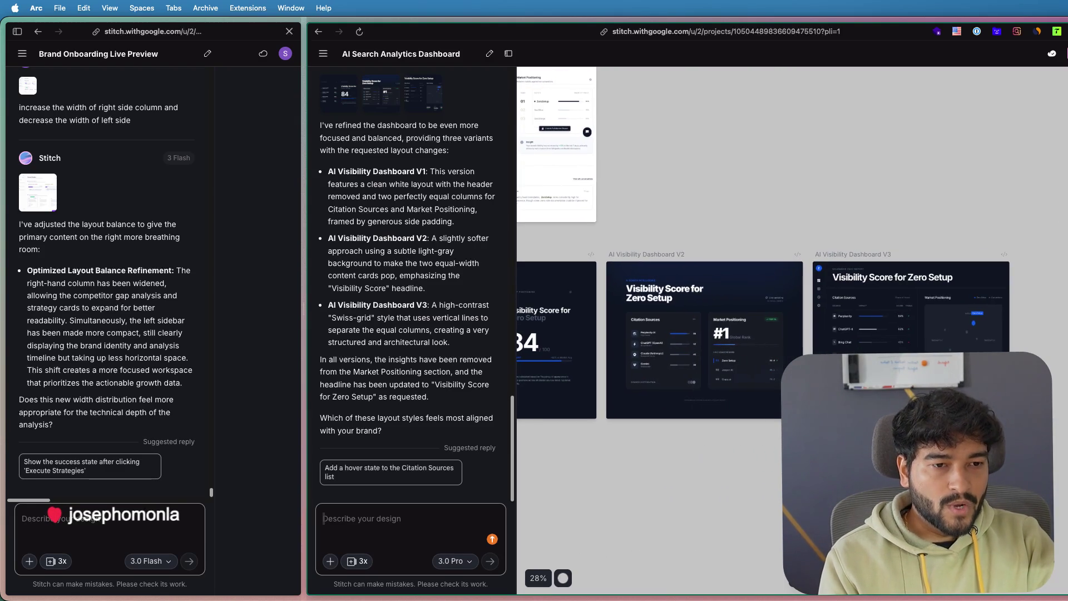
double_click(910, 309)
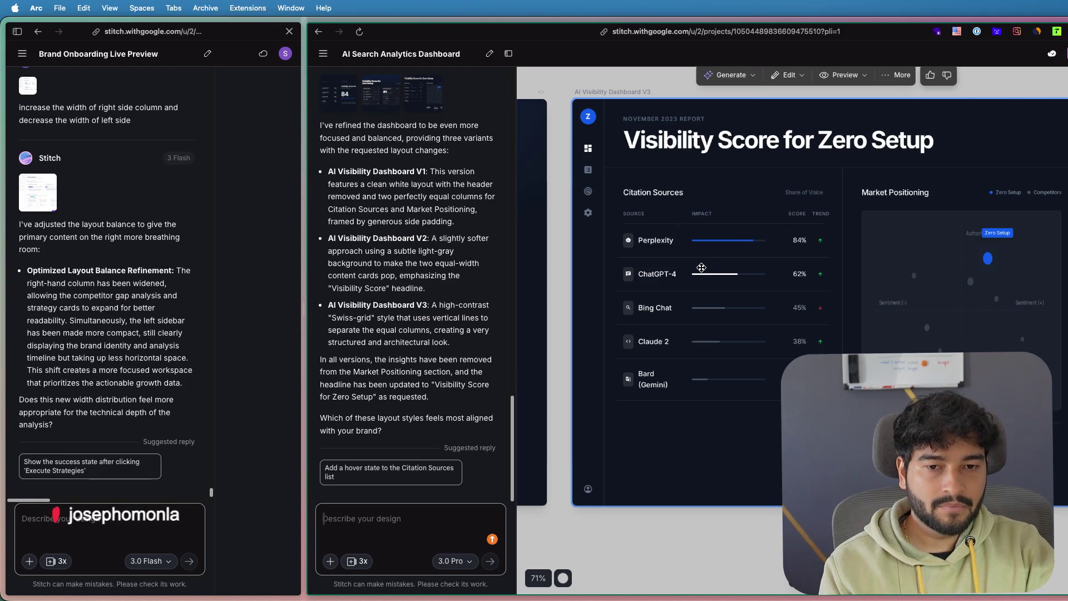
scroll(757, 267, up, 3)
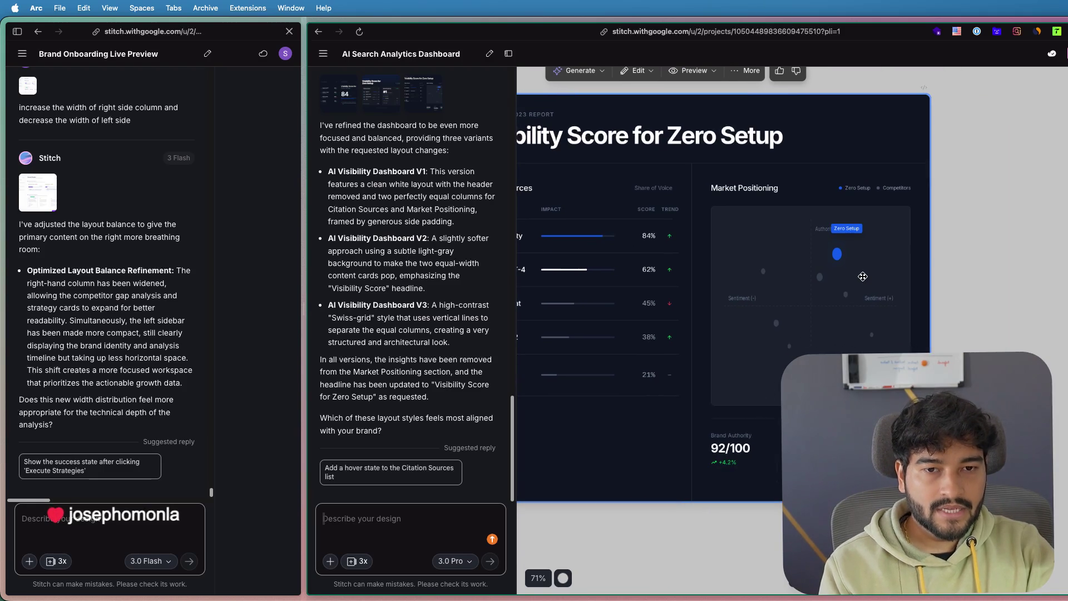
scroll(863, 276, right, 3)
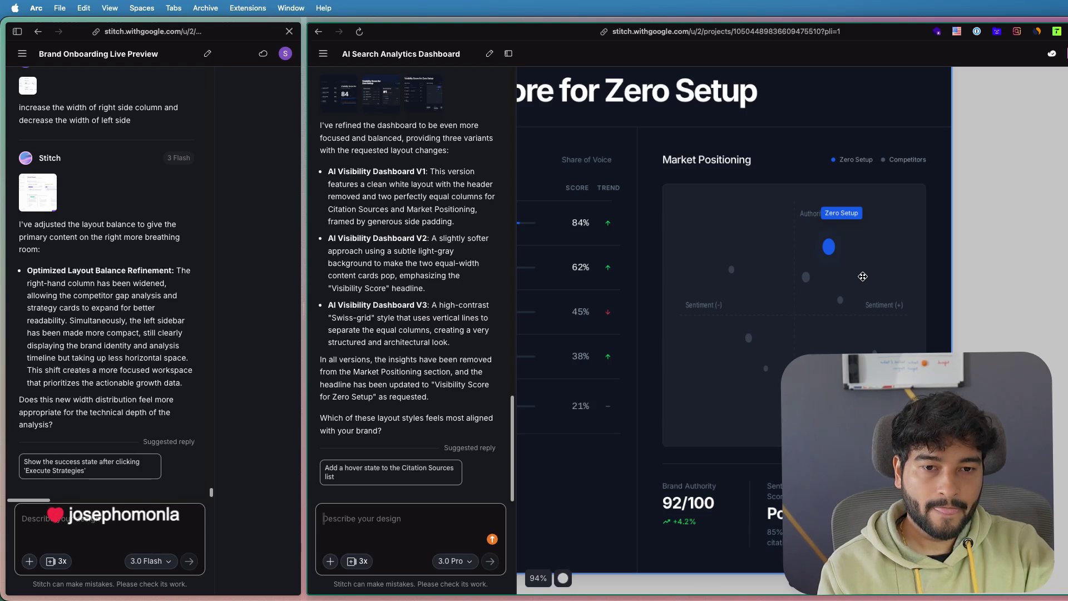
scroll(863, 276, up, 2)
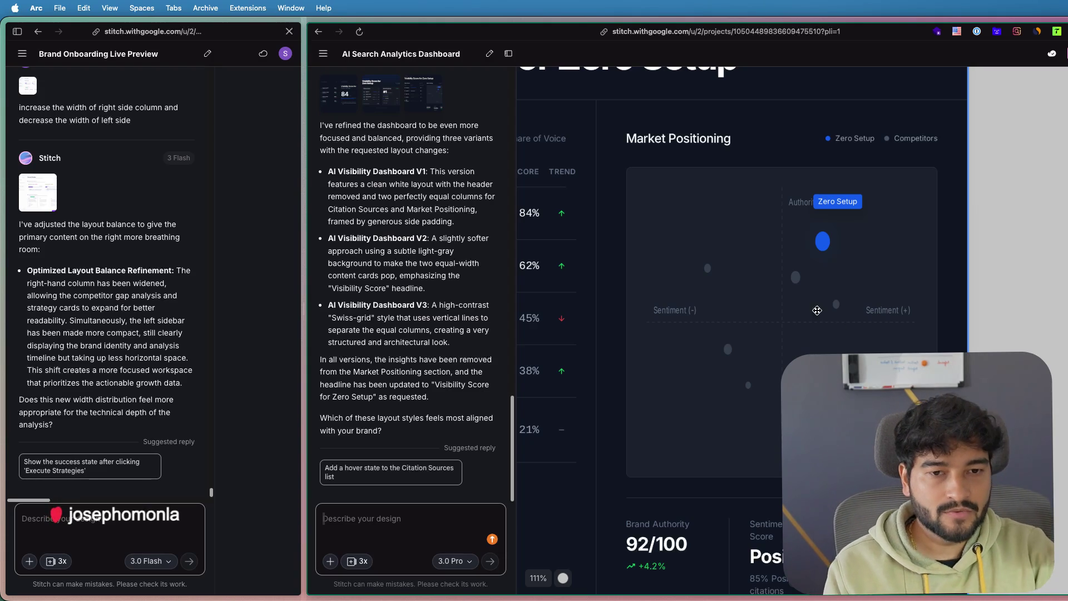
scroll(784, 293, down, 3)
scroll(835, 288, down, 3)
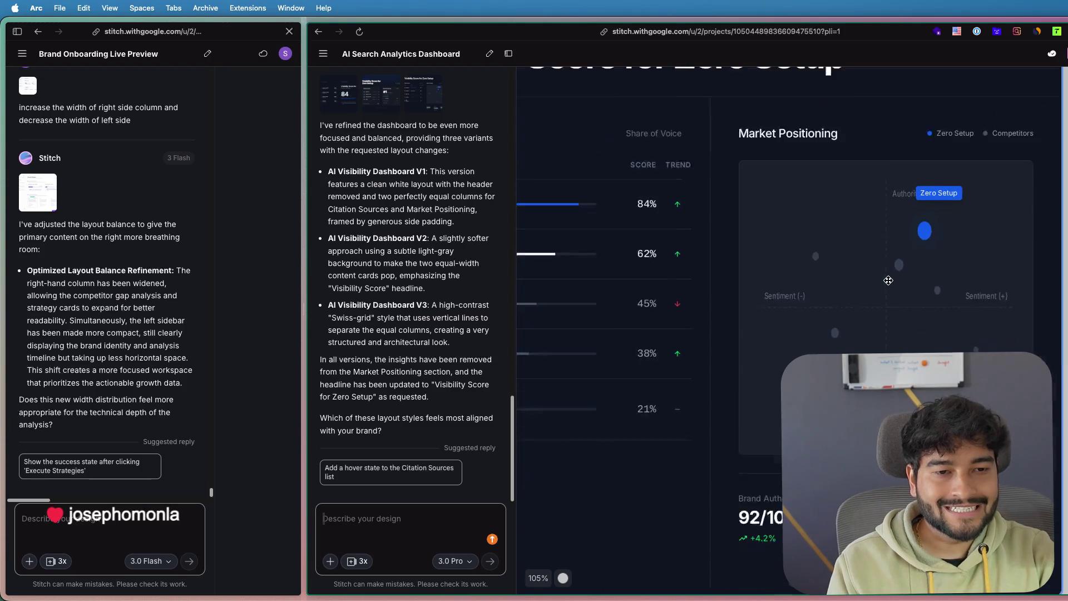
scroll(888, 280, down, 3)
scroll(889, 280, up, 1)
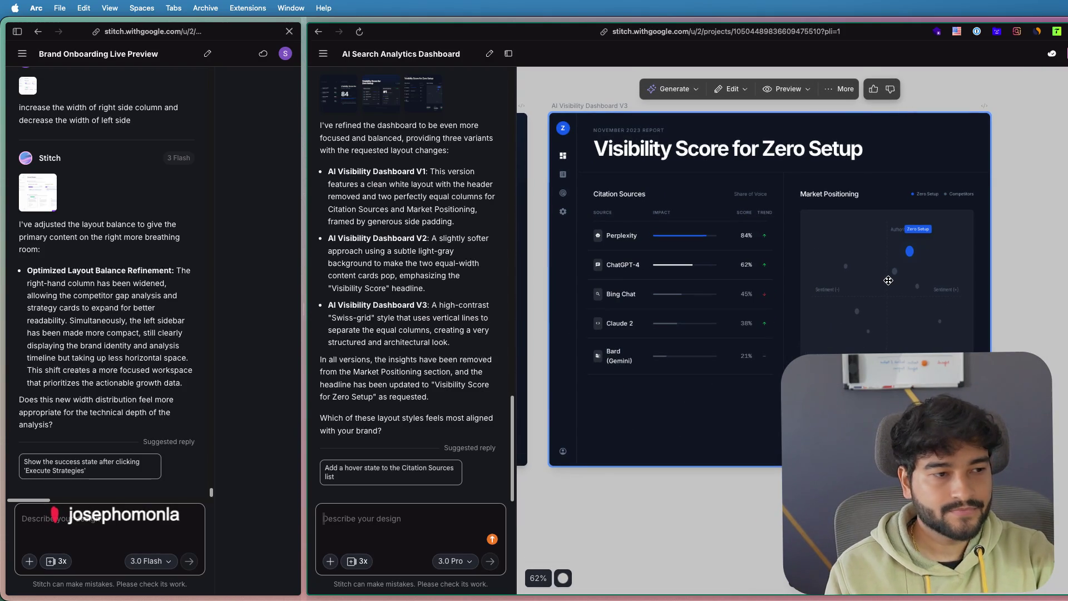
drag(889, 280, 951, 300)
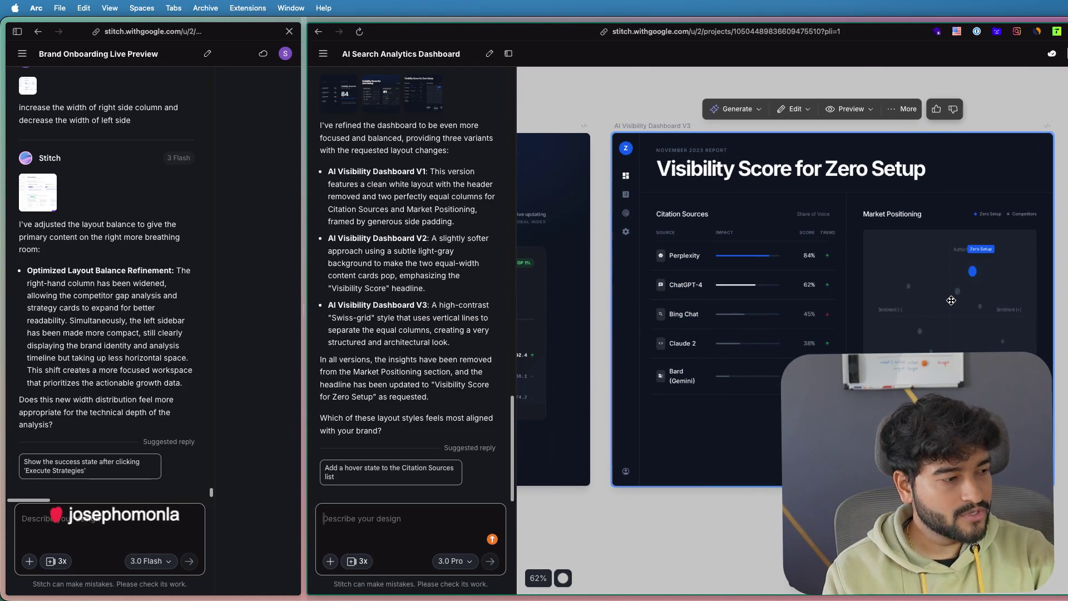
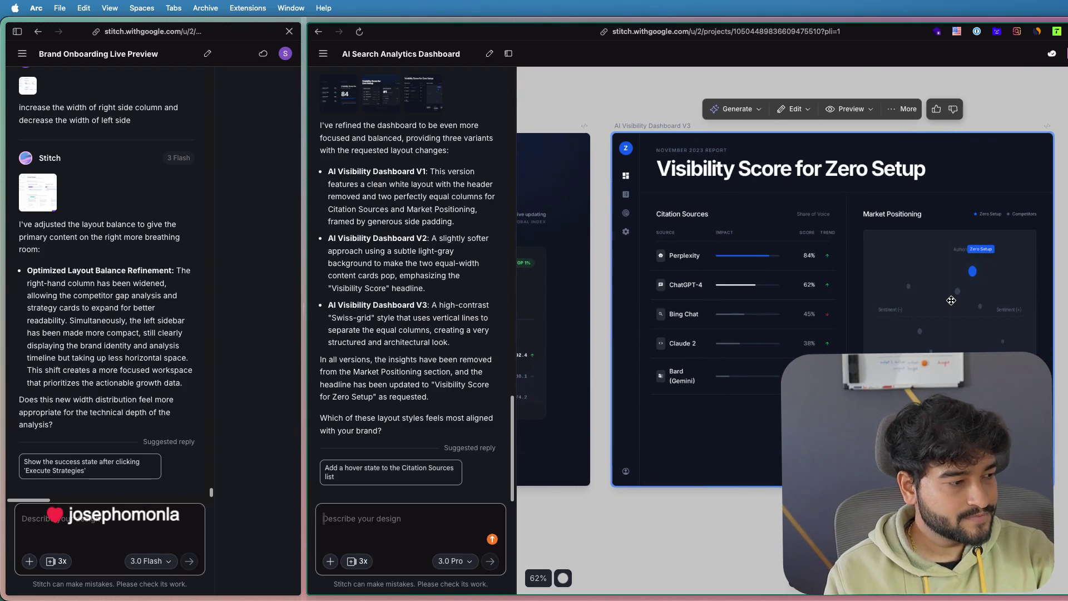
scroll(875, 290, up, 1)
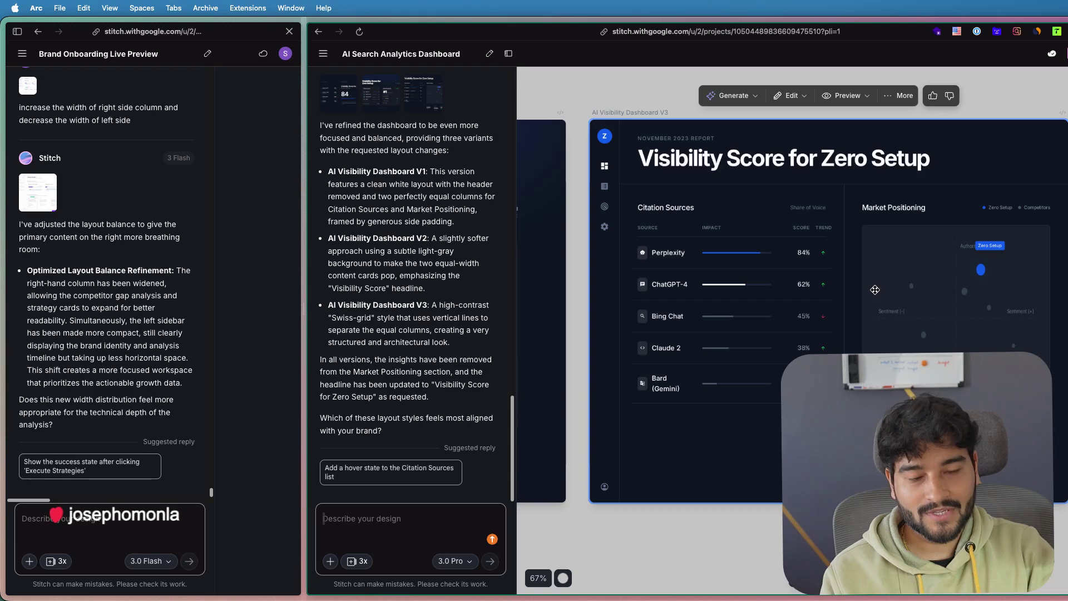
scroll(762, 252, left, 5)
scroll(802, 268, left, 5)
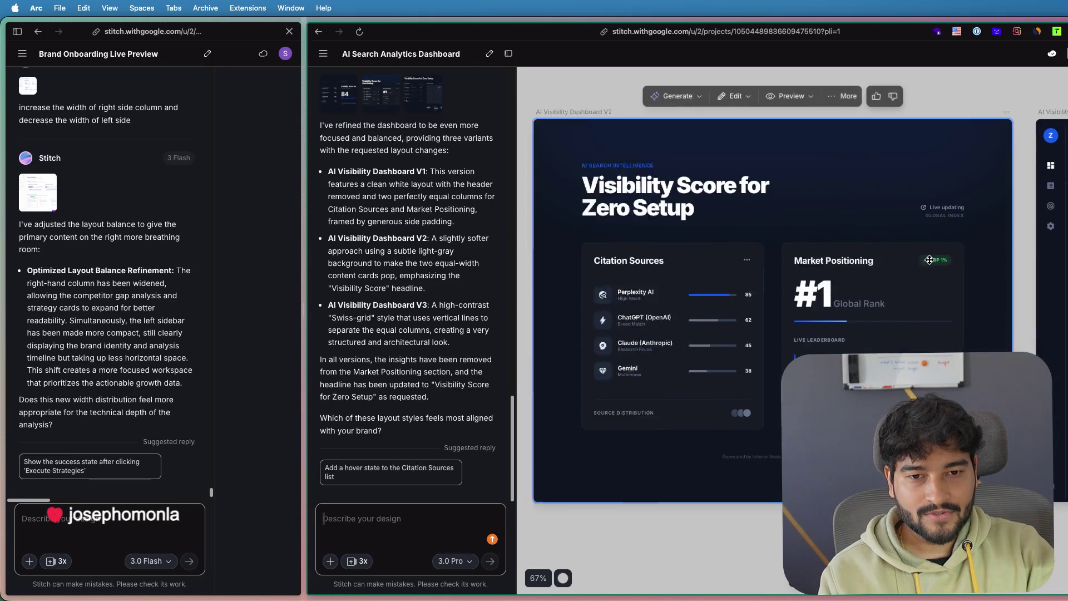
scroll(852, 285, left, 3)
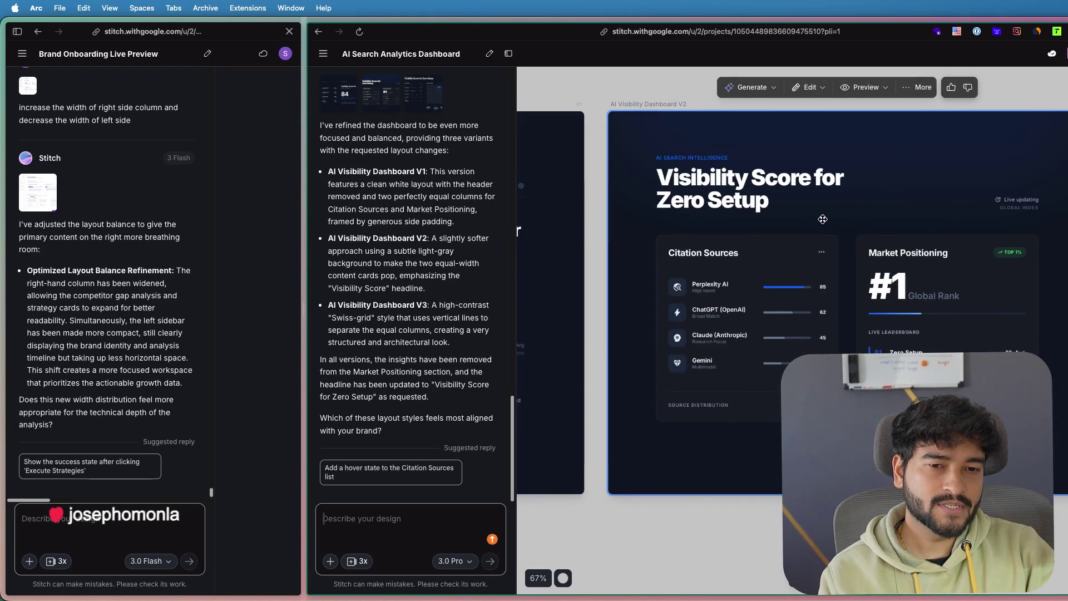
scroll(826, 214, right, 5)
scroll(768, 238, right, 3)
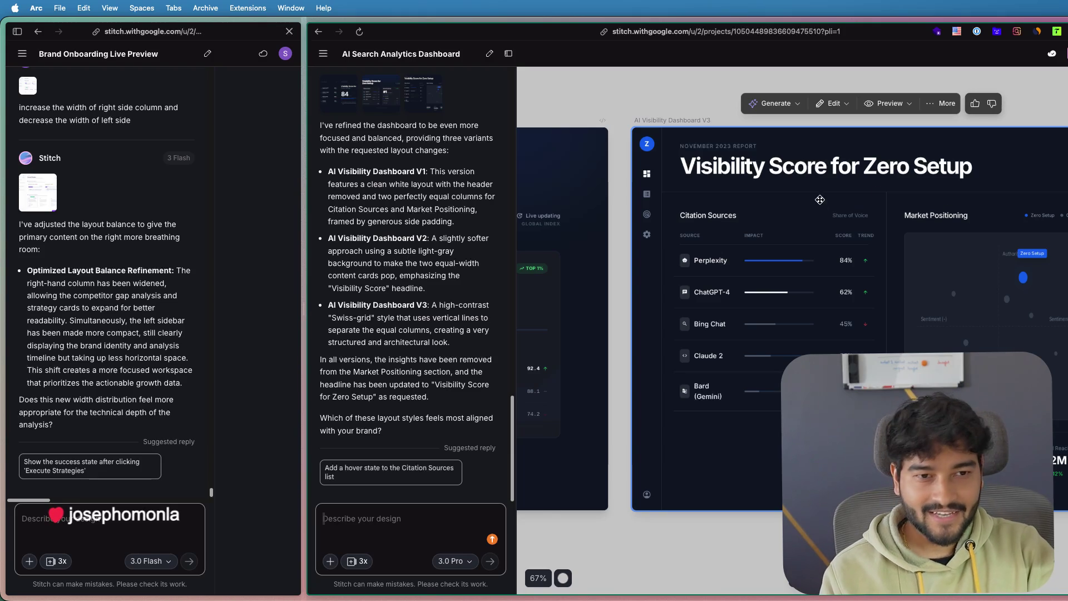
scroll(853, 261, right, 2)
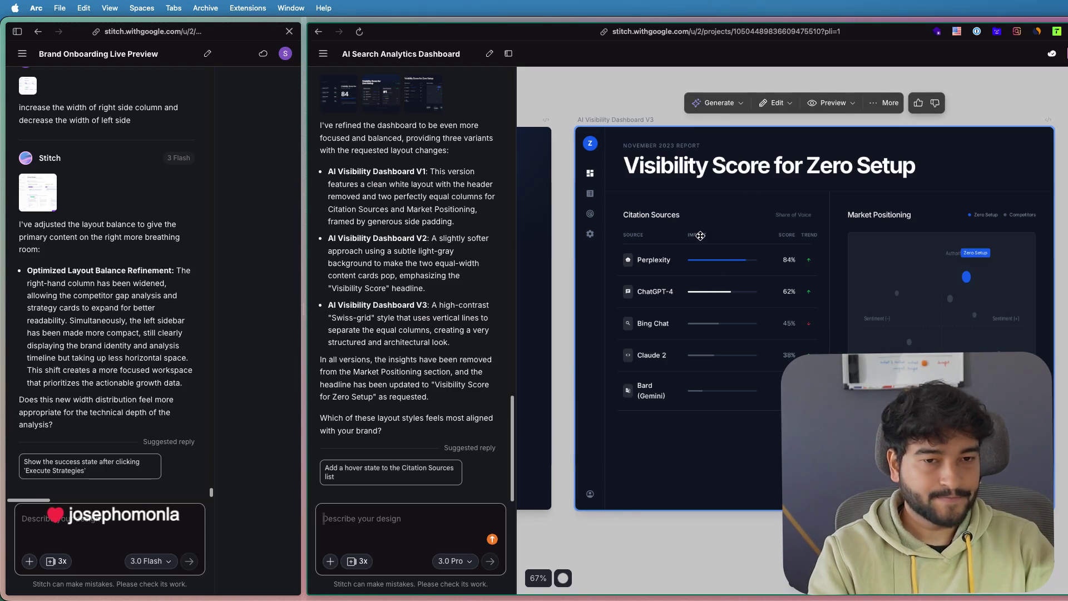
- Switch to the SnowSEO tab, go to the homepage and show the Smart Content Engine article-scheduling preview
click(57, 148)
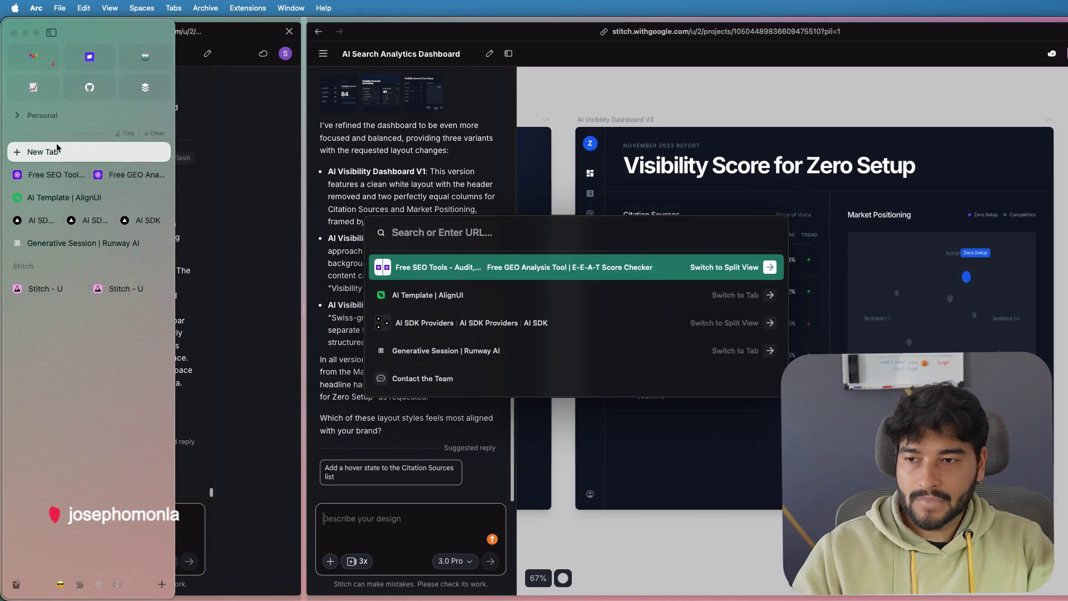
click(49, 175)
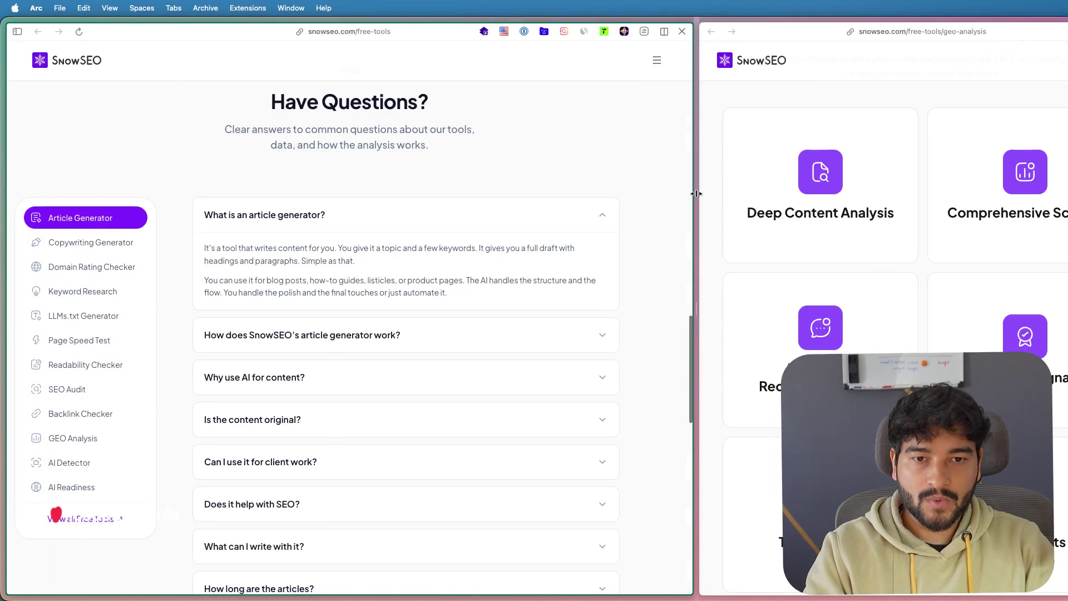
scroll(361, 175, up, 15)
click(220, 69)
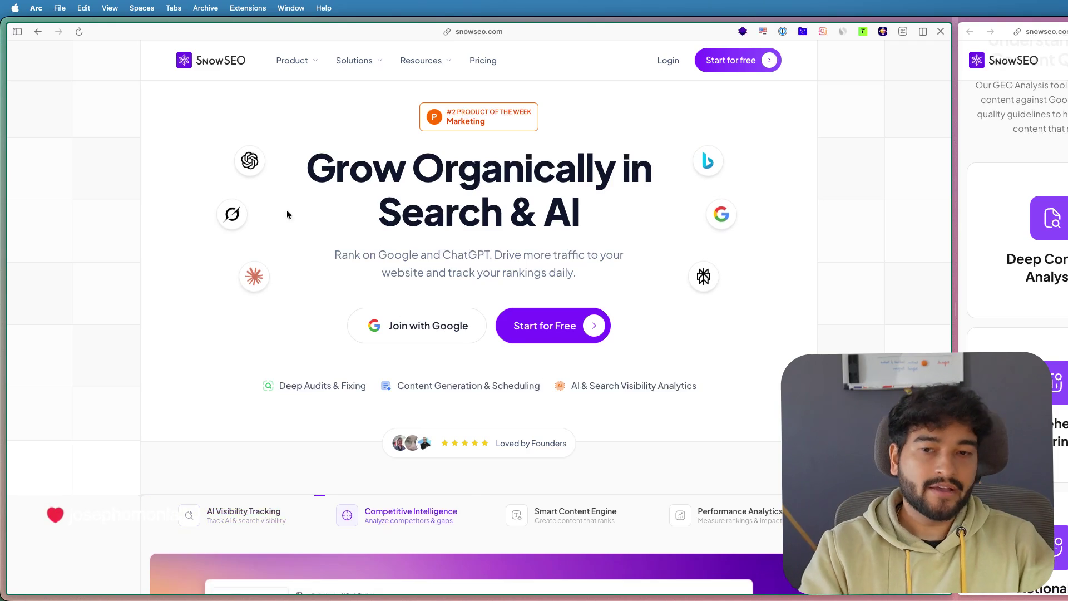
scroll(273, 210, down, 3)
scroll(273, 209, down, 2)
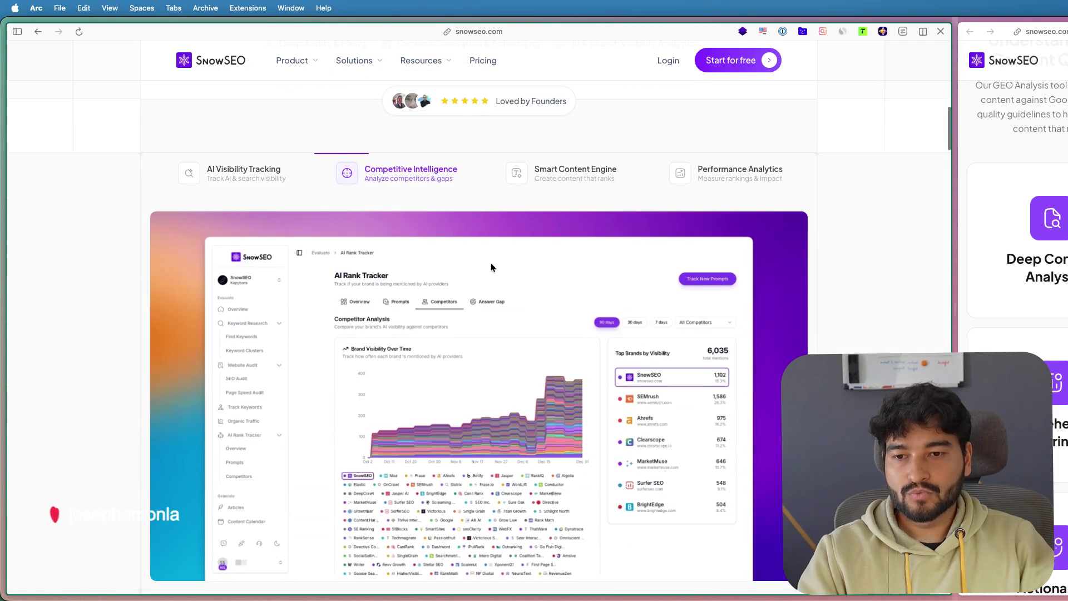
scroll(480, 293, down, 1)
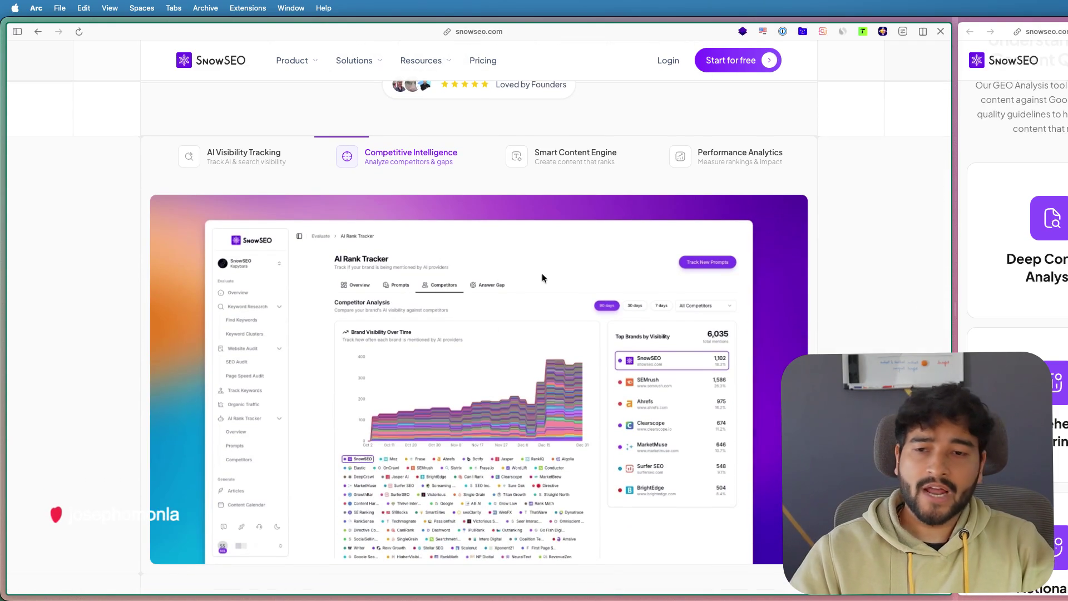
scroll(542, 273, down, 1)
scroll(542, 272, down, 2)
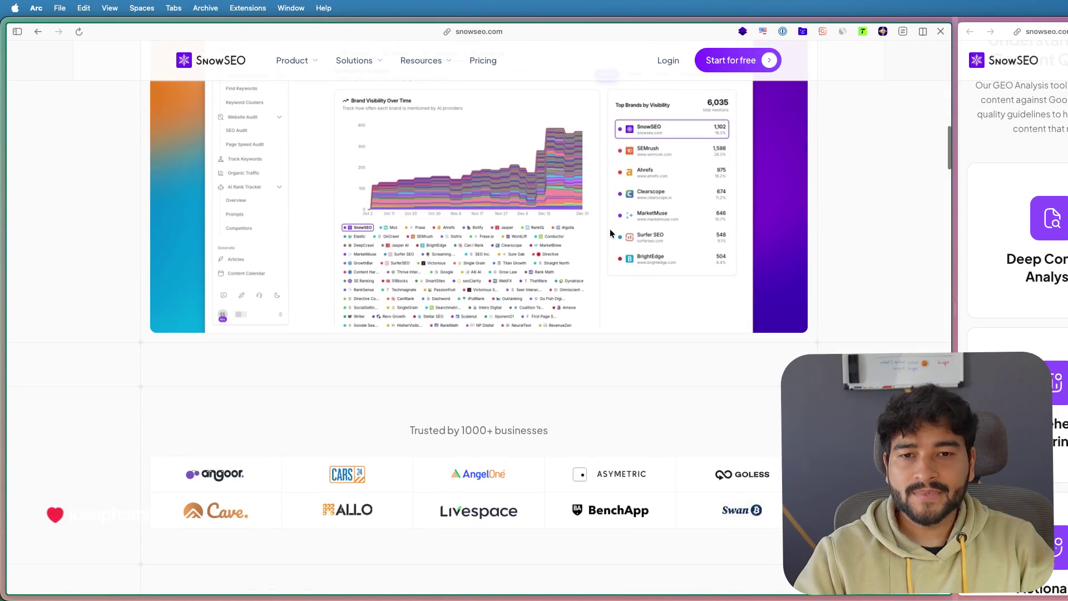
scroll(708, 274, up, 1)
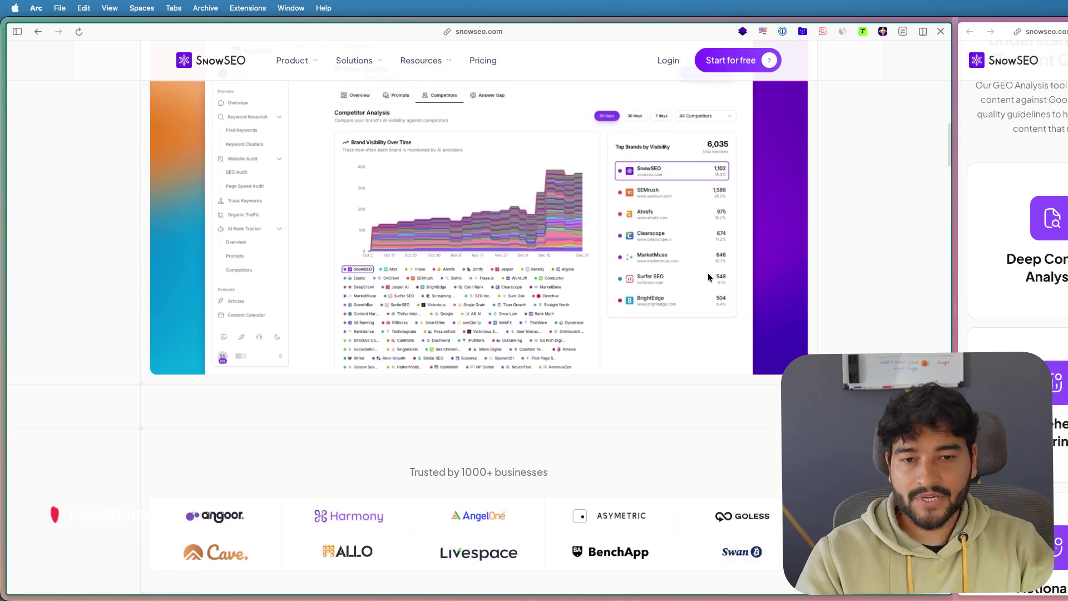
scroll(708, 273, up, 2)
scroll(575, 230, up, 3)
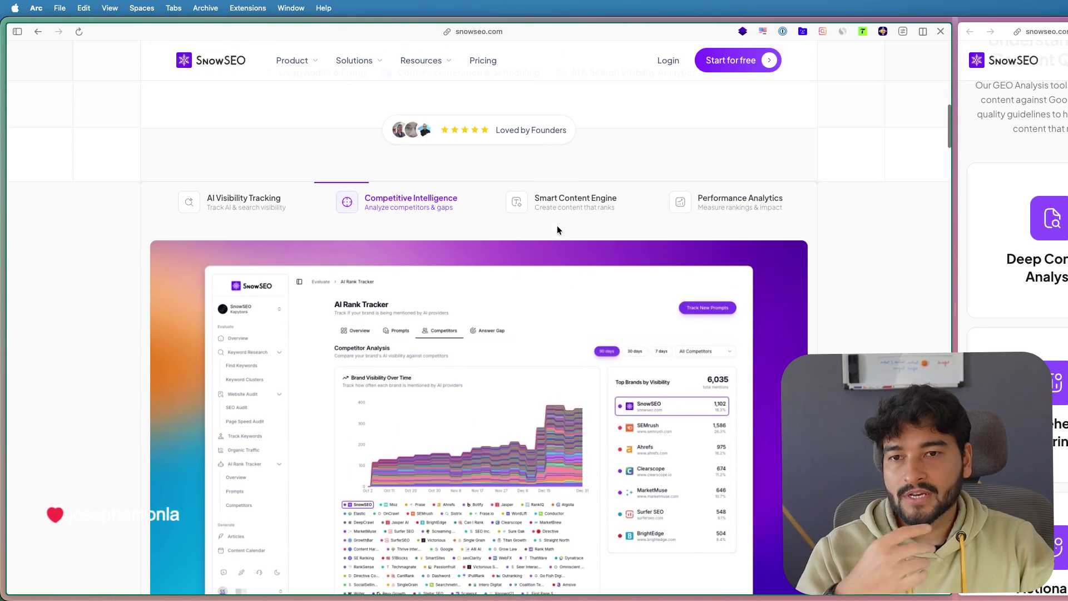
click(598, 205)
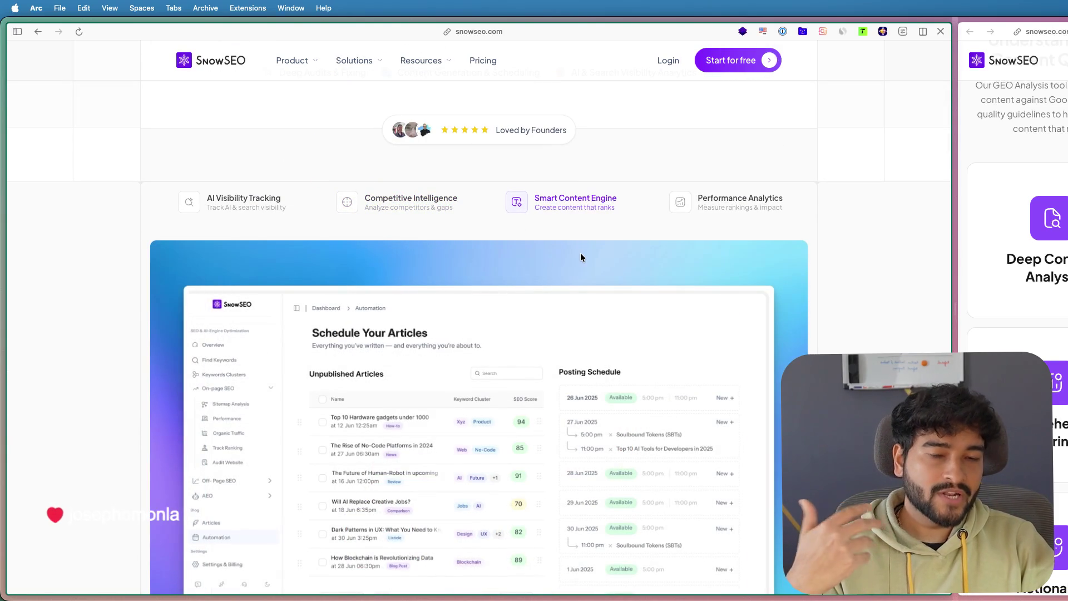
scroll(580, 253, down, 1)
scroll(581, 257, down, 3)
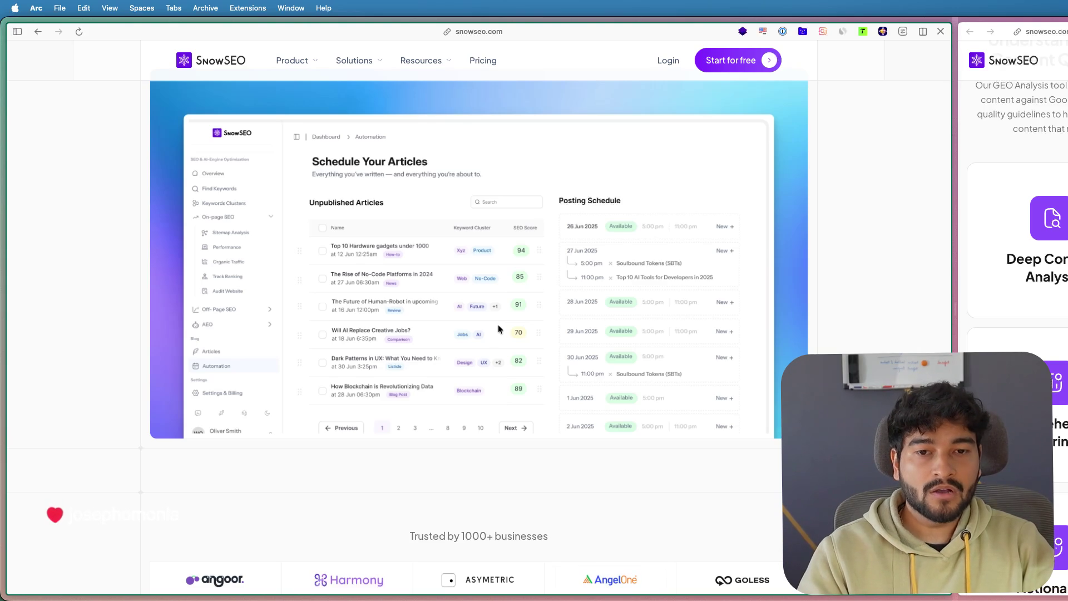
scroll(500, 323, up, 1)
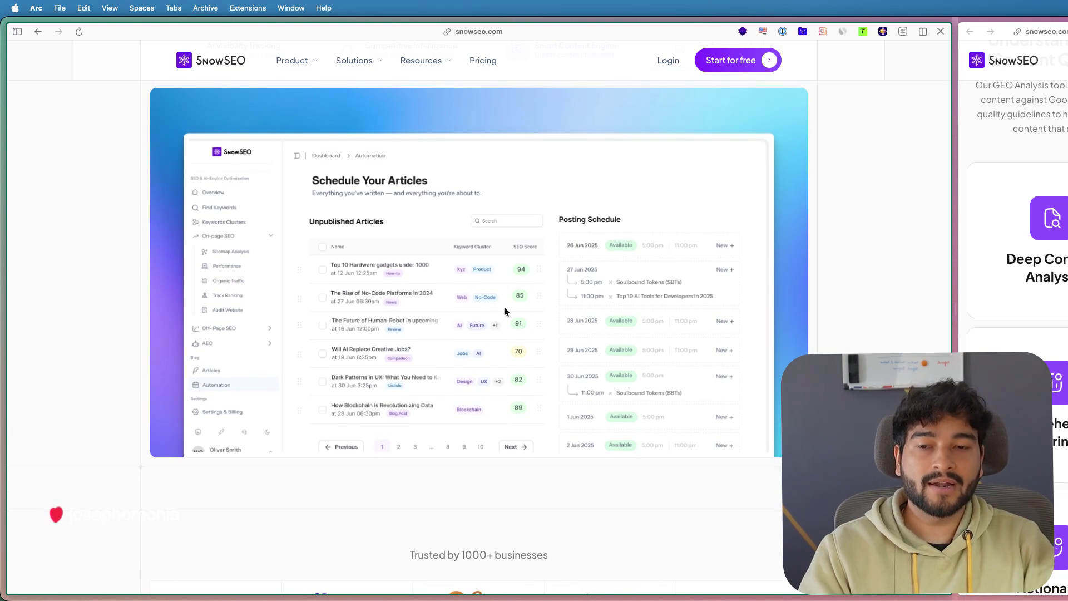
scroll(505, 310, up, 2)
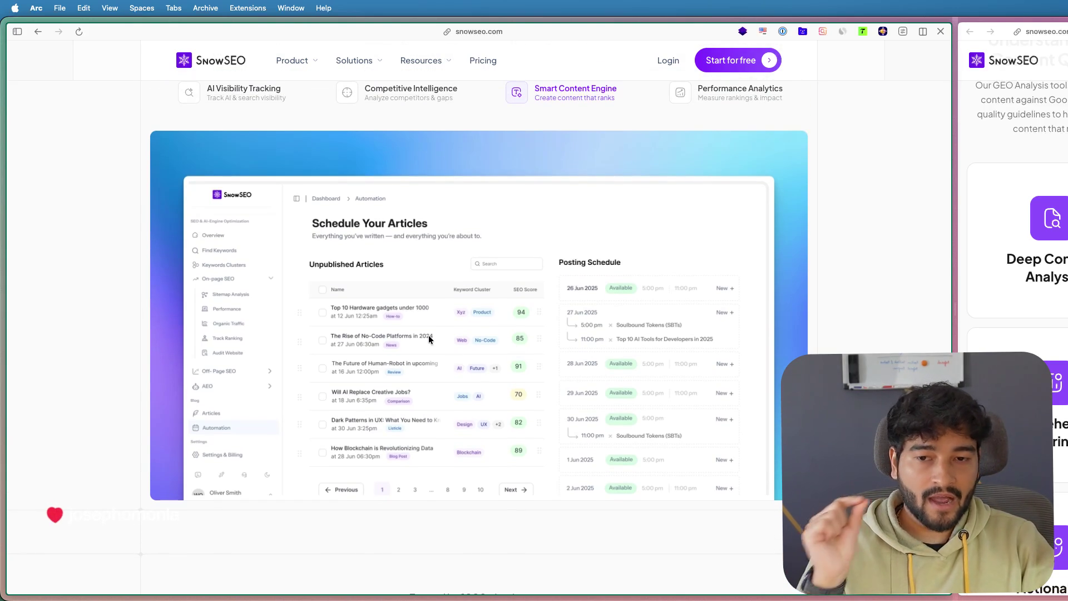
scroll(428, 335, up, 1)
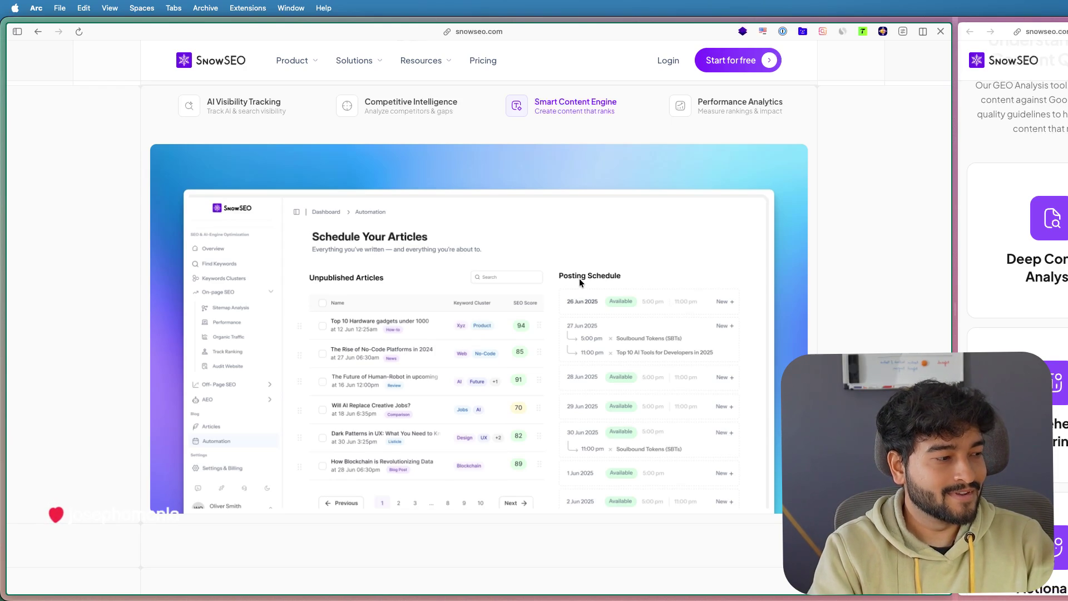
scroll(565, 281, down, 5)
scroll(565, 282, down, 5)
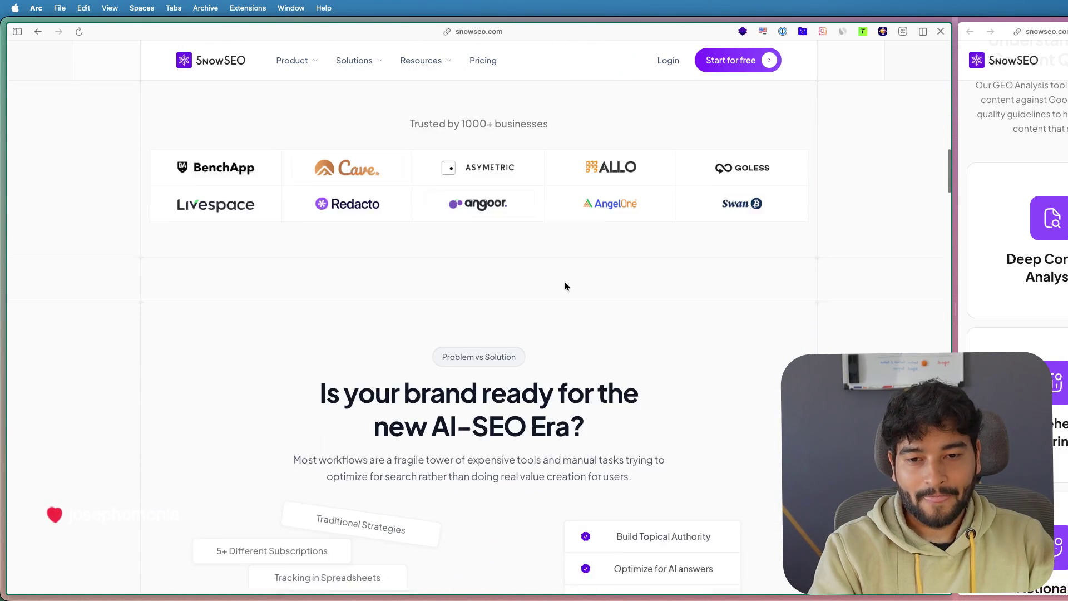
scroll(581, 299, down, 3)
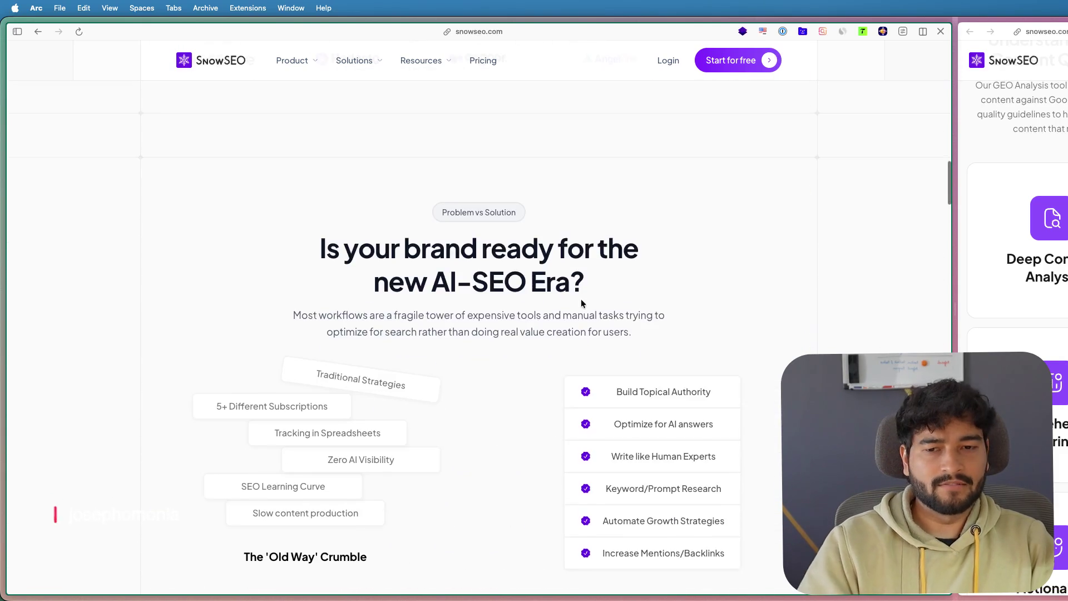
scroll(582, 302, down, 5)
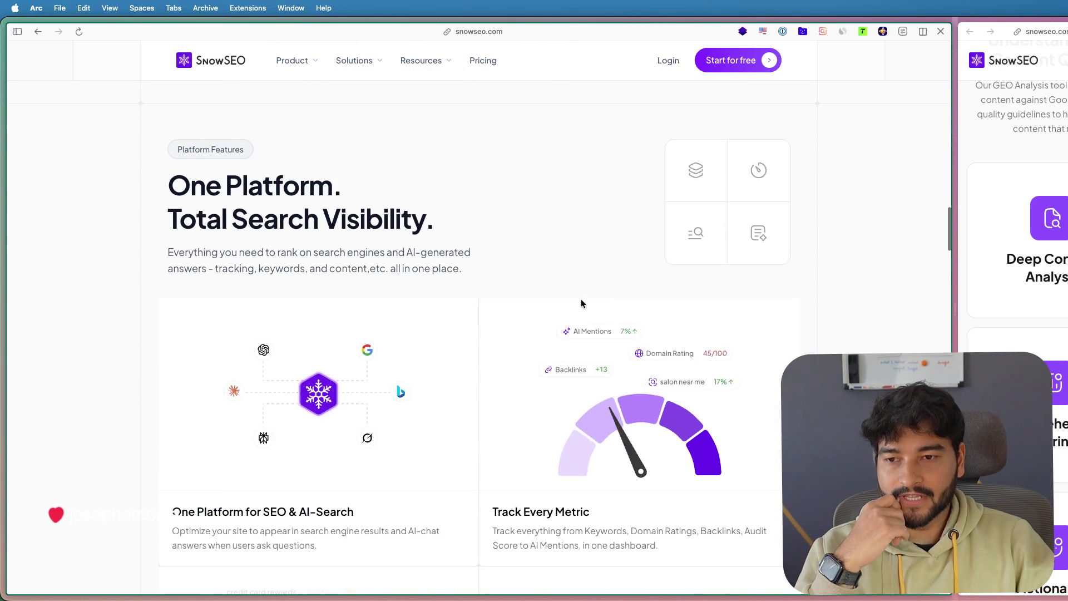
scroll(454, 204, down, 2)
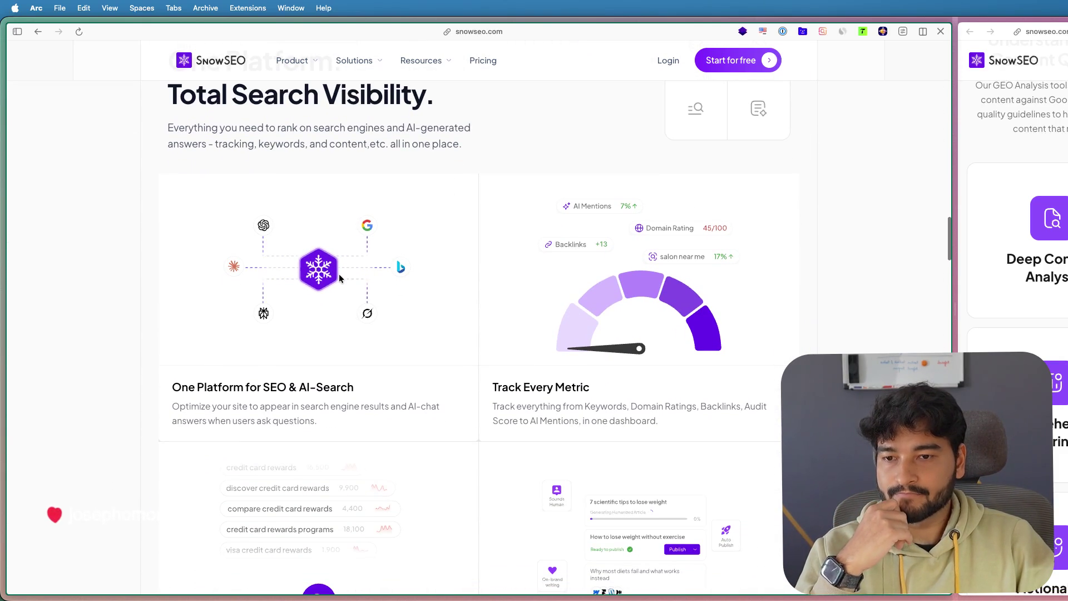
scroll(705, 299, down, 1)
scroll(706, 299, down, 2)
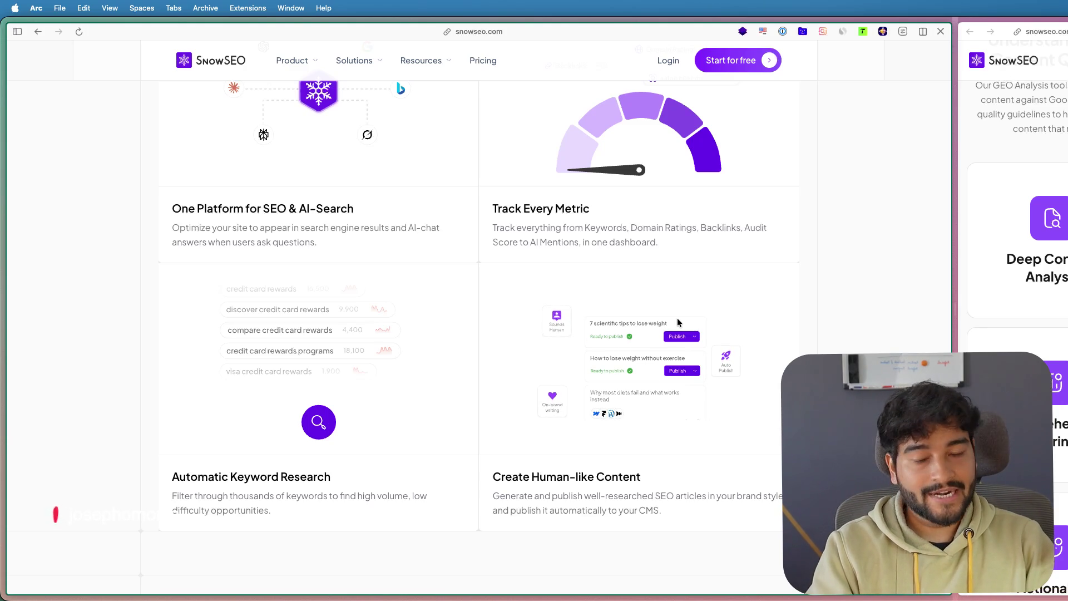
scroll(677, 318, down, 1)
scroll(677, 318, down, 2)
scroll(647, 300, down, 5)
scroll(648, 296, down, 3)
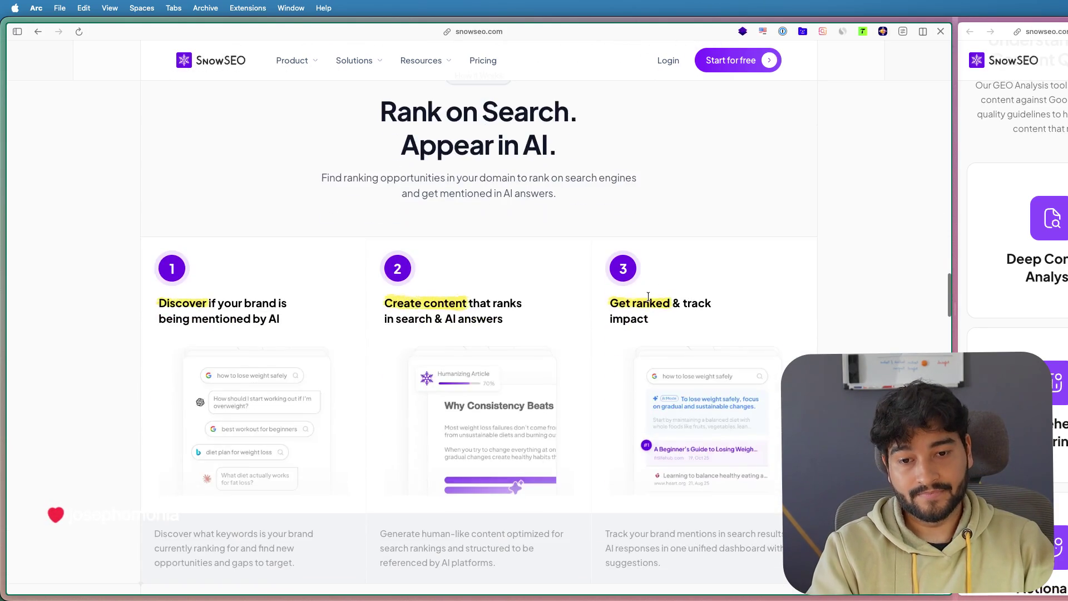
scroll(649, 295, down, 3)
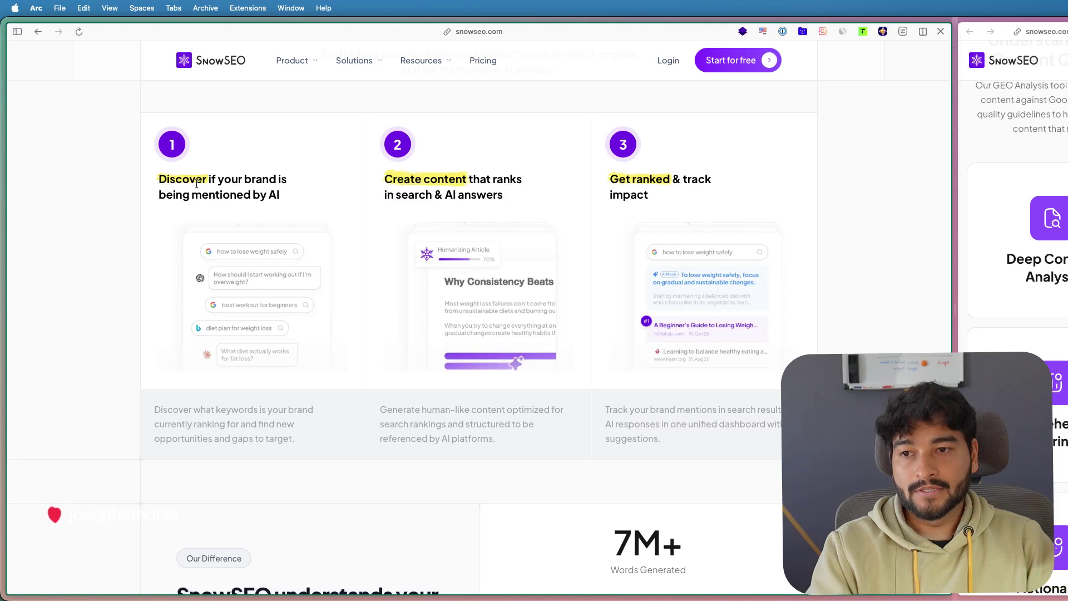
- Briefly mark and clear the How it Works phrases 'Discover', 'Create content that ranks' and 'Get ranked' while reading down to the FAQ
double_click(164, 180)
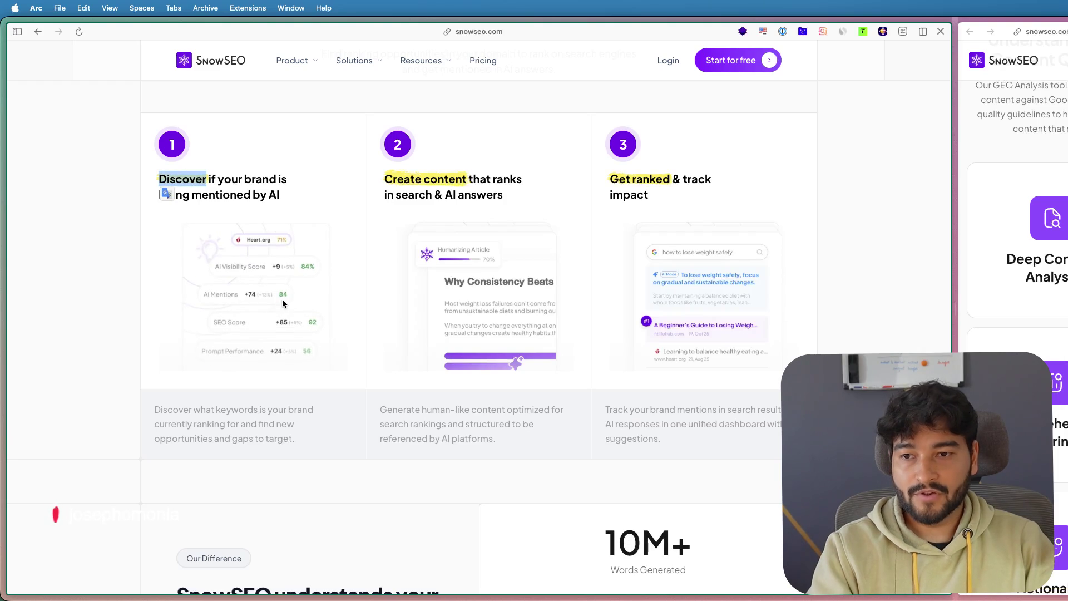
click(285, 194)
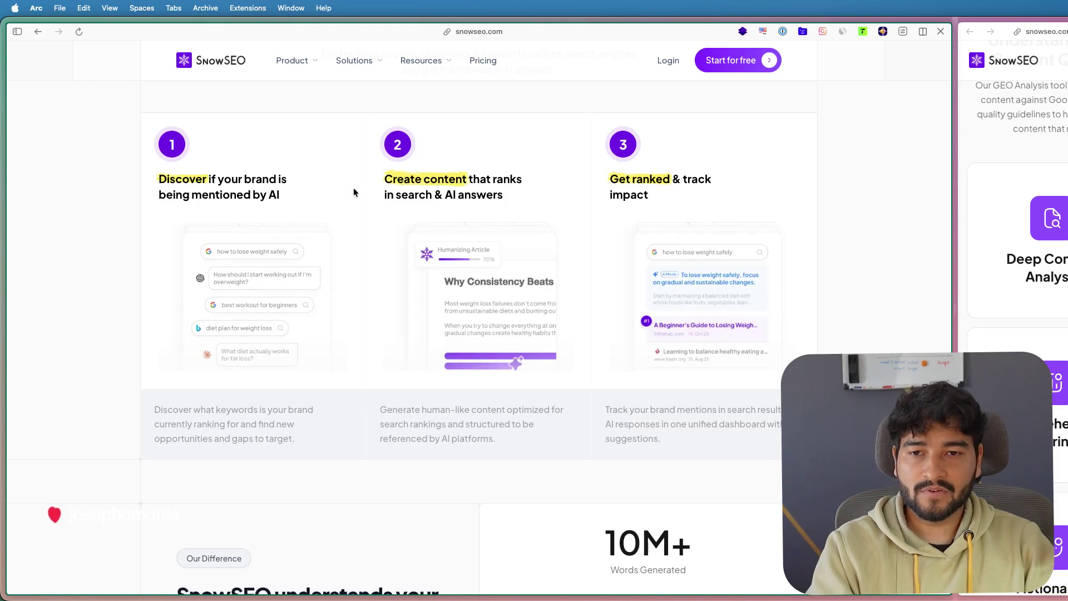
drag(383, 179, 527, 188)
click(443, 207)
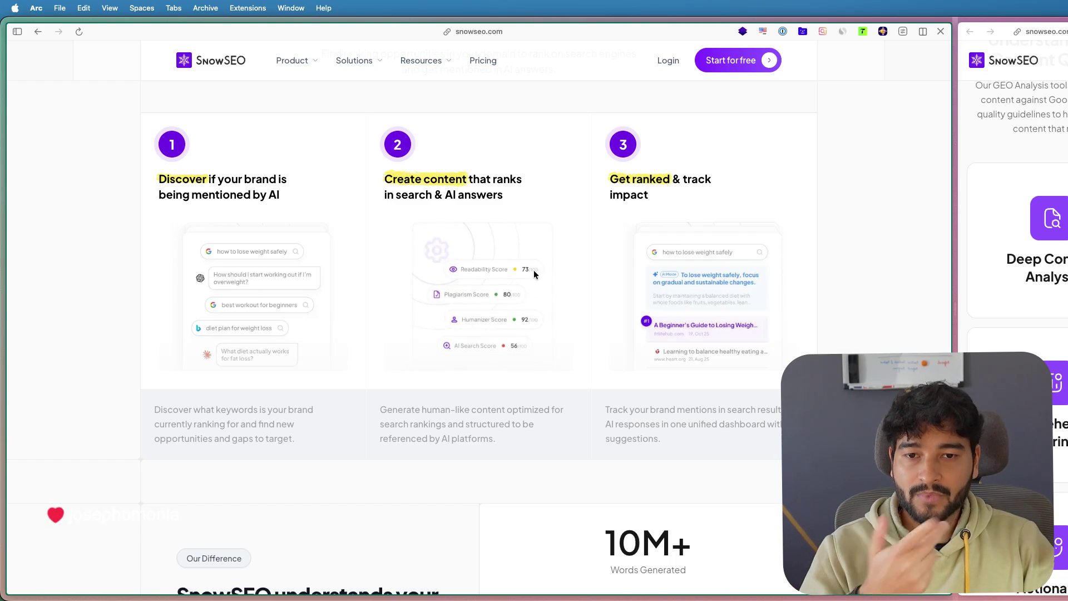
drag(671, 185, 611, 182)
click(627, 187)
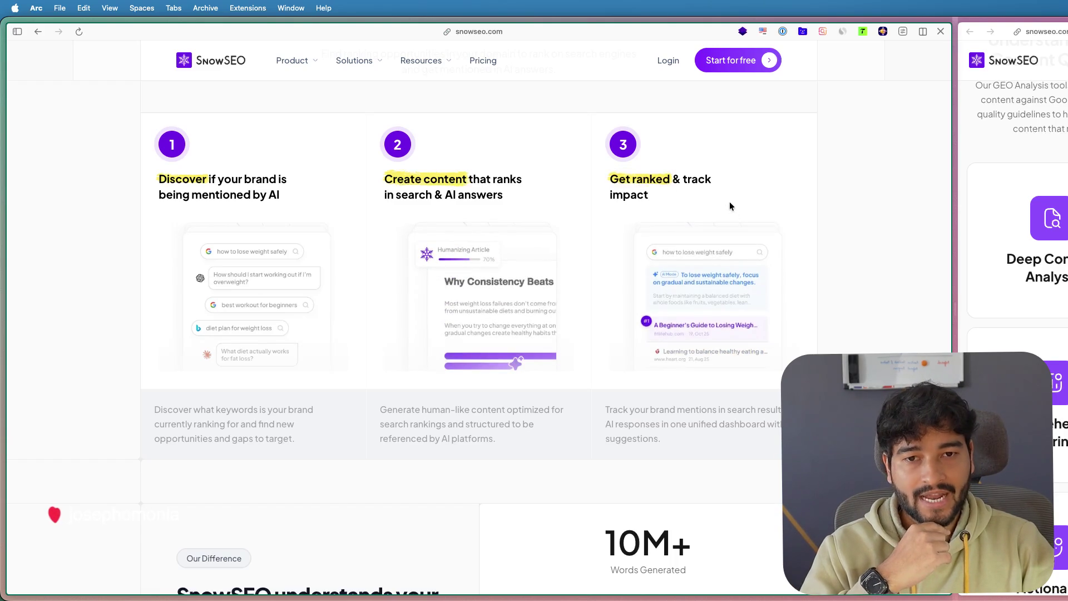
scroll(618, 296, down, 5)
scroll(618, 296, down, 5)
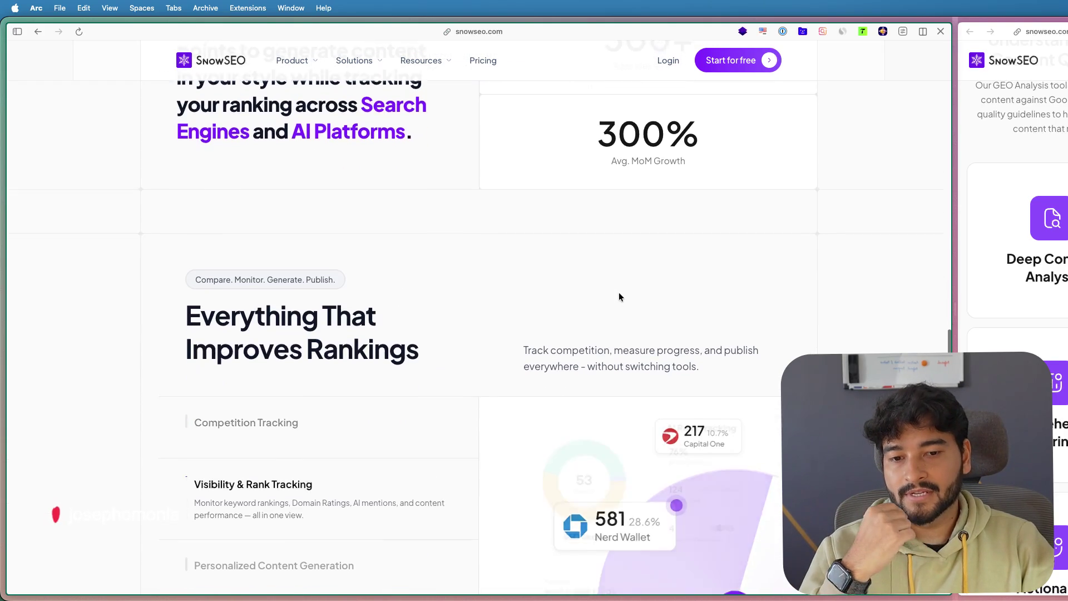
scroll(619, 297, down, 2)
scroll(618, 296, down, 3)
scroll(786, 318, down, 5)
scroll(786, 319, down, 5)
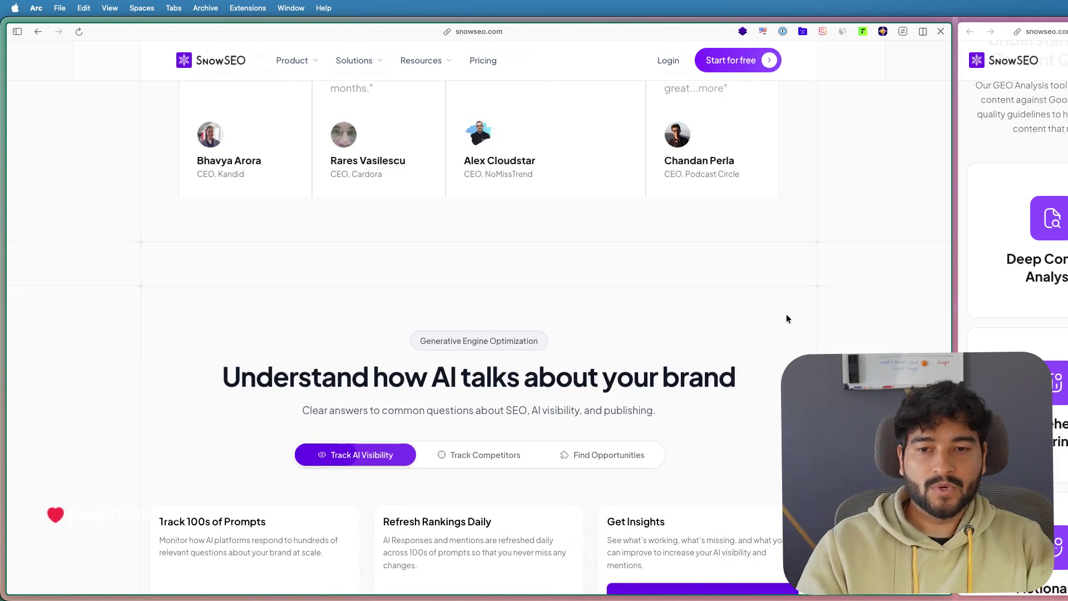
scroll(787, 318, up, 5)
scroll(786, 318, up, 5)
scroll(786, 317, down, 4)
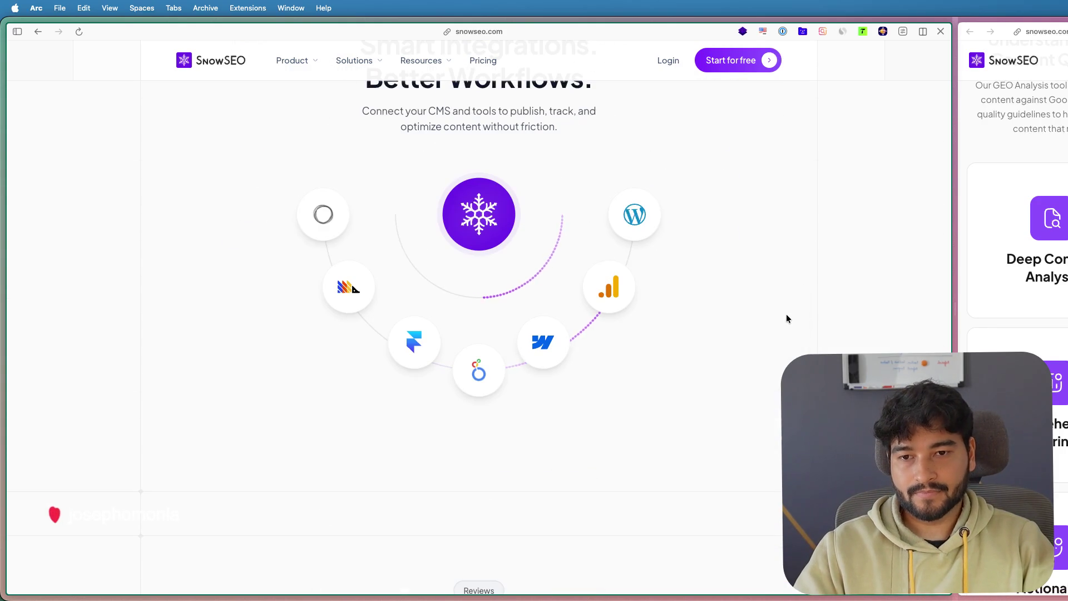
scroll(765, 304, down, 5)
scroll(765, 305, down, 5)
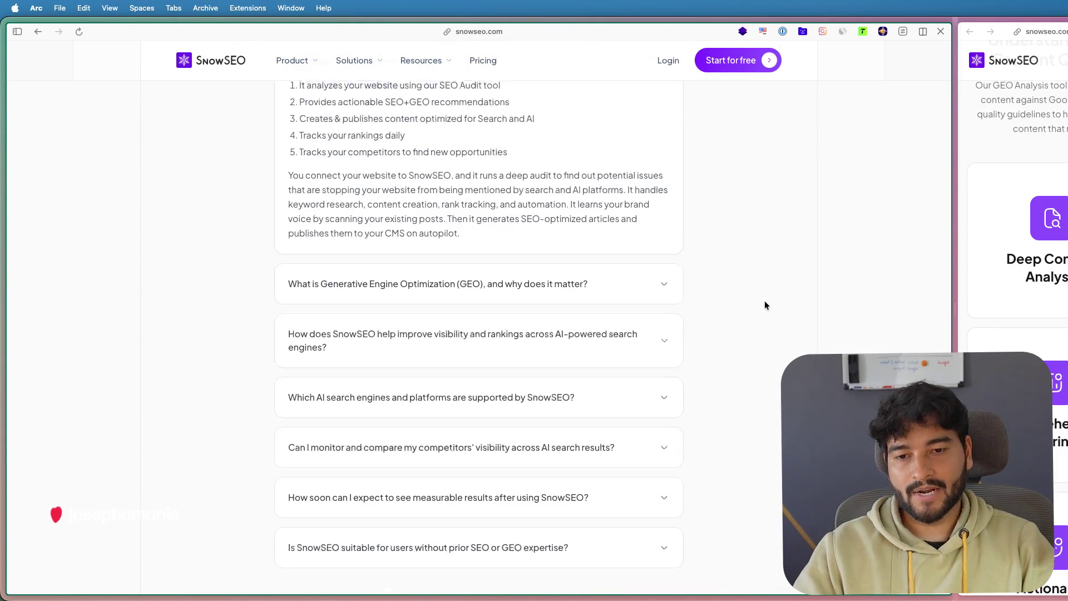
scroll(785, 296, down, 1)
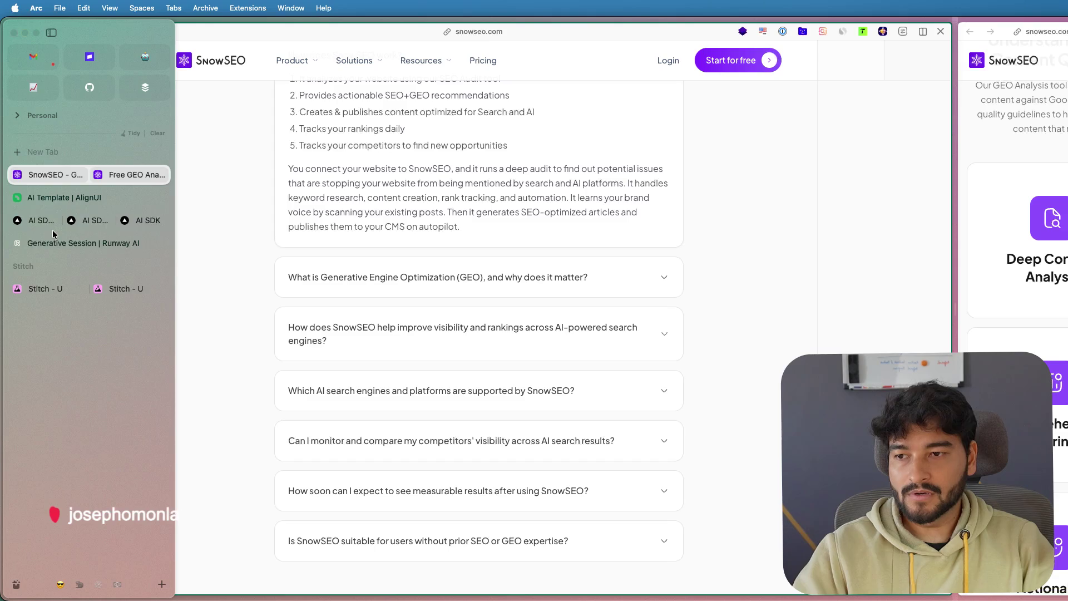
- Switch back to the Stitch project showing the dark 'Visibility Score for Zero Setup' V3 dashboard
click(51, 290)
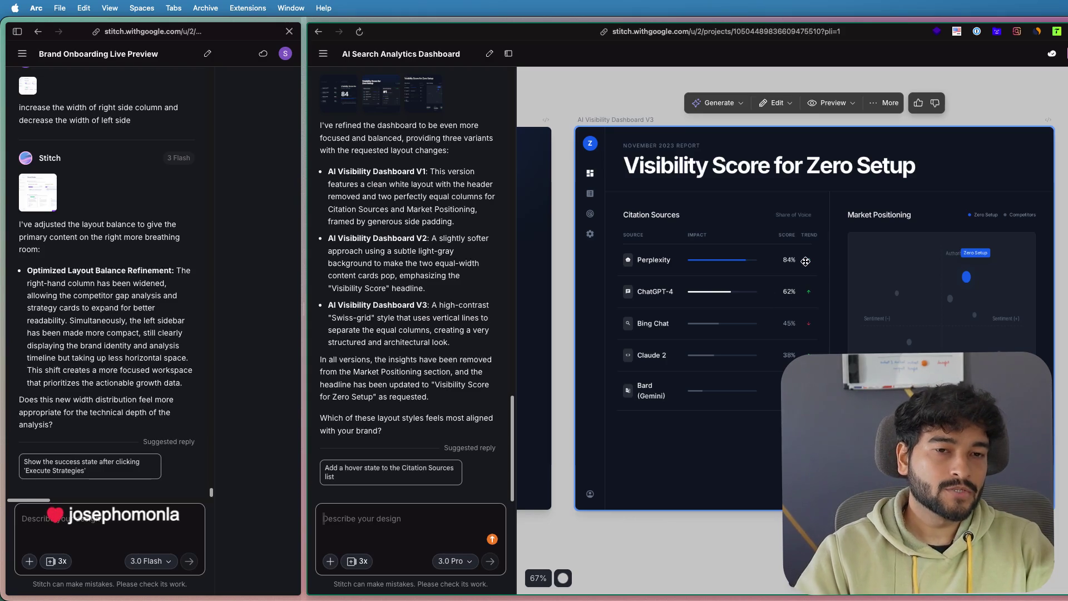
scroll(806, 262, up, 2)
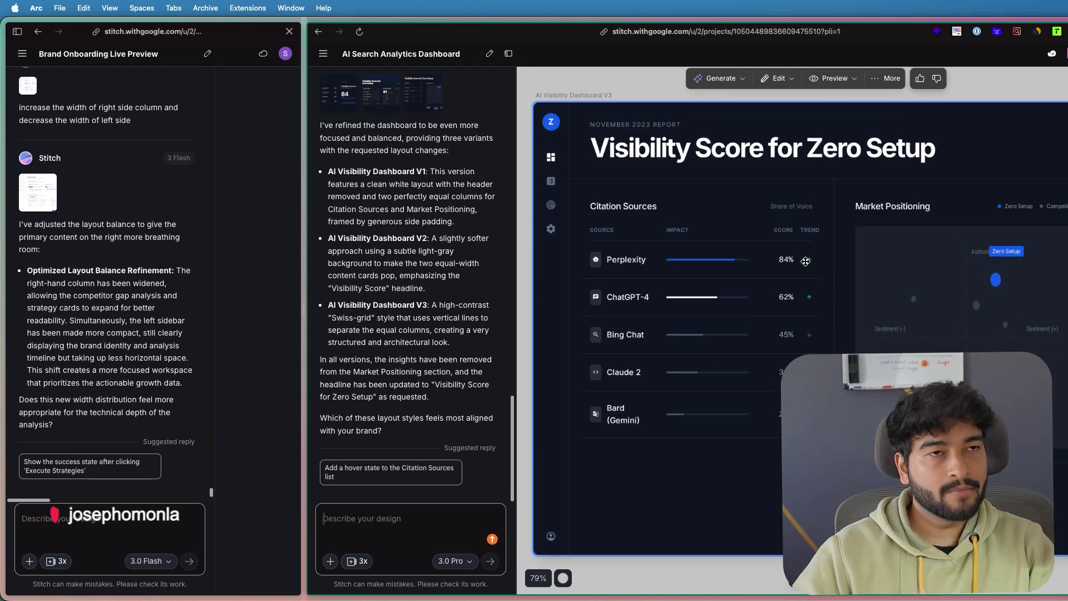
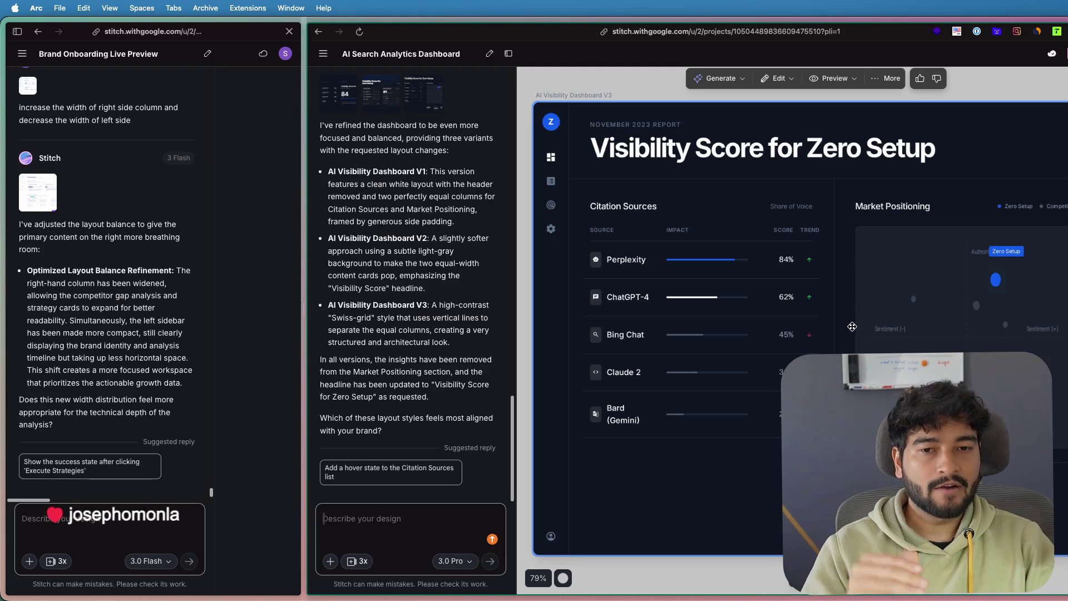
scroll(852, 326, down, 2)
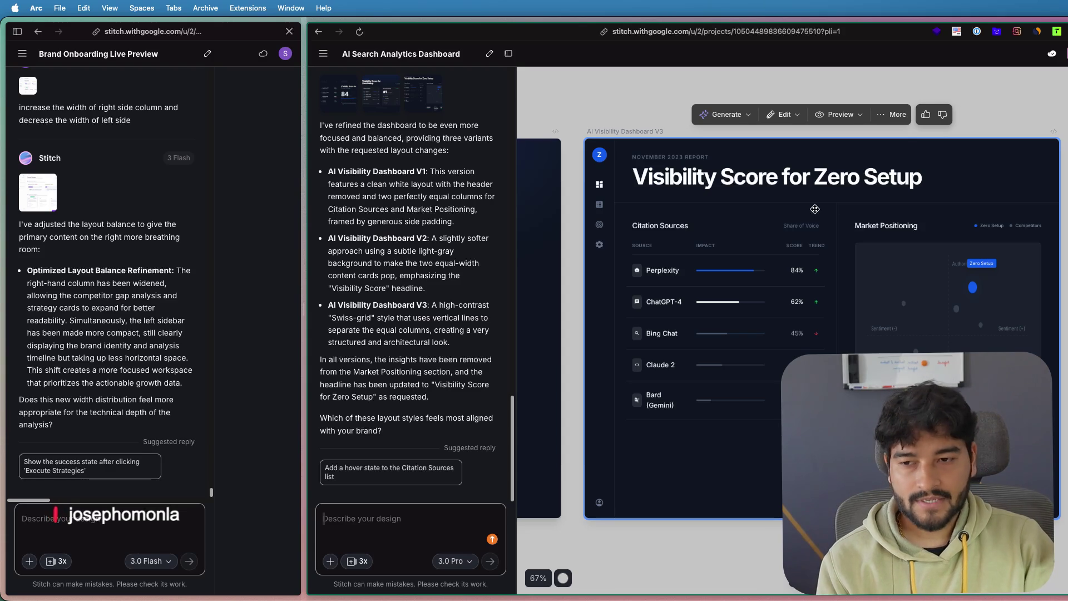
scroll(496, 167, down, 3)
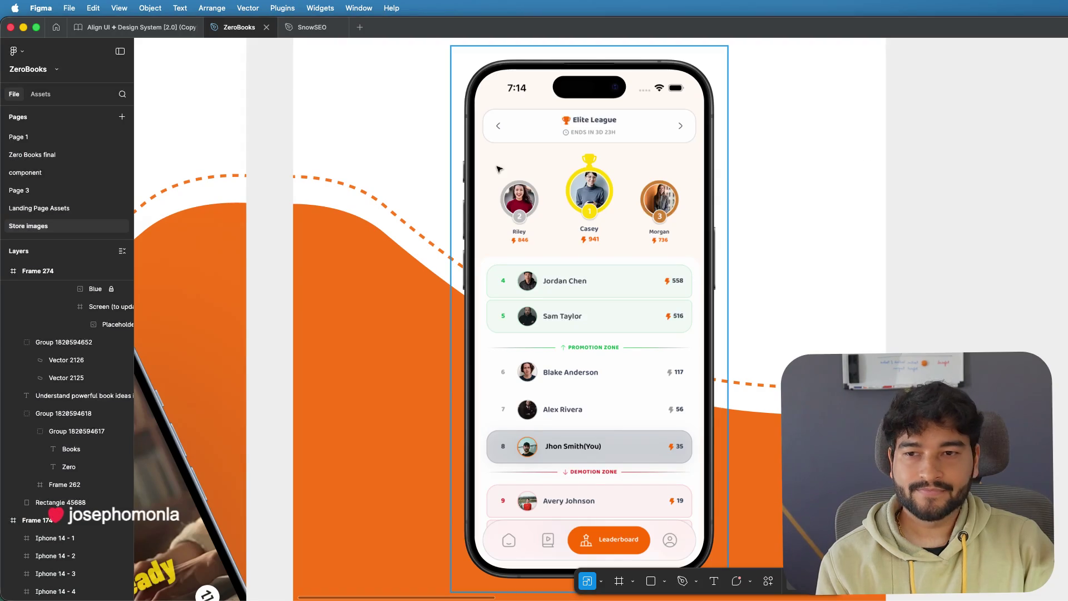
scroll(497, 167, up, 3)
scroll(466, 167, down, 5)
scroll(466, 165, down, 3)
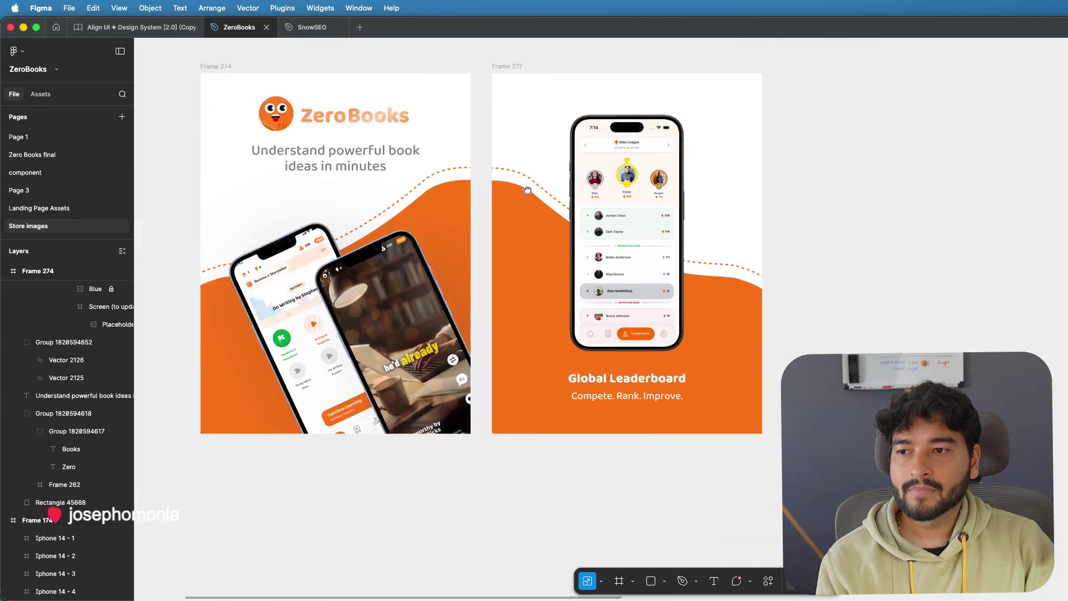
scroll(467, 165, up, 1)
- Review the SnowSEO Final Landing Page frames in Figma, then return to Stitch in Arc
click(309, 27)
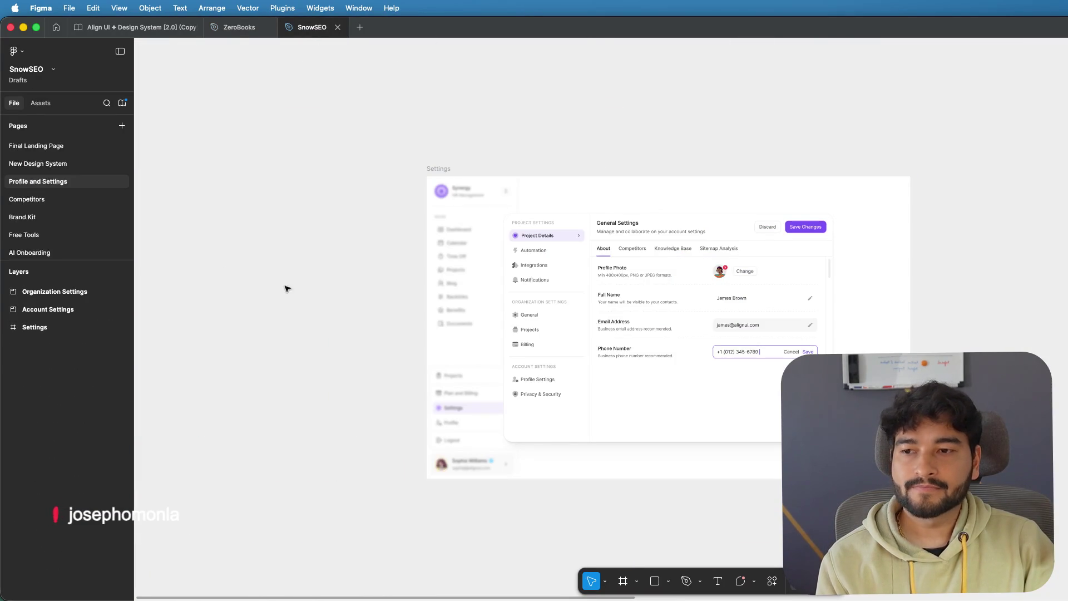
click(34, 146)
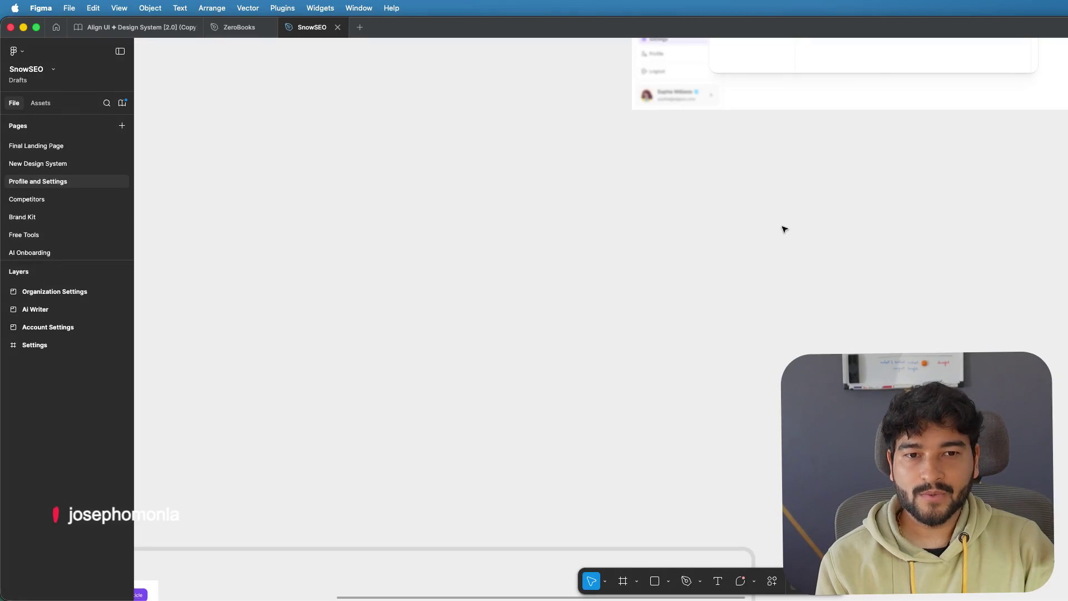
scroll(783, 229, up, 3)
scroll(784, 229, up, 3)
scroll(406, 198, down, 3)
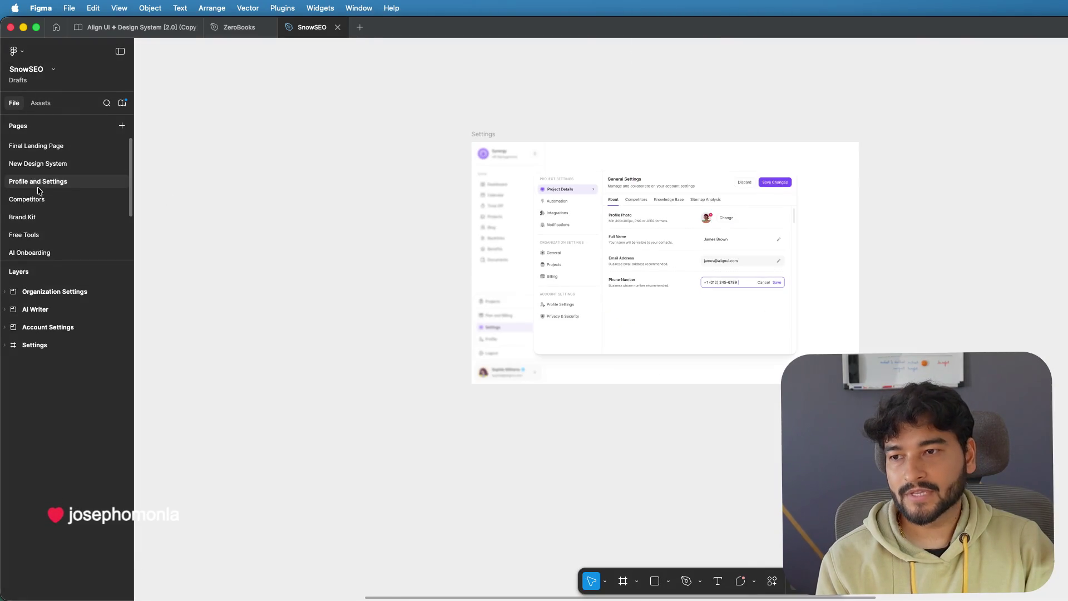
click(34, 145)
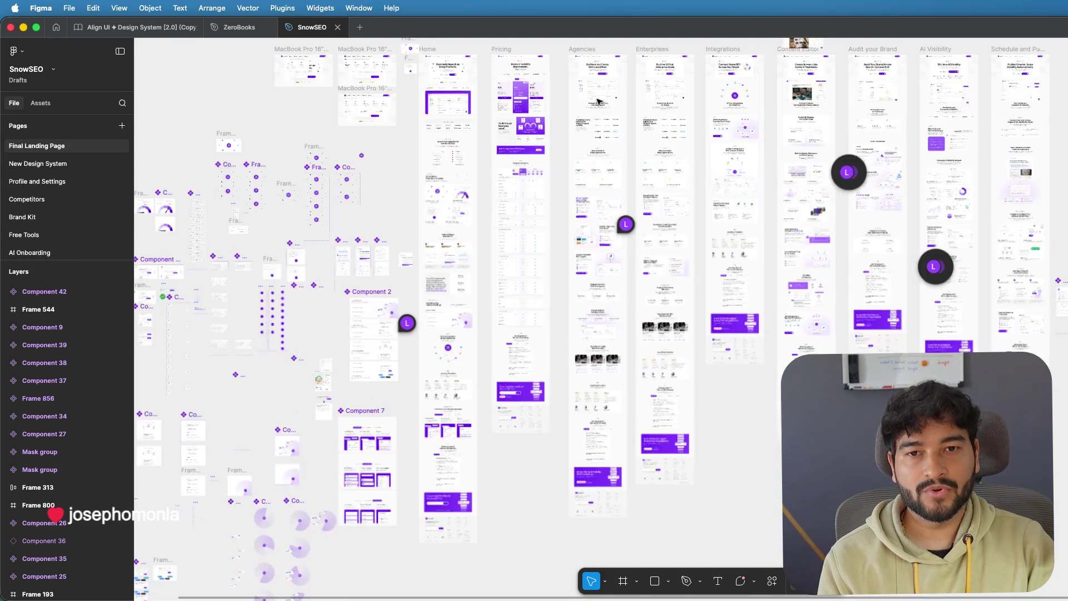
scroll(598, 101, up, 5)
scroll(598, 100, up, 3)
scroll(598, 101, up, 2)
scroll(598, 101, up, 3)
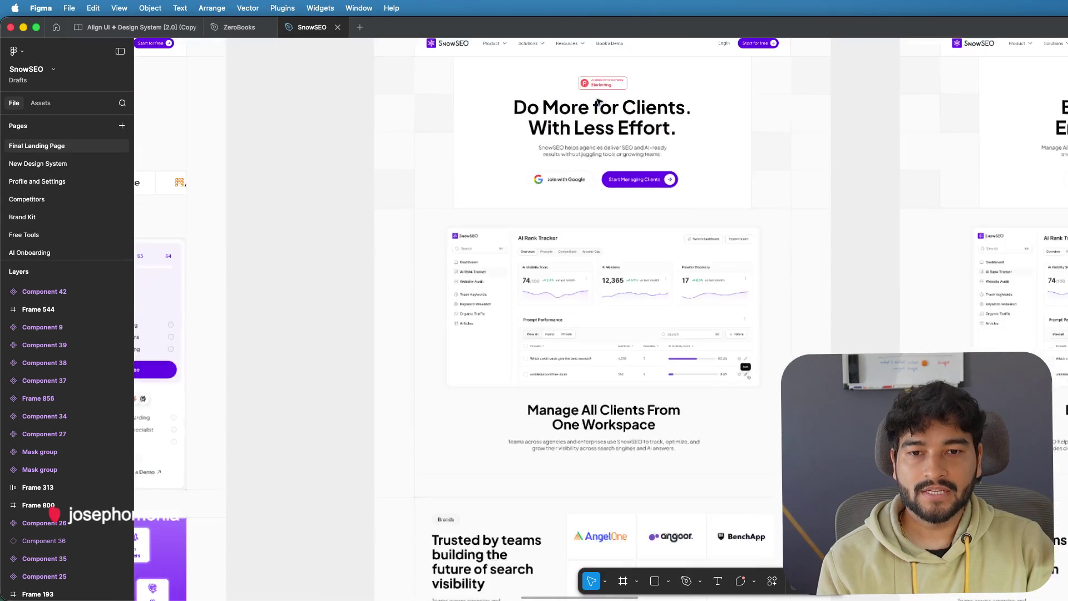
scroll(598, 101, down, 3)
scroll(734, 145, down, 2)
scroll(710, 192, down, 5)
scroll(674, 241, down, 5)
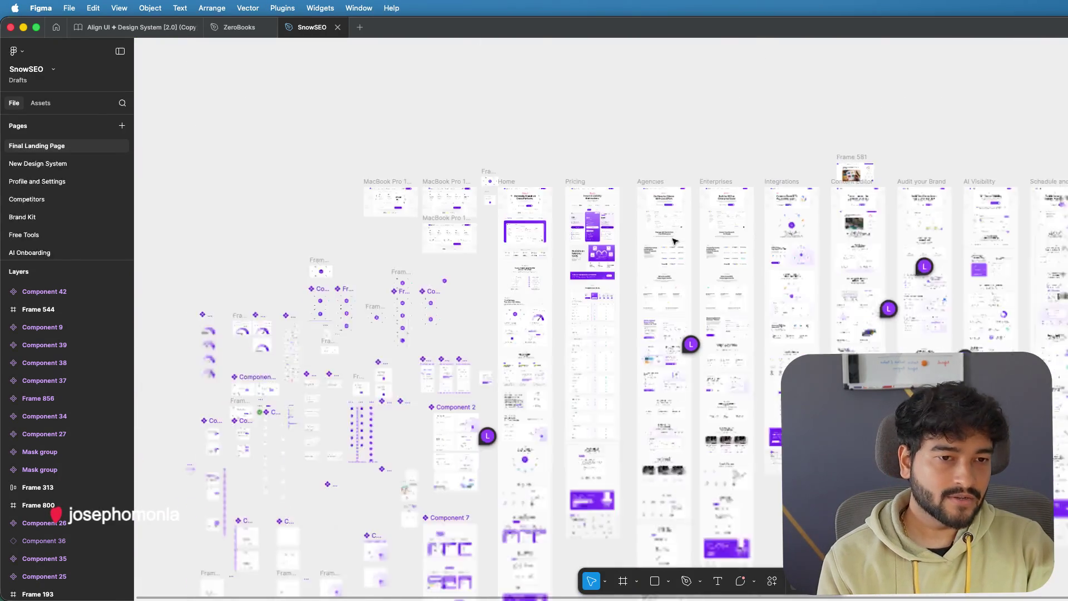
scroll(674, 241, down, 2)
scroll(585, 334, right, 4)
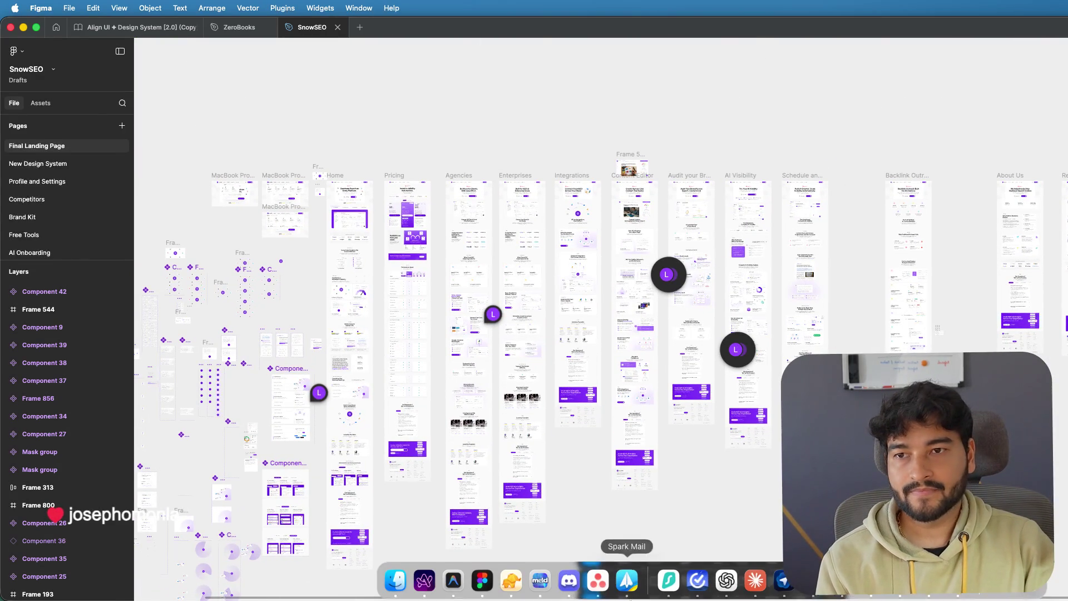
click(424, 581)
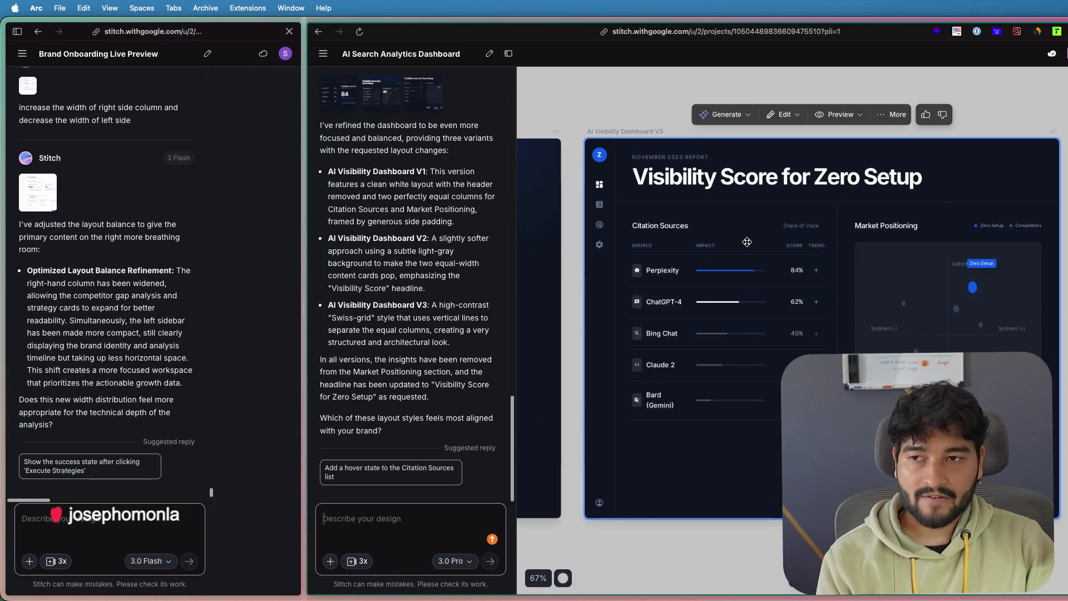
- Narrow the chat panel so the canvas is wider, with the V3 dashboard selected
click(731, 125)
scroll(729, 117, left, 2)
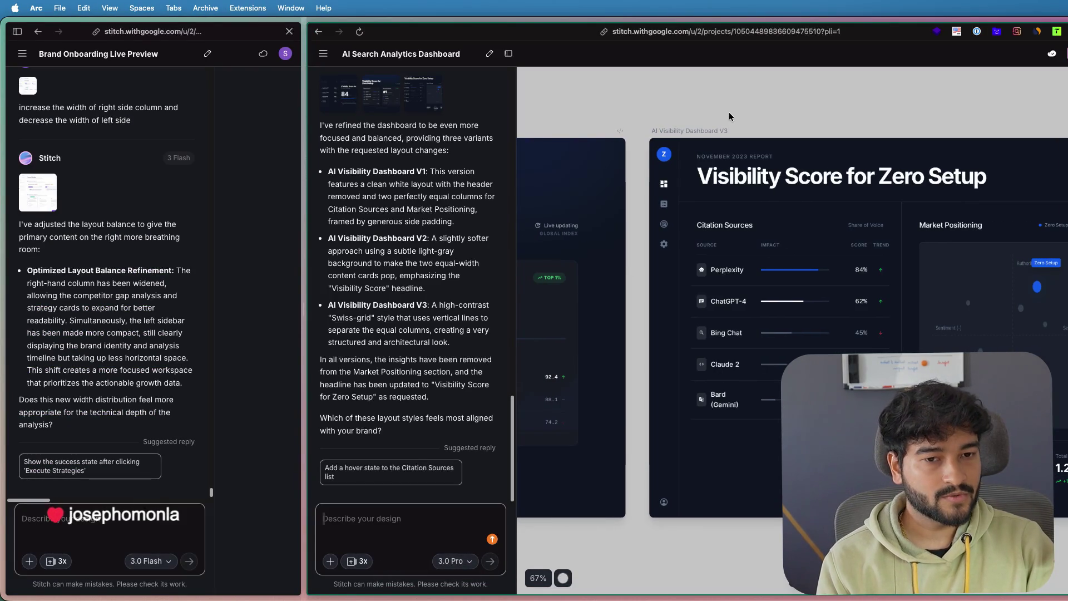
drag(306, 211, 203, 211)
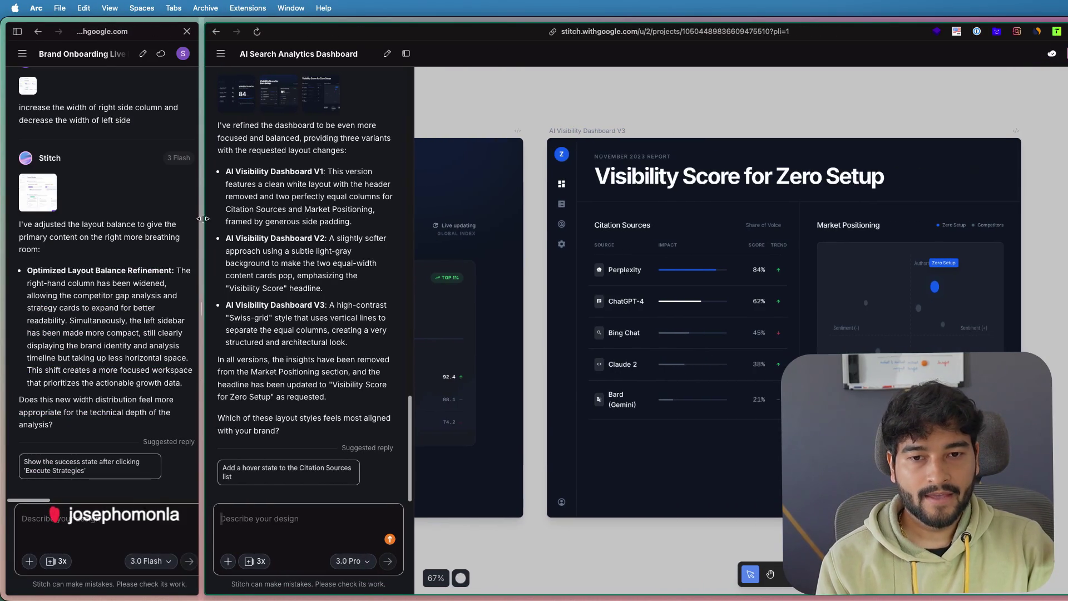
click(733, 187)
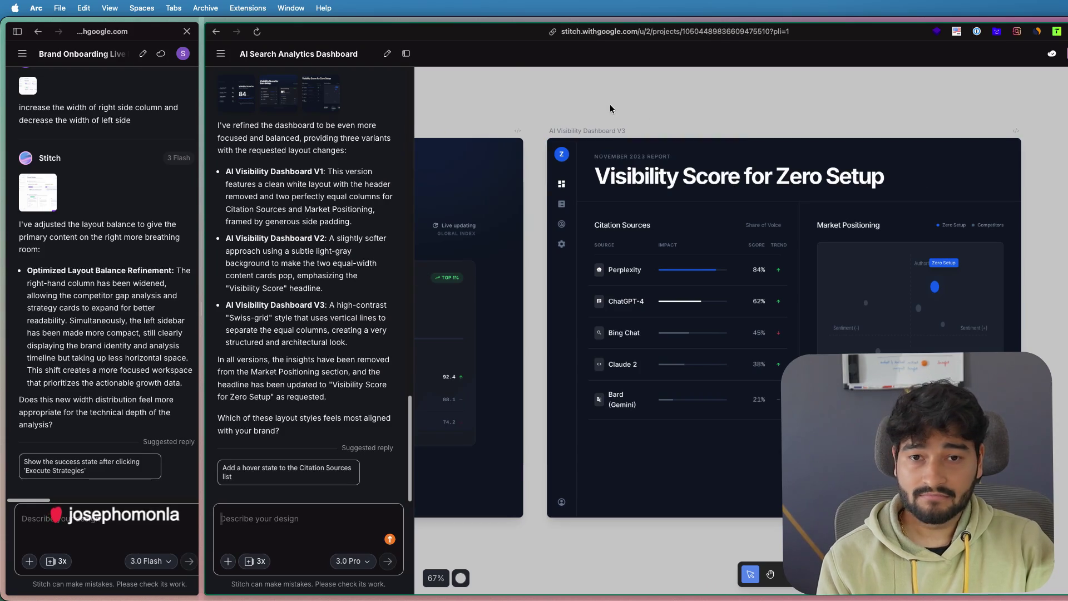
scroll(696, 209, left, 5)
- Move across the canvas from V2 to bring the V1 dashboard into view and select it
click(708, 270)
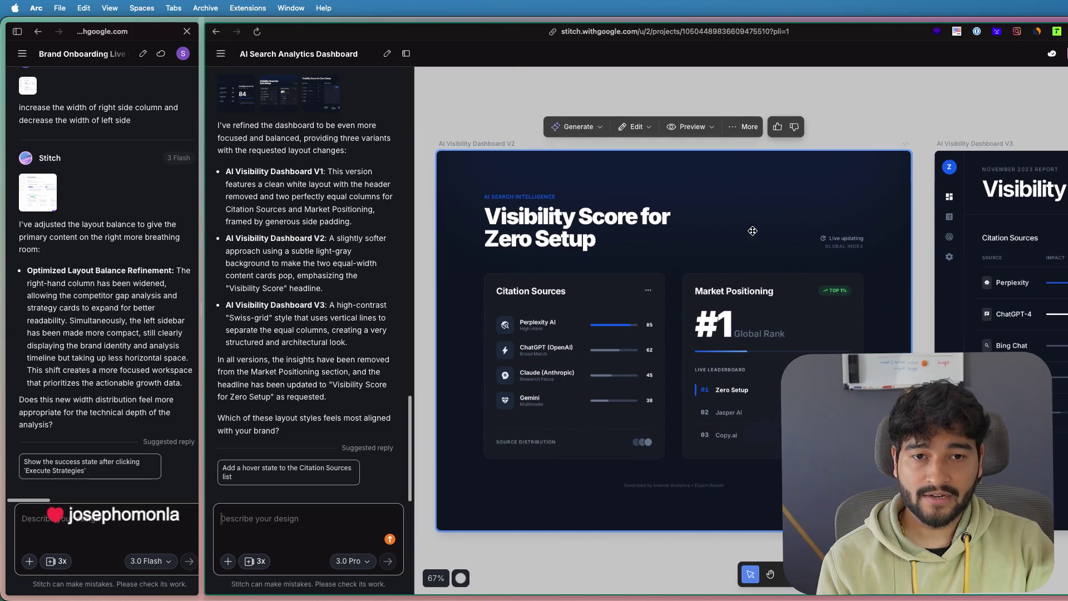
scroll(577, 166, left, 2)
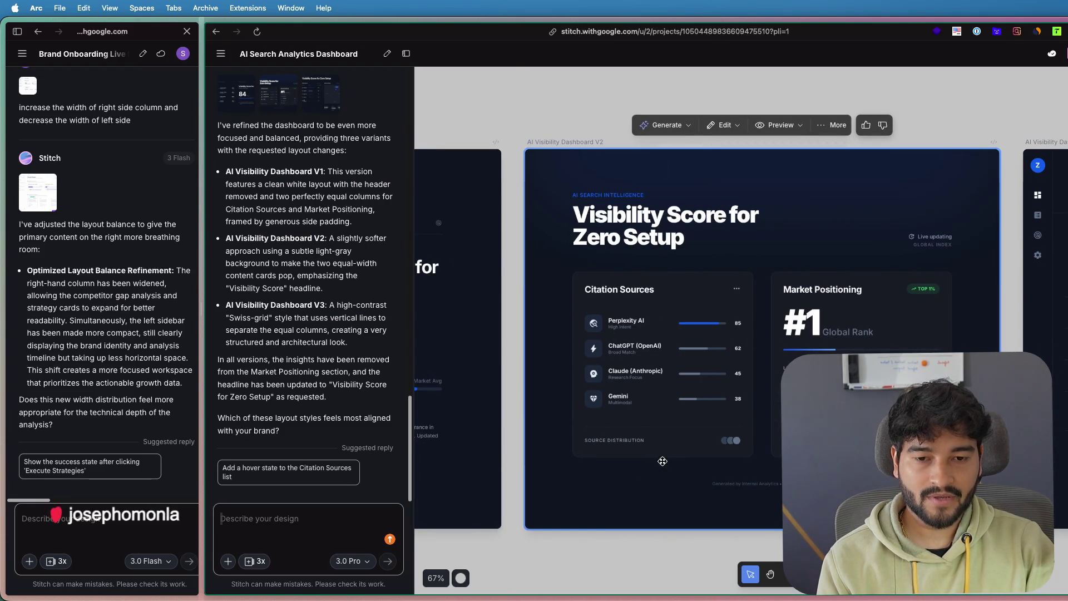
scroll(611, 531, left, 3)
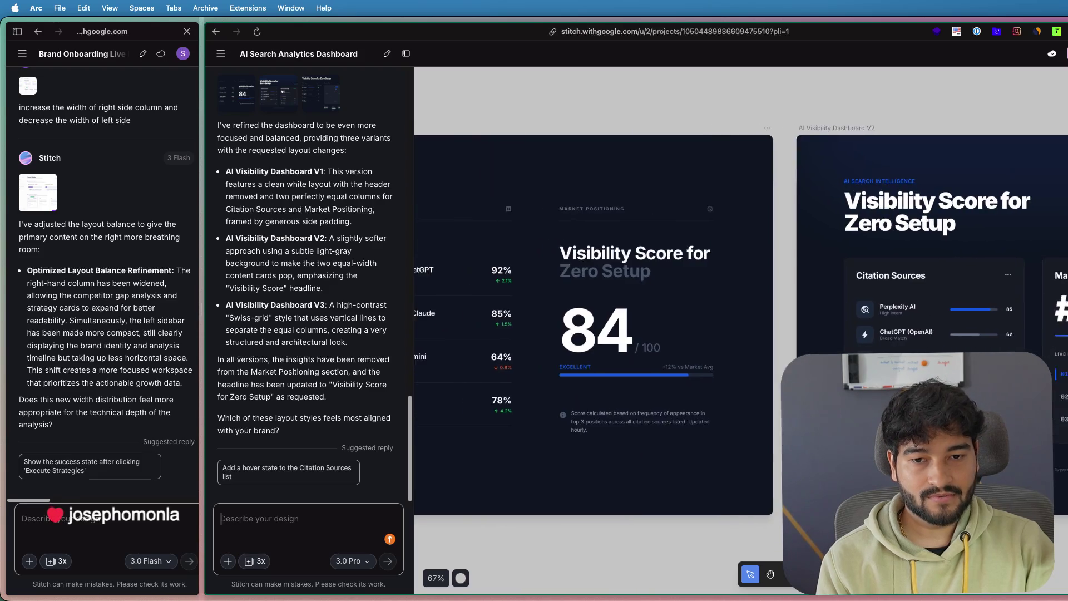
scroll(741, 326, left, 1)
scroll(741, 326, left, 3)
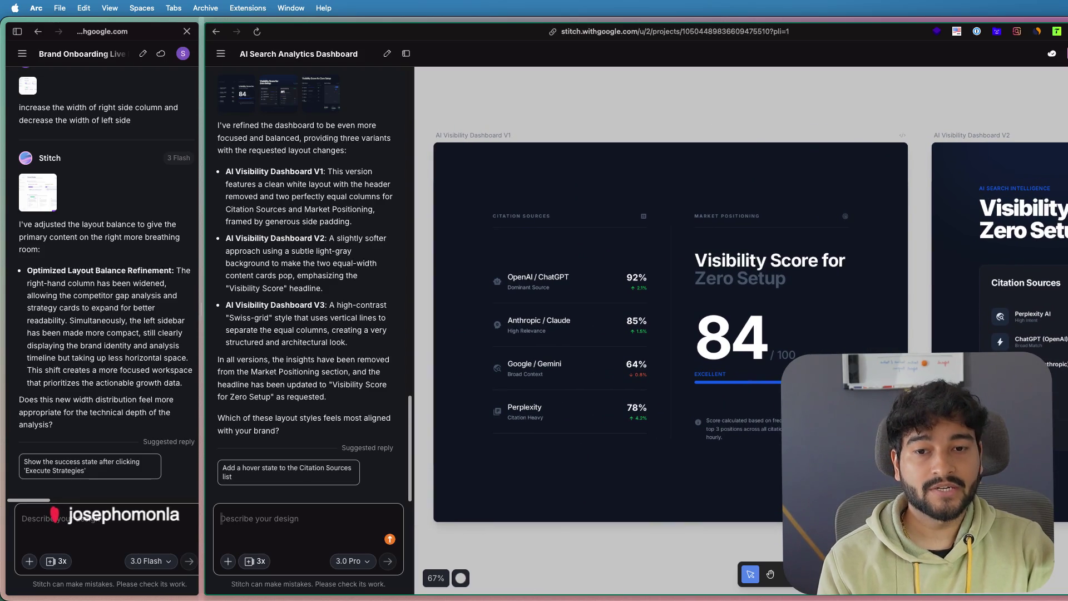
scroll(652, 536, right, 1)
scroll(652, 538, right, 2)
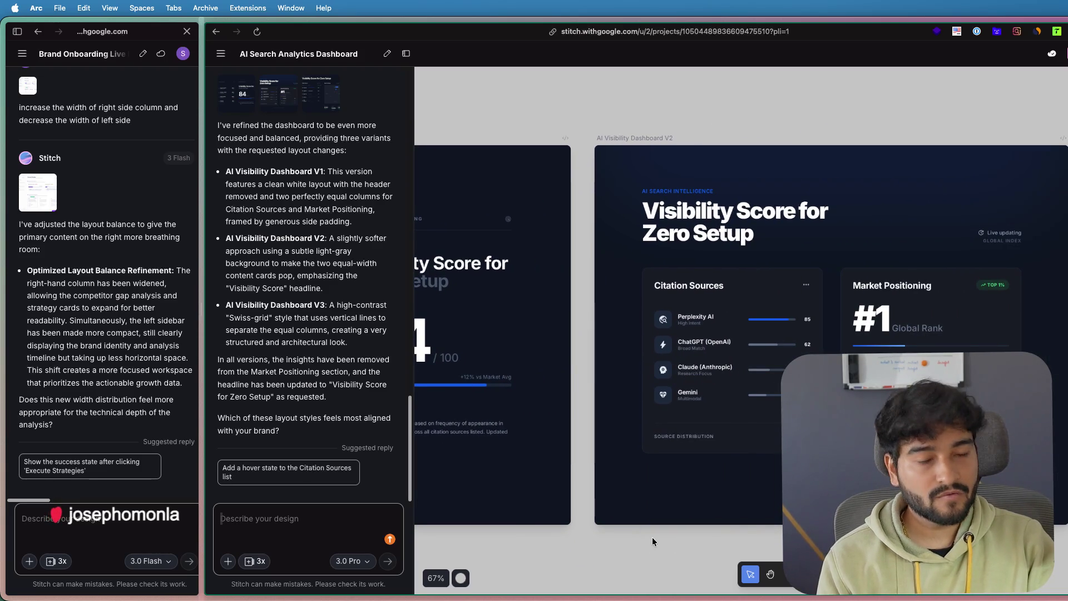
mouse_move(582, 134)
mouse_down()
mouse_move(841, 143)
mouse_move(927, 134)
mouse_up()
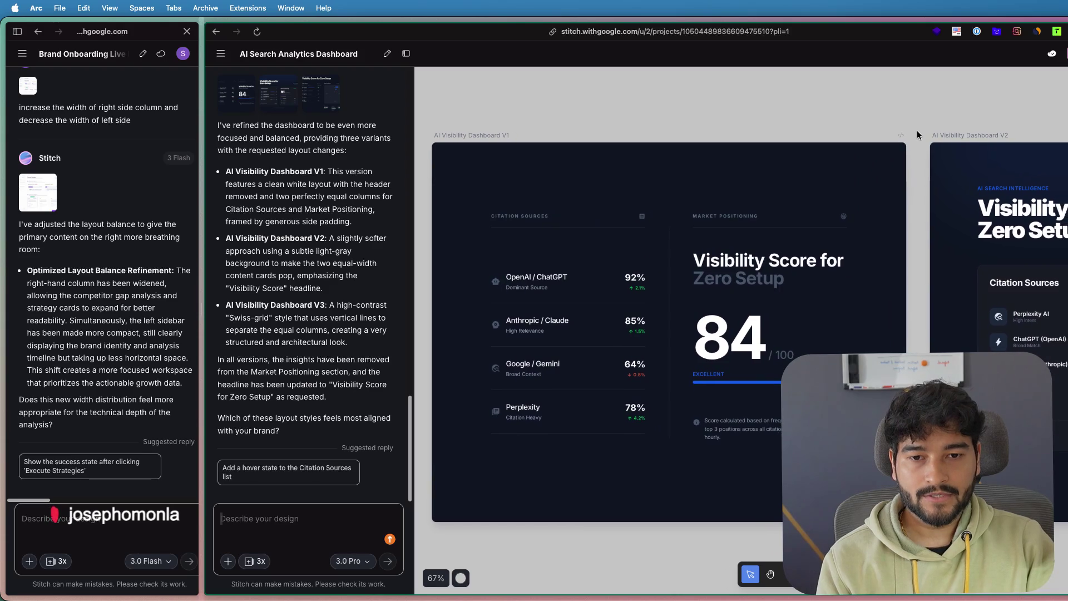
click(783, 282)
scroll(783, 281, up, 2)
scroll(783, 282, down, 2)
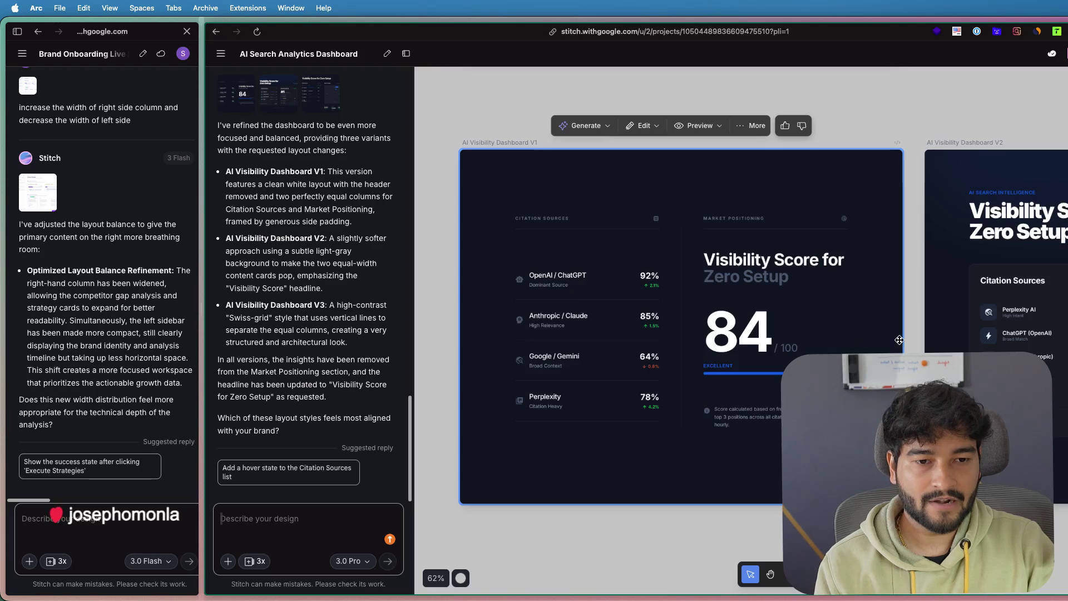
scroll(789, 308, right, 5)
- Inspect the V3 Swiss-grid variant alongside V1 and V2, ending with V2 selected
click(789, 308)
scroll(788, 309, up, 3)
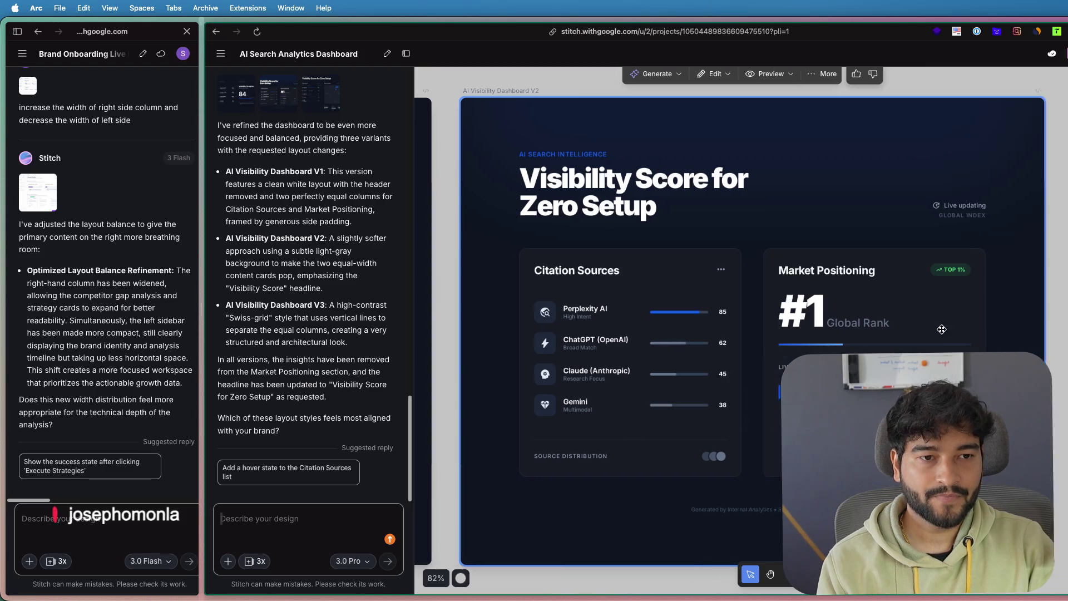
scroll(915, 322, right, 10)
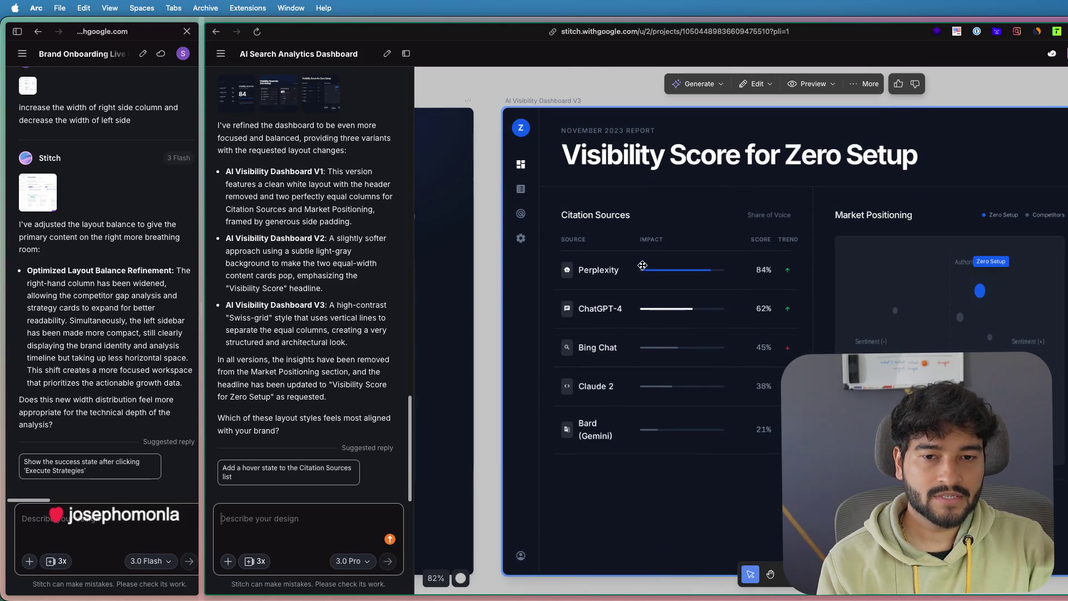
scroll(989, 303, up, 2)
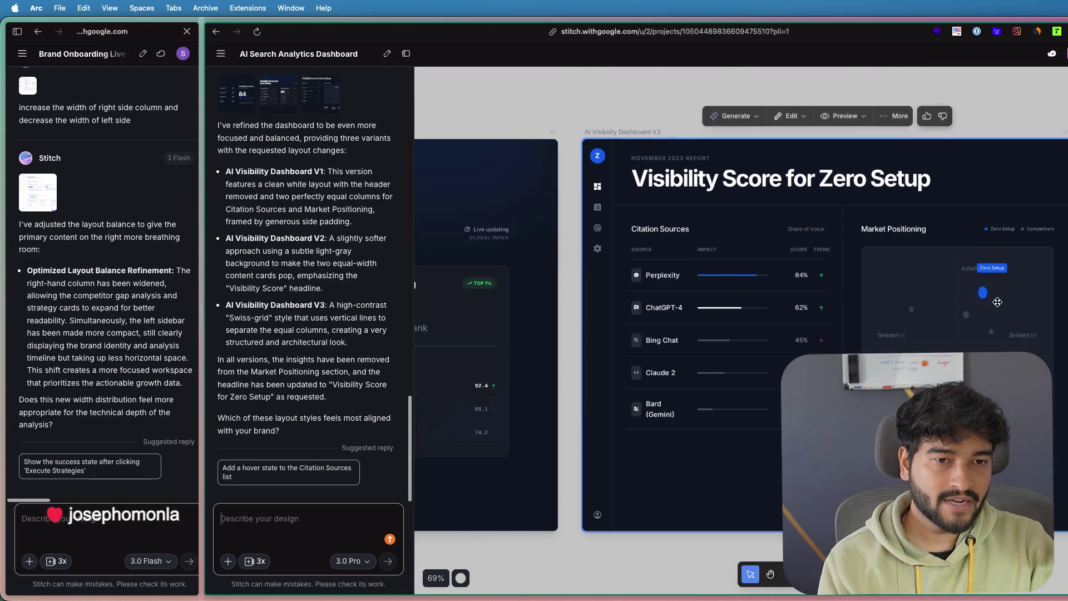
scroll(997, 303, up, 3)
scroll(997, 301, down, 2)
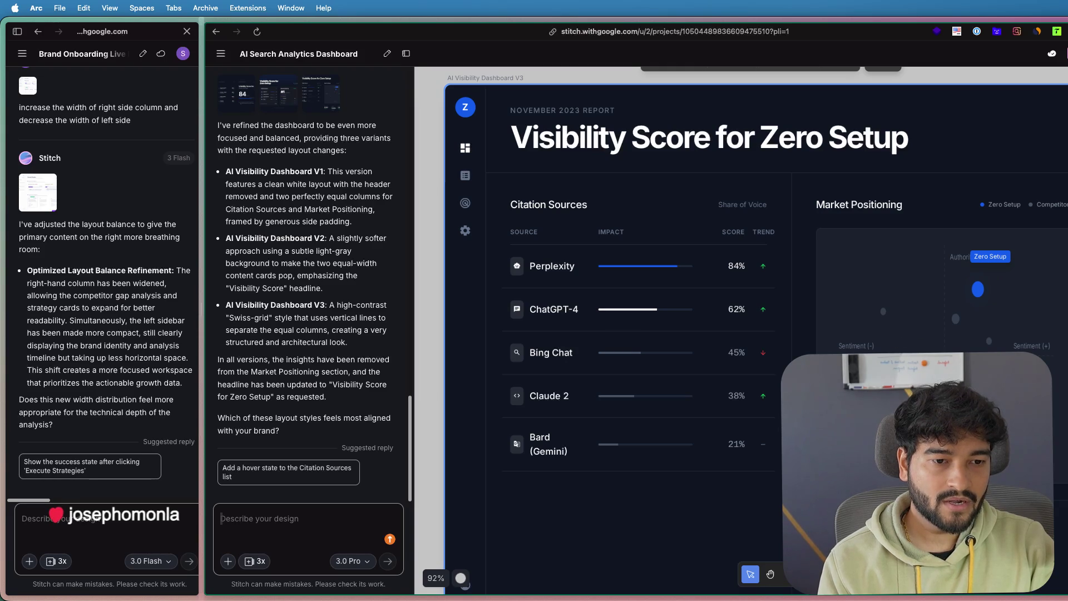
scroll(994, 351, down, 3)
scroll(994, 351, up, 1)
scroll(994, 350, up, 1)
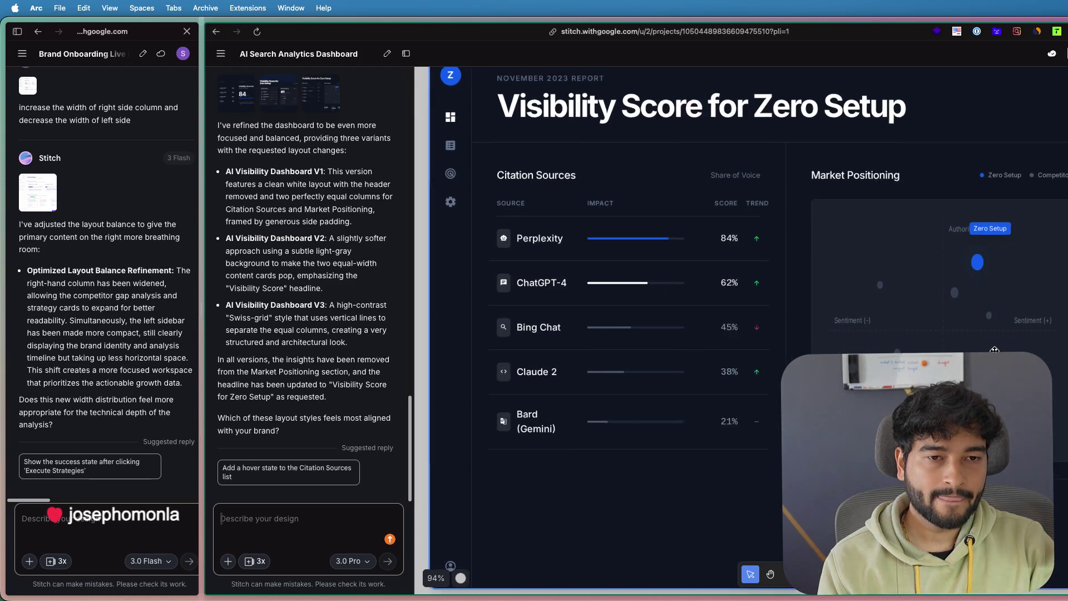
scroll(993, 351, down, 3)
scroll(977, 338, down, 3)
scroll(960, 330, down, 2)
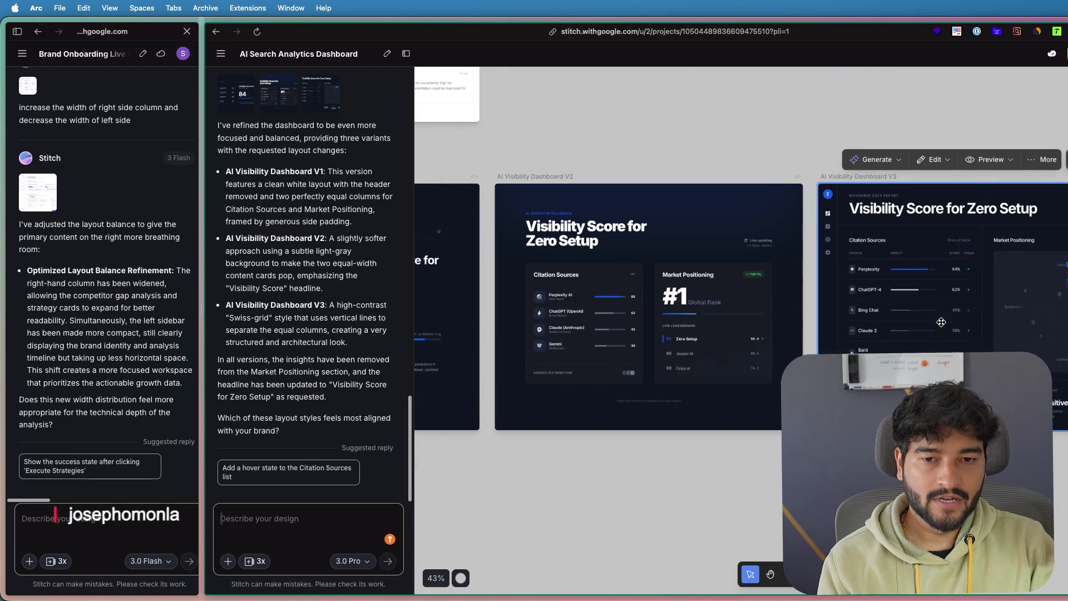
scroll(940, 322, down, 3)
scroll(1055, 291, right, 1)
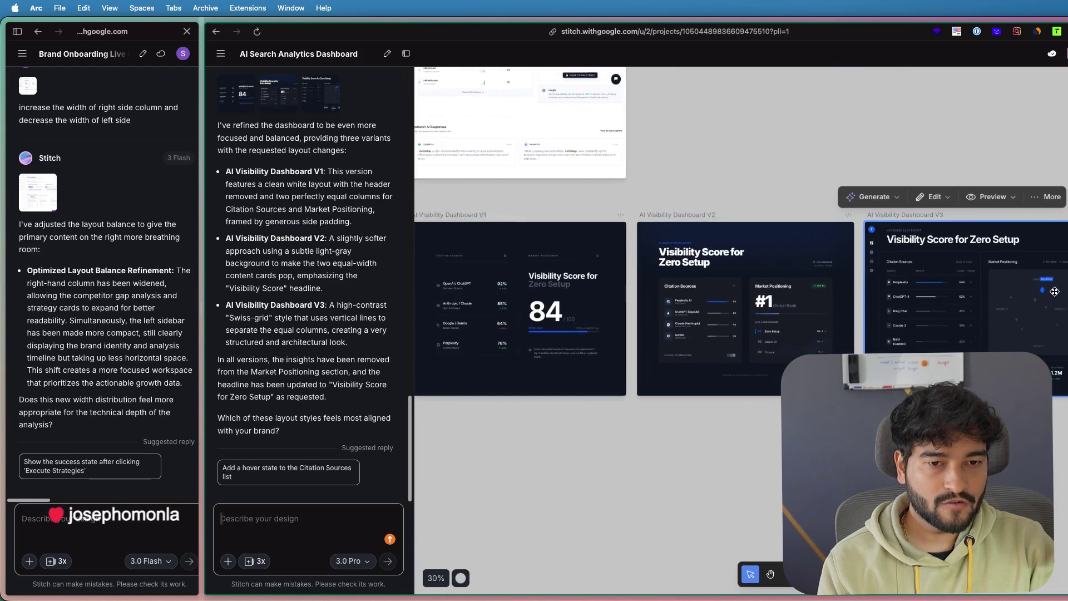
click(702, 300)
scroll(695, 298, up, 5)
scroll(695, 299, up, 2)
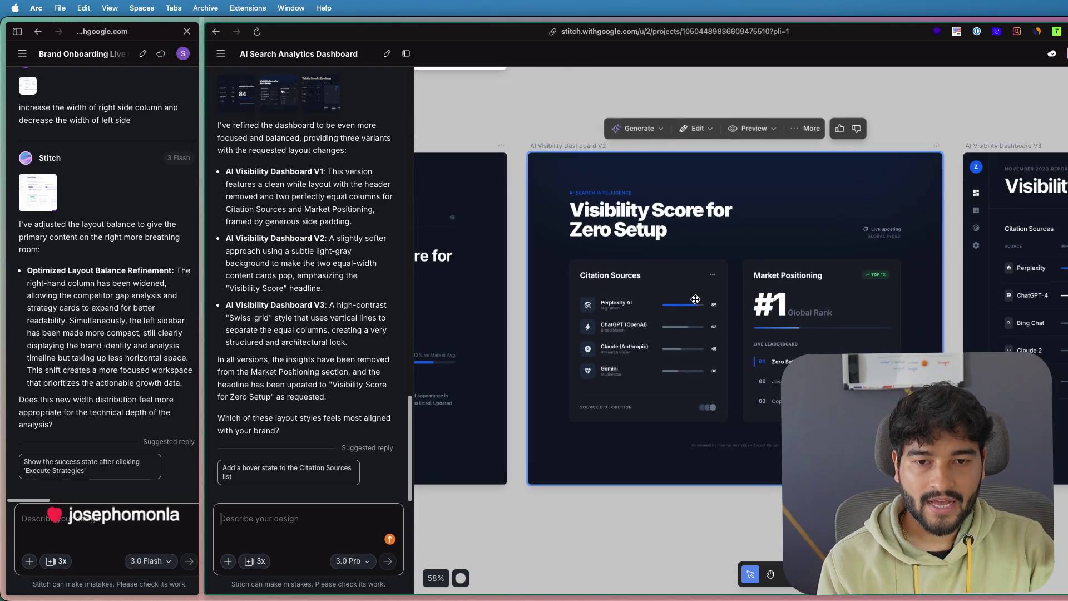
scroll(776, 342, down, 2)
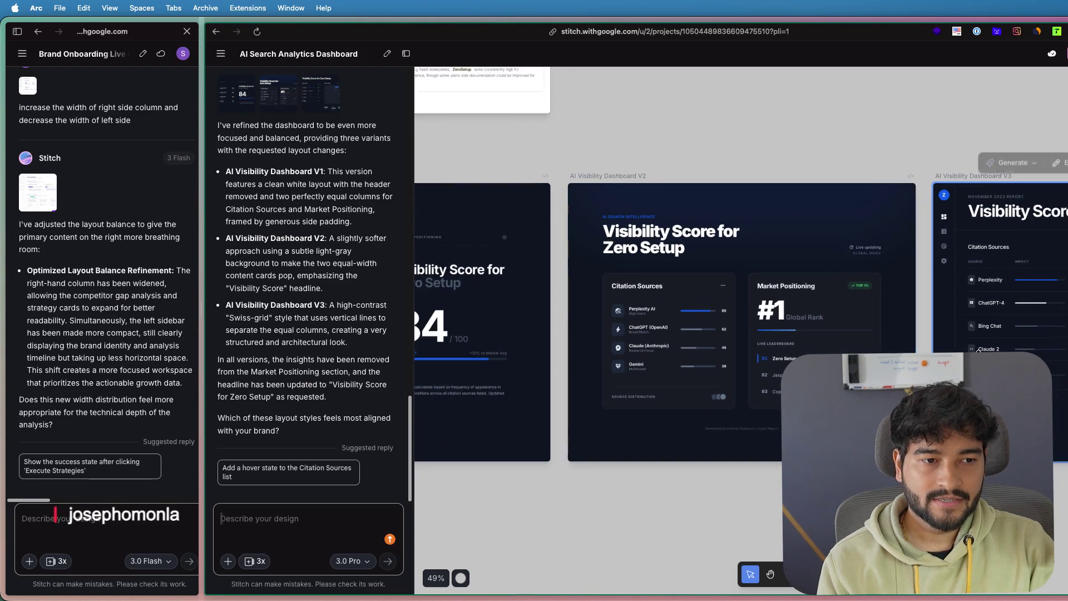
click(972, 329)
scroll(973, 328, left, 1)
drag(973, 328, 814, 299)
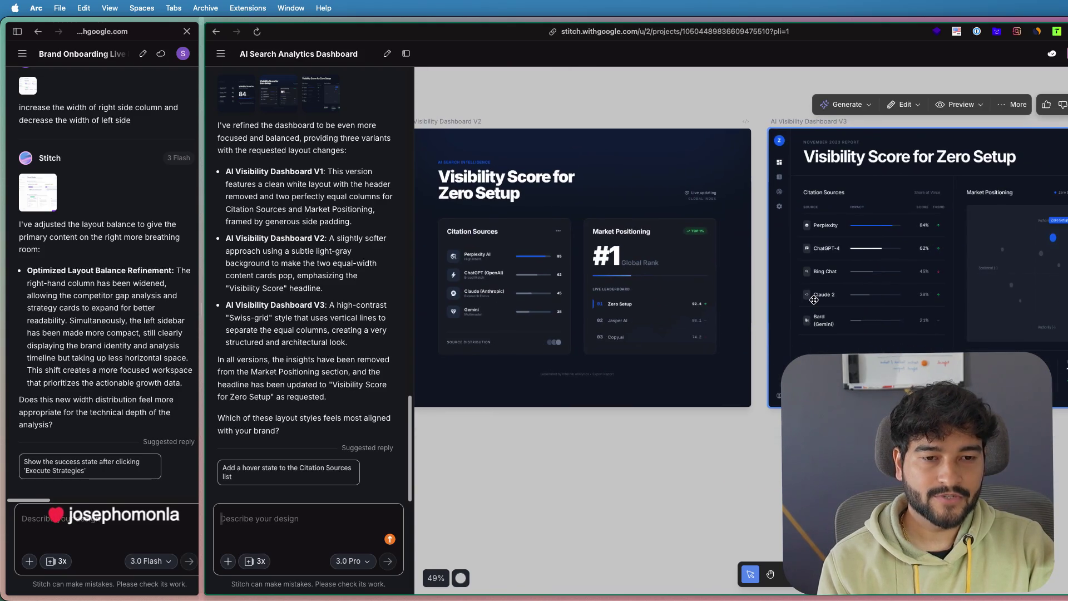
scroll(1049, 288, up, 2)
scroll(1022, 182, up, 1)
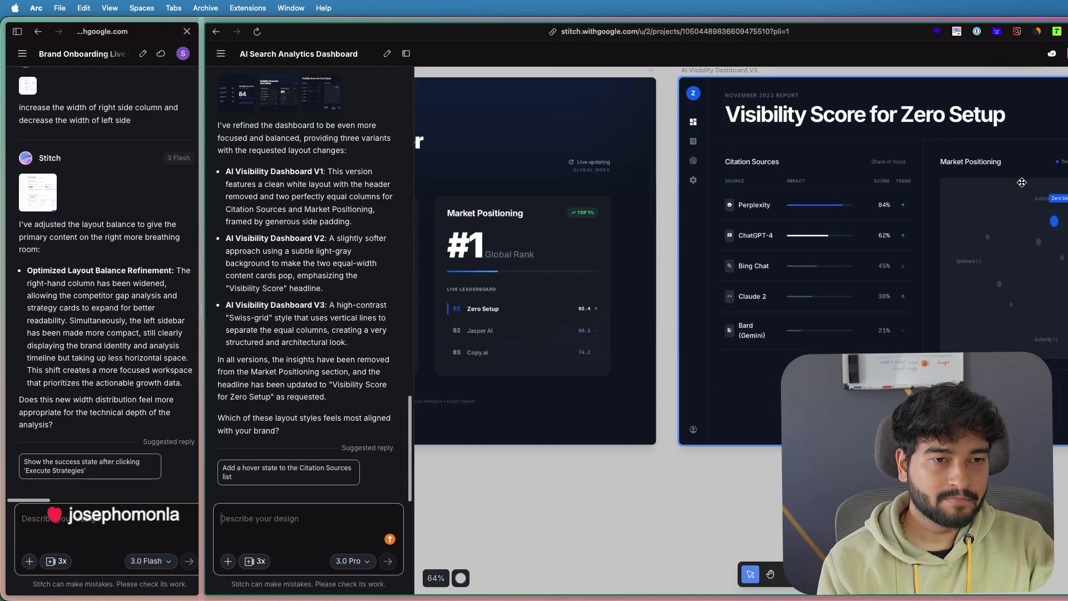
scroll(1060, 267, down, 2)
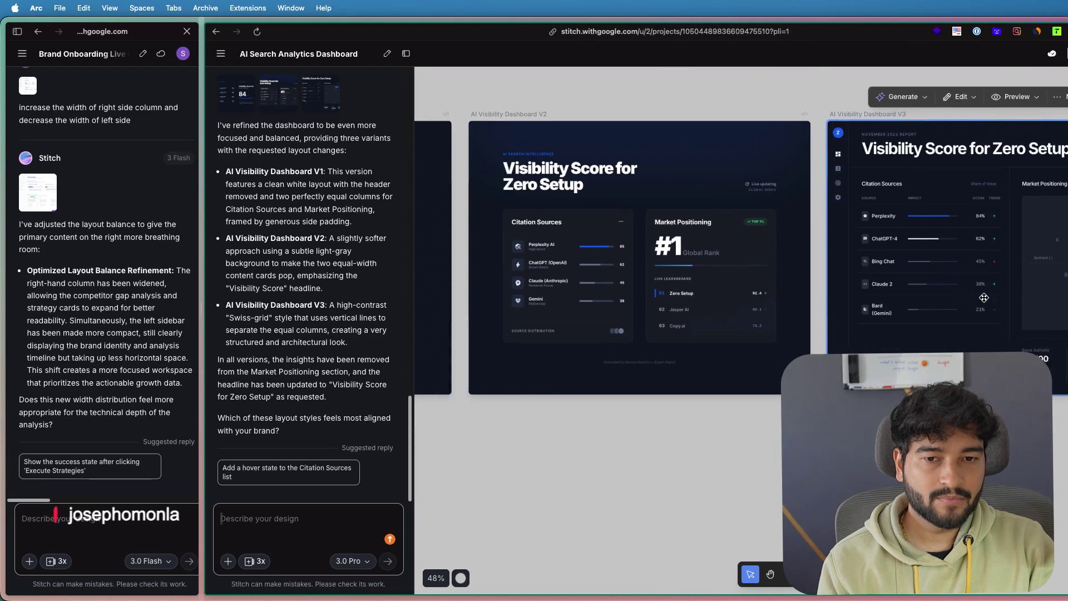
scroll(656, 462, left, 3)
click(693, 376)
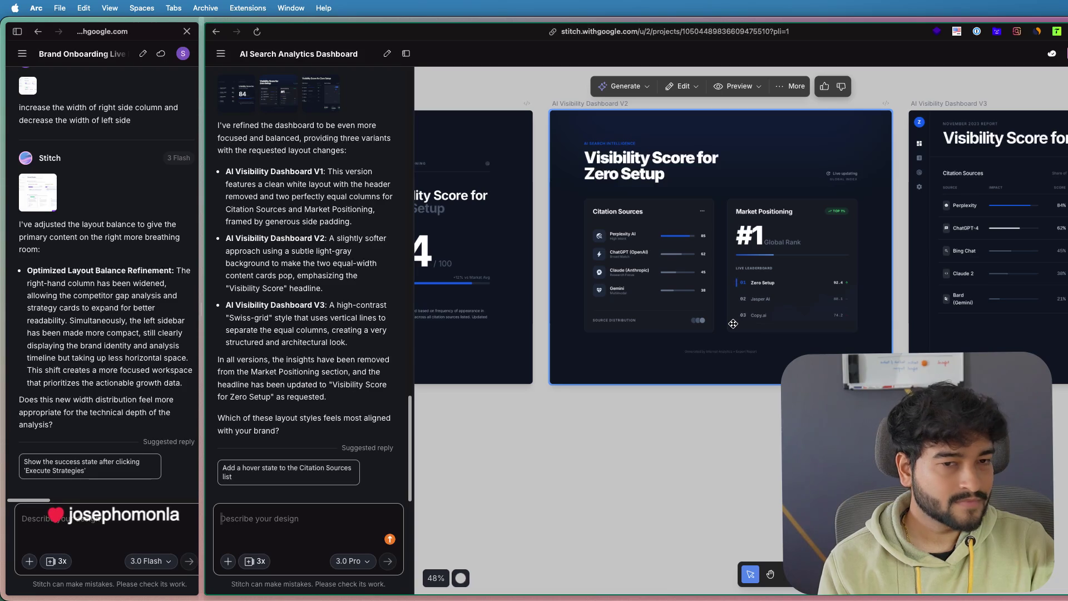
scroll(733, 324, up, 3)
scroll(752, 290, up, 2)
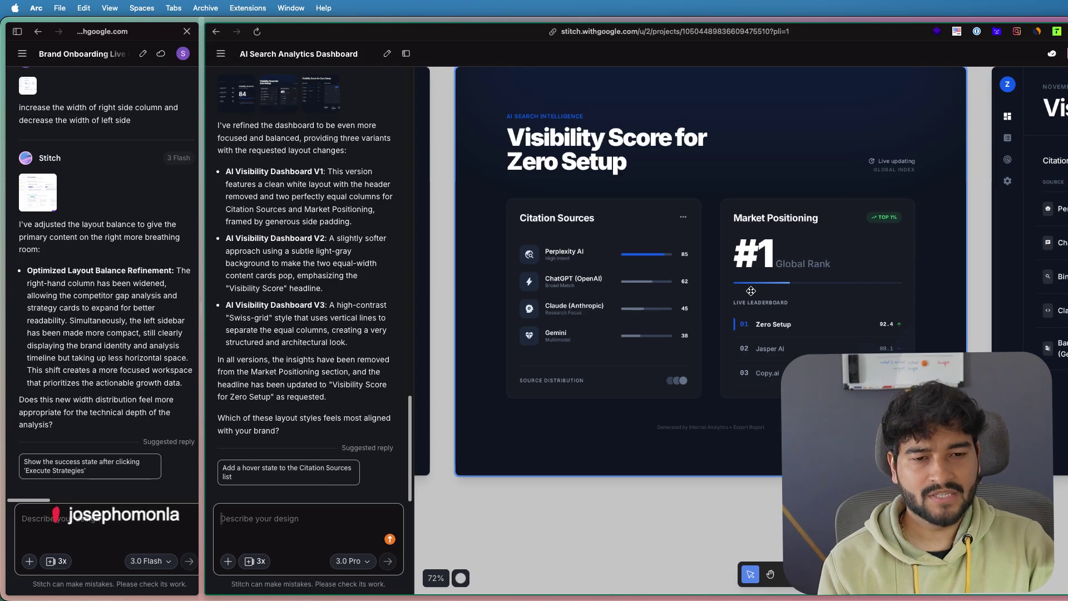
drag(786, 273, 793, 304)
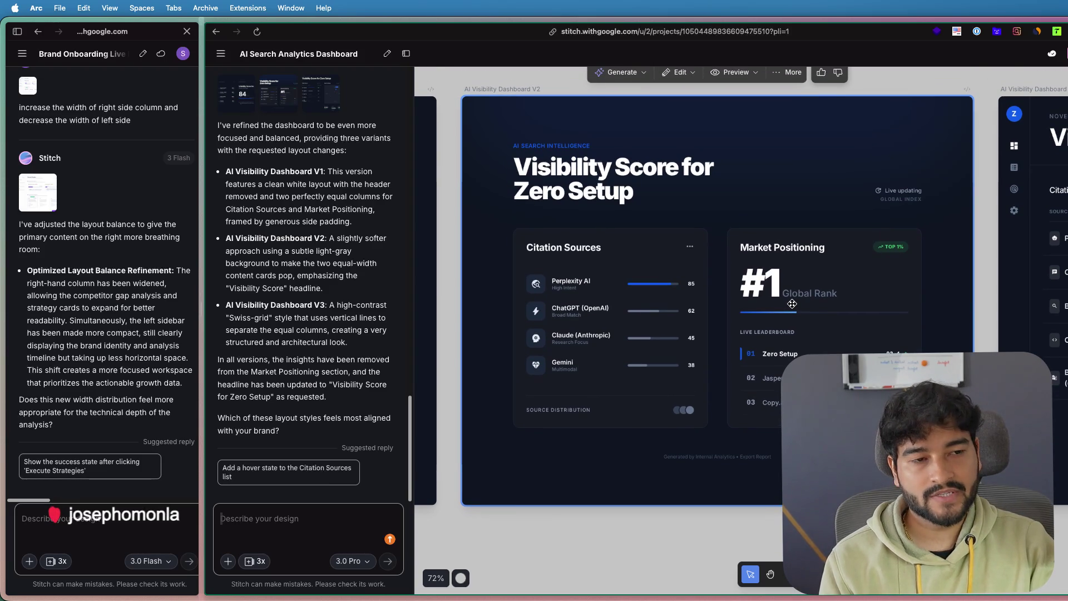
drag(792, 304, 846, 337)
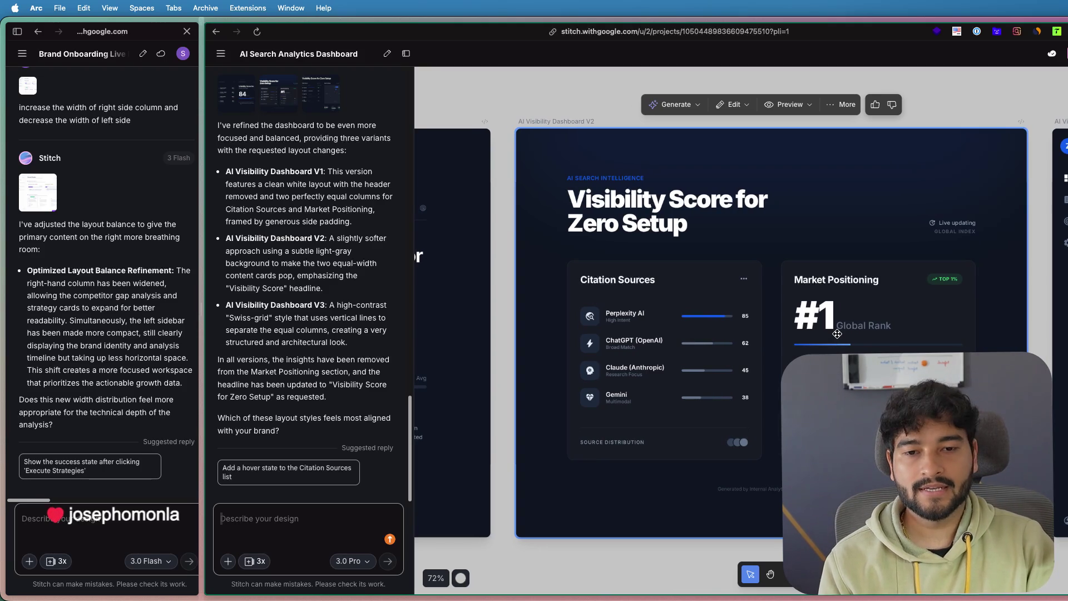
drag(798, 306, 795, 296)
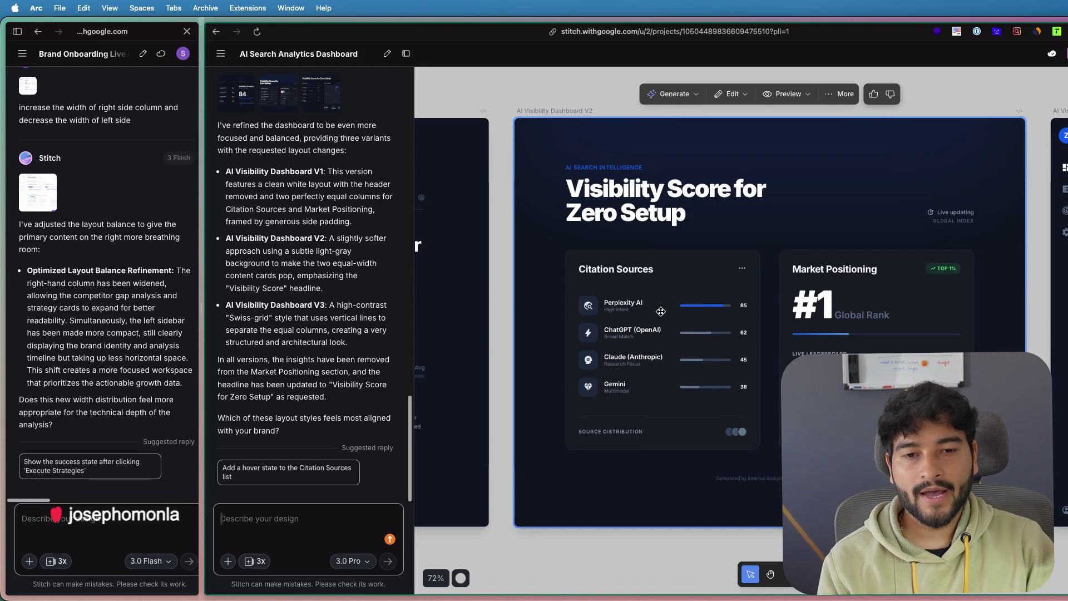
click(647, 546)
mouse_move(424, 578)
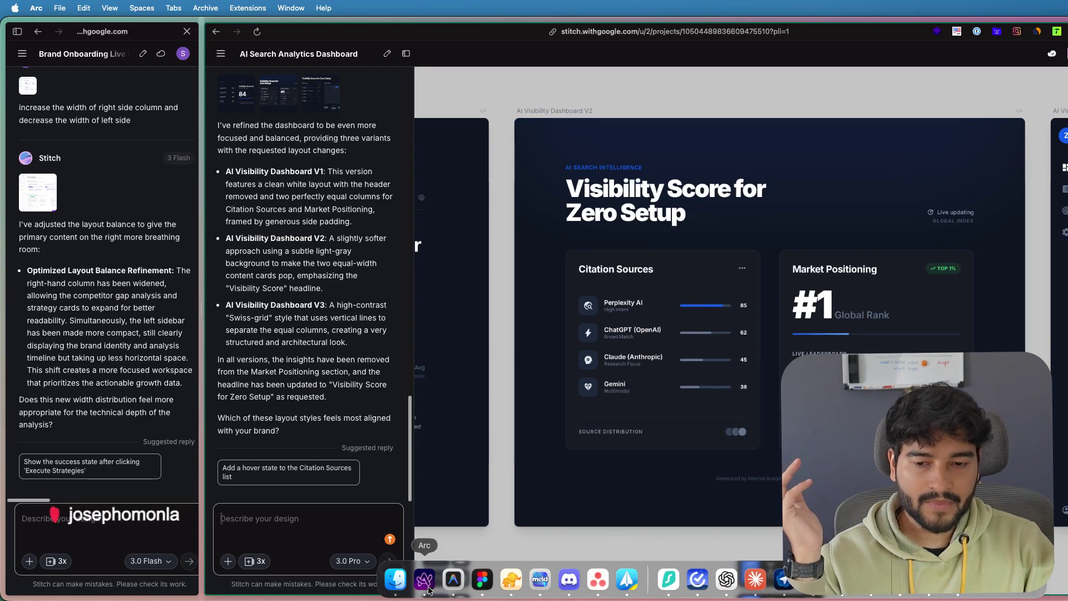
click(483, 578)
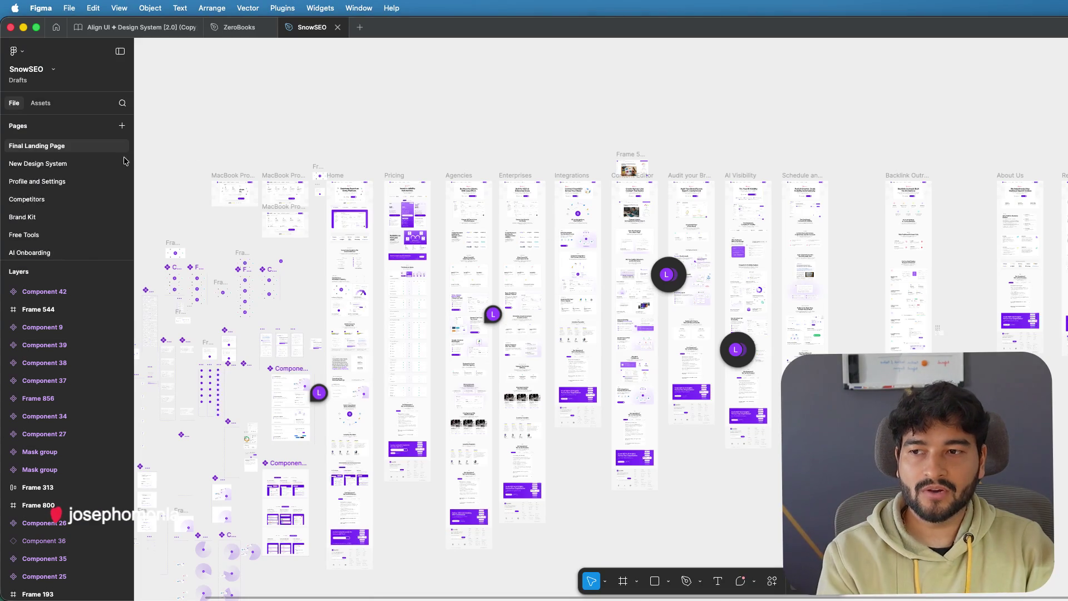
click(40, 164)
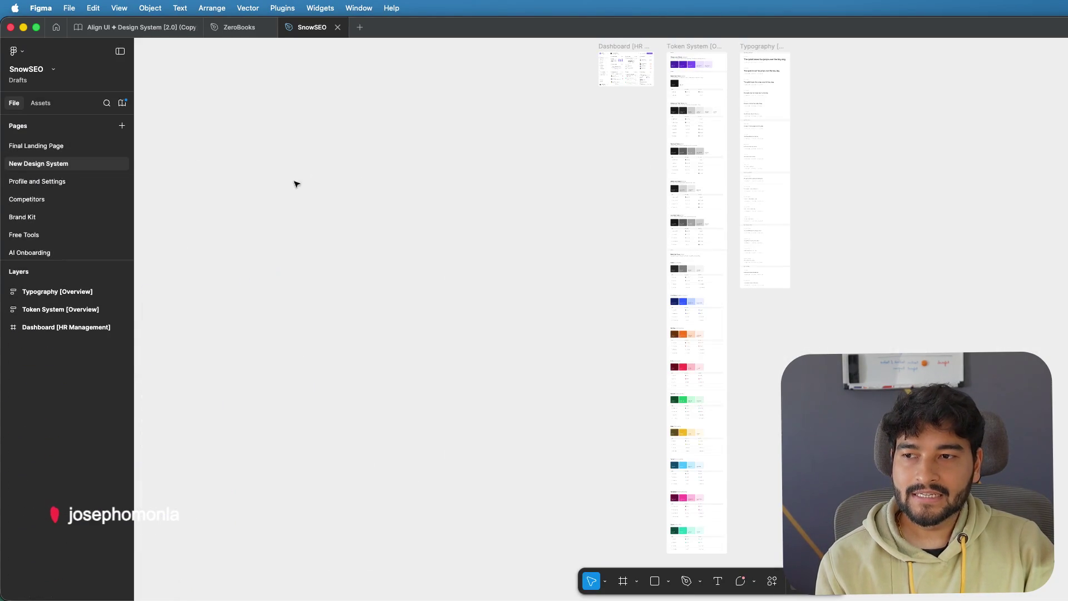
click(40, 180)
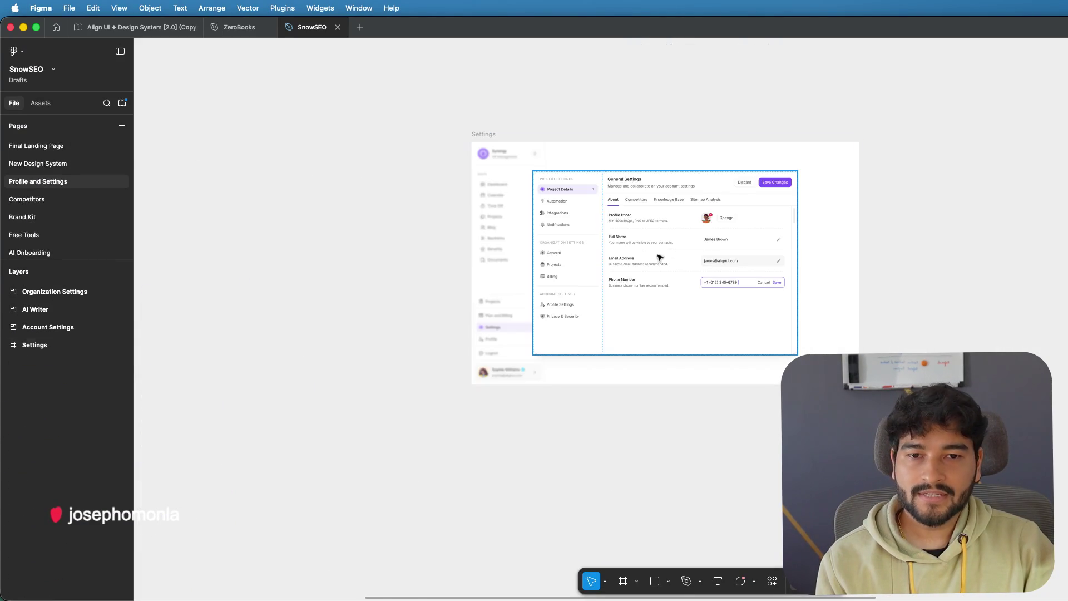
scroll(643, 220, up, 5)
scroll(644, 219, up, 3)
scroll(708, 293, down, 1)
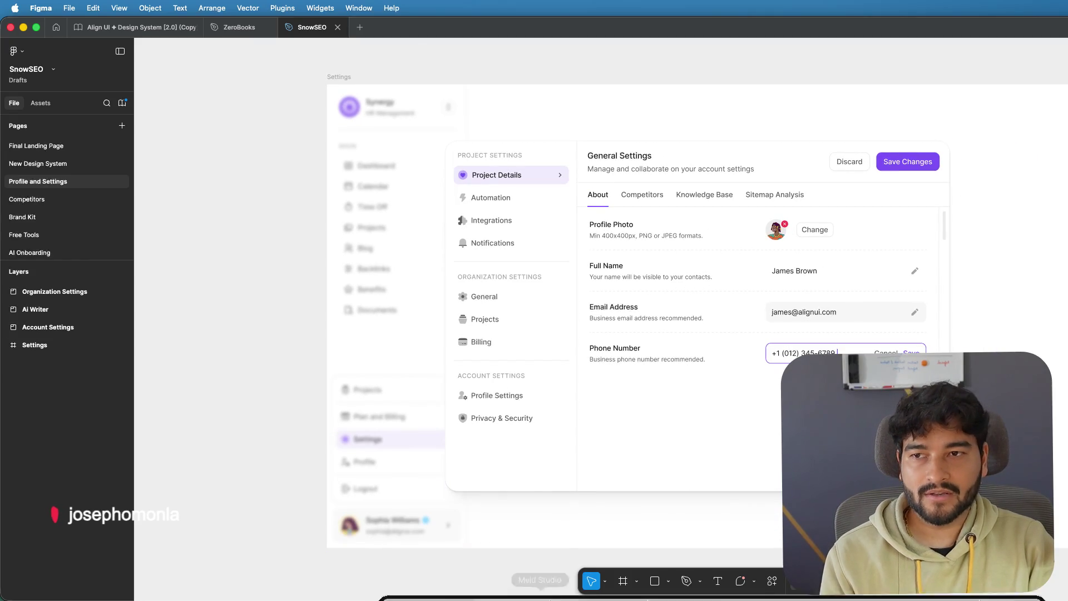
click(424, 579)
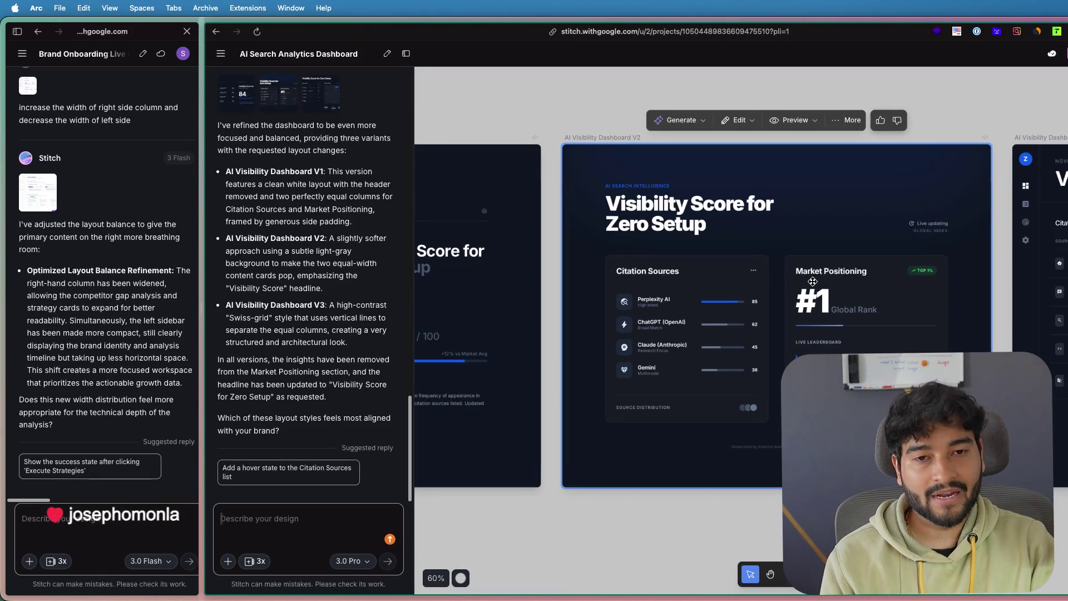
scroll(812, 281, up, 1)
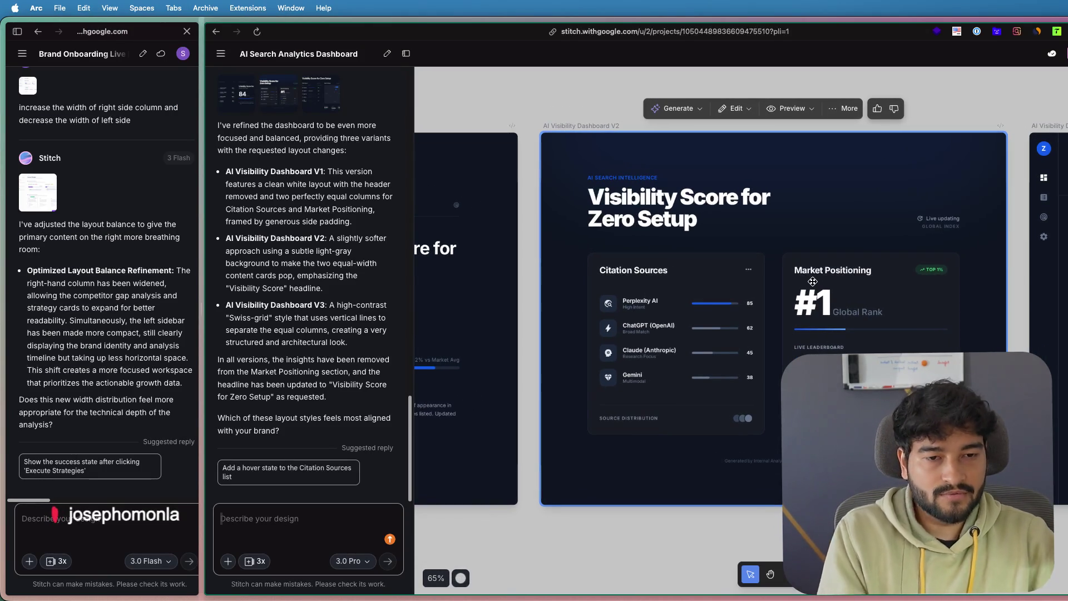